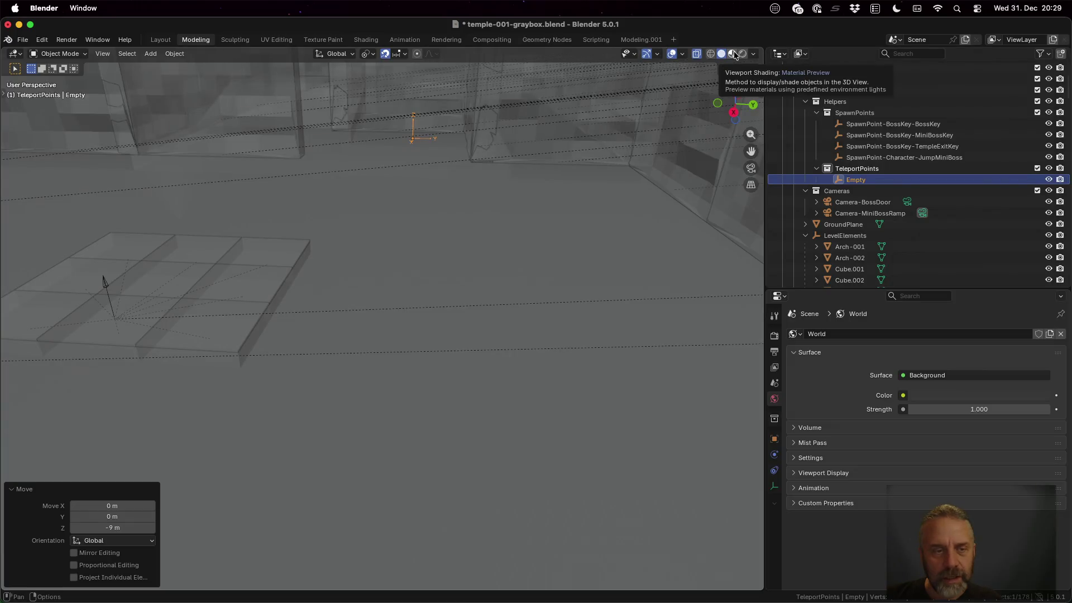
Switch to Material Preview shading and rename the TeleportPoints empty to TeleportPoints-001.
click(733, 53)
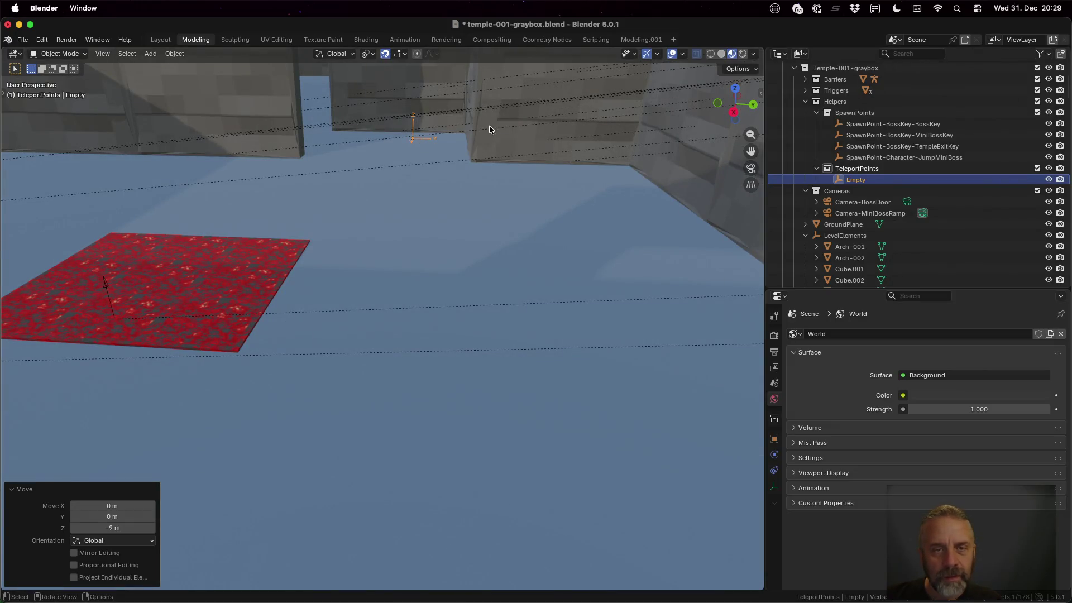
click(900, 181)
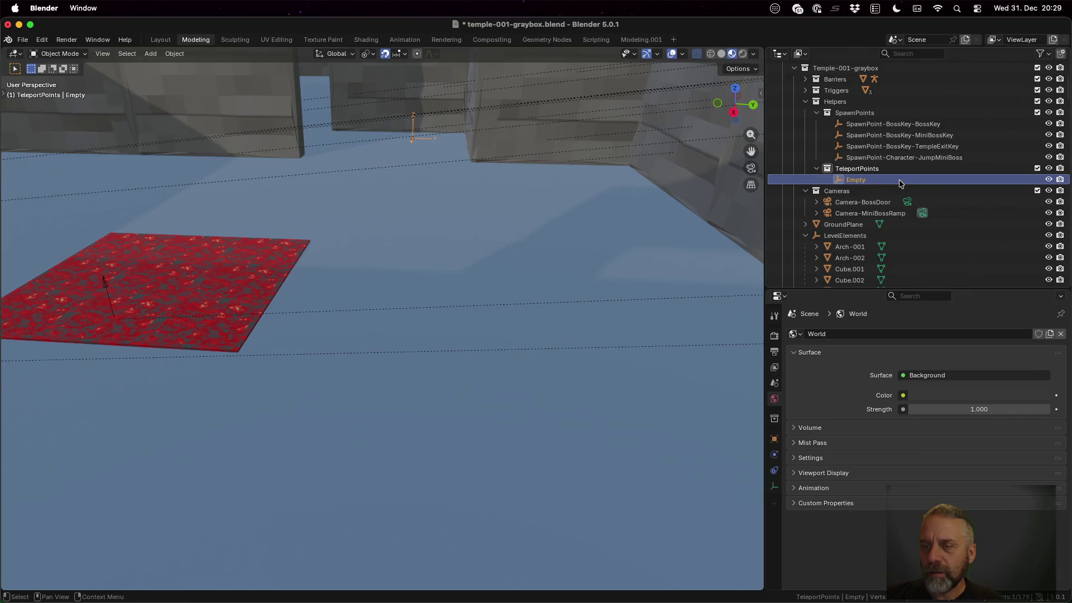
double_click(874, 179)
text(TeleportPoints-001)
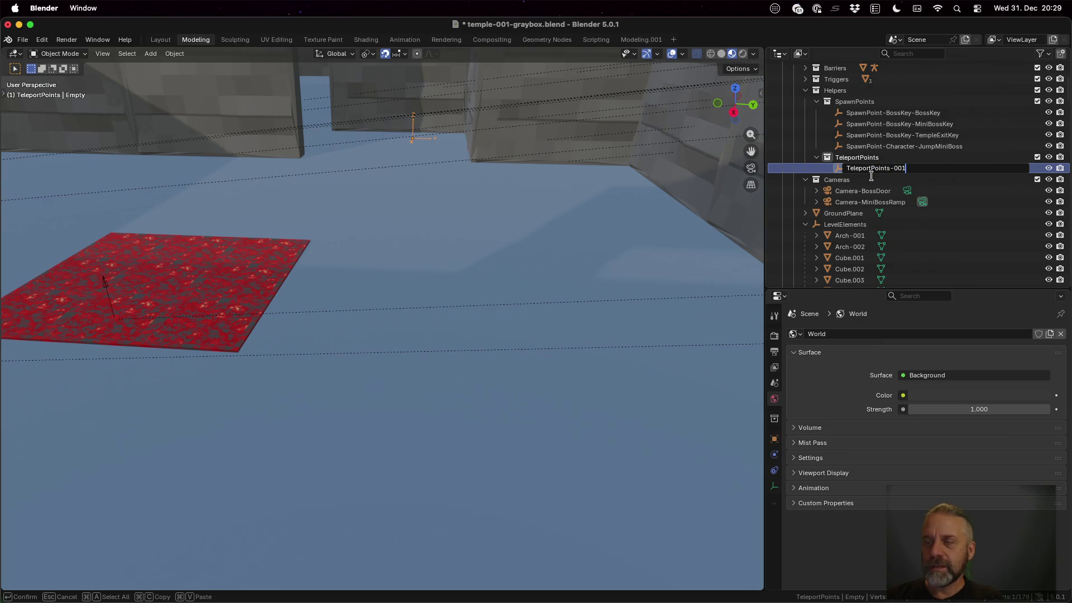
key(Return)
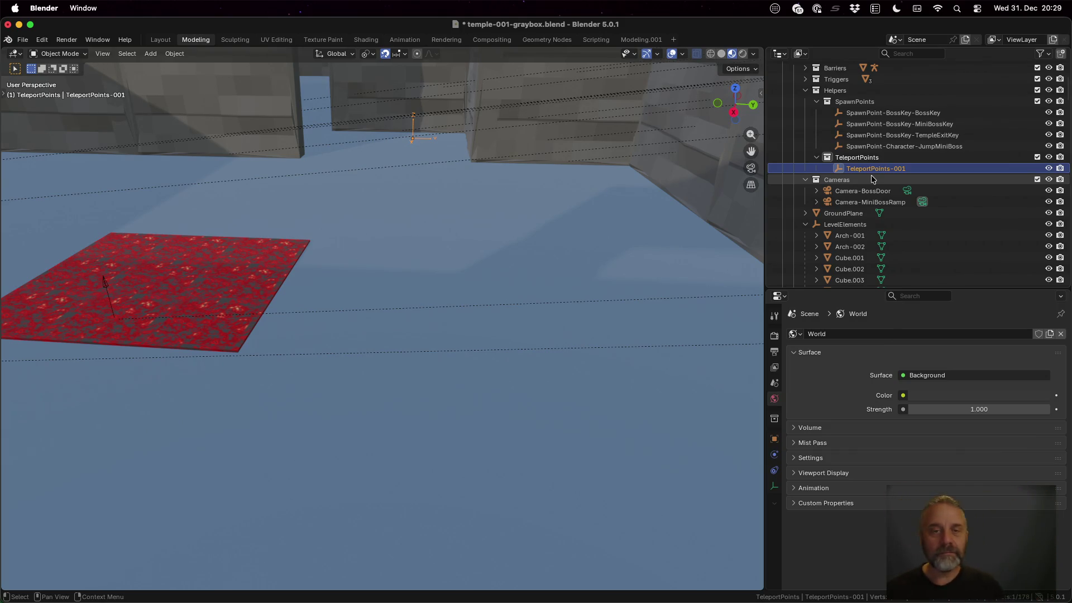
Duplicate the teleport empty by copy-paste and name the copy TeleportPoints-002.
scroll(592, 176, down, 5)
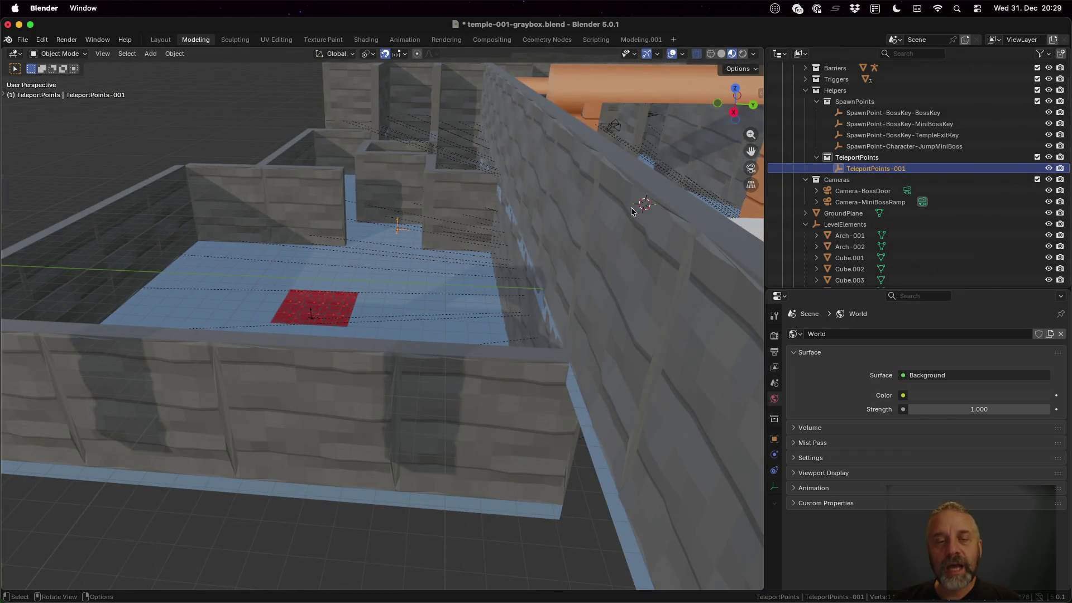
mouse_move(629, 202)
mouse_down()
mouse_move(591, 219)
mouse_move(626, 250)
mouse_up()
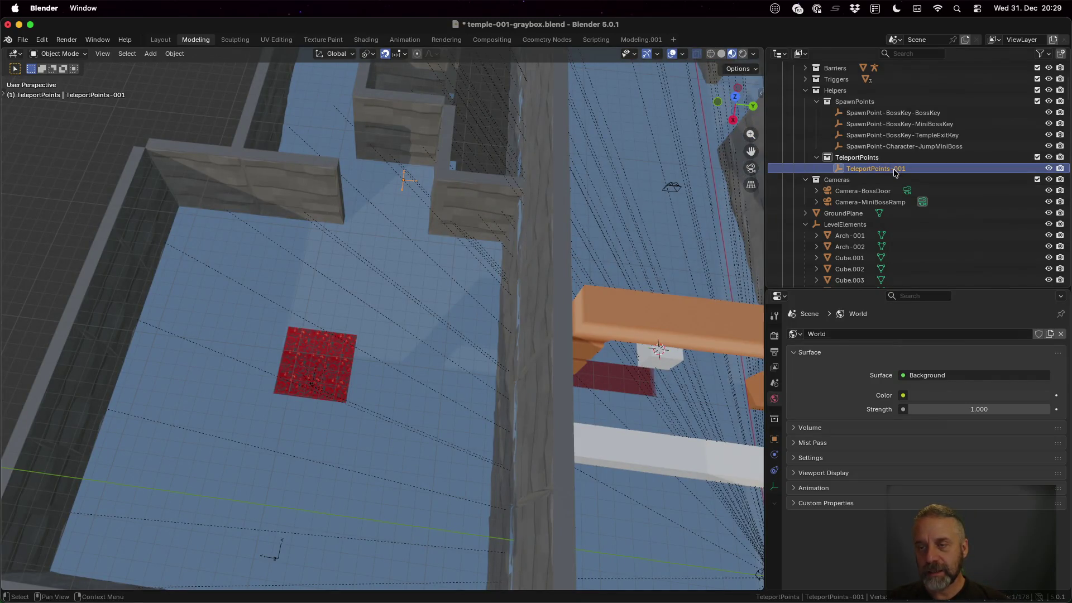
key(ctrl+c)
key(ctrl+v)
scroll(909, 186, down, 1)
key(F2)
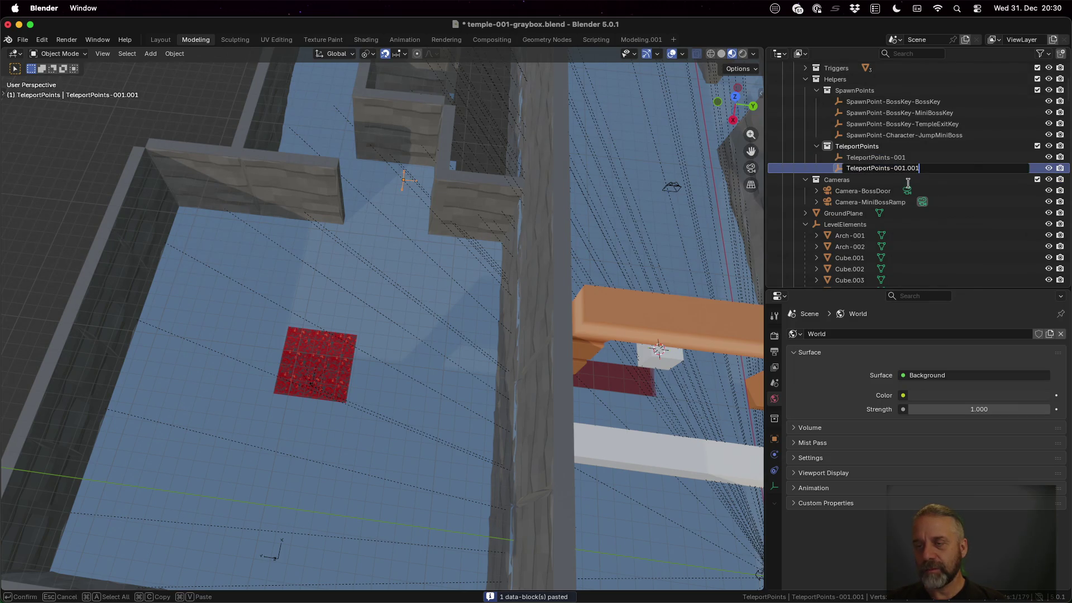
text(2)
key(Return)
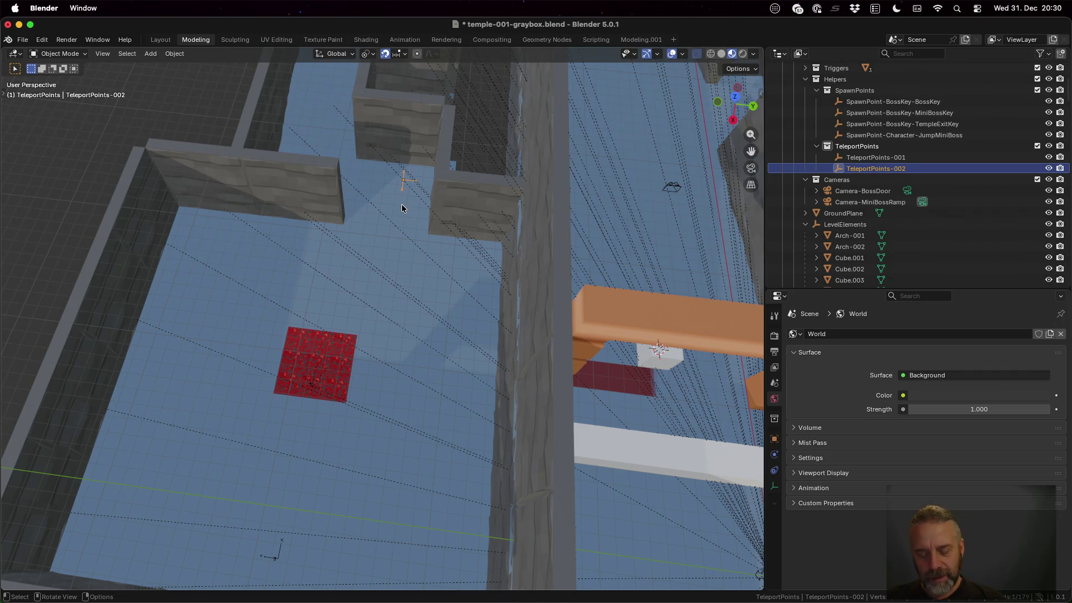
Raise TeleportPoints-002 9 m, then slide it level to X -3, Y 21 and frame it.
text(g)
text(z9)
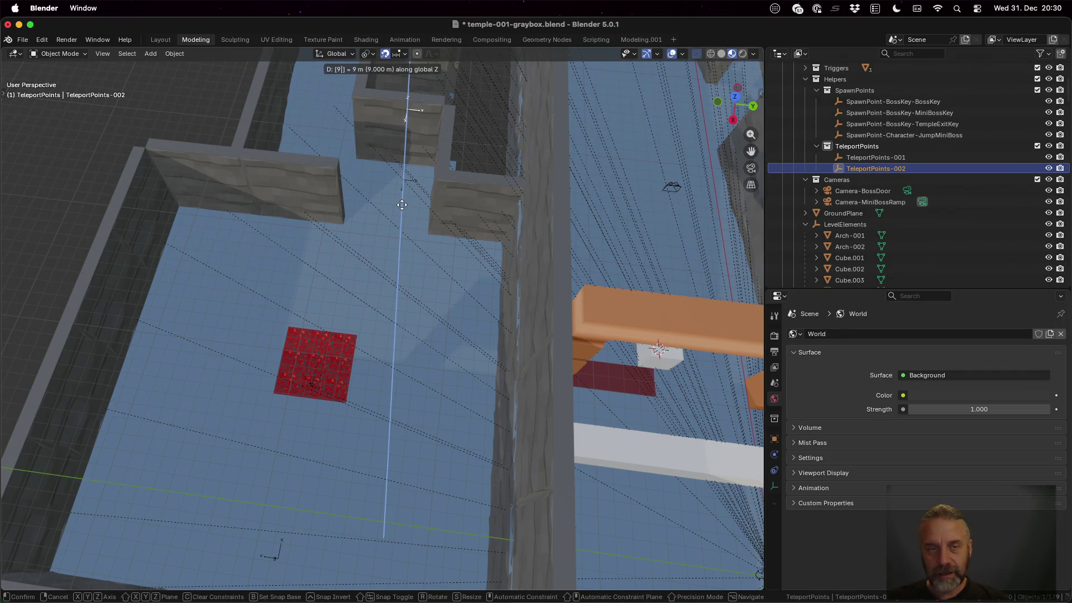
key(Return)
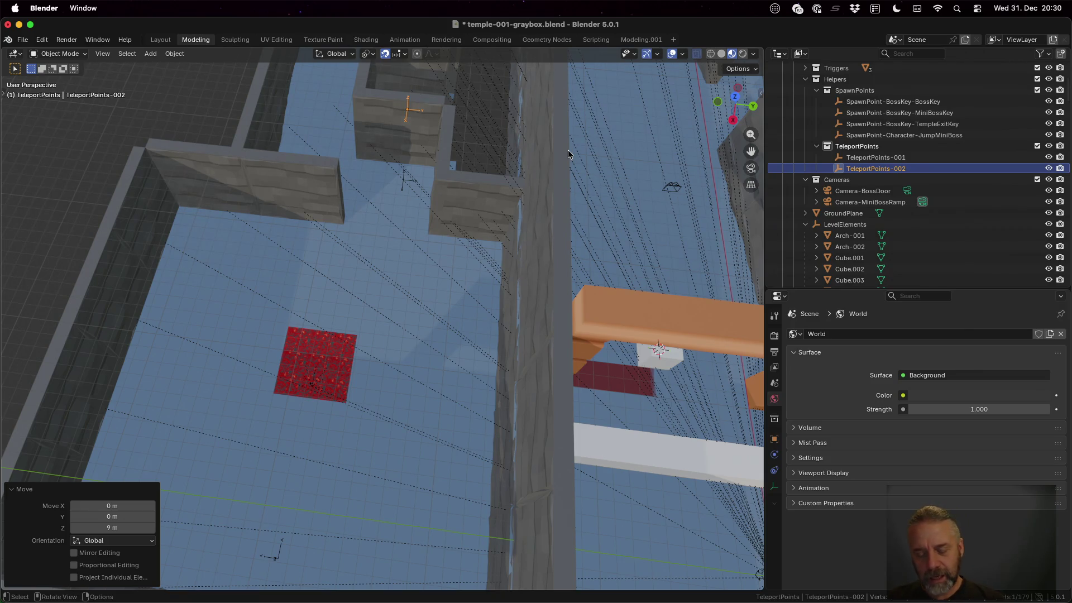
key(g)
key(shift+z)
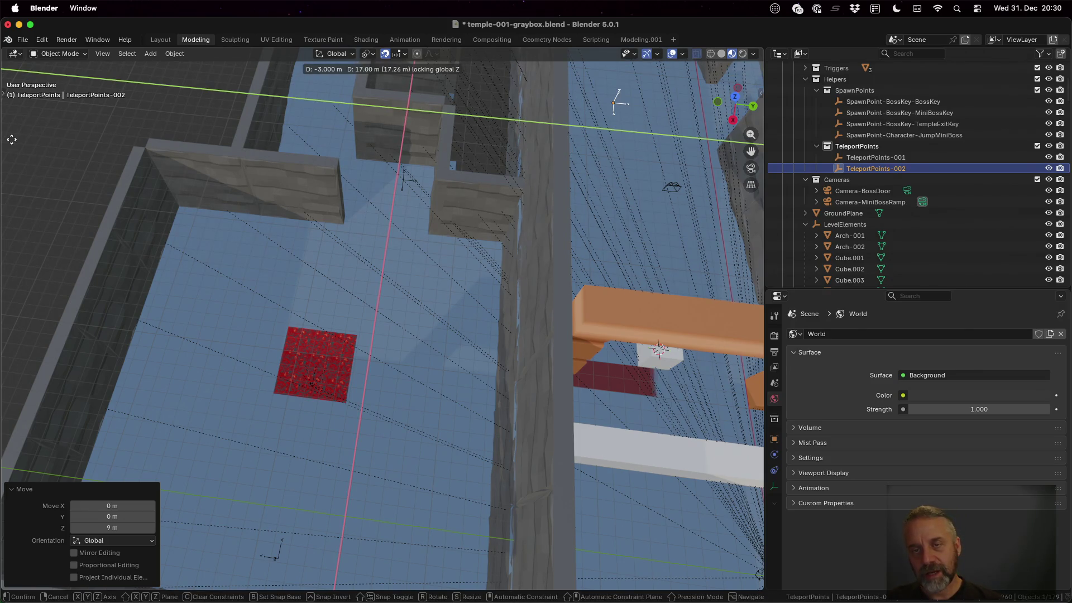
click(106, 168)
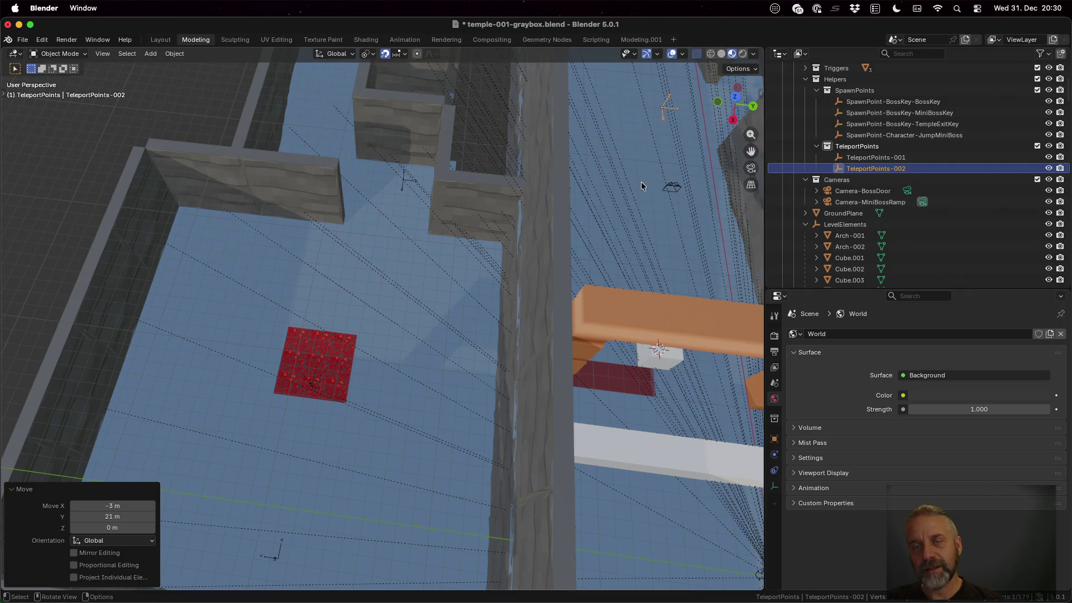
scroll(717, 146, left, 10)
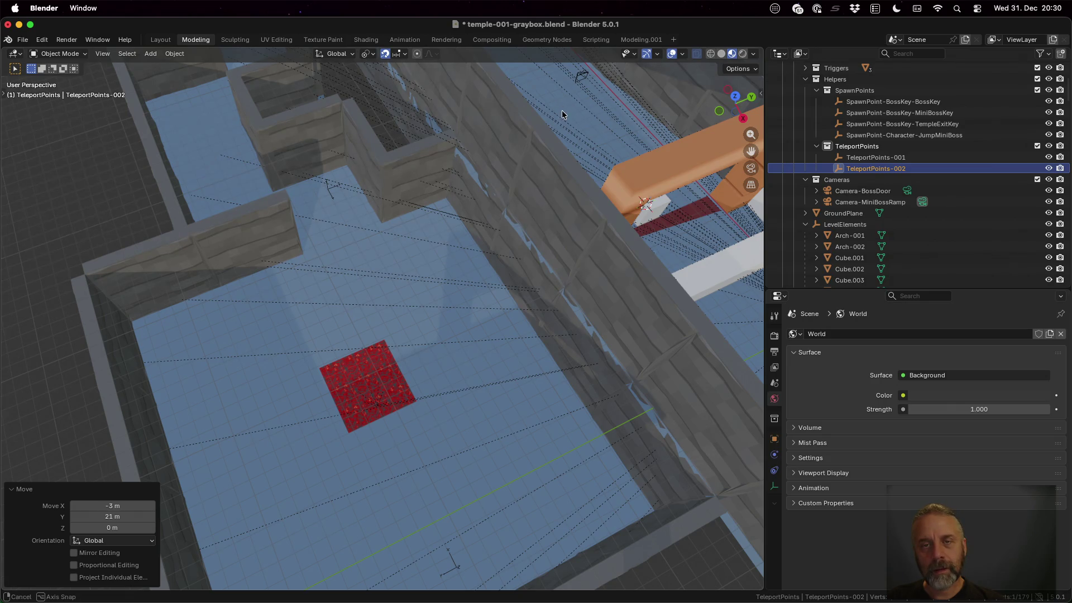
scroll(562, 106, up, 5)
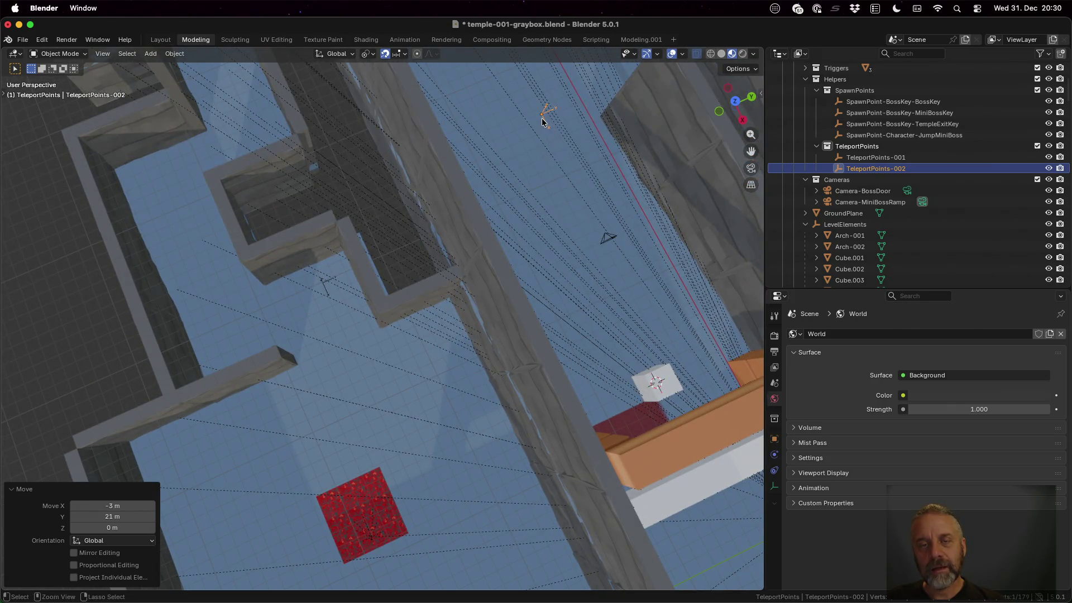
key(KP_Decimal)
mouse_move(450, 329)
mouse_down()
mouse_move(534, 242)
mouse_move(561, 273)
mouse_move(673, 273)
mouse_move(656, 223)
mouse_move(625, 247)
mouse_up()
Lower TeleportPoints-002 vertically onto the corridor floor.
scroll(495, 279, up, 5)
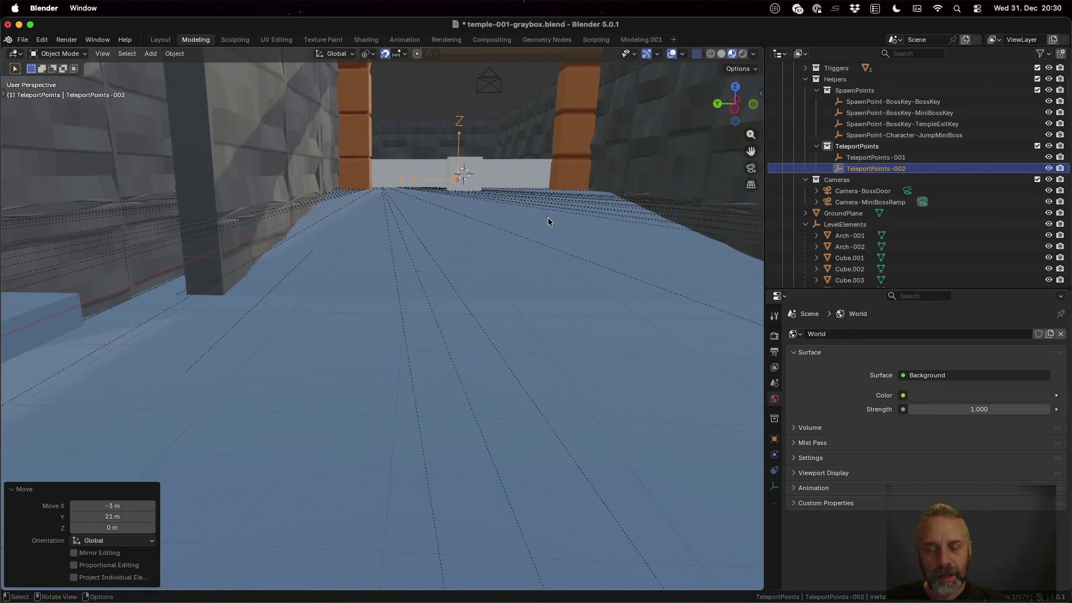
key(g)
key(z)
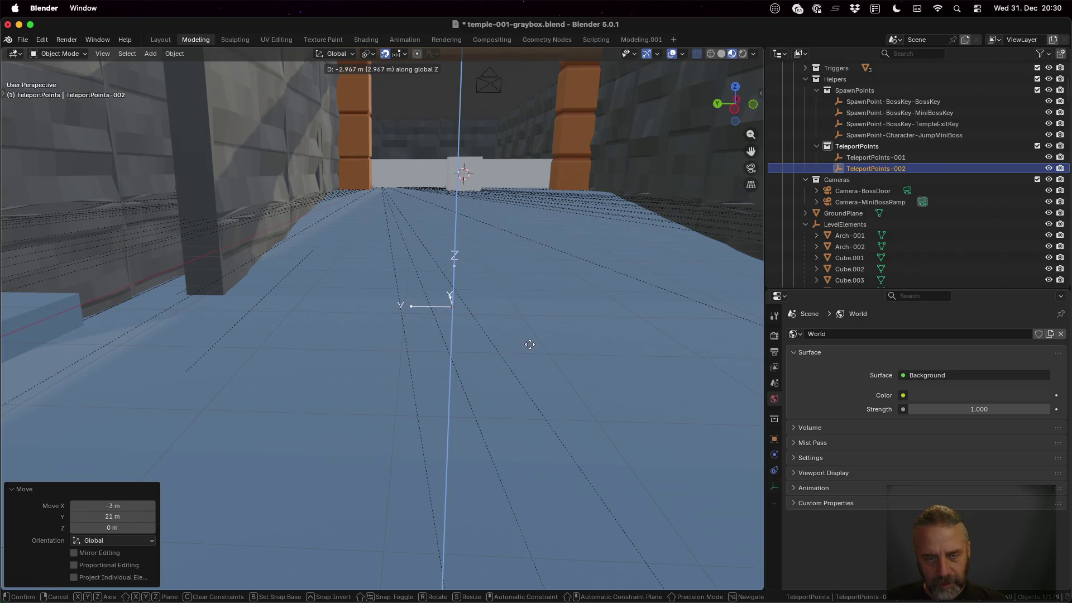
click(531, 288)
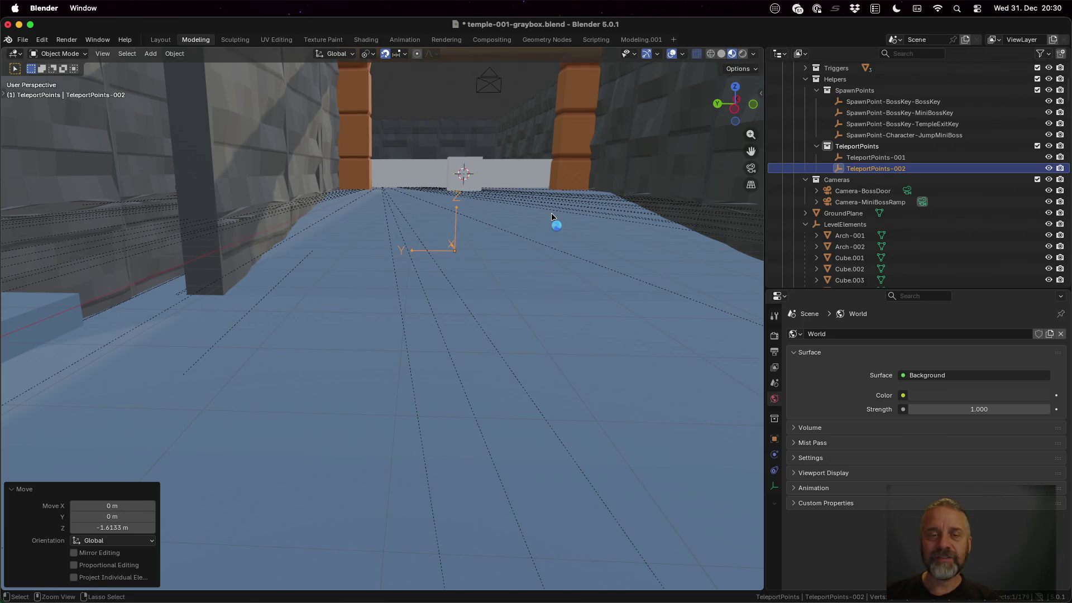
Save temple-001-graybox.blend and bring iTerm2 to the front with a previous command recalled.
key(super+s)
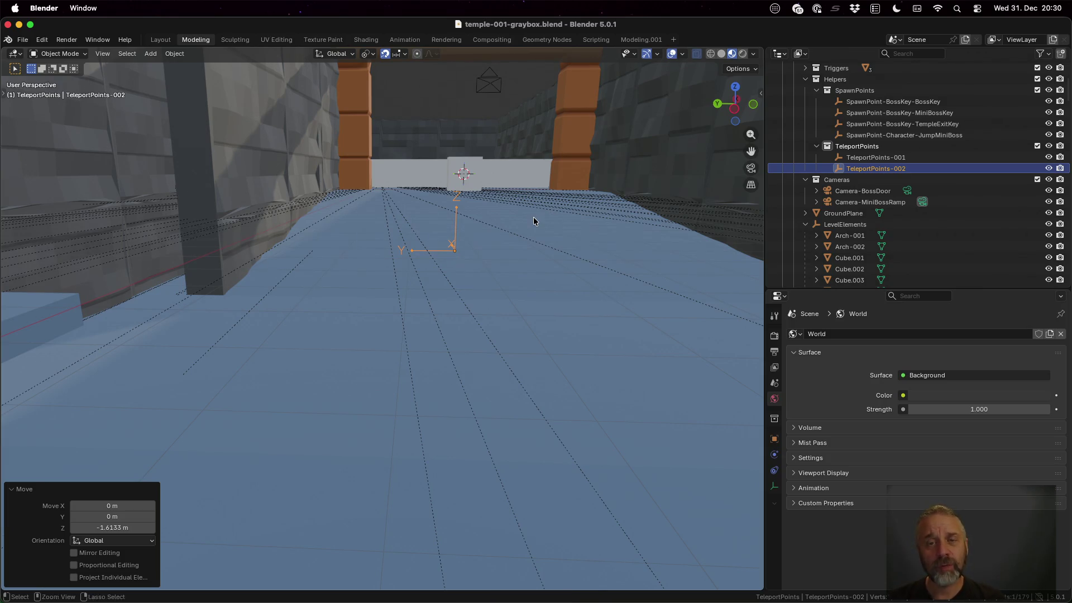
key(ctrl+Up)
click(371, 400)
key(Up)
key(Up)
Rerun the rexport_v2.sh export found via history search 'rex' and check the skipped TeleportPoints collection.
key(ctrl+u)
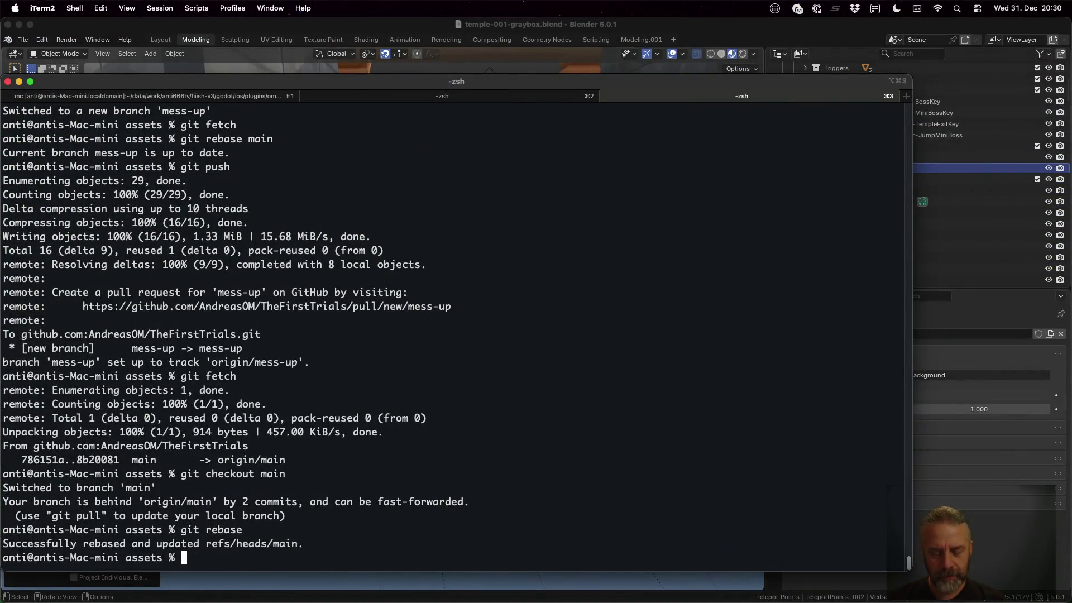
key(ctrl+r)
text(rex)
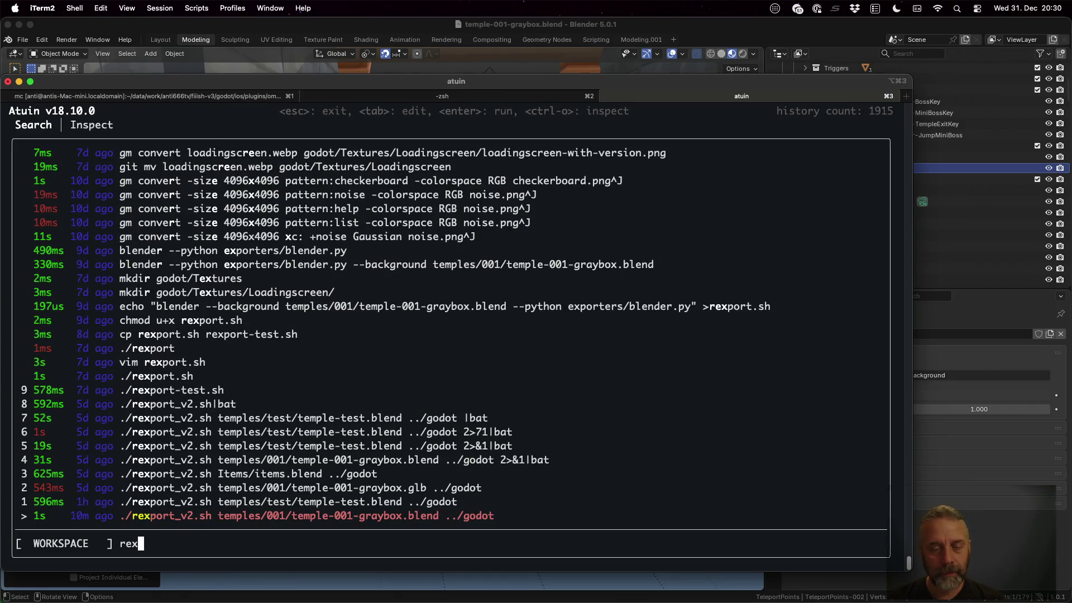
key(Return)
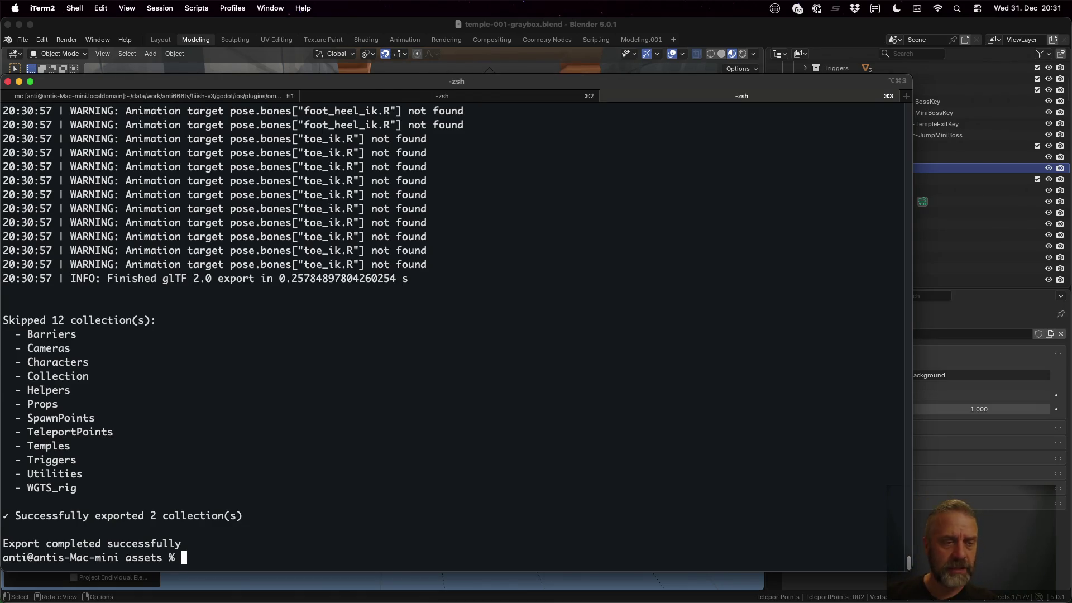
drag(30, 431, 113, 431)
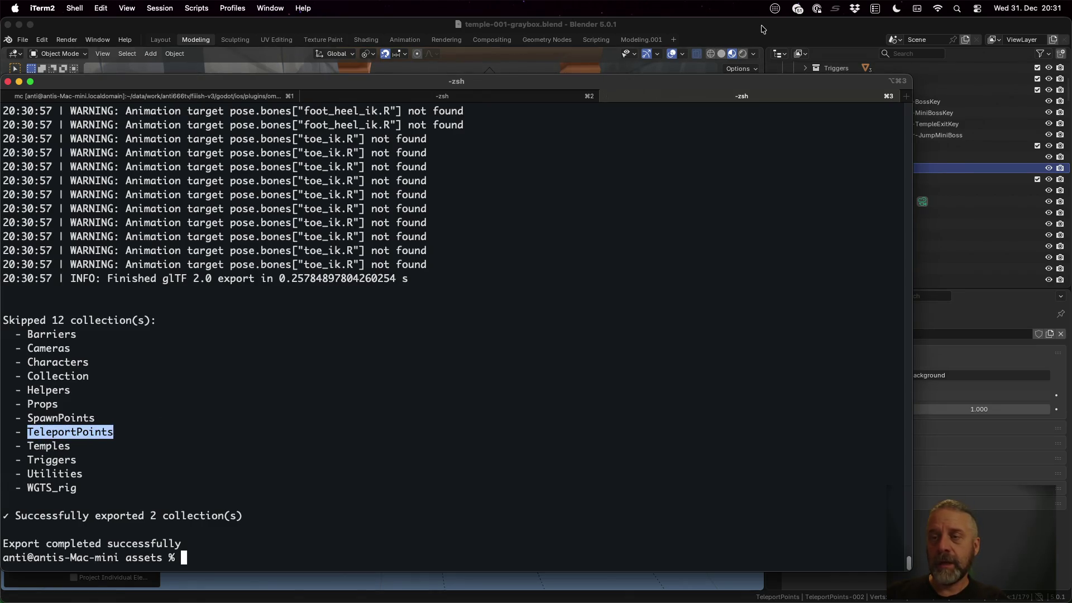
Select the Temple-001-graybox collection in Blender before moving on to Godot.
key(super+Tab)
scroll(854, 128, up, 2)
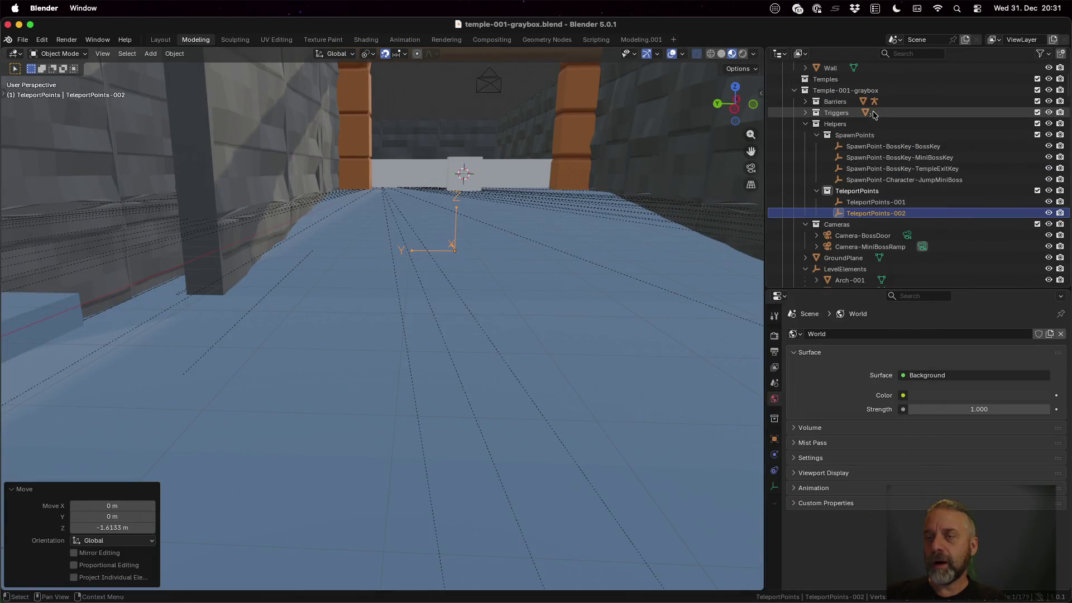
click(845, 90)
key(super+Tab)
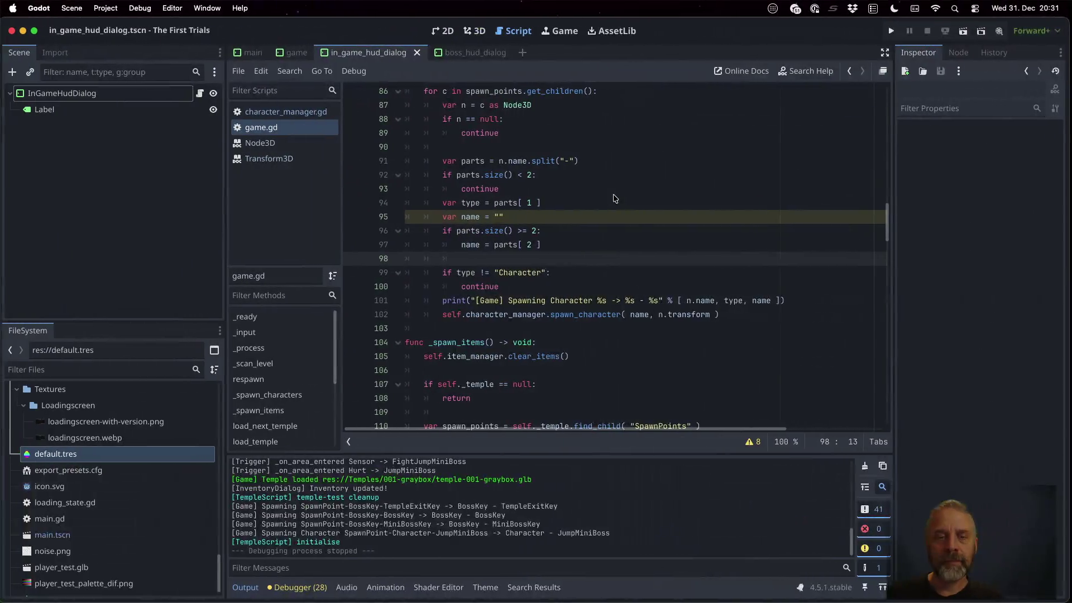
Open the imported temple-001-graybox scene in Godot despite the import warning.
click(297, 53)
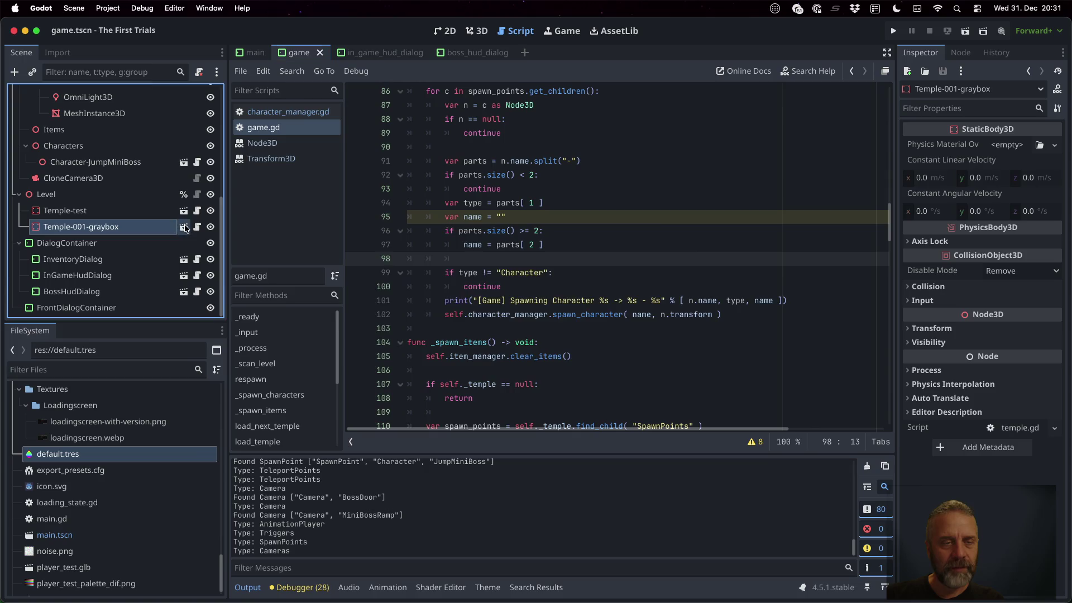
click(183, 226)
click(533, 317)
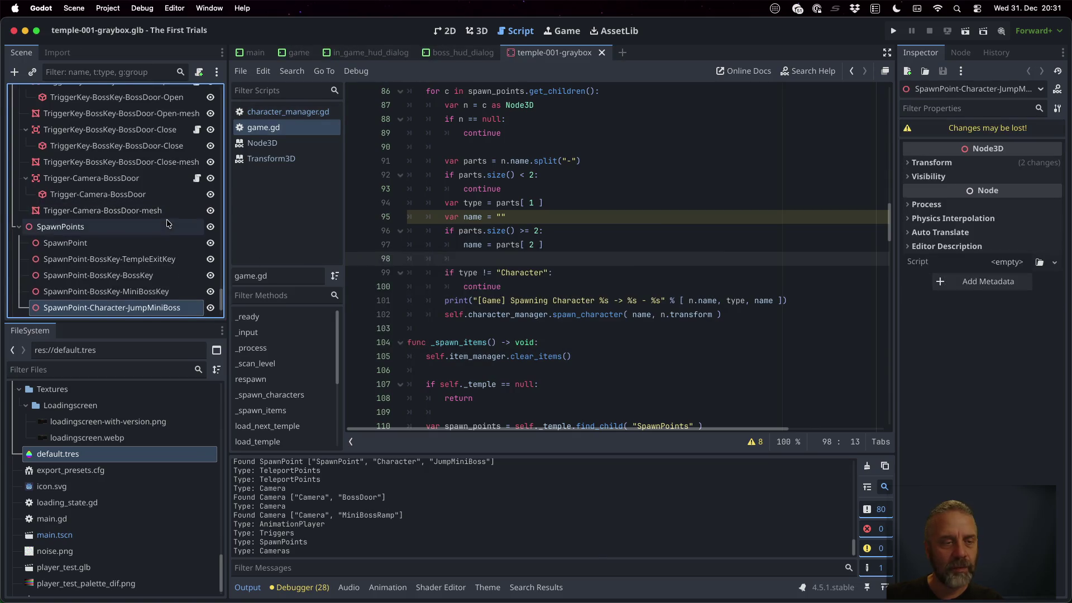
scroll(165, 229, down, 3)
scroll(165, 239, up, 5)
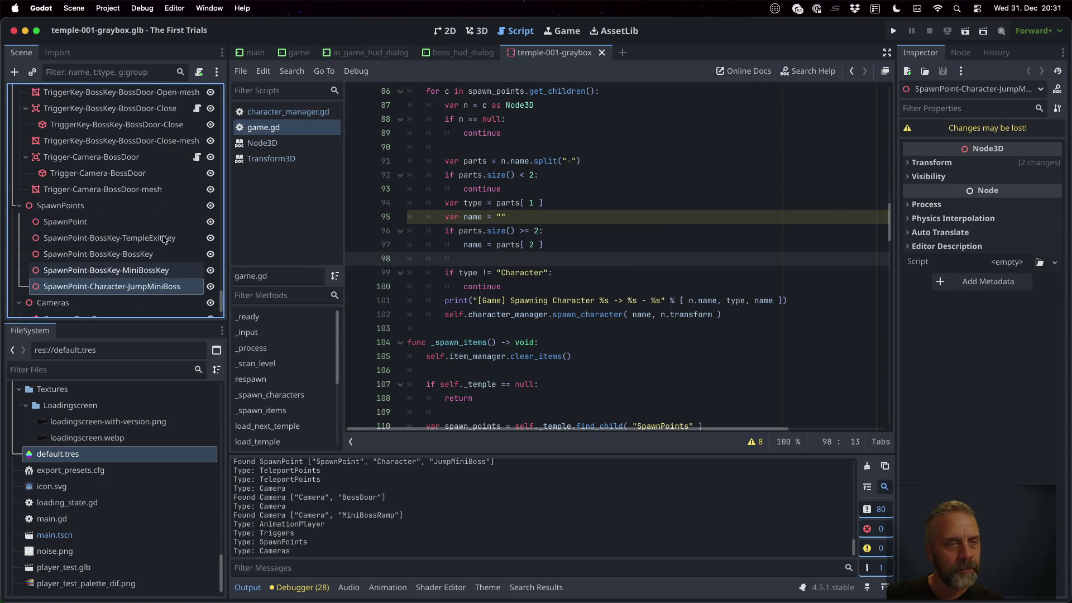
scroll(164, 240, up, 10)
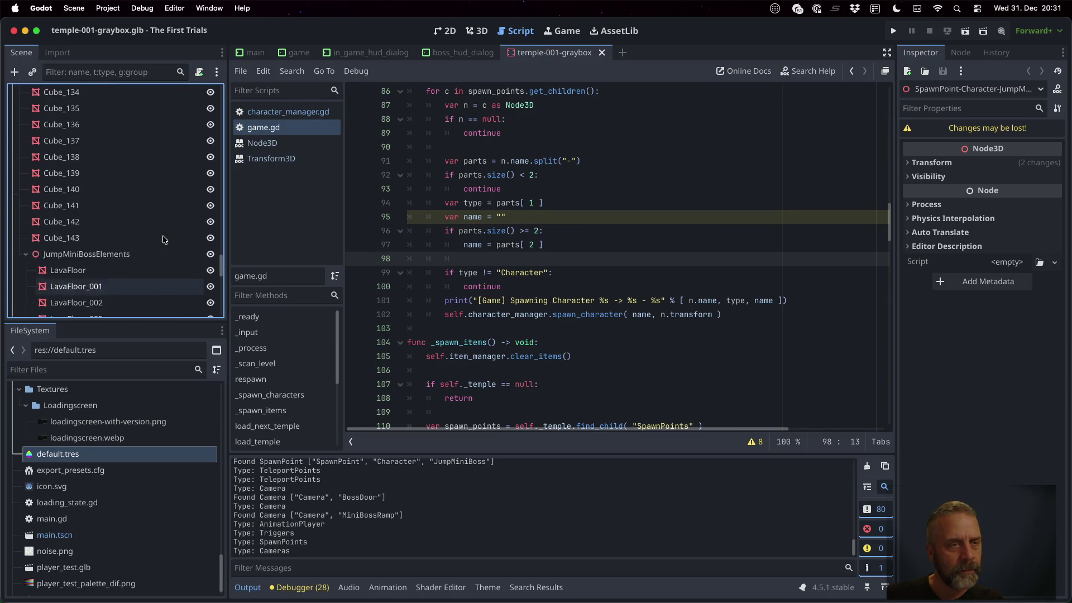
scroll(164, 240, up, 15)
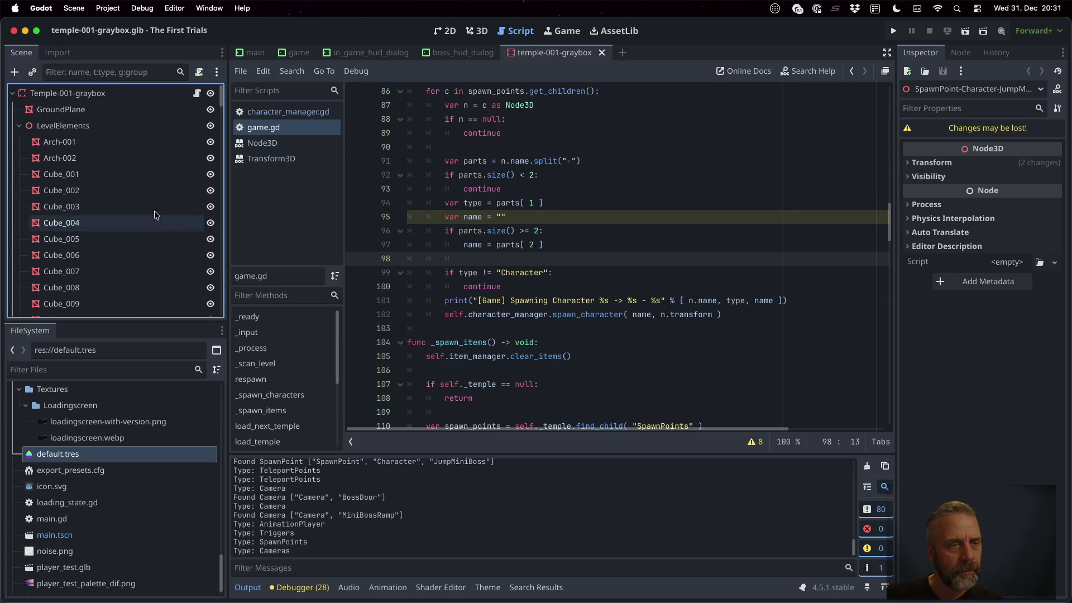
Filter the Scene dock by 'Tele' and inspect TeleportPoints-001 and TeleportPoints-002.
click(122, 74)
text(Tele)
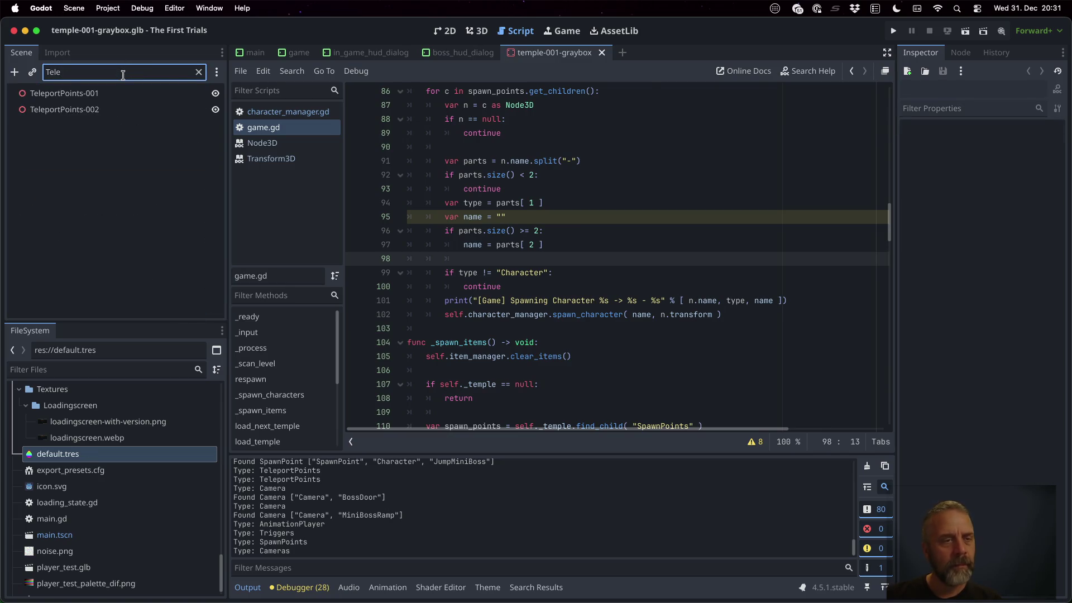
click(110, 93)
click(111, 108)
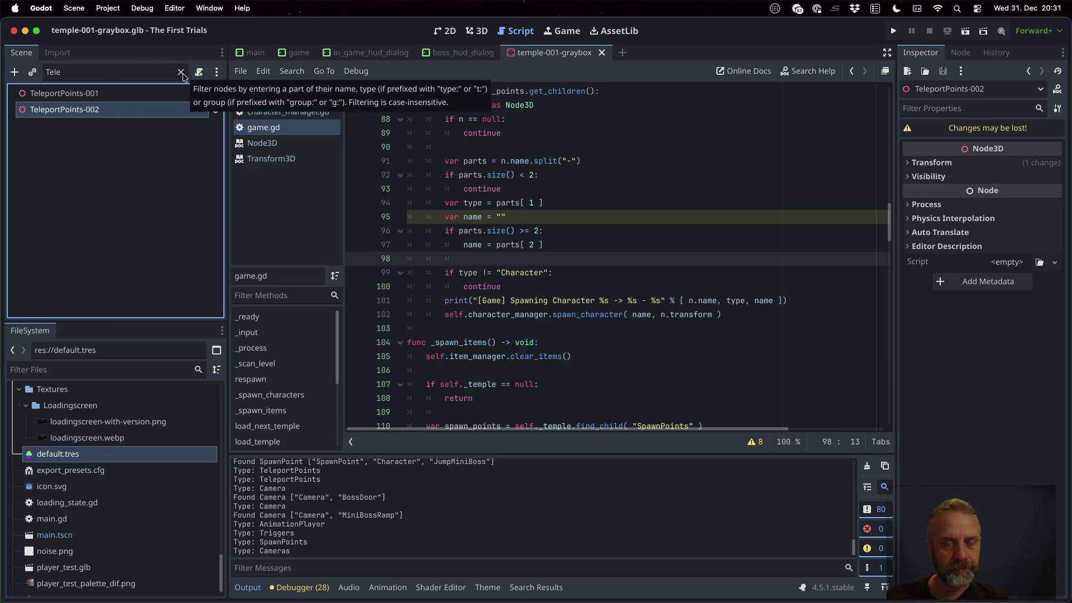
Frame TeleportPoints-002 in the 3D view and compare its position with TeleportPoints-001.
click(478, 32)
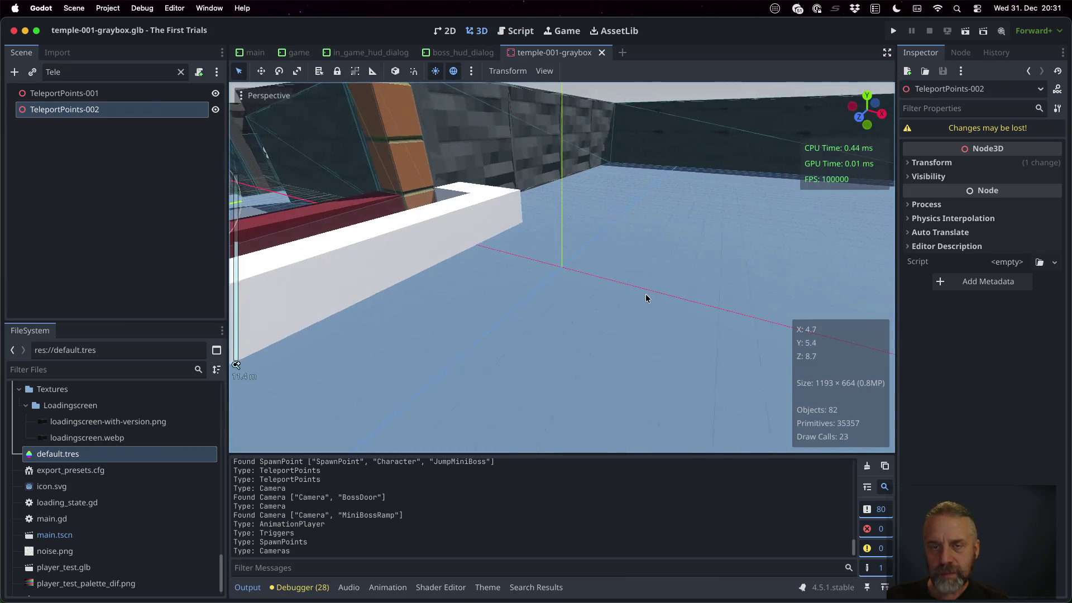
key(f)
scroll(627, 283, down, 5)
scroll(627, 289, up, 4)
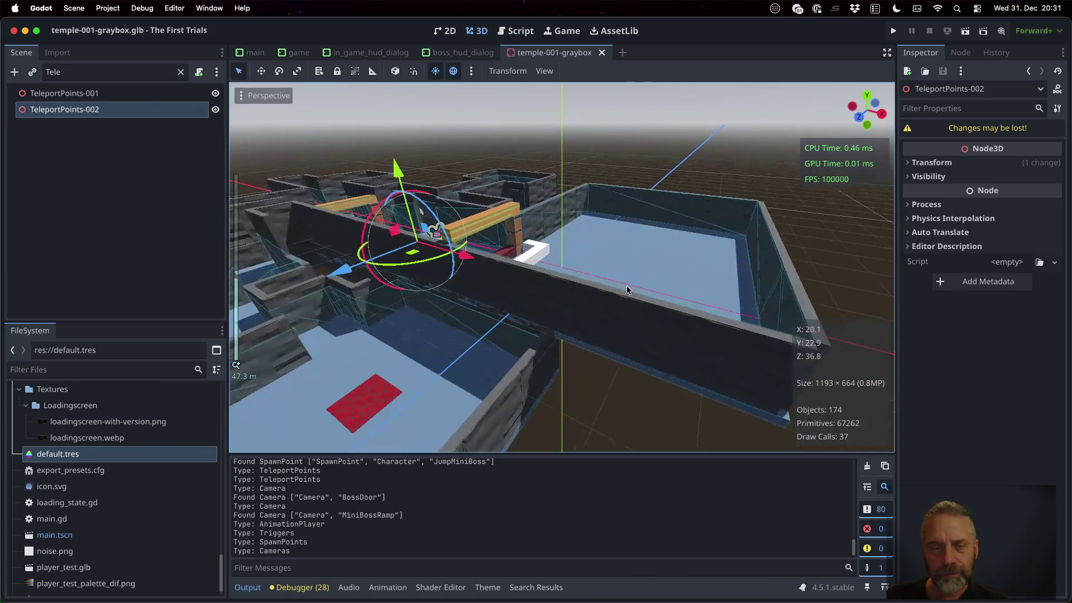
click(93, 99)
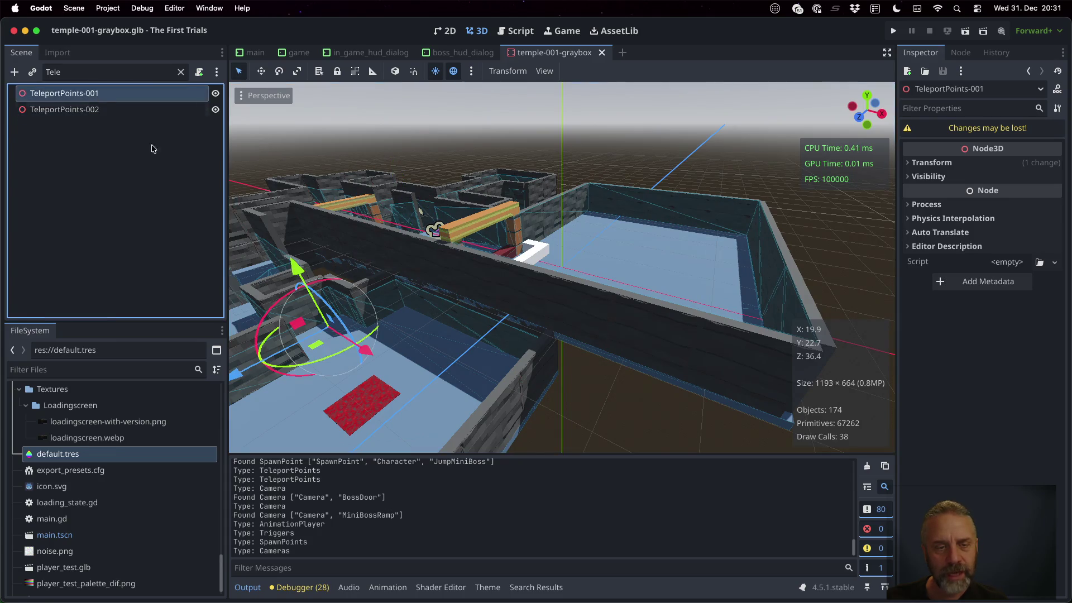
click(108, 114)
click(102, 93)
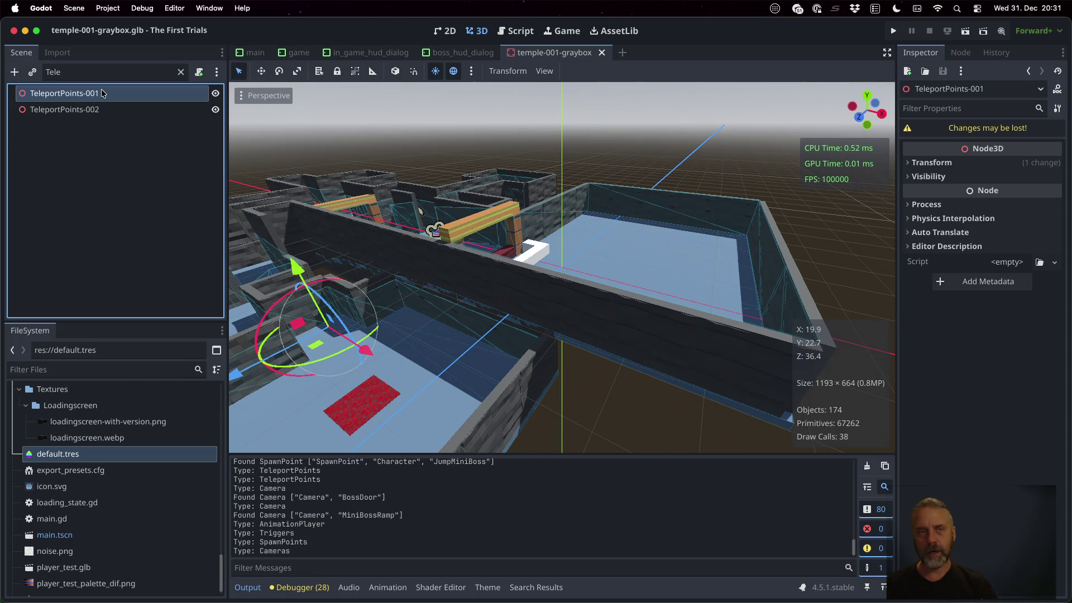
Clear the Scene filter, collapse LevelElements and go back to game.gd.
click(180, 72)
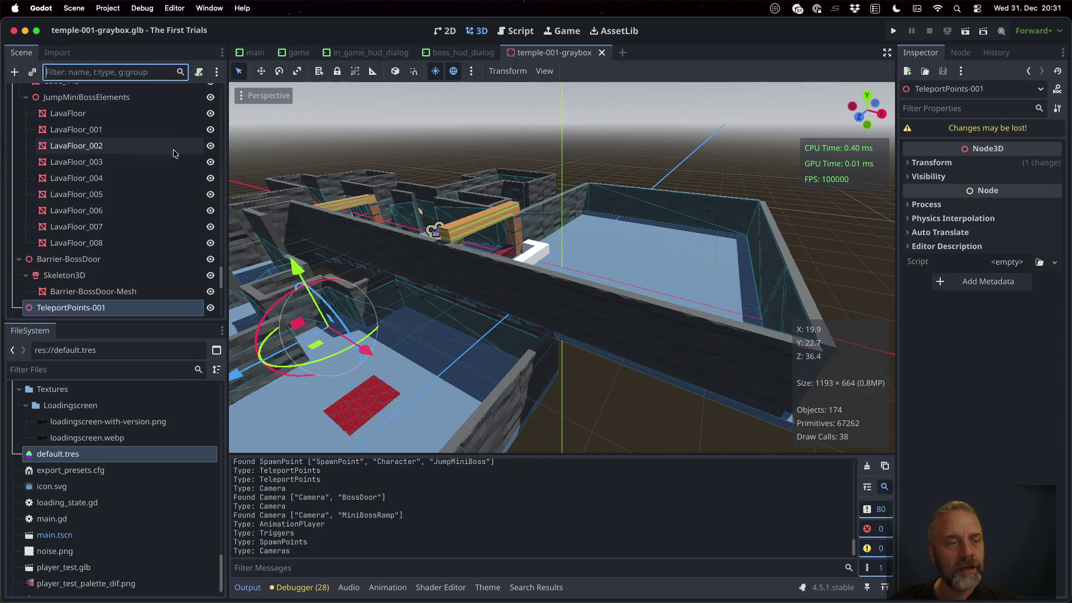
scroll(148, 274, down, 3)
scroll(149, 274, up, 10)
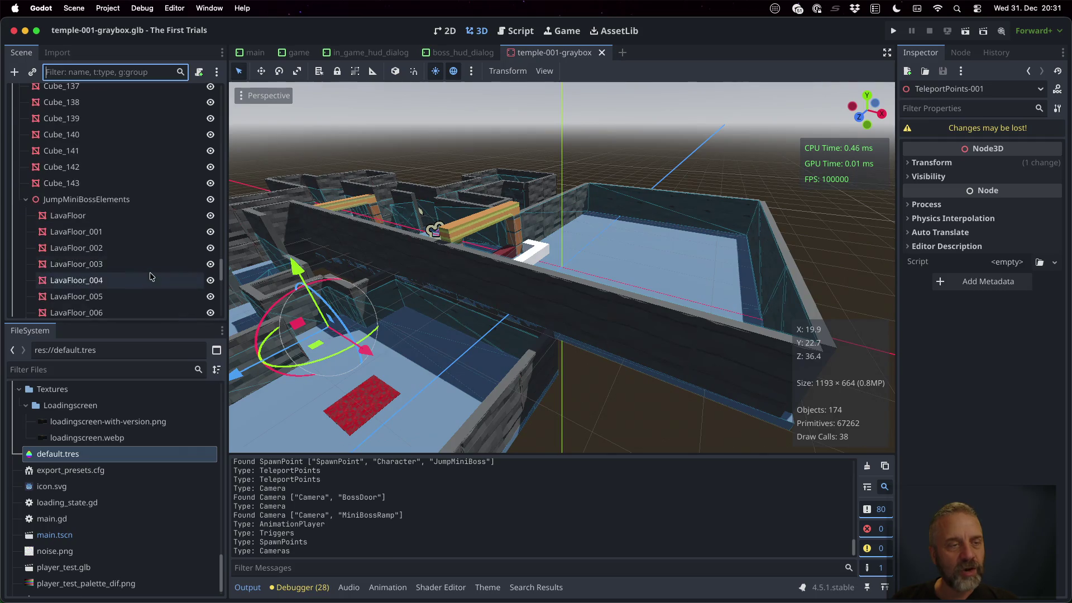
scroll(150, 273, up, 10)
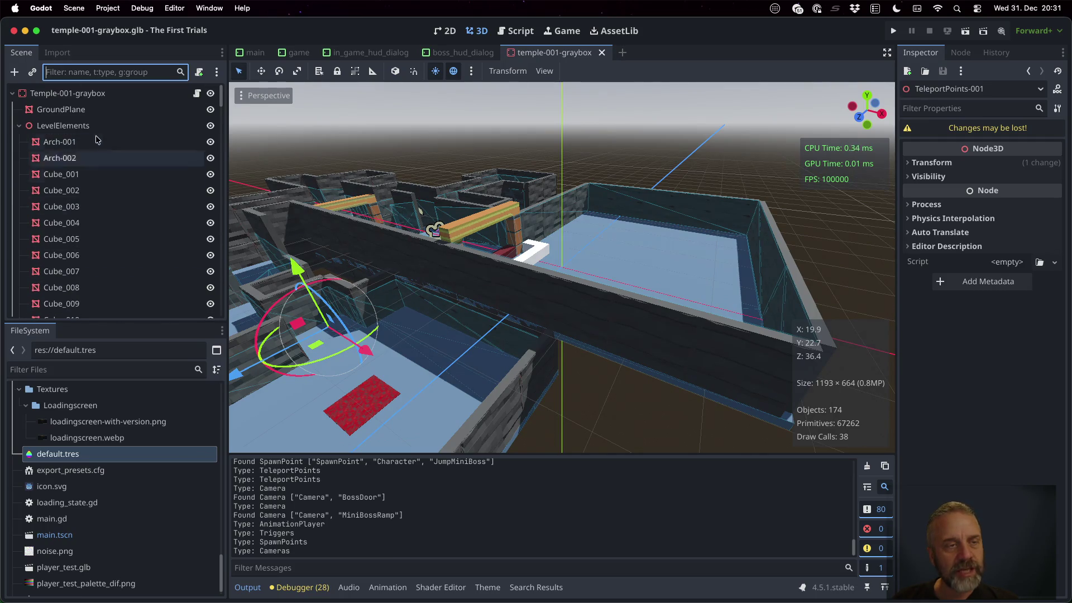
click(18, 126)
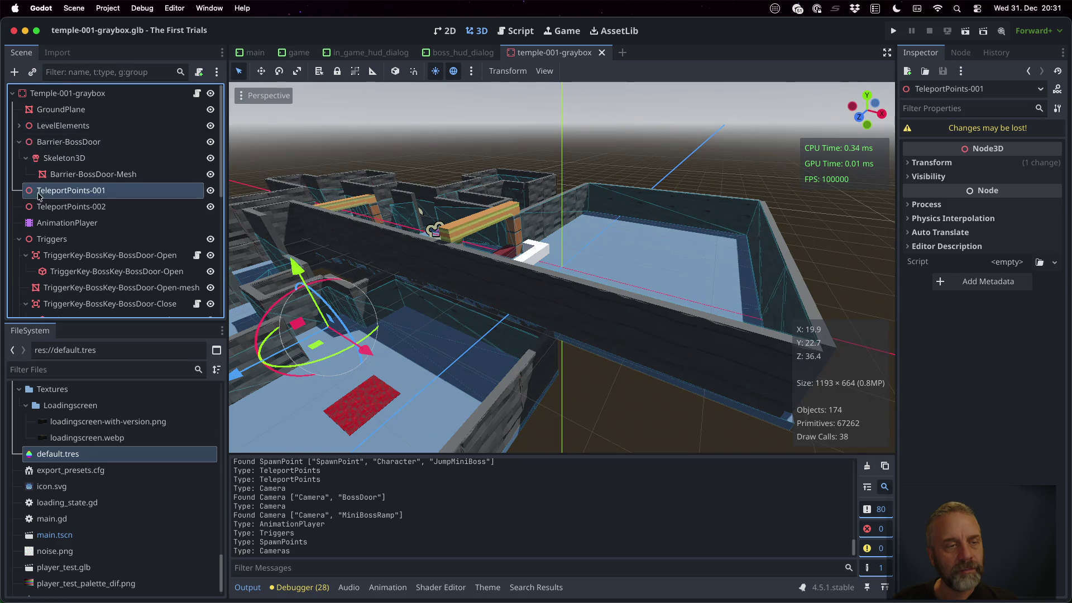
scroll(39, 202, down, 5)
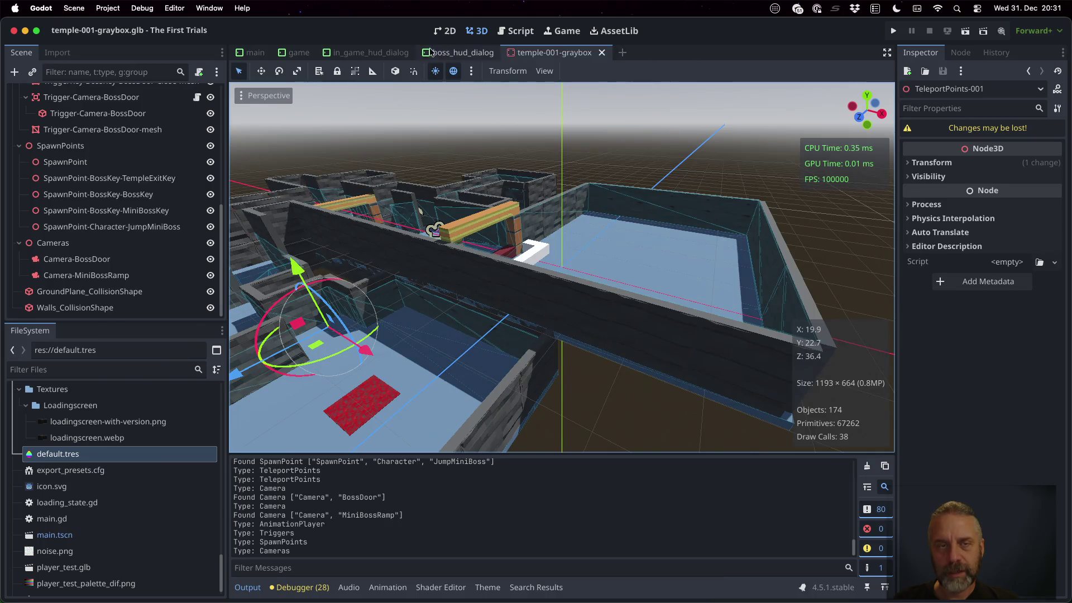
click(516, 30)
Quick-open temple_import.gd with the search 'temple'.
click(472, 189)
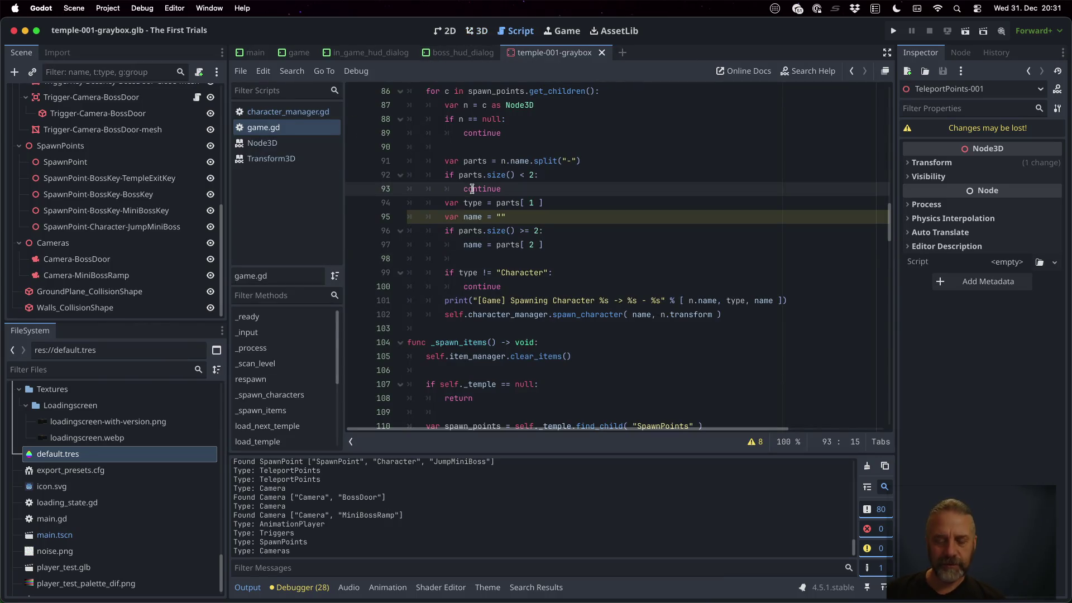
key(super+alt+o)
text(temple)
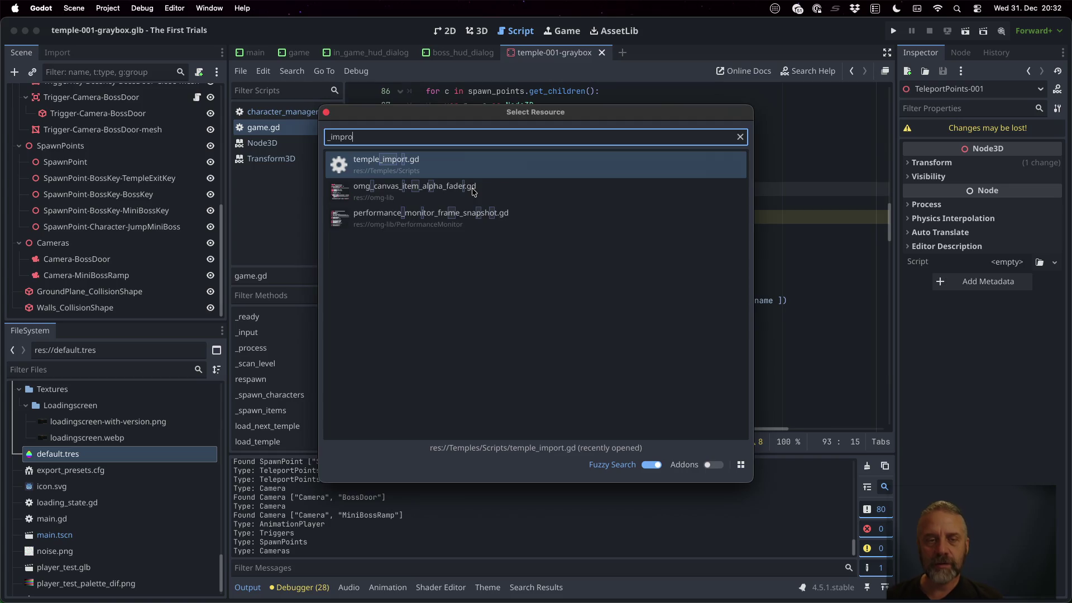
key(Return)
drag(889, 295, 878, 128)
Duplicate the spawn_points line as teleport_points creating a "TeleportPoints" node, and save.
click(661, 215)
key(super+shift+d)
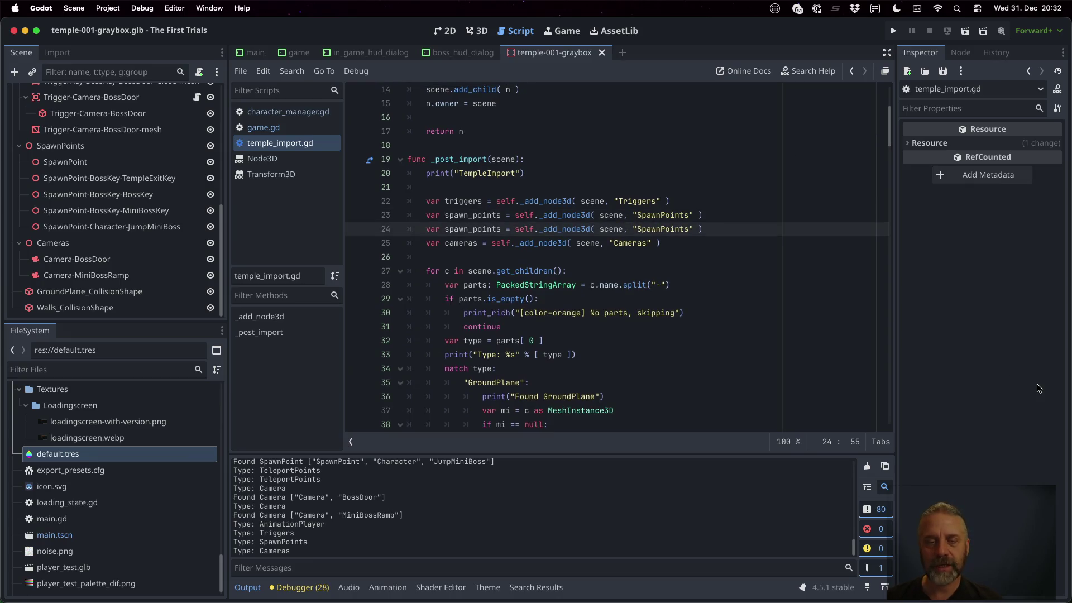
key(Left)
key(Left)
key(Left)
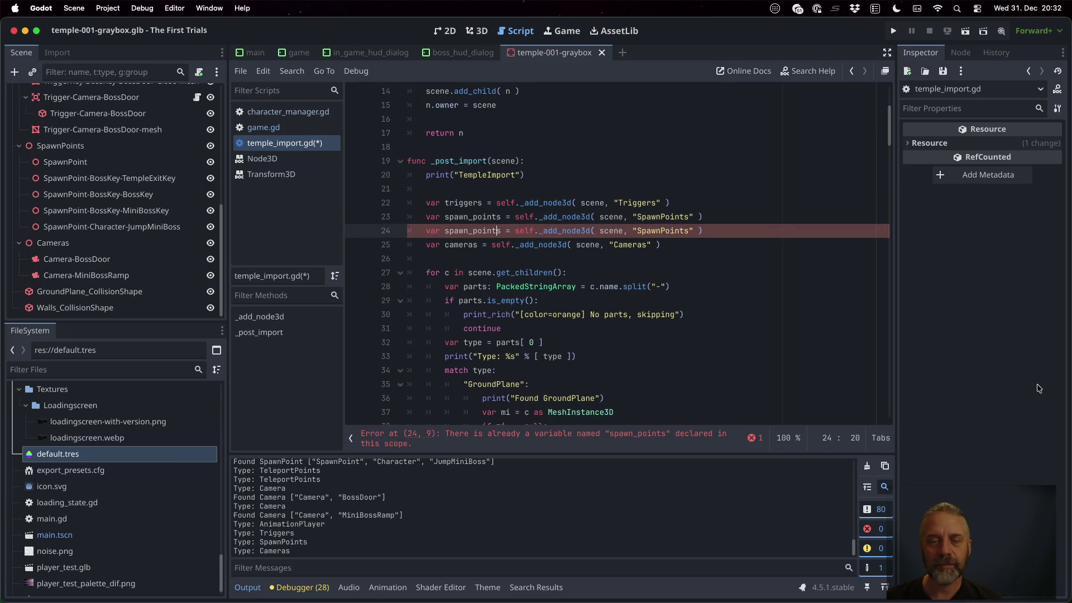
key(BackSpace)
key(BackSpace)
key(BackSpace)
text(tele)
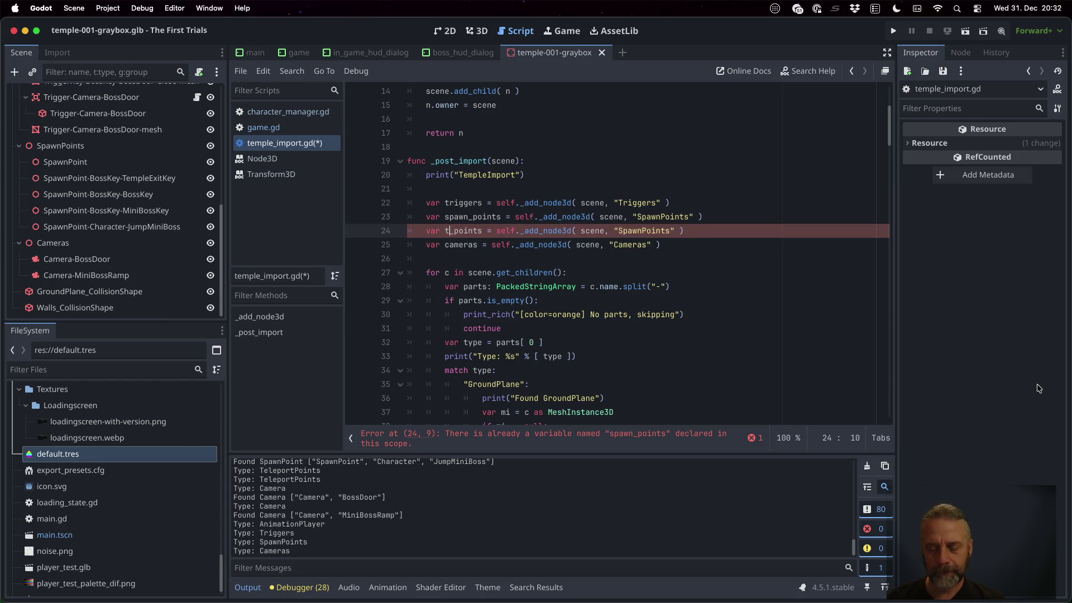
text(port)
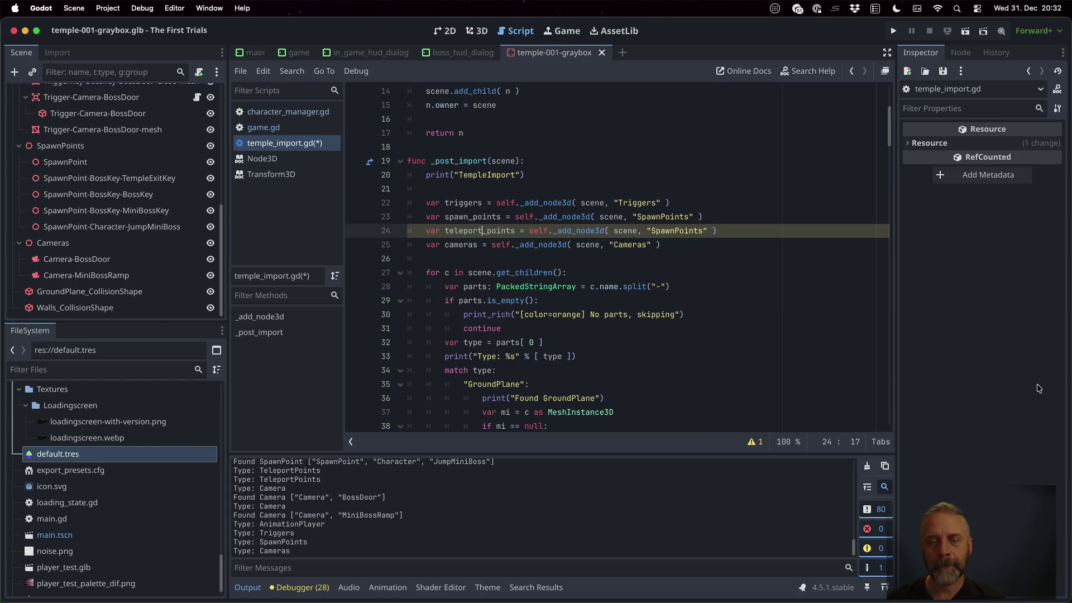
key(BackSpace)
key(BackSpace)
key(BackSpace)
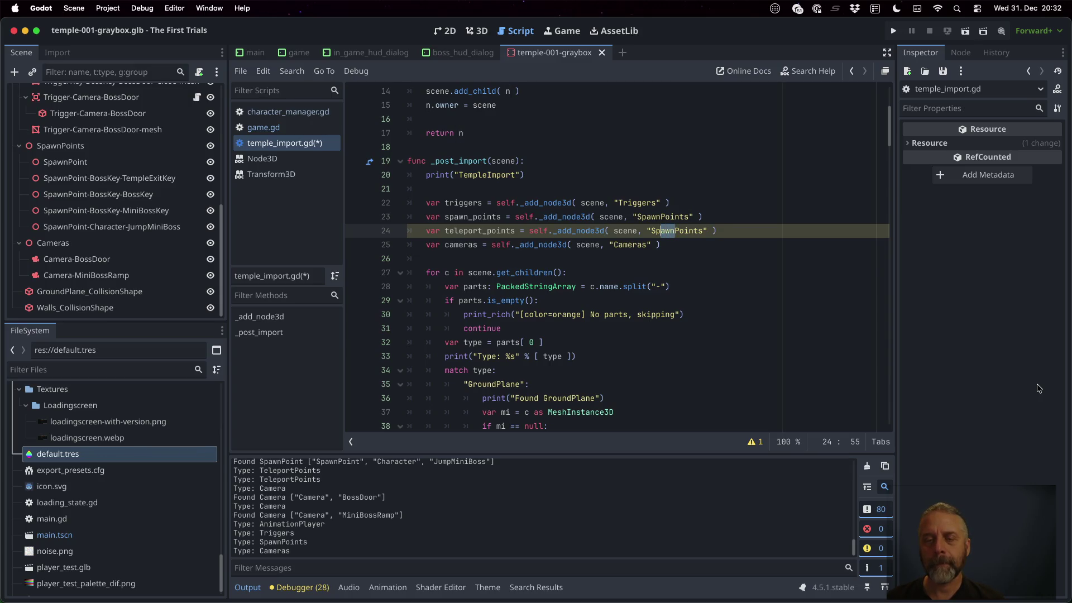
text(Teleport)
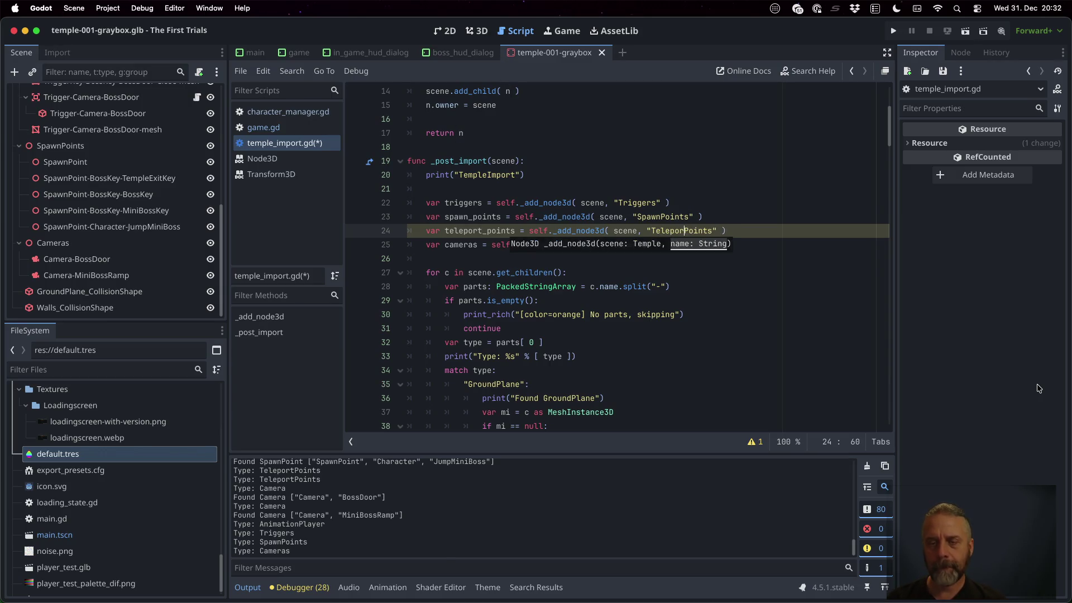
key(super+s)
key(Return)
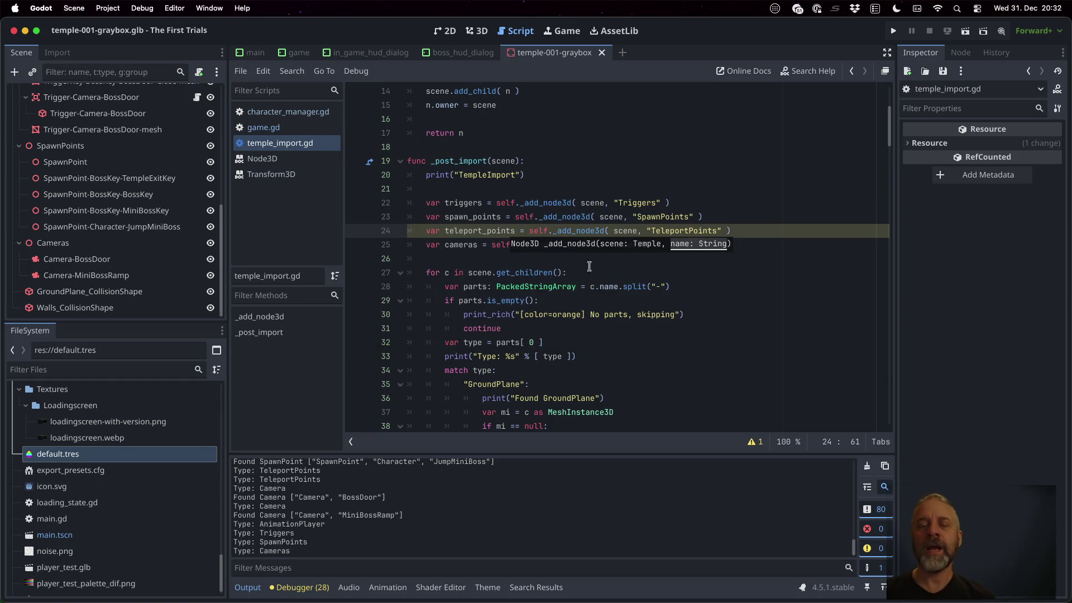
click(607, 232)
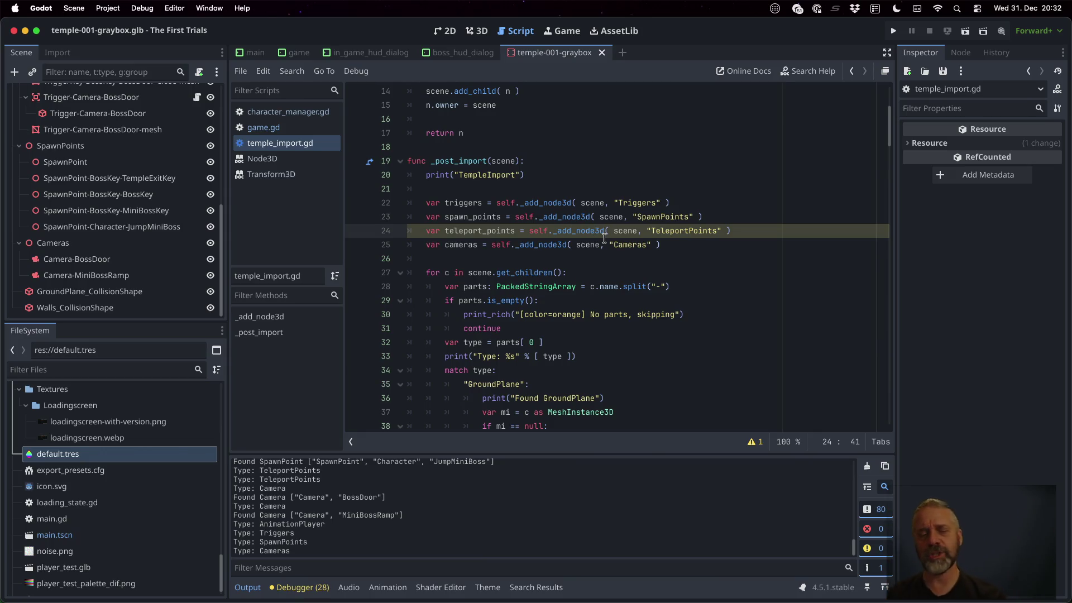
scroll(604, 239, down, 10)
Copy the "SpawnPoint" match case below itself and relabel the copy "TeleportPoint".
click(612, 279)
key(Up)
key(shift+Home)
key(shift+Down)
key(shift+Down)
key(shift+Down)
key(cmd+c)
key(Down)
key(cmd+v)
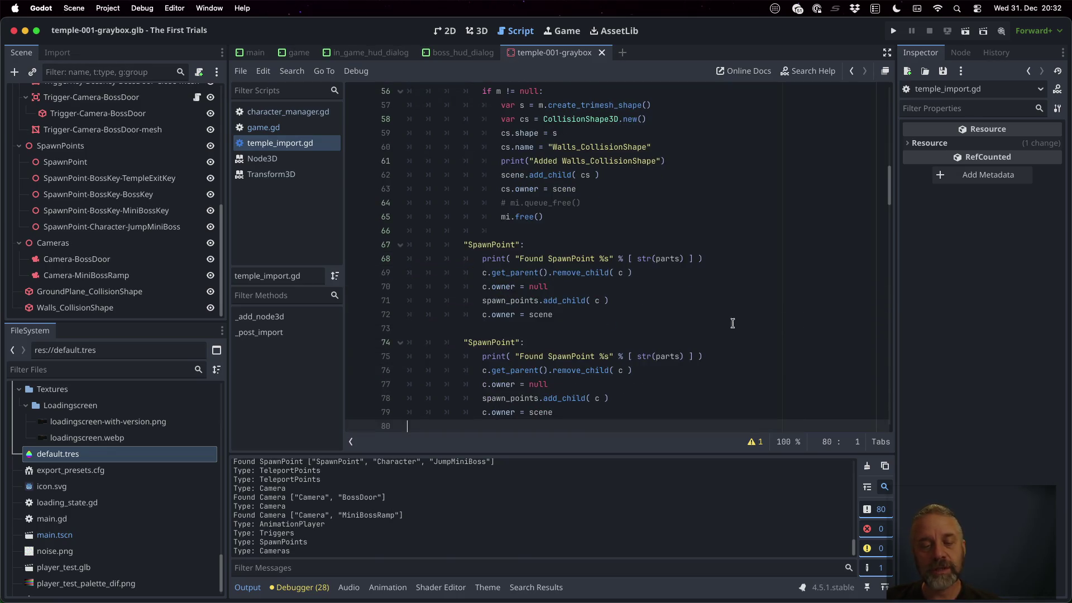
click(491, 344)
key(shift+Left)
key(shift+Left)
key(shift+Left)
text(Te)
text(l)
text(eport)
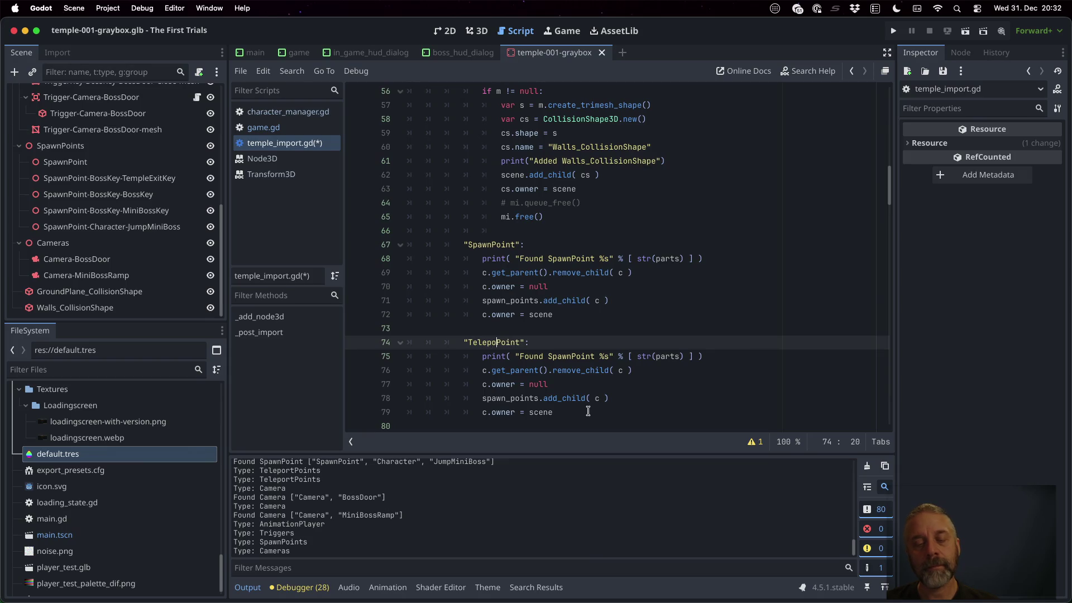
Make the new case print Found TeleportPoint and add nodes to teleport_points, then save.
key(Down)
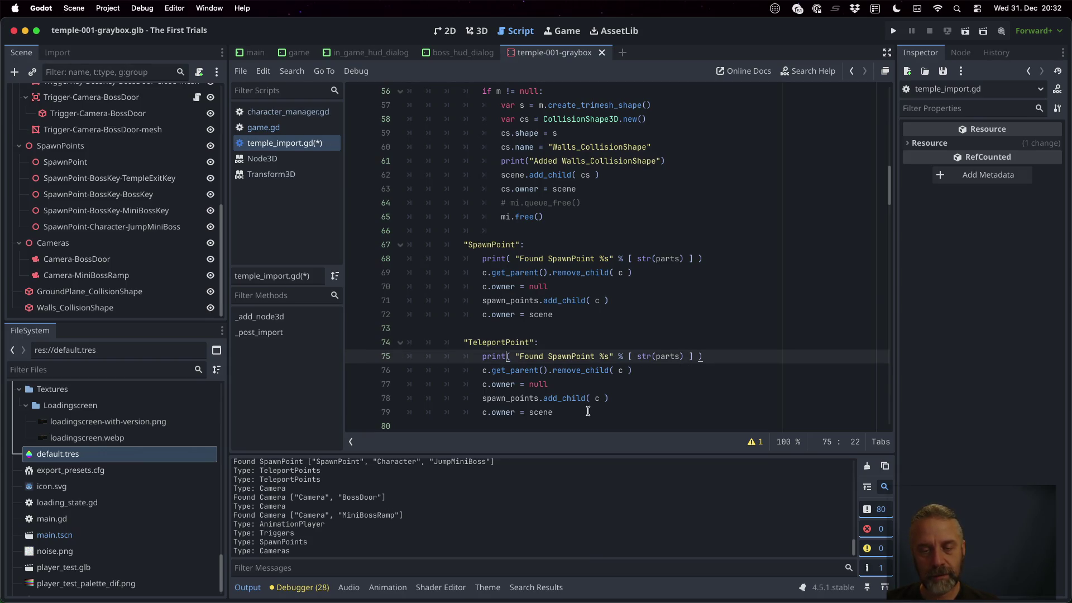
double_click(525, 341)
key(super+c)
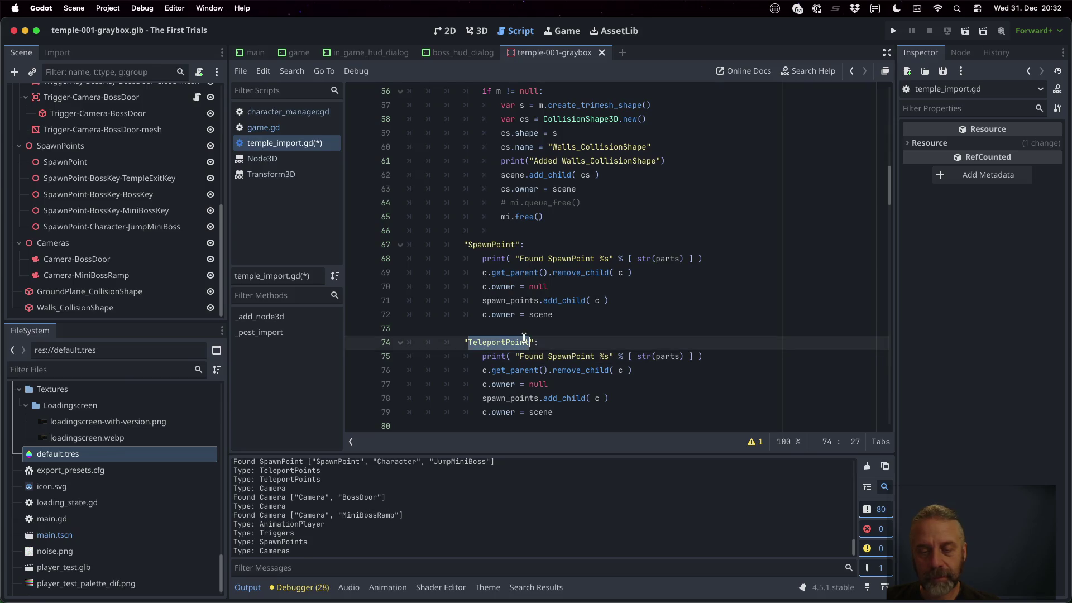
double_click(579, 354)
key(super+v)
drag(509, 399, 482, 396)
text(teleport)
key(super+s)
key(Return)
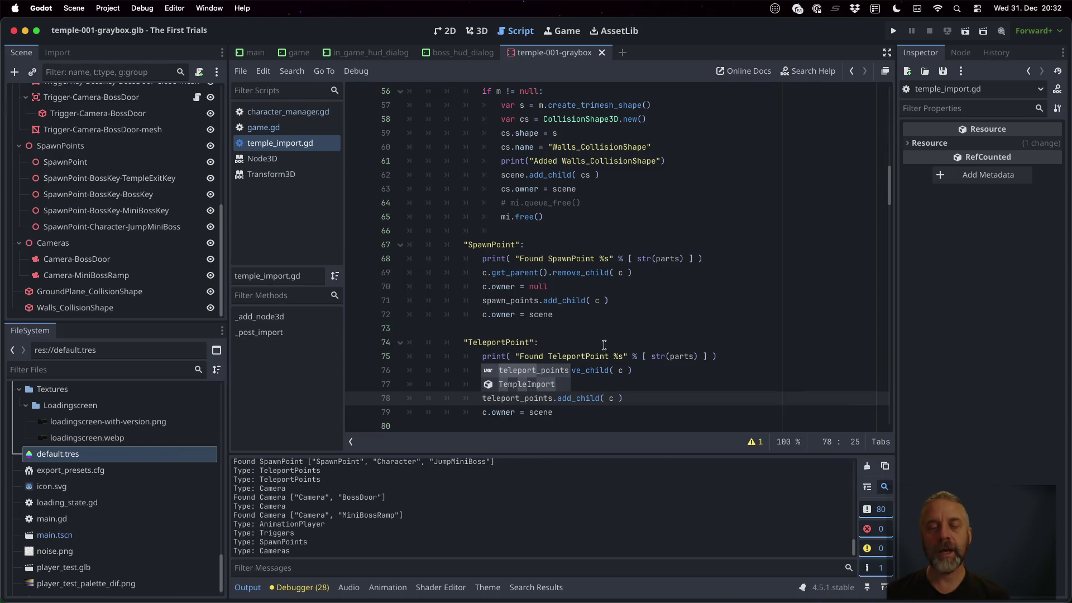
click(545, 368)
scroll(542, 393, down, 1)
click(532, 385)
key(super+s)
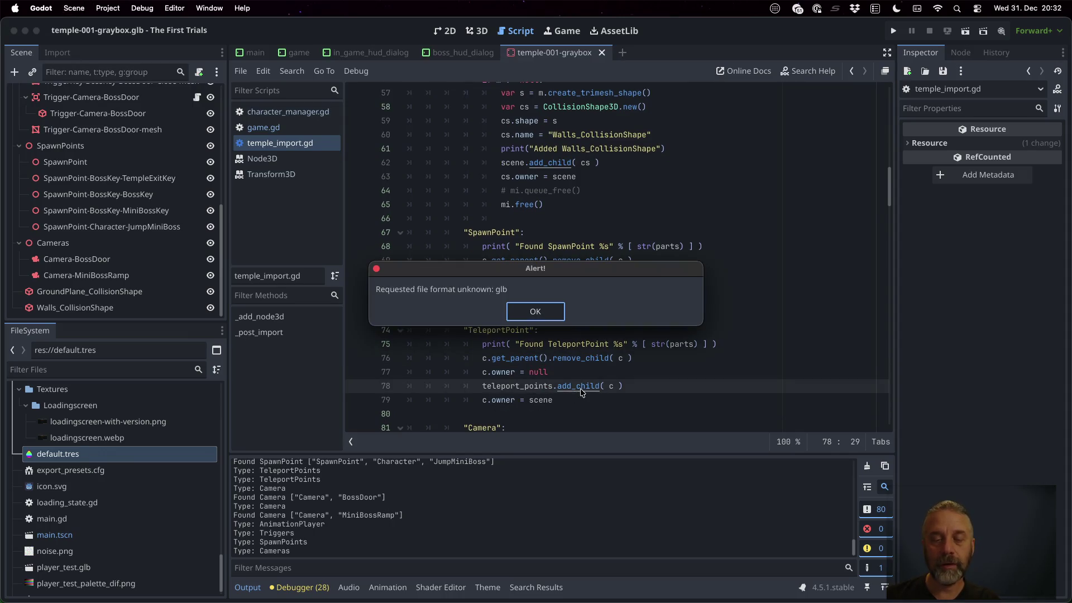
click(553, 311)
scroll(610, 361, up, 1)
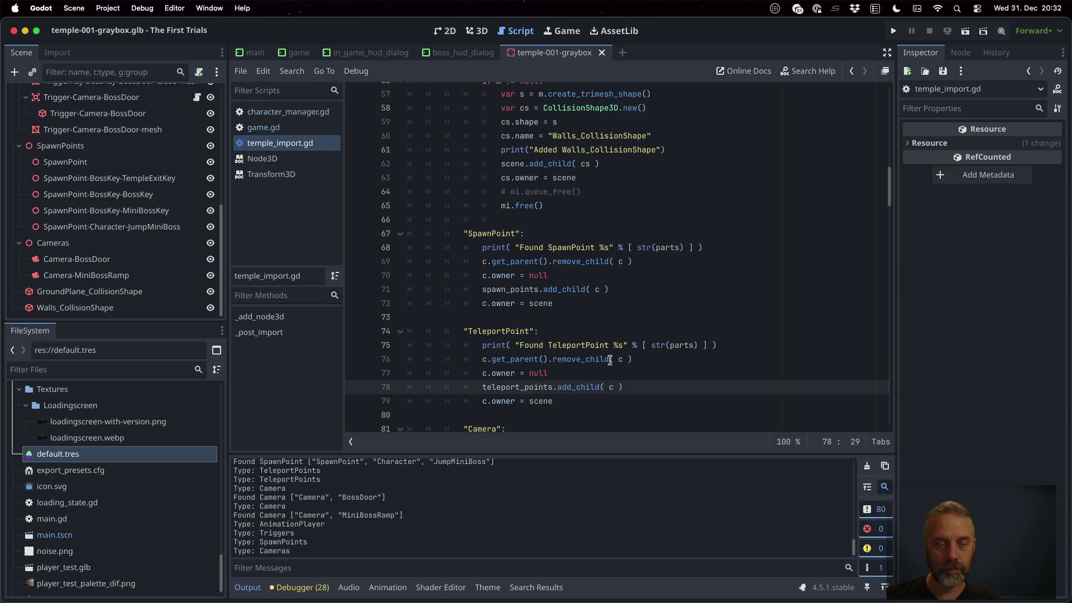
scroll(150, 491, up, 5)
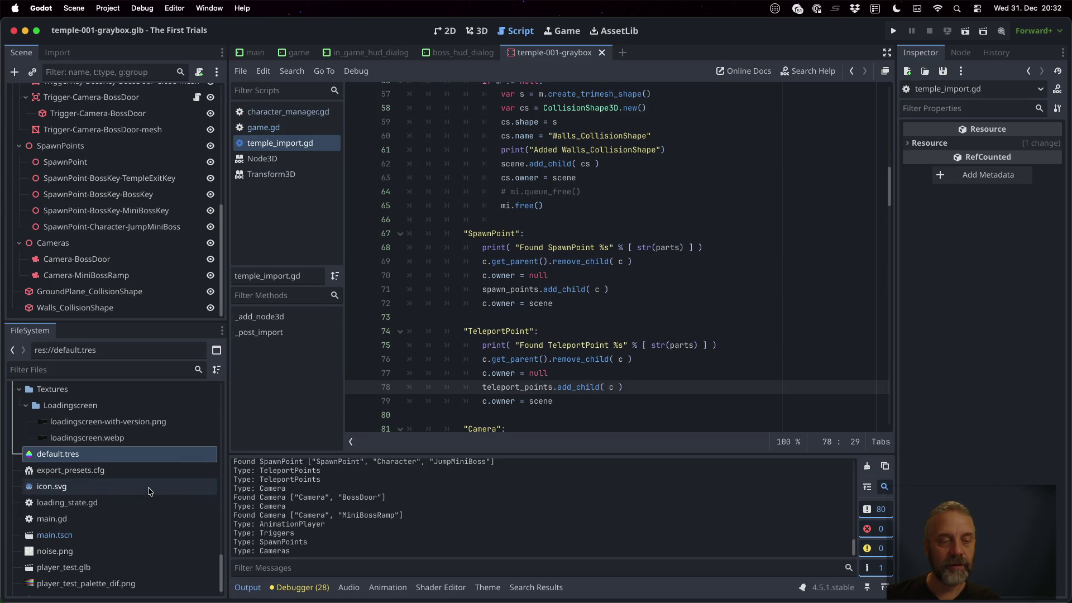
click(129, 395)
right_click(126, 394)
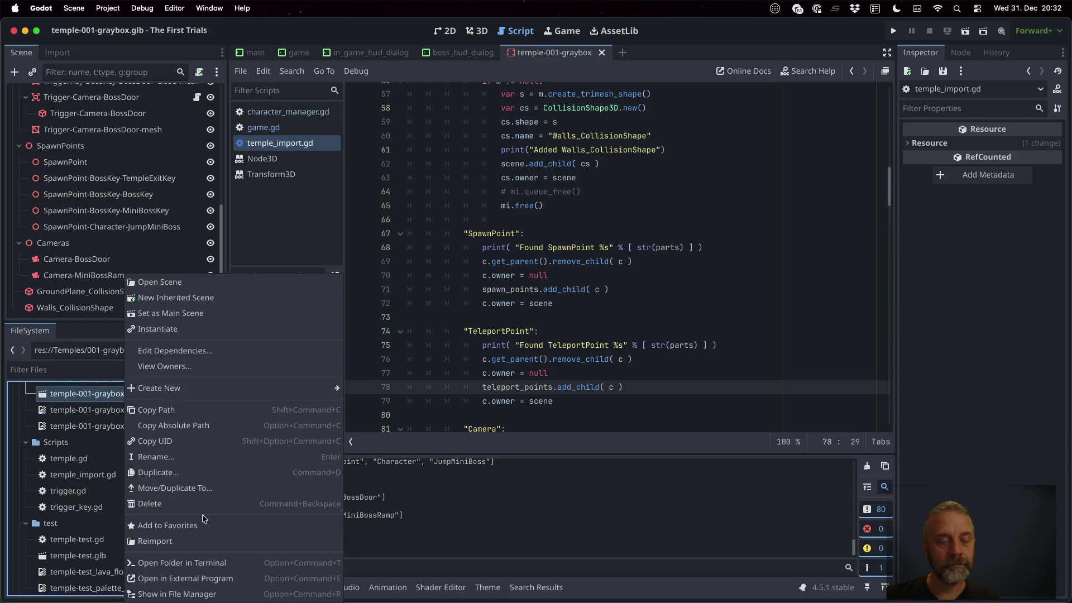
click(209, 539)
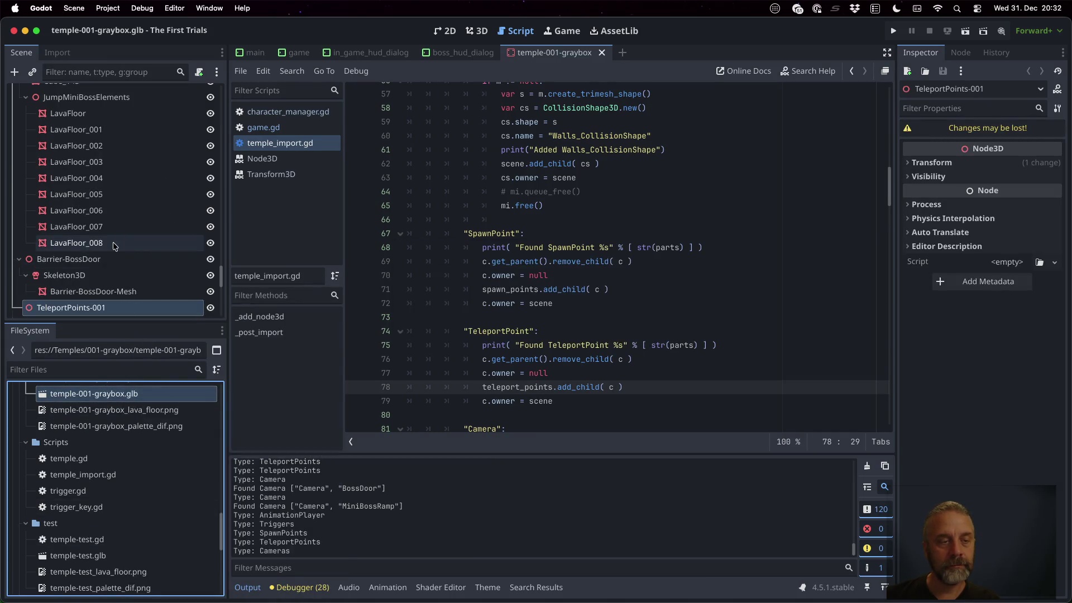
scroll(88, 286, down, 3)
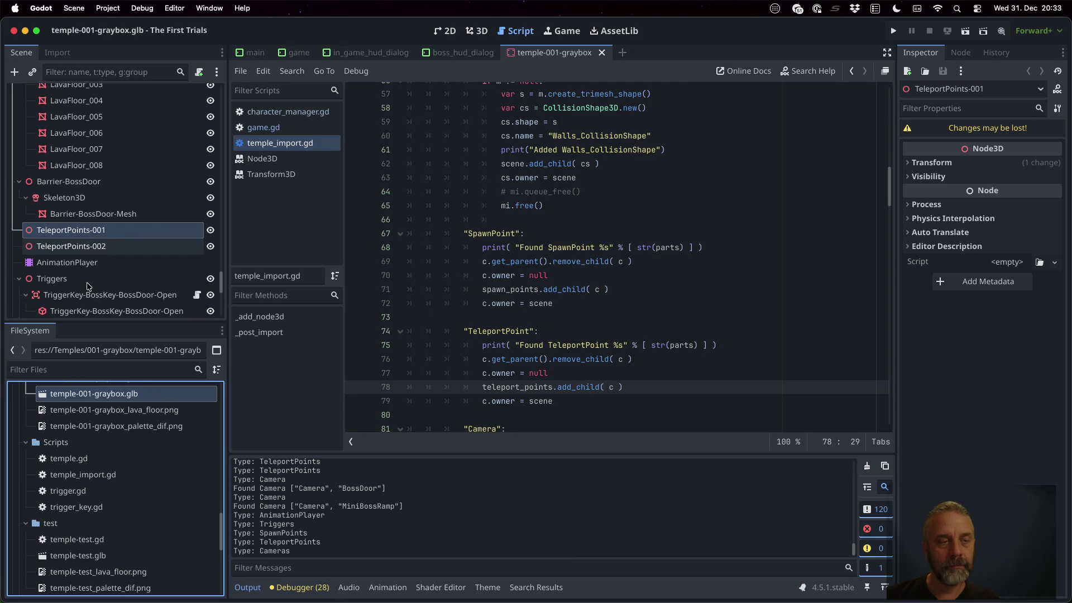
scroll(88, 286, up, 10)
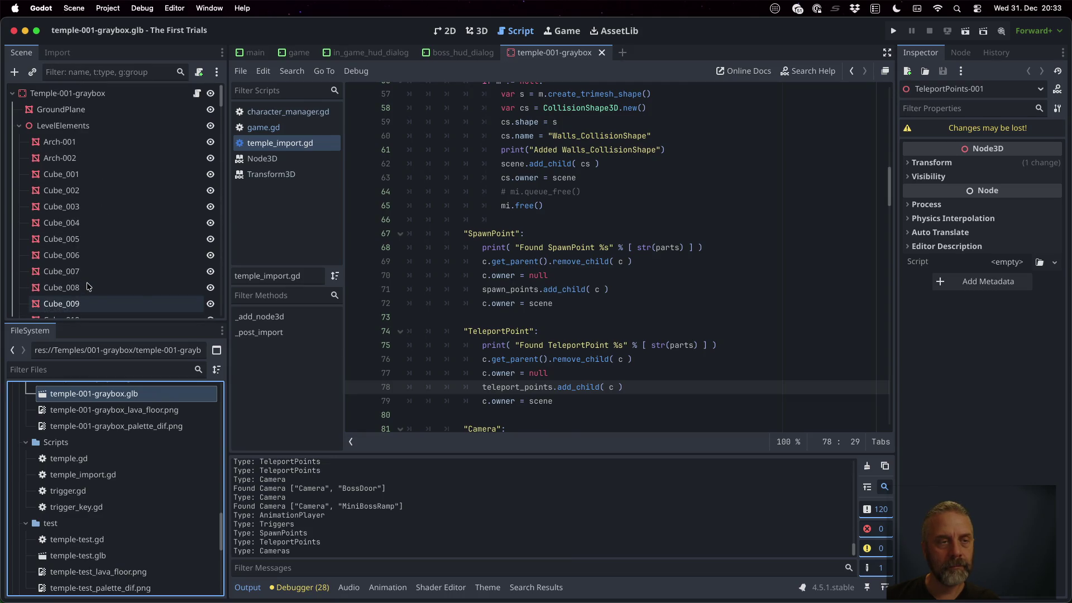
scroll(87, 286, down, 15)
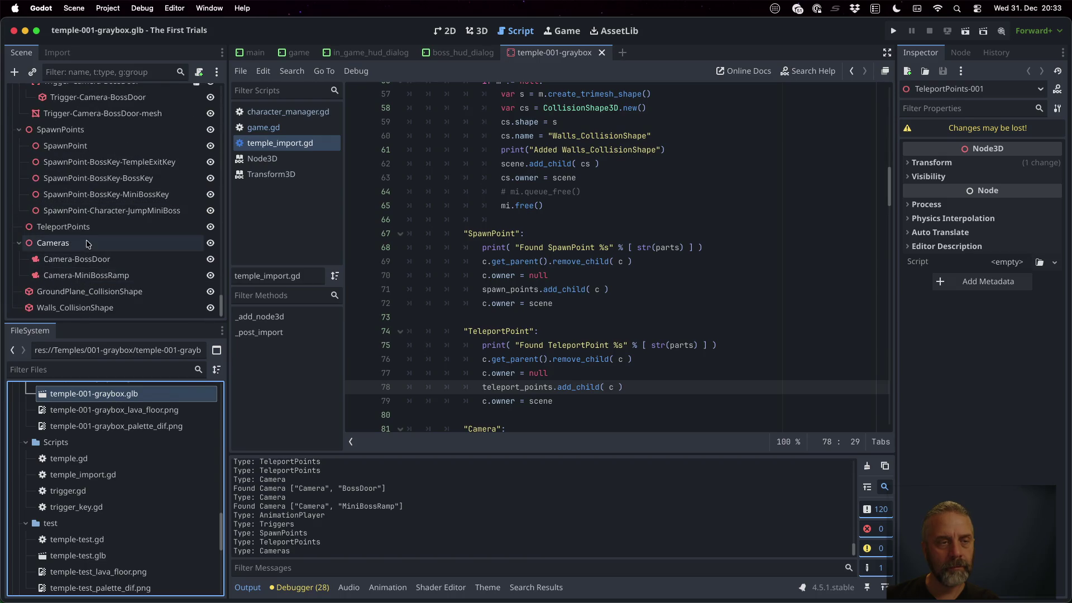
click(81, 229)
scroll(118, 256, up, 1)
scroll(118, 257, up, 2)
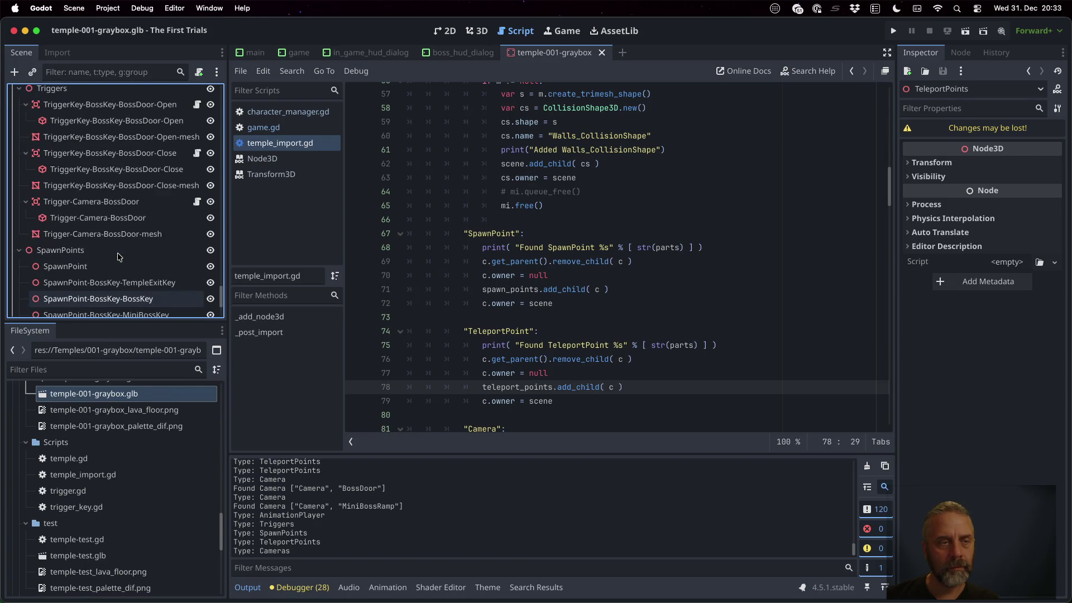
scroll(118, 256, down, 3)
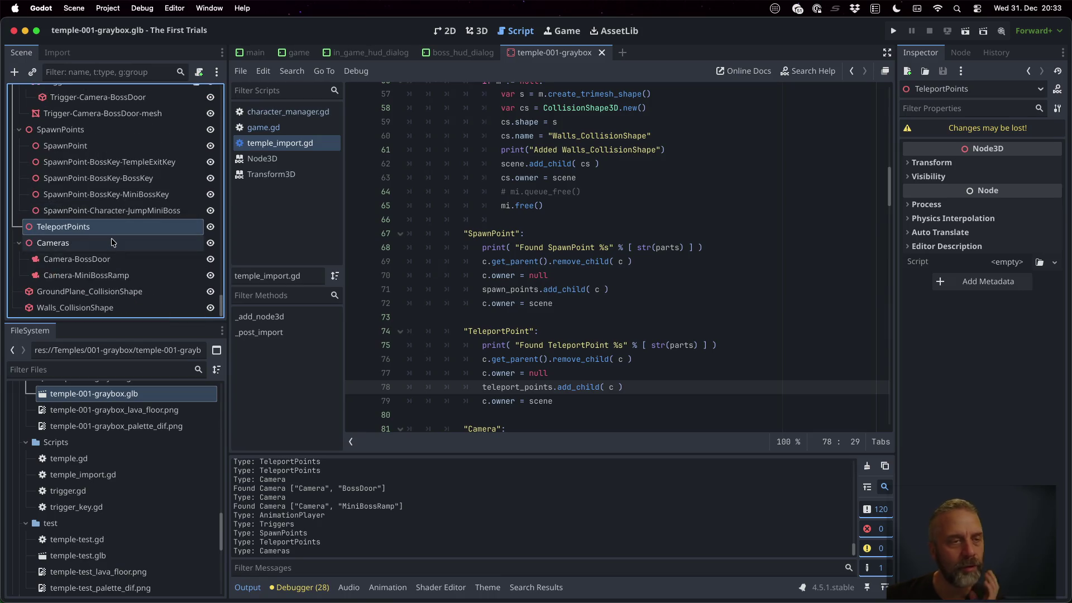
scroll(118, 256, up, 5)
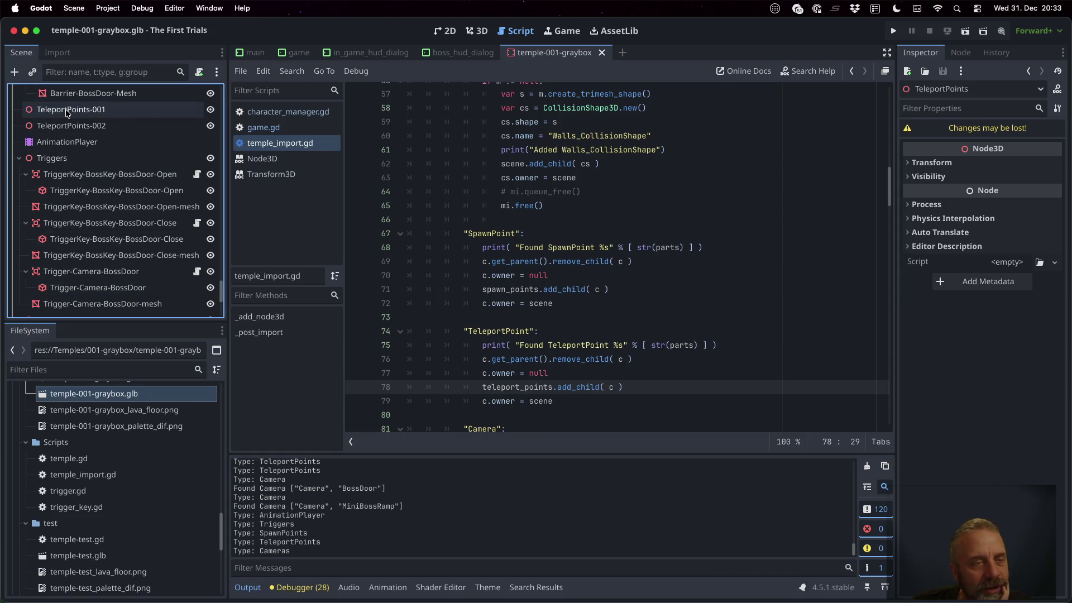
Rename TeleportPoints-001 to TeleportPoint-001 in Blender's Outliner.
click(614, 332)
key(super+Tab)
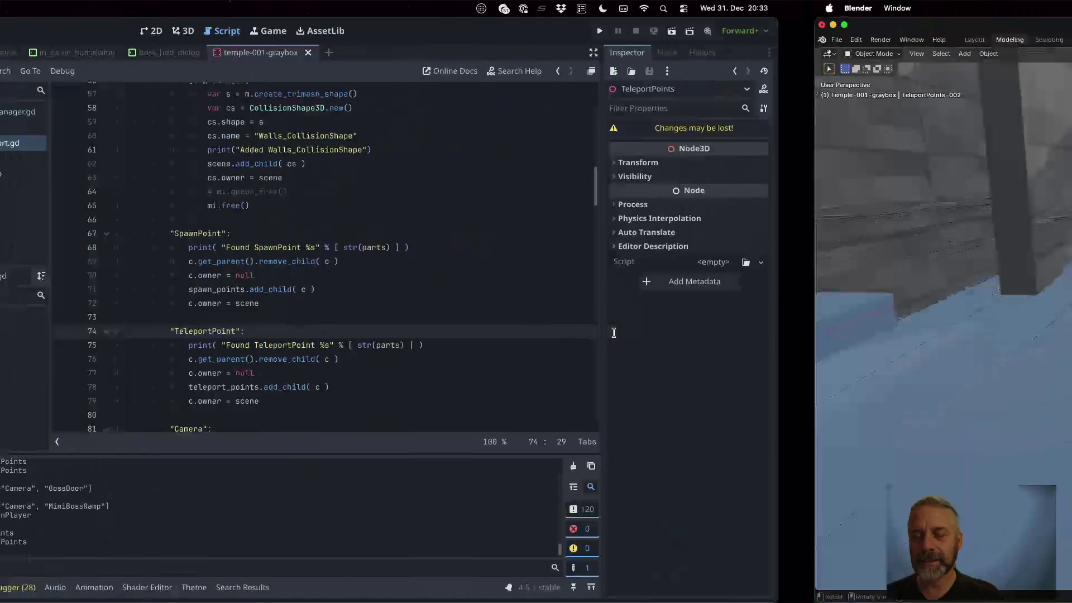
double_click(880, 196)
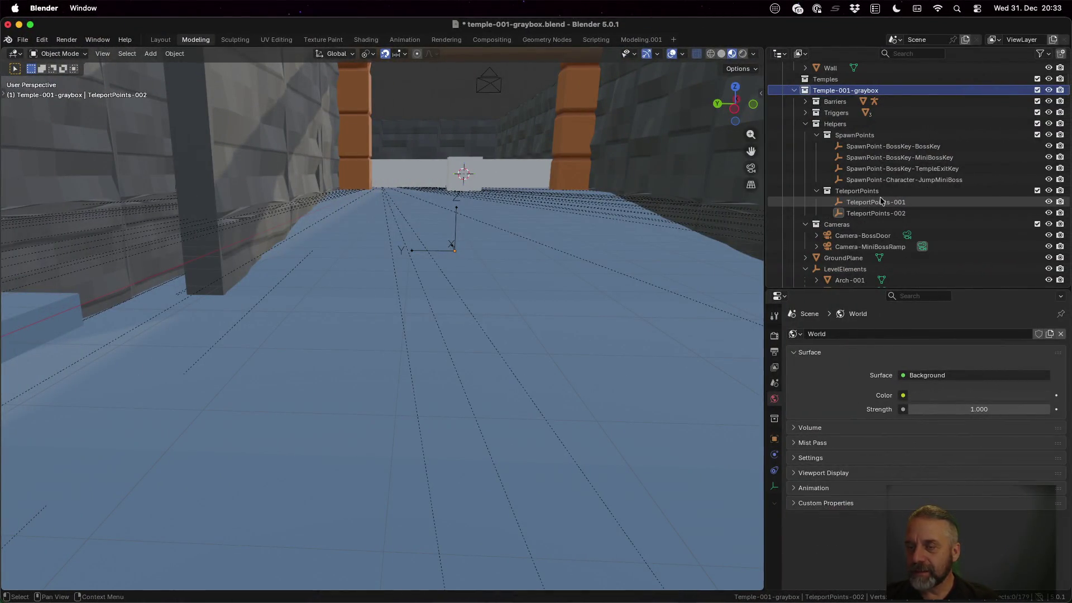
scroll(880, 197, down, 2)
key(Home)
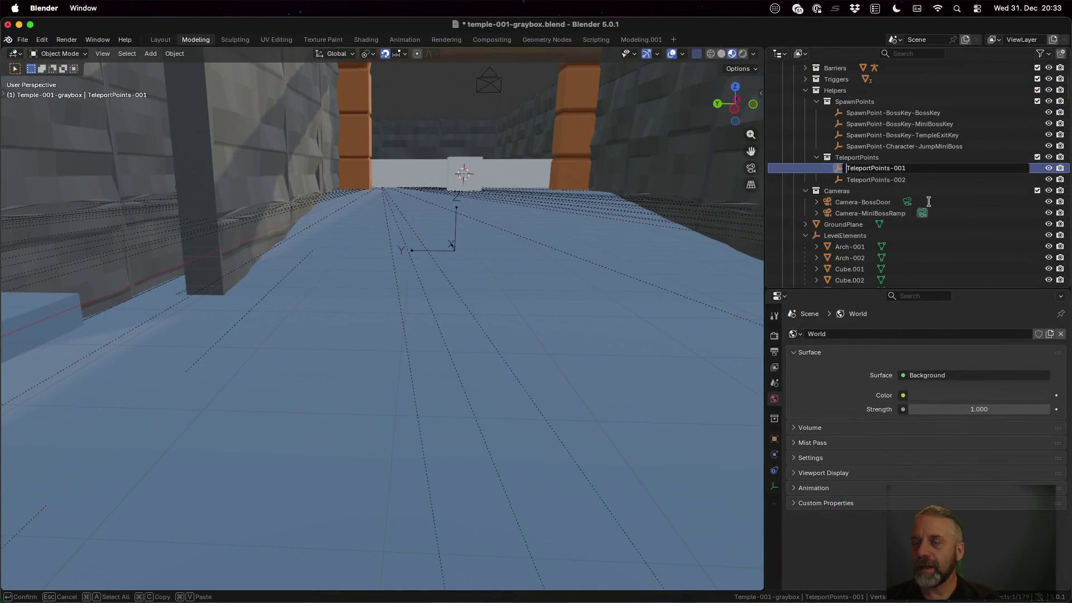
key(BackSpace)
key(Return)
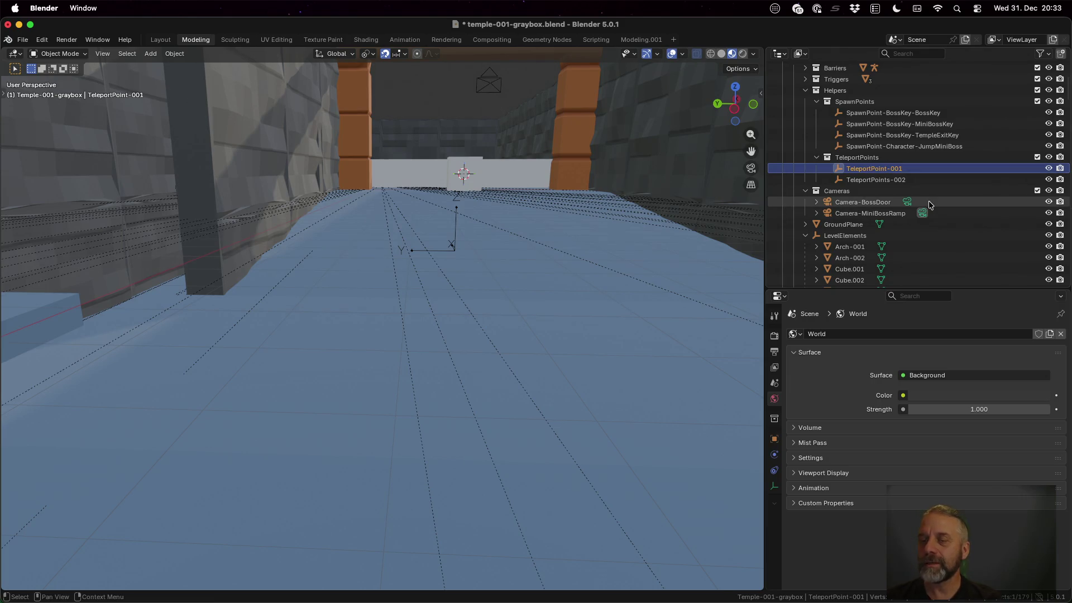
Rename TeleportPoints-002 to TeleportPoint-002 and save the blend file.
key(Down)
scroll(930, 205, down, 1)
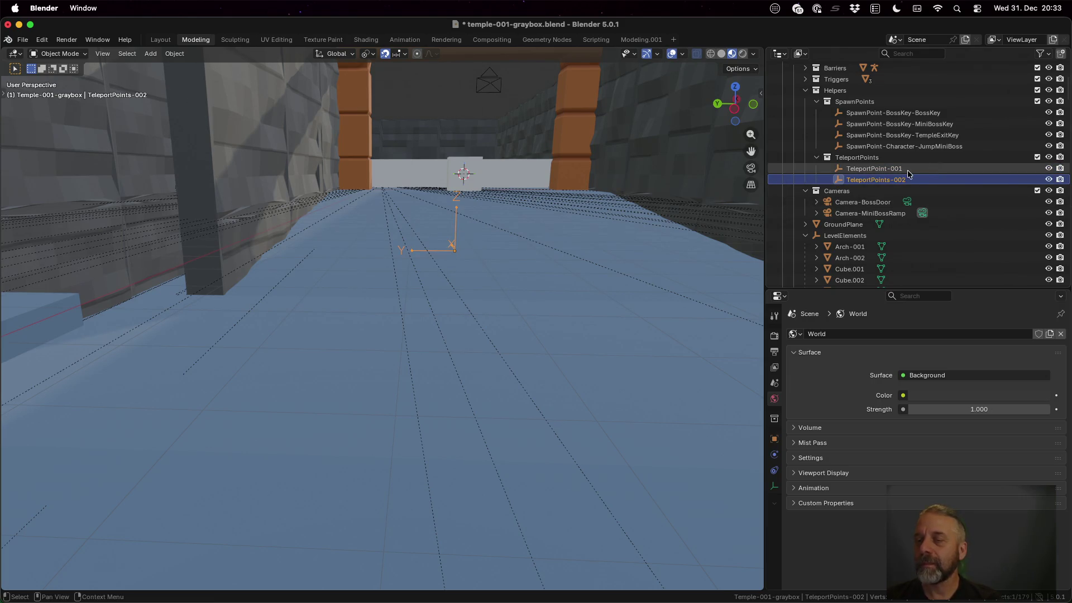
double_click(904, 173)
key(Home)
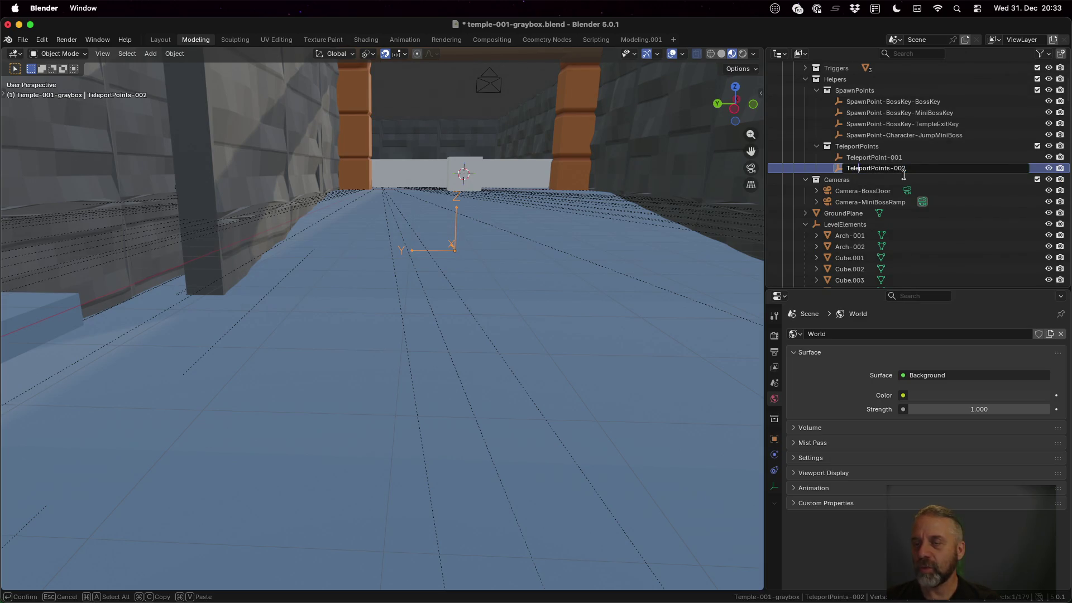
key(BackSpace)
key(Return)
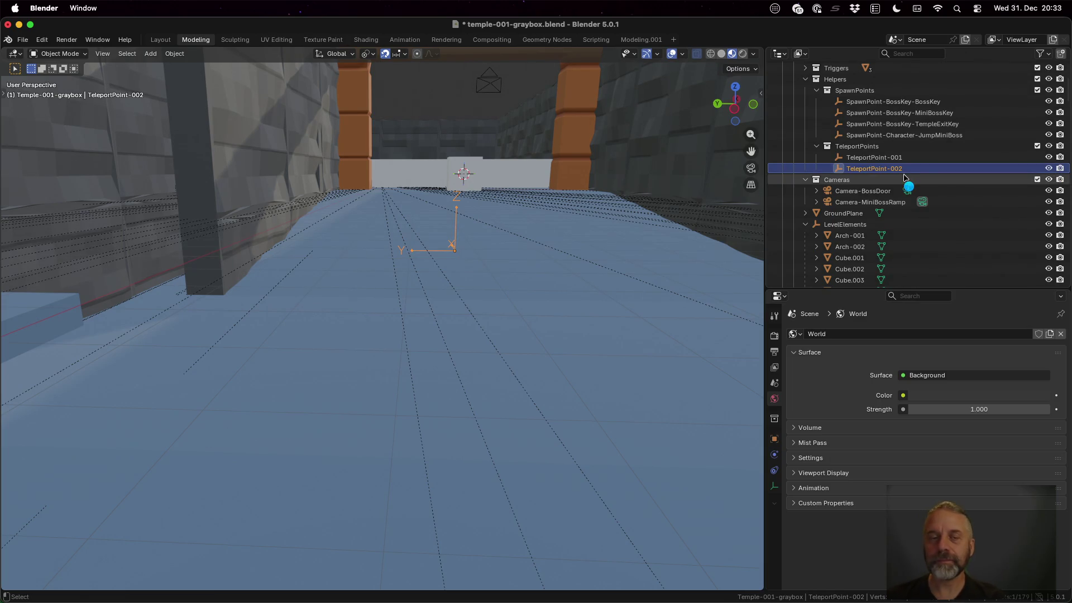
key(super+s)
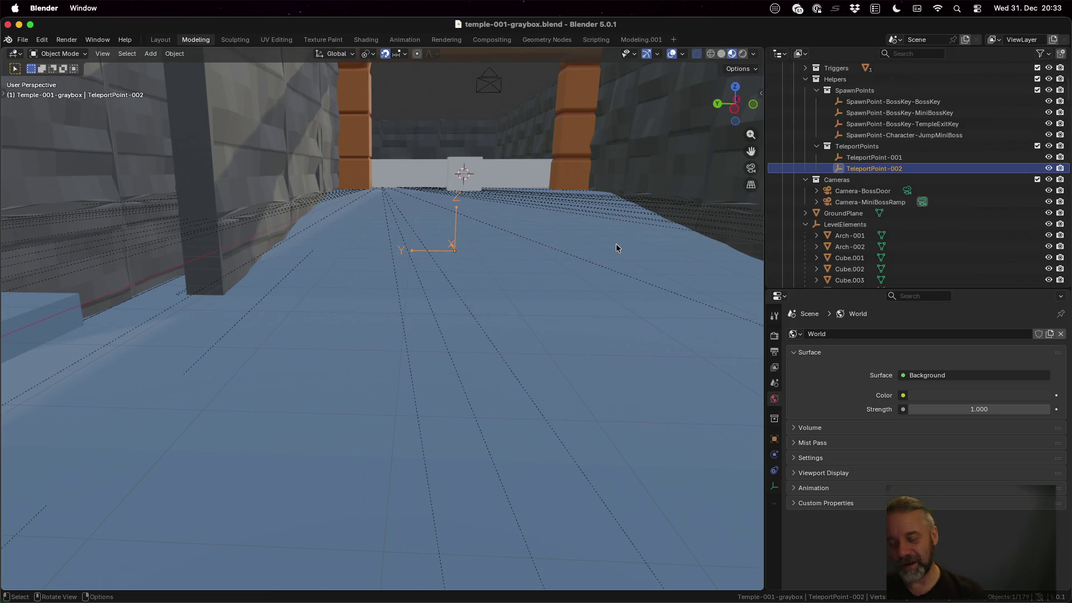
Rerun the previous temple export command in iTerm2.
key(ctrl+Up)
click(290, 420)
key(Up)
key(Return)
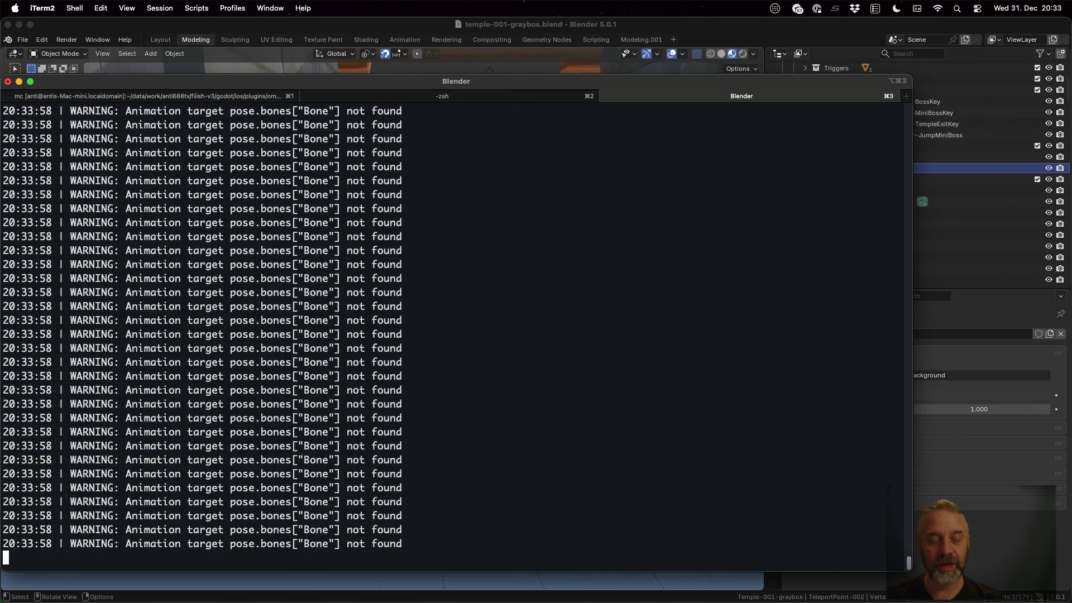
Reload the re-exported temple files from disk in Godot.
key(ctrl+Left)
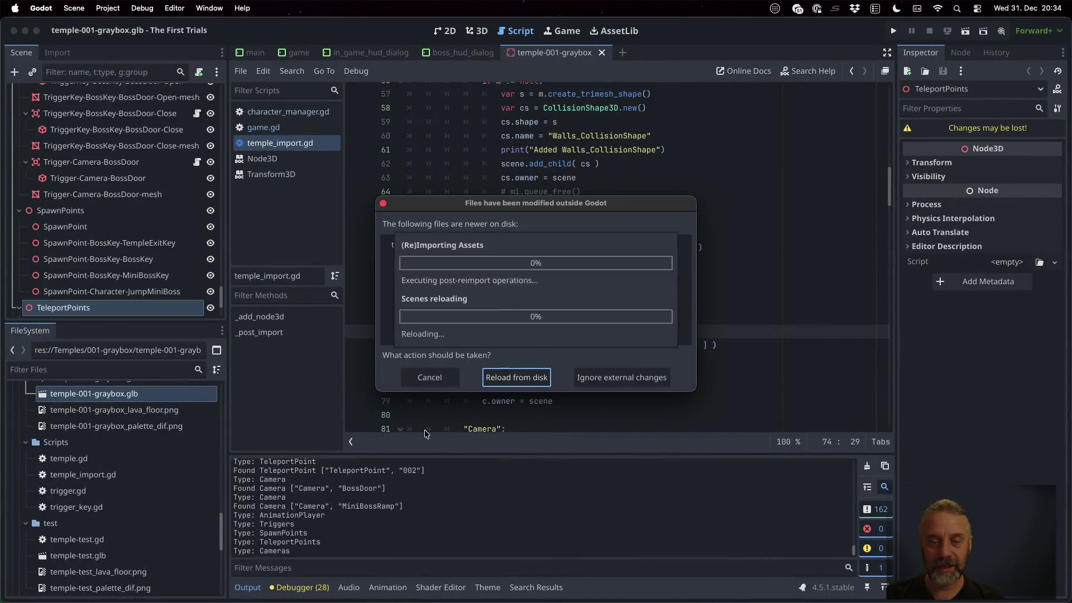
key(Return)
scroll(125, 228, down, 4)
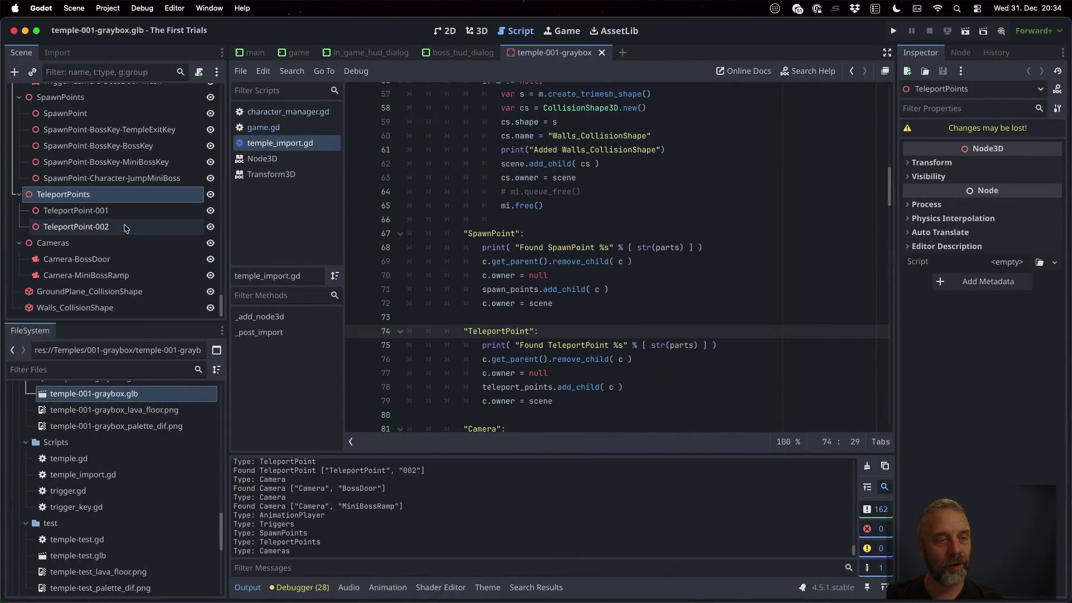
Check TeleportPoint-001 and TeleportPoint-002 under the TeleportPoints node in the Scene dock.
click(84, 211)
key(Return)
key(Escape)
click(91, 228)
click(81, 200)
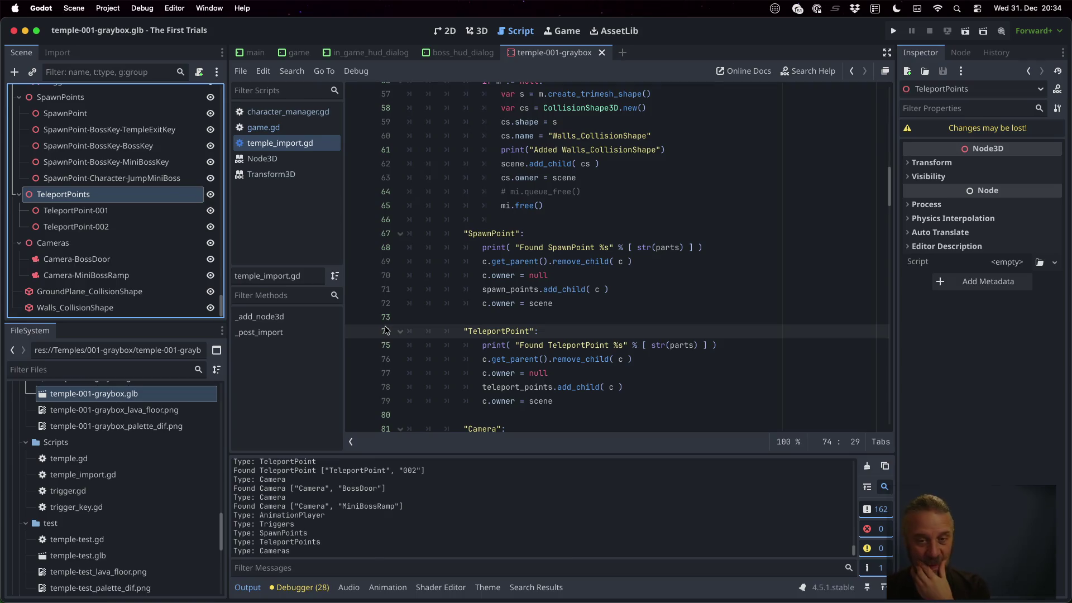
click(678, 275)
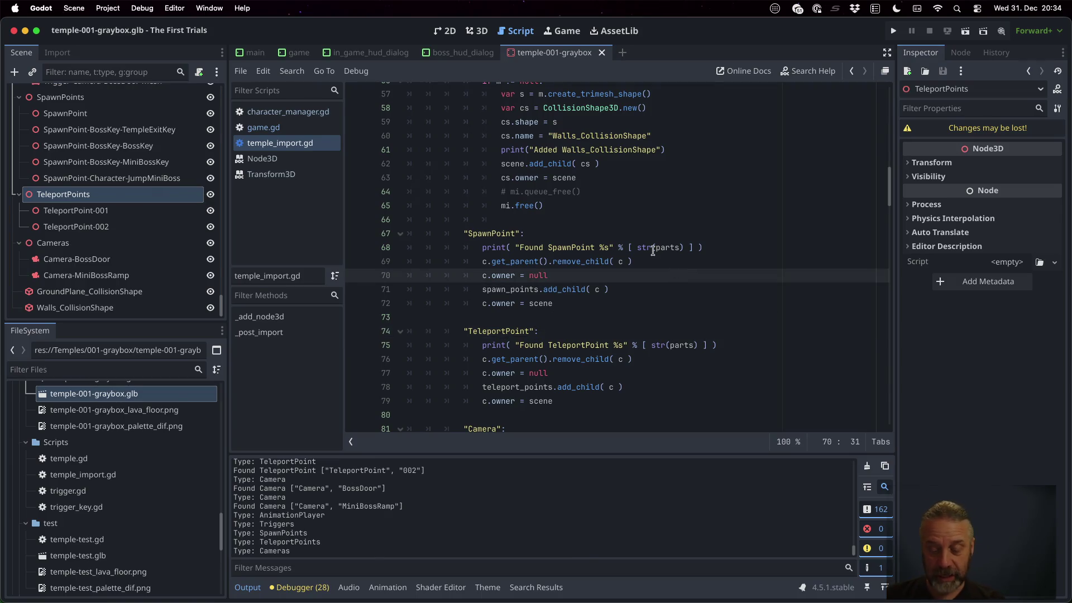
key(shift+alt+o)
Quick-open player.gd by typing 'play', scroll through it, then return to game.gd.
text(play)
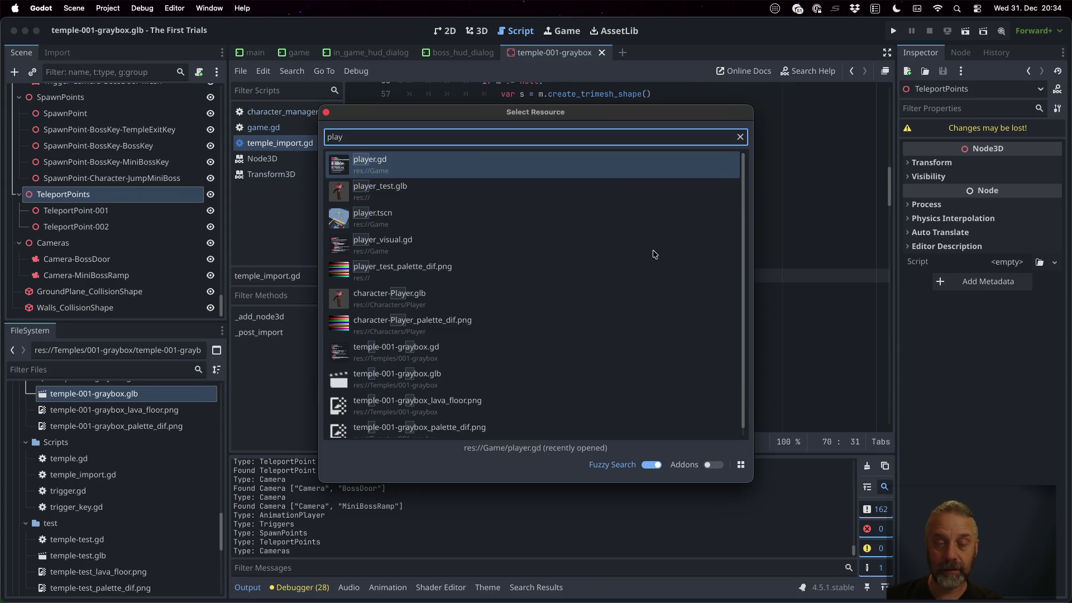
key(Return)
scroll(654, 254, down, 3)
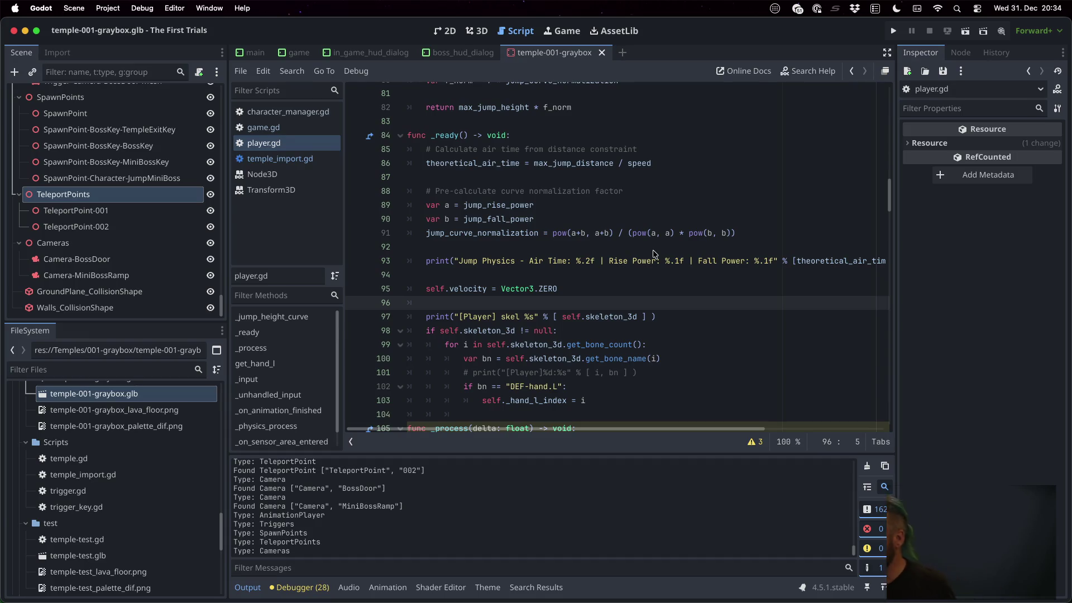
click(310, 124)
click(108, 8)
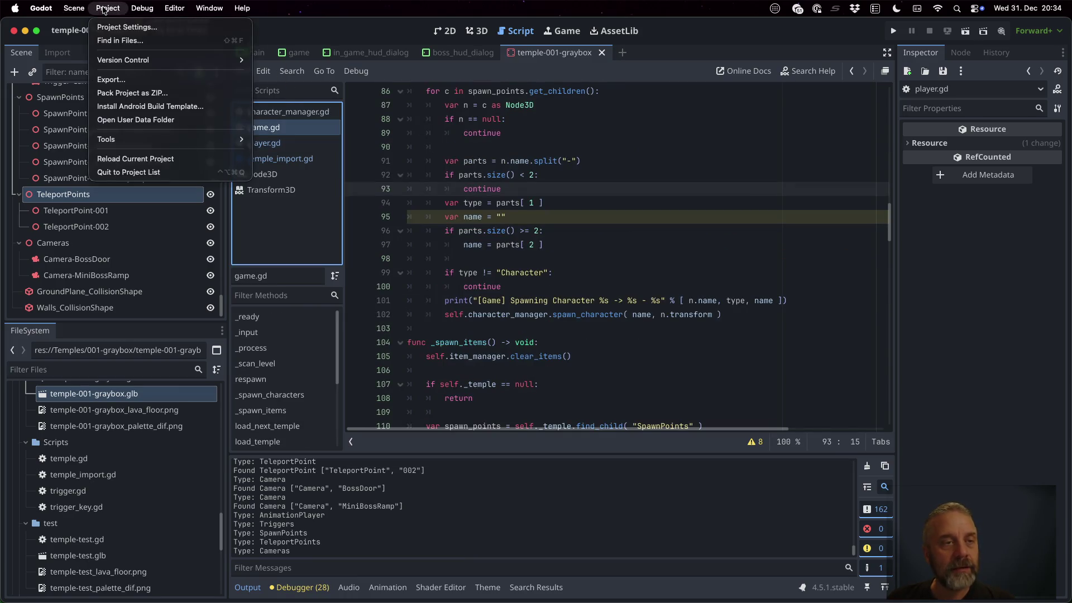
In Project Settings' Input Map, begin a new action named dev_Player_Teleport.
click(120, 28)
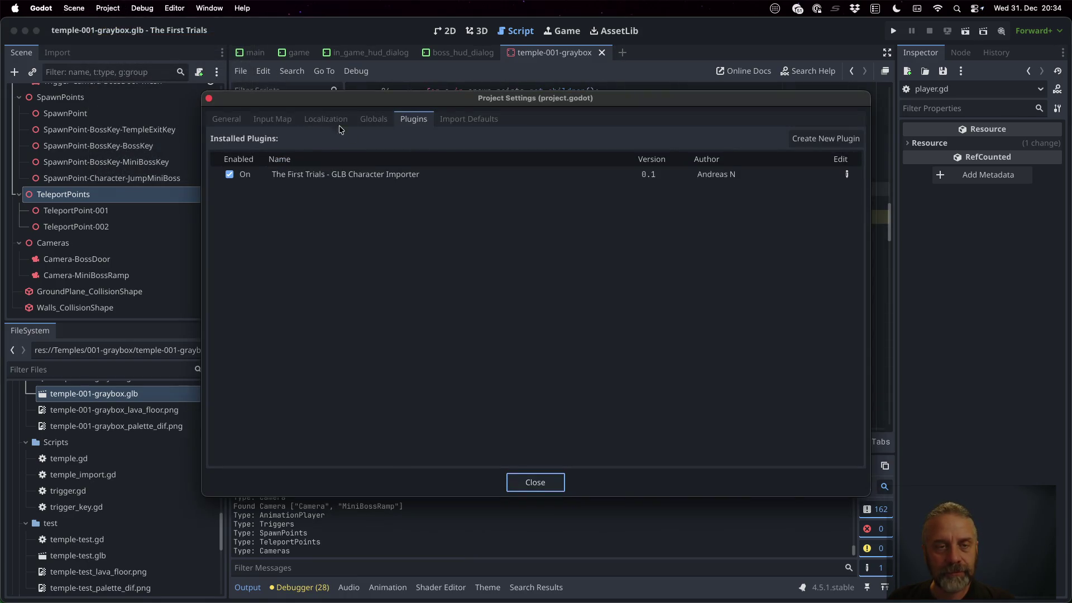
click(272, 119)
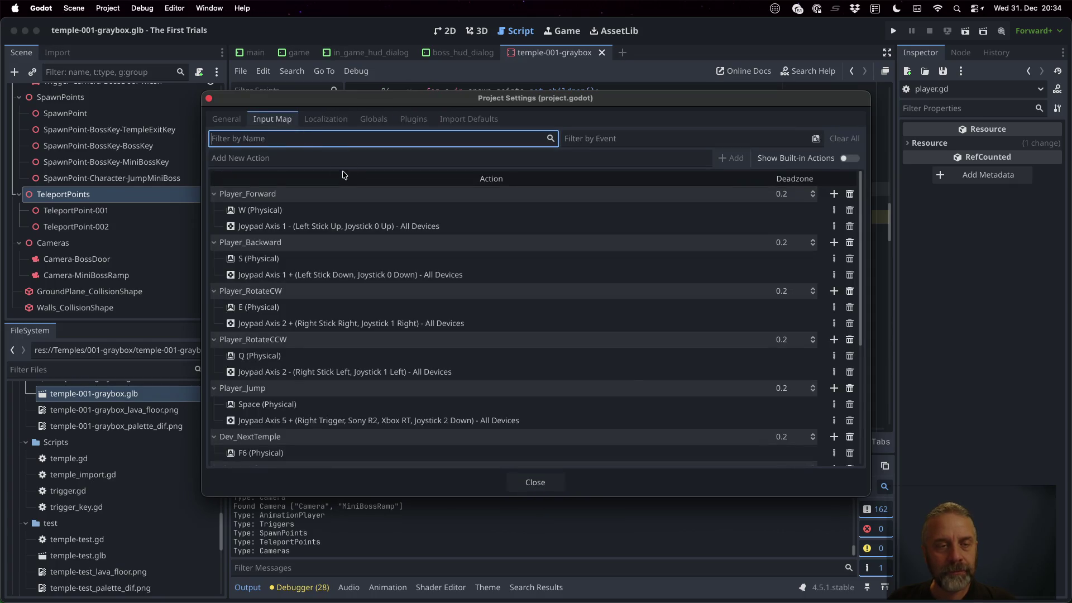
click(304, 153)
text(dev)
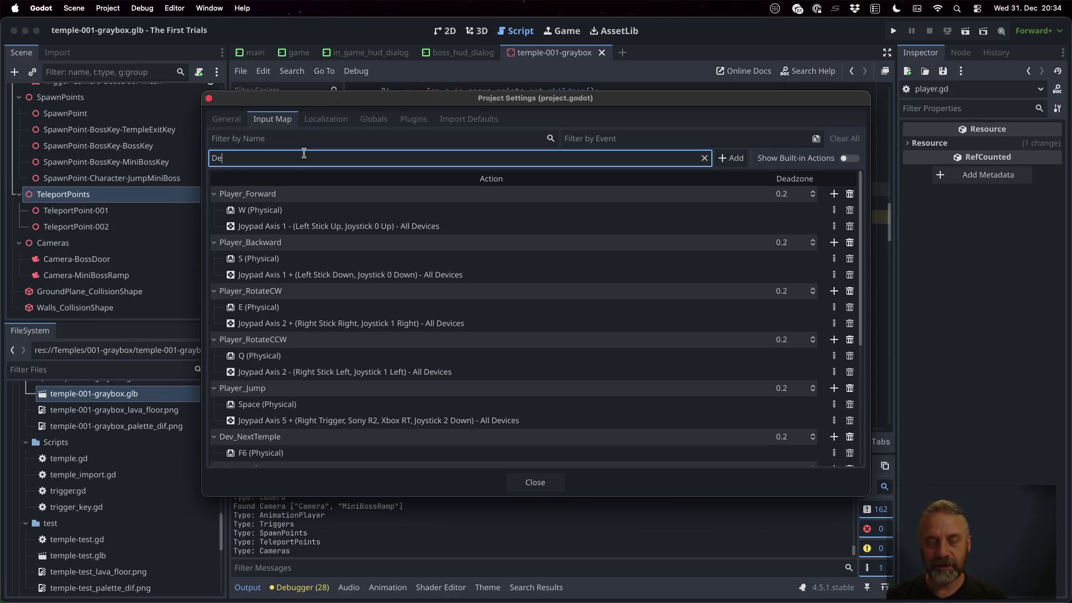
key(BackSpace)
key(BackSpace)
key(BackSpace)
text(dev_)
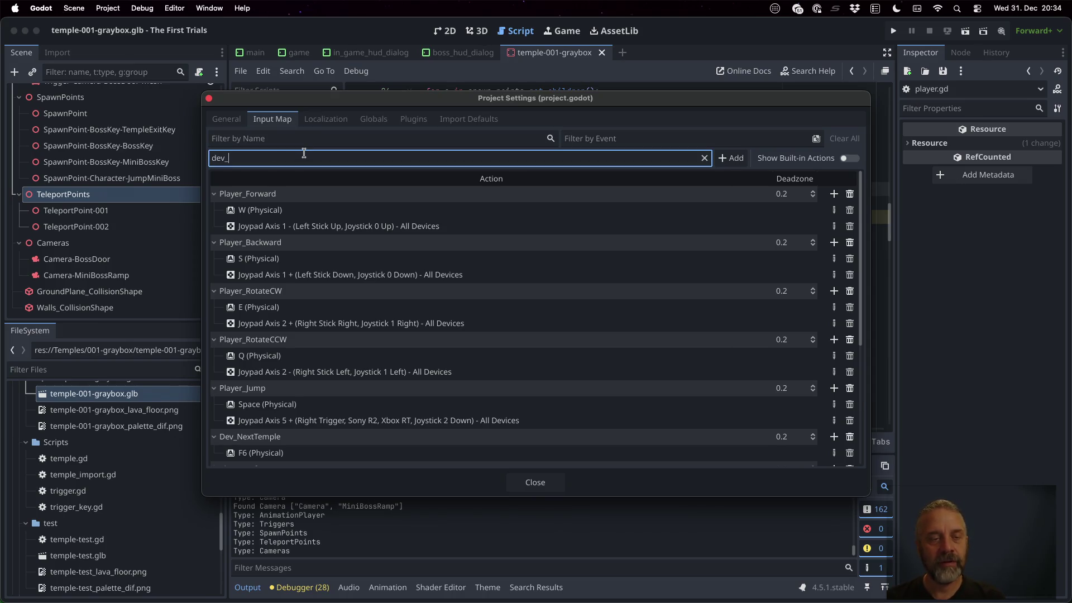
text(Player_Teleport)
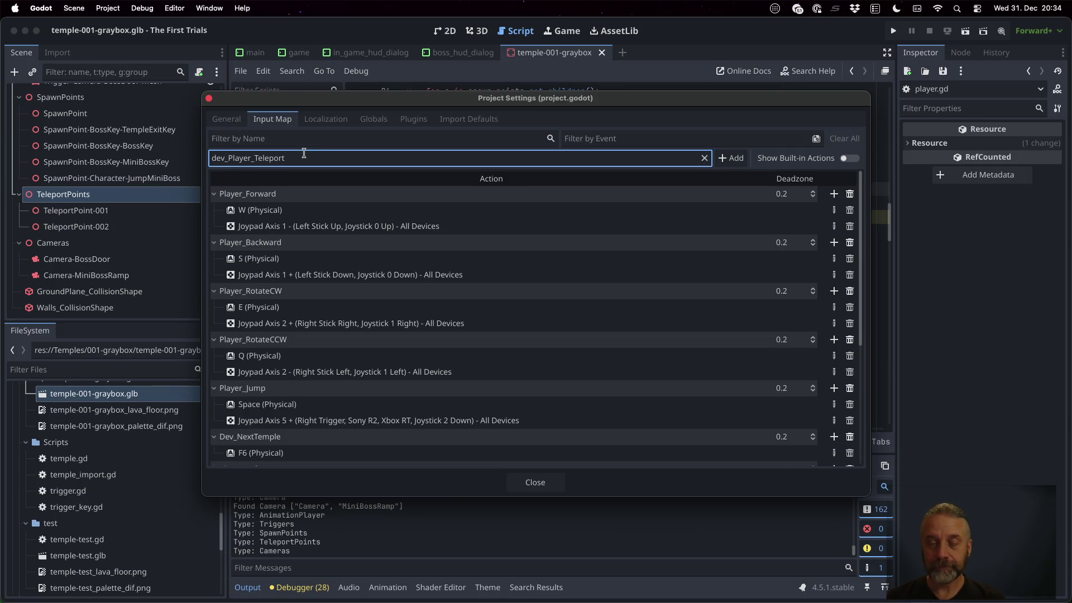
Correct the name to dev_Player_TeleportNext, add the action, and start assigning its event.
text(_next)
key(BackSpace)
key(BackSpace)
key(BackSpace)
text(Next)
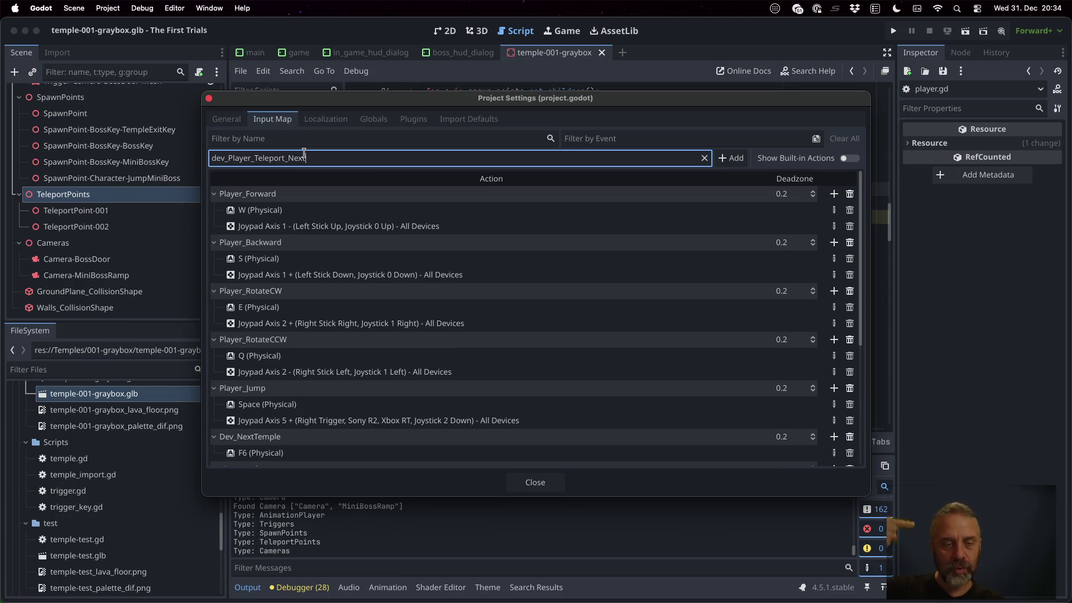
key(BackSpace)
key(BackSpace)
key(BackSpace)
text(Next)
key(Return)
scroll(676, 357, down, 5)
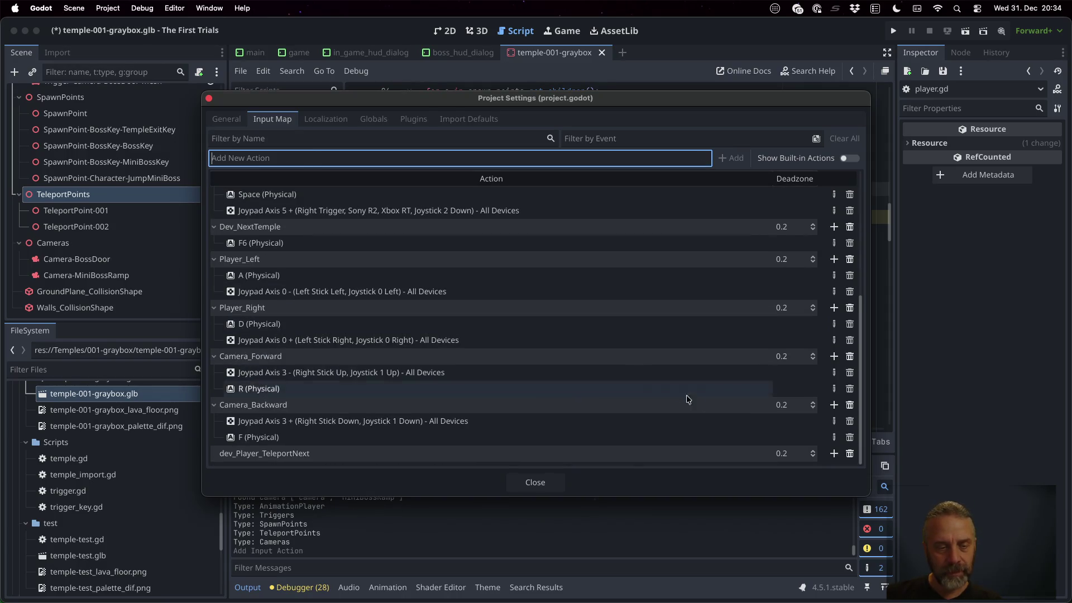
click(833, 453)
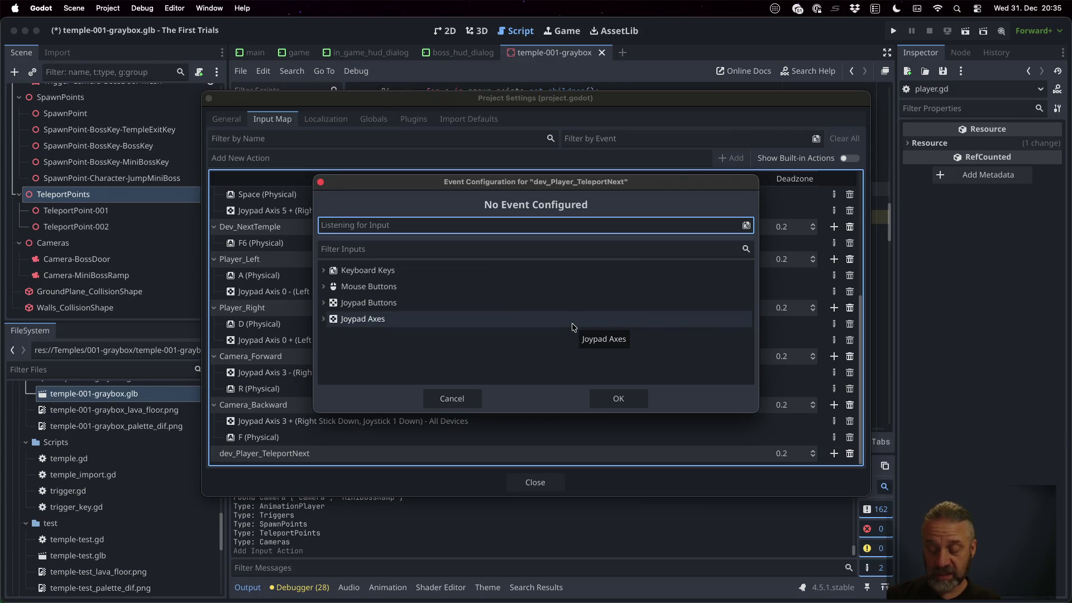
Bind dev_Player_TeleportNext to the physical BracketRight (]) key and close Project Settings.
key(bracketright)
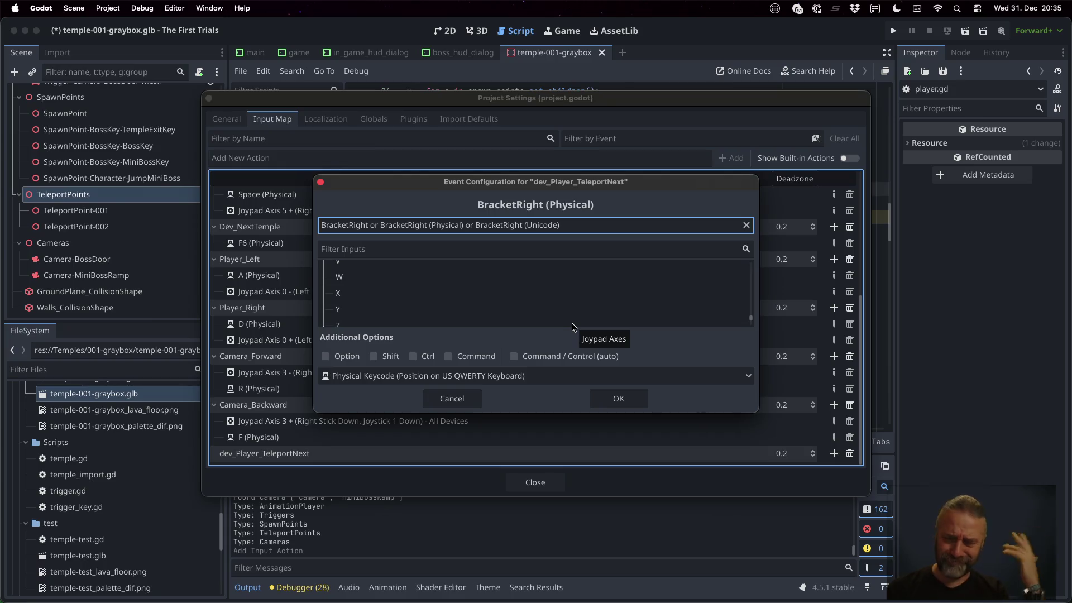
click(630, 401)
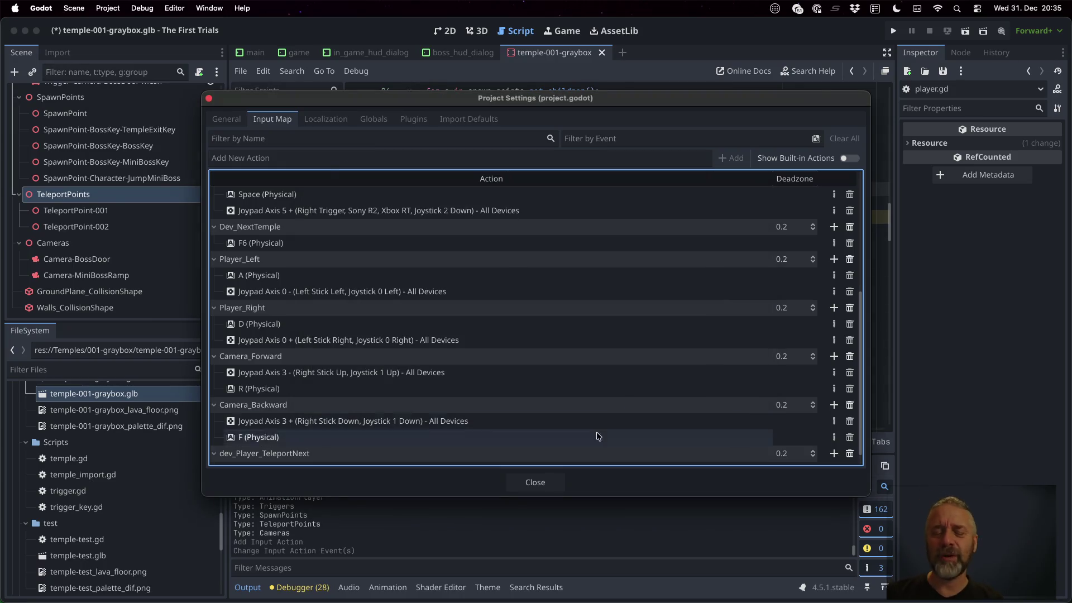
click(550, 480)
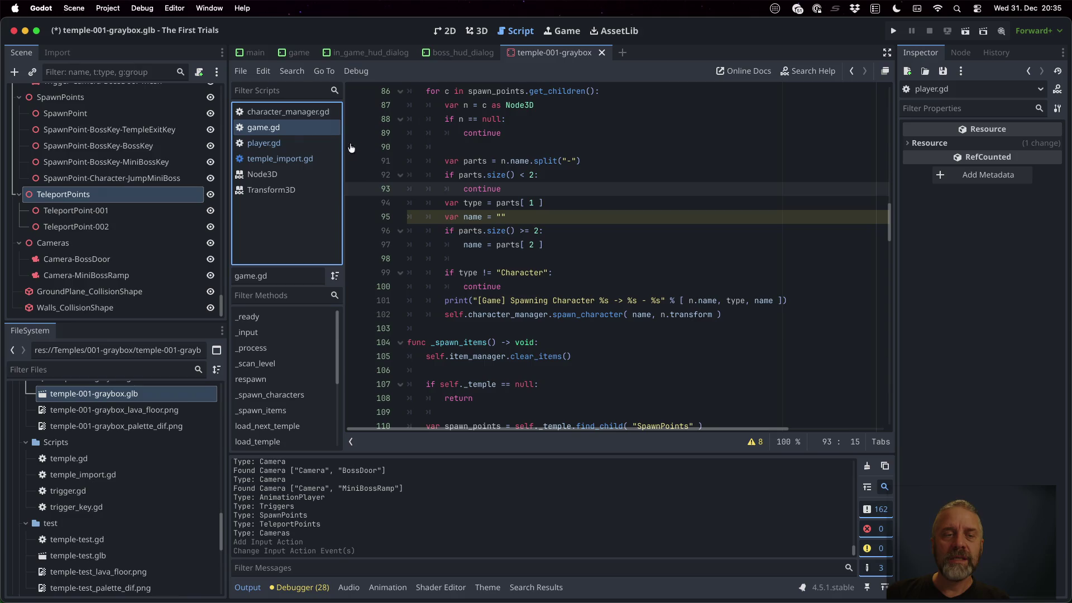
Go to the _process function in game.gd and open a new line after it.
scroll(619, 296, down, 7)
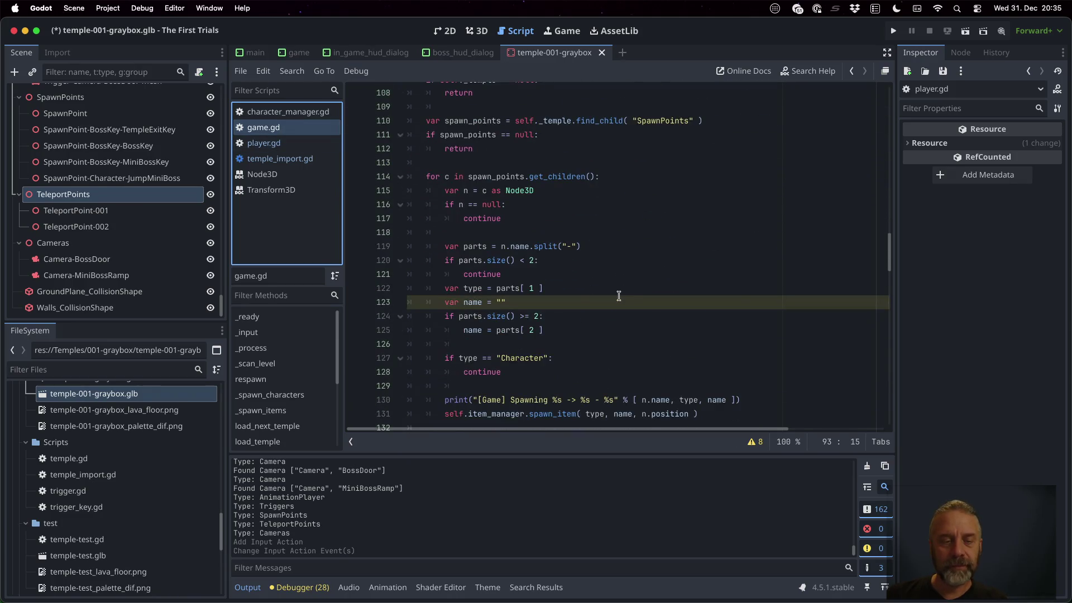
scroll(286, 377, down, 3)
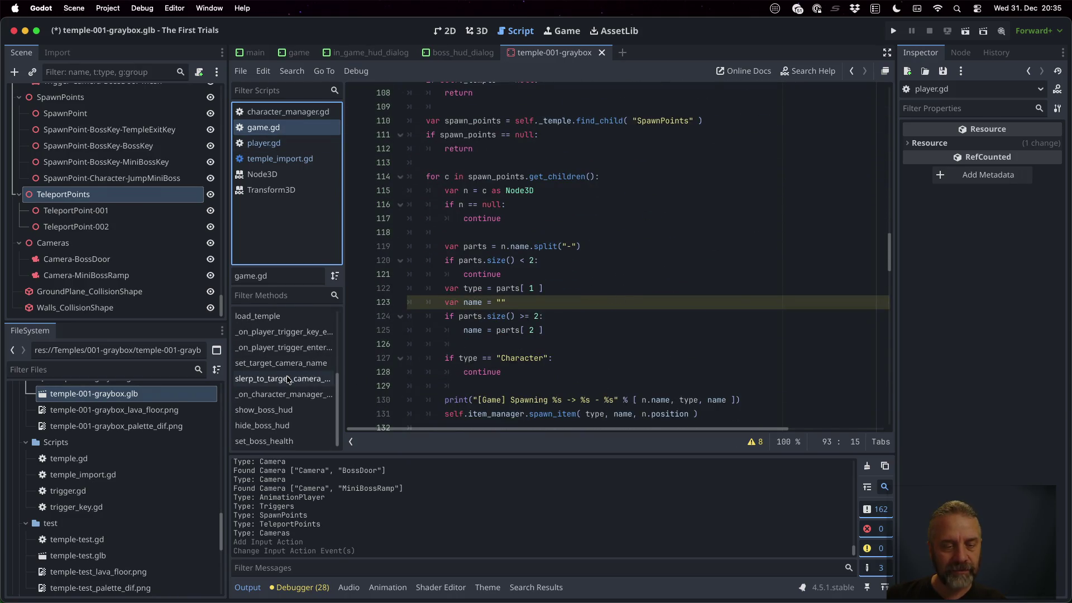
scroll(287, 378, up, 3)
click(284, 355)
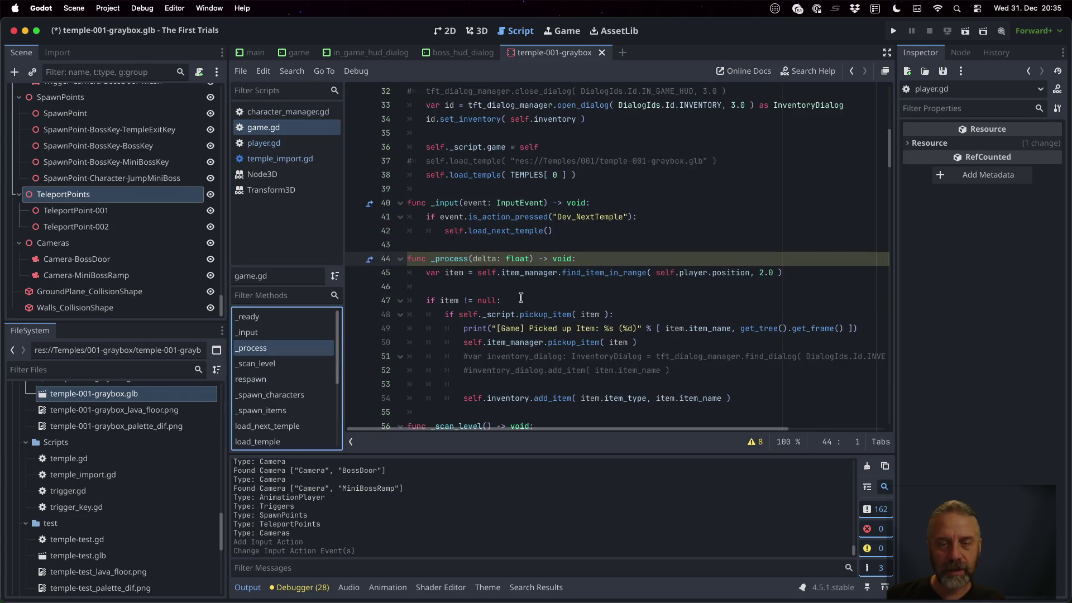
click(464, 353)
key(Return)
key(BackSpace)
Add an _unhandled_input(event) function below _process via autocompletion.
text(func _handl)
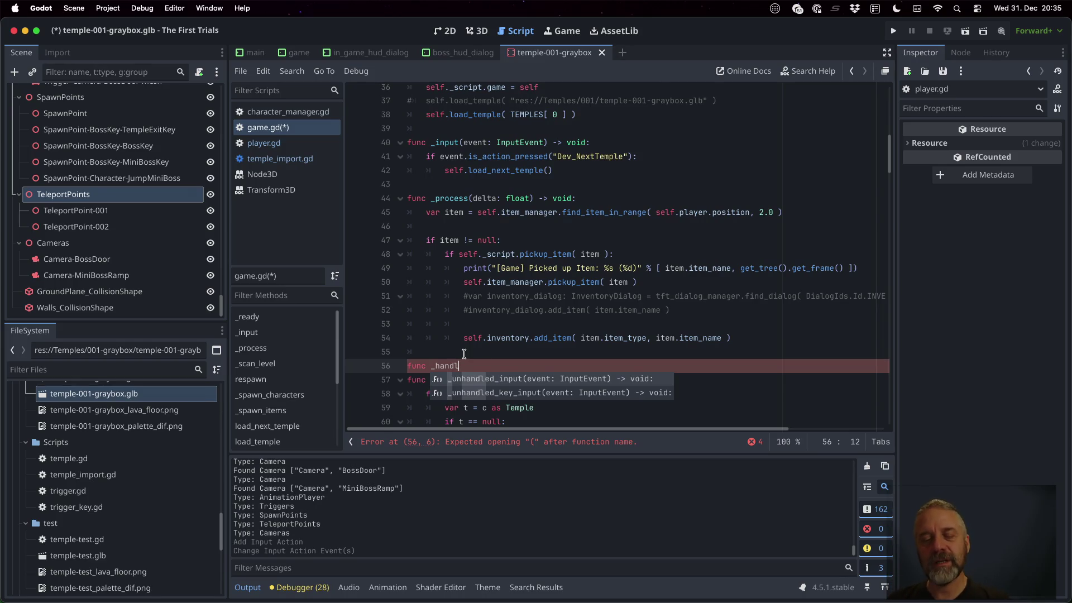
key(Return)
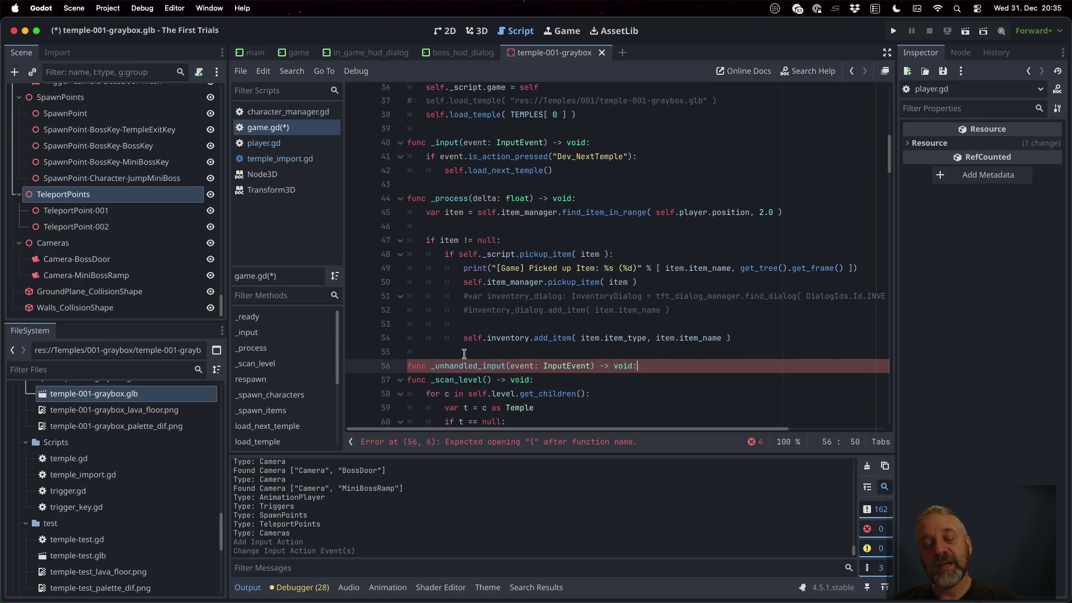
key(Return)
Check event.is_action_pressed("dev_Player_TeleportNext") with a pass body, then save game.gd.
text(if event.is)
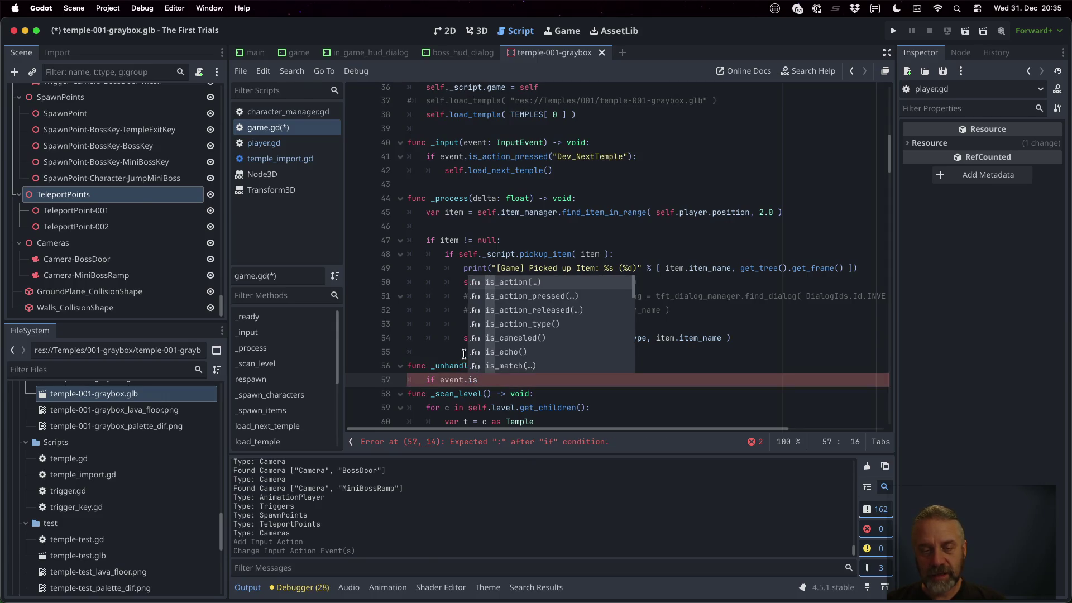
key(Down)
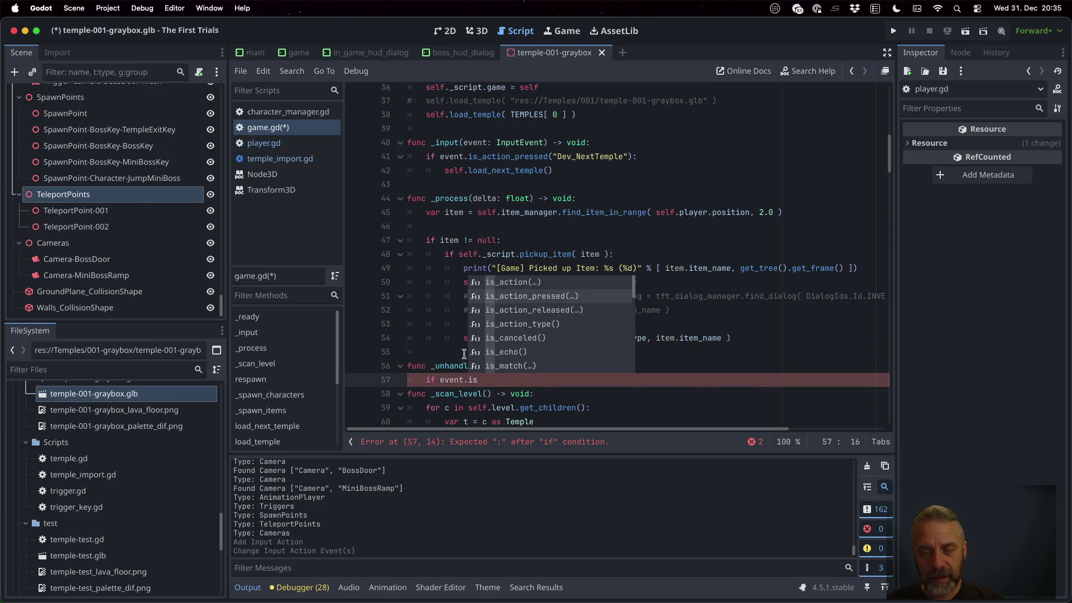
key(Return)
key(Down)
key(Down)
key(Down)
key(Return)
text(:)
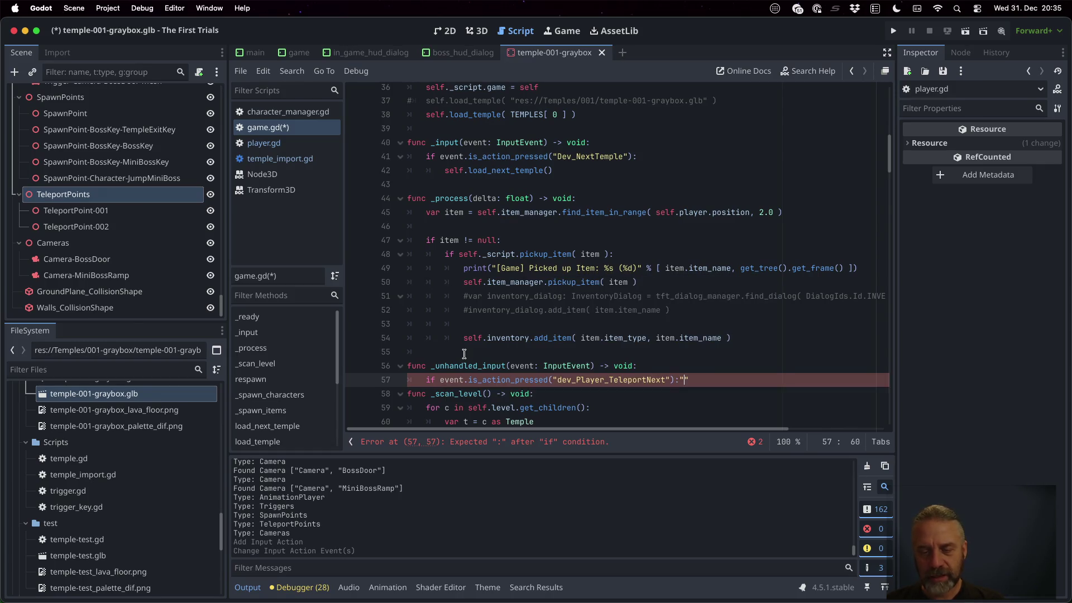
key(Return)
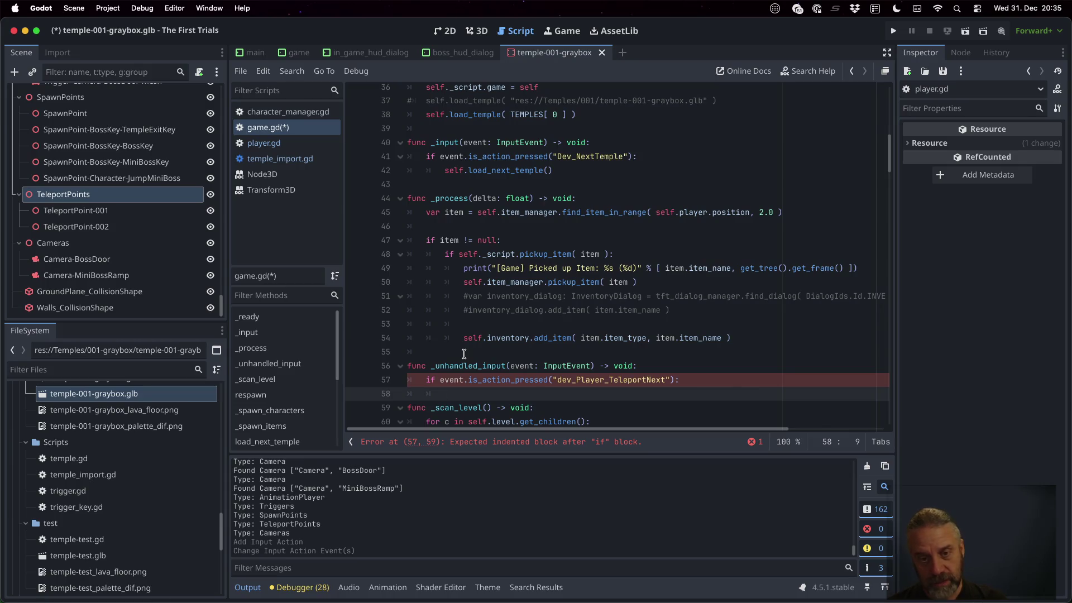
text(pass)
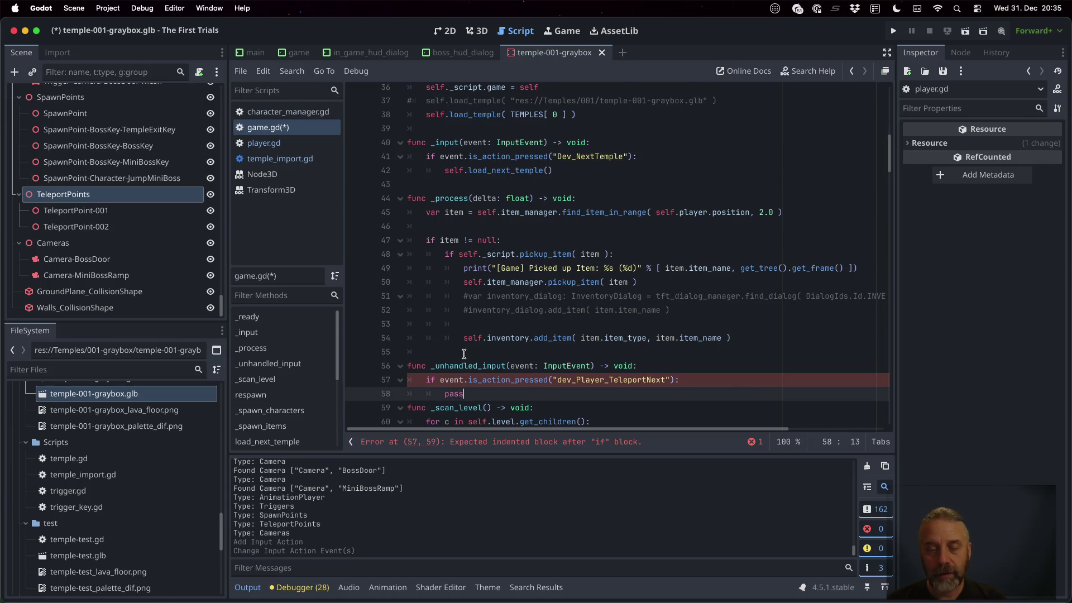
key(Return)
key(super+s)
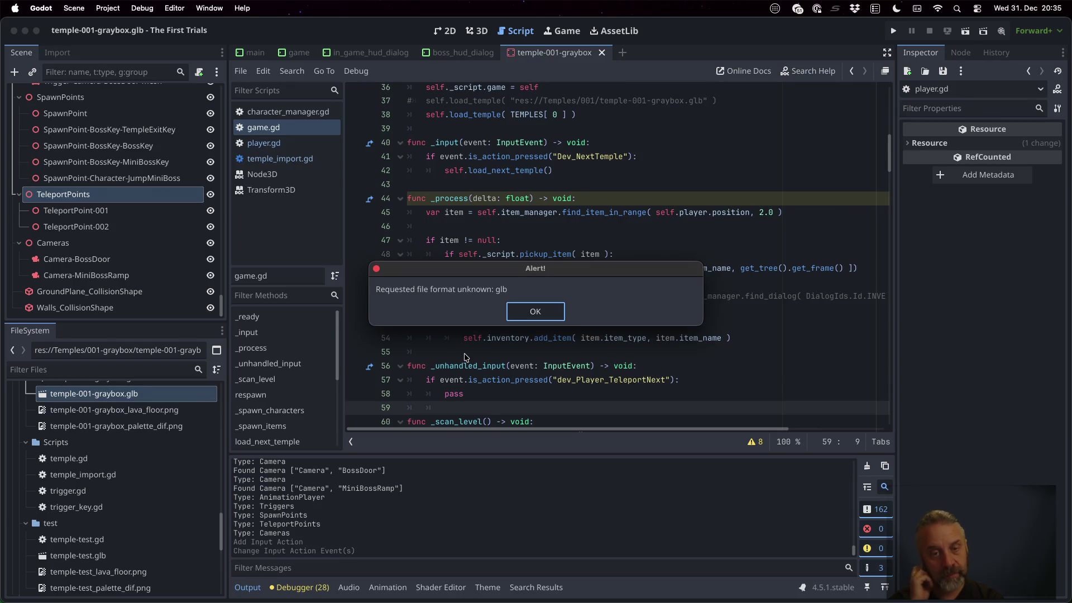
Dismiss the glb format alert, select _temple on line 23, and jump to _scan_level.
key(Return)
scroll(603, 295, up, 12)
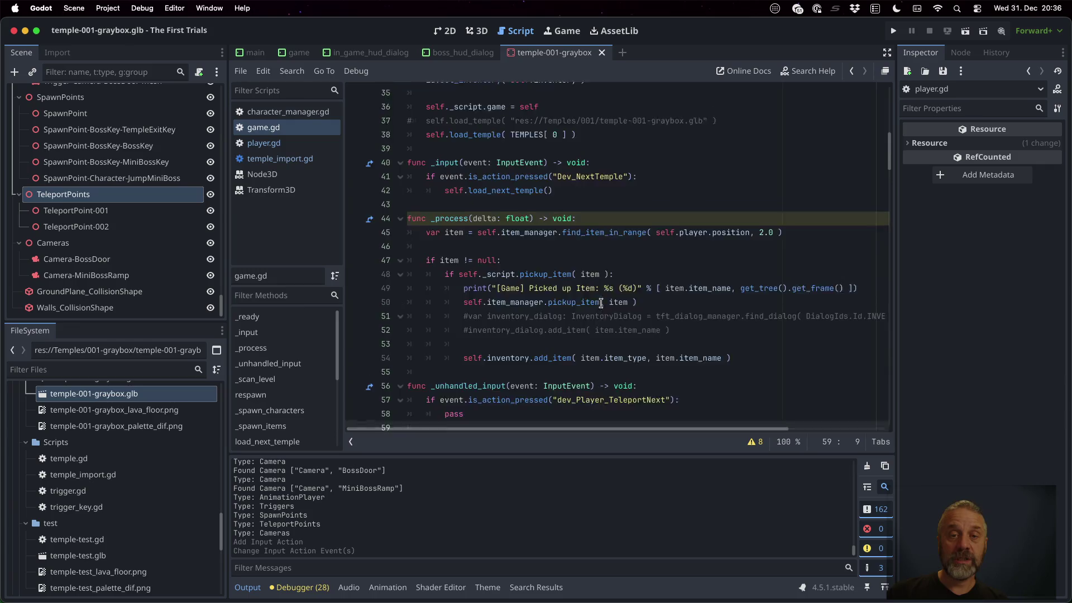
scroll(604, 295, down, 5)
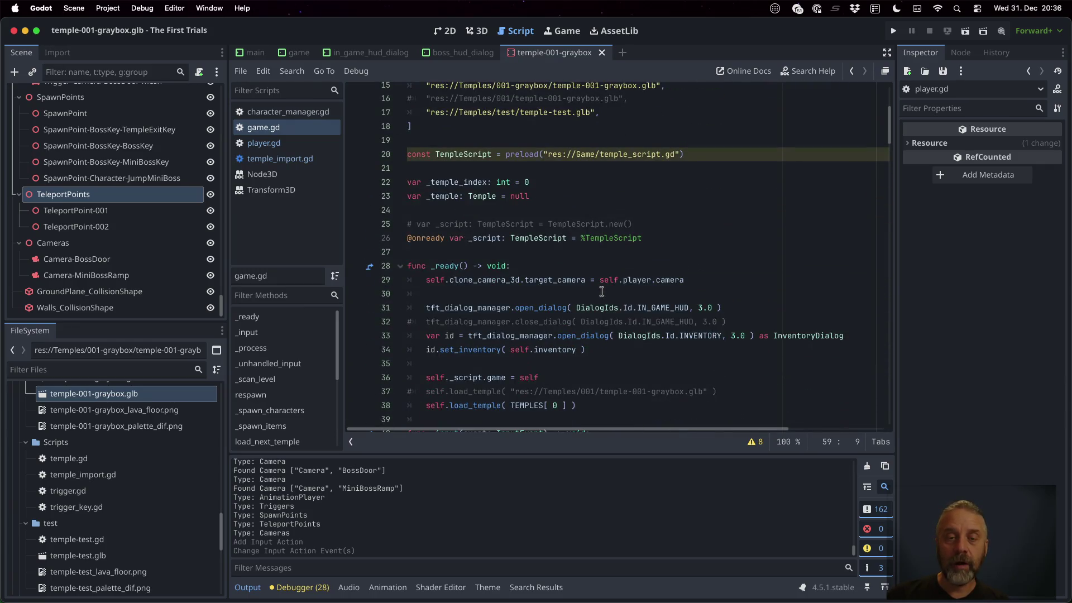
double_click(446, 196)
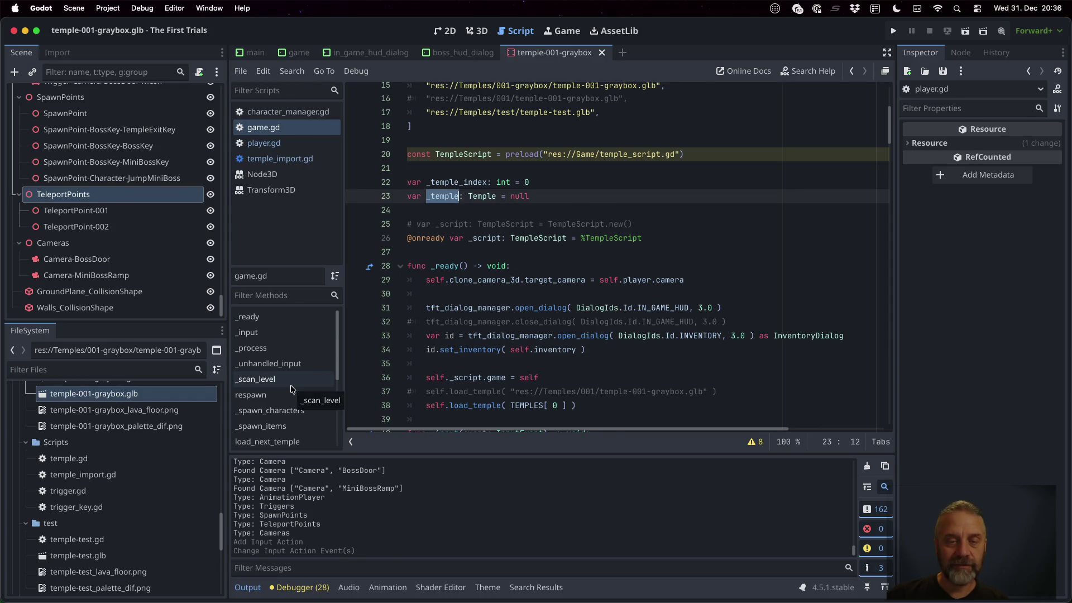
click(258, 379)
scroll(503, 296, down, 2)
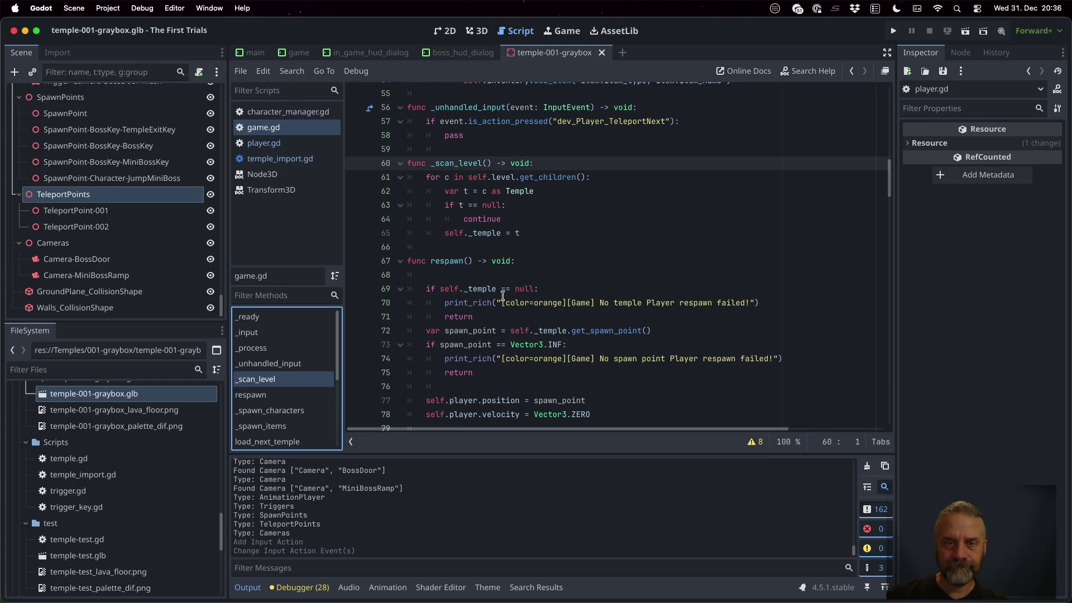
scroll(88, 189, up, 20)
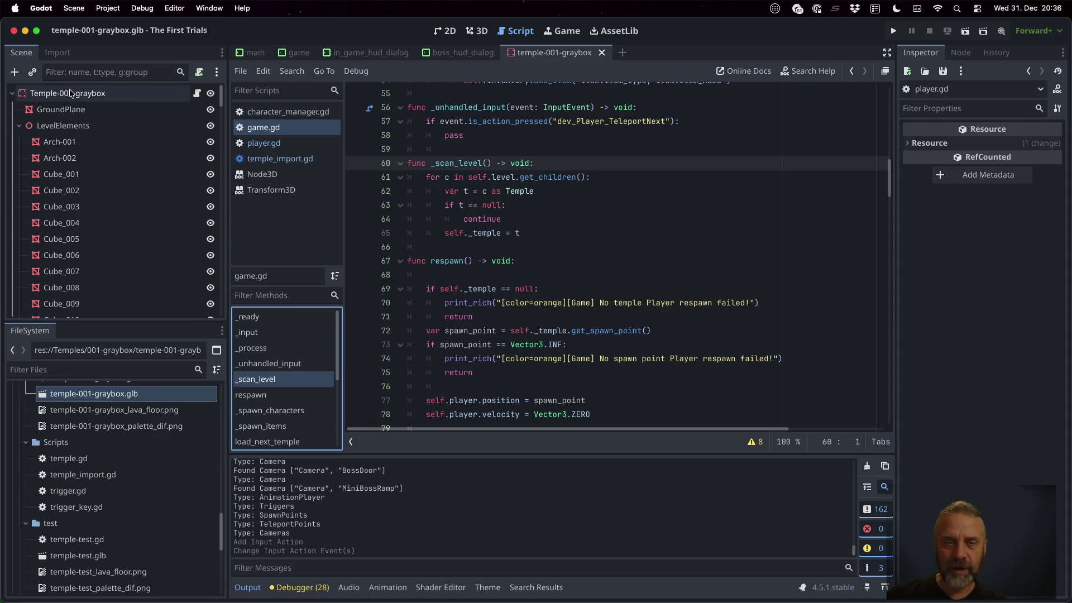
Add a break after self._temple = t in the _scan_level loop.
click(530, 235)
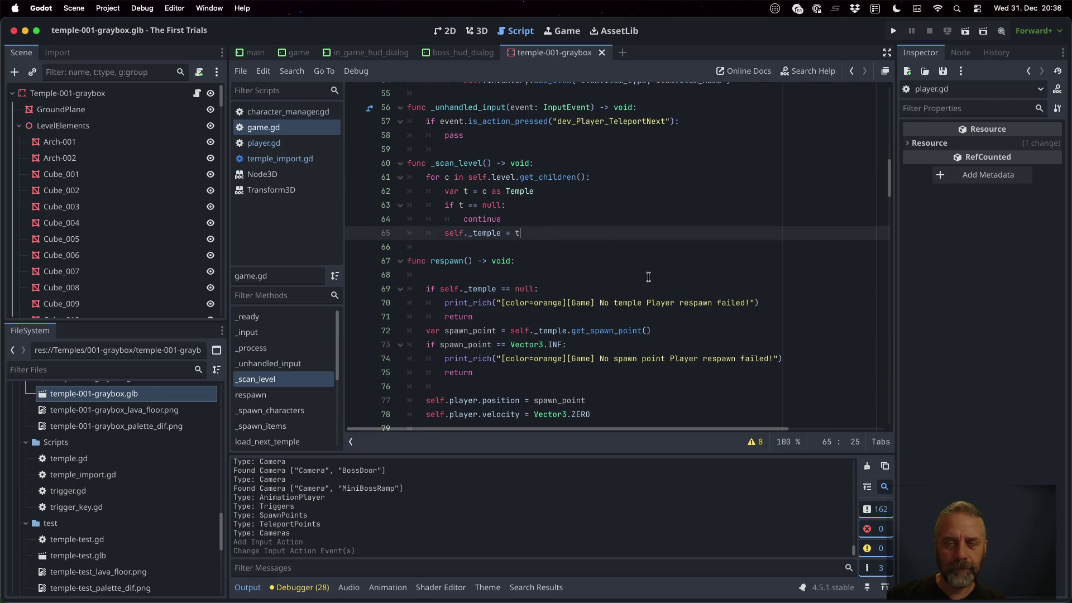
key(Return)
text(break)
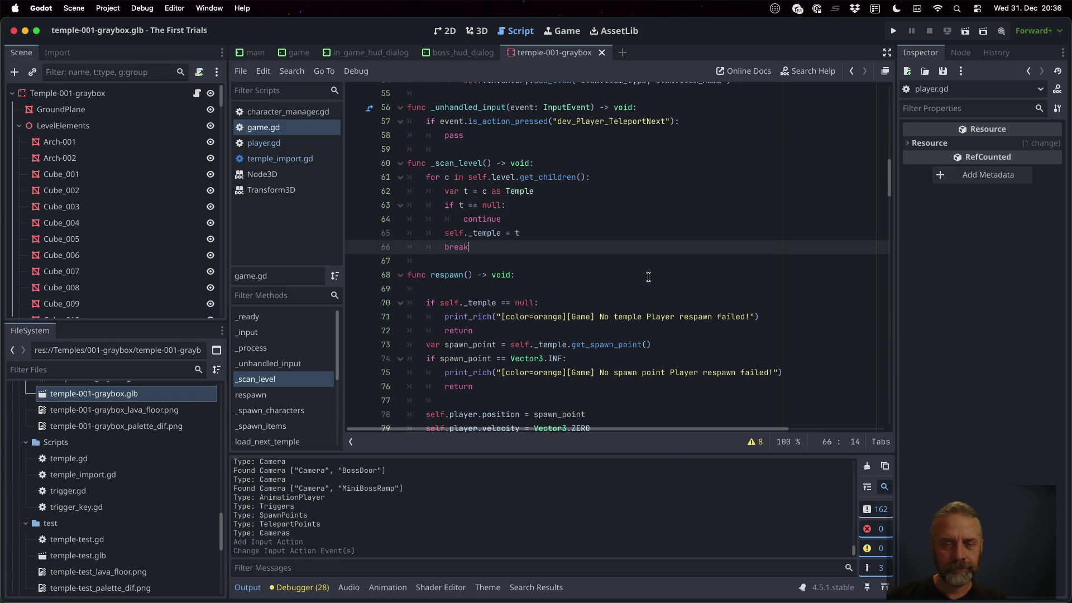
key(Return)
key(Return)
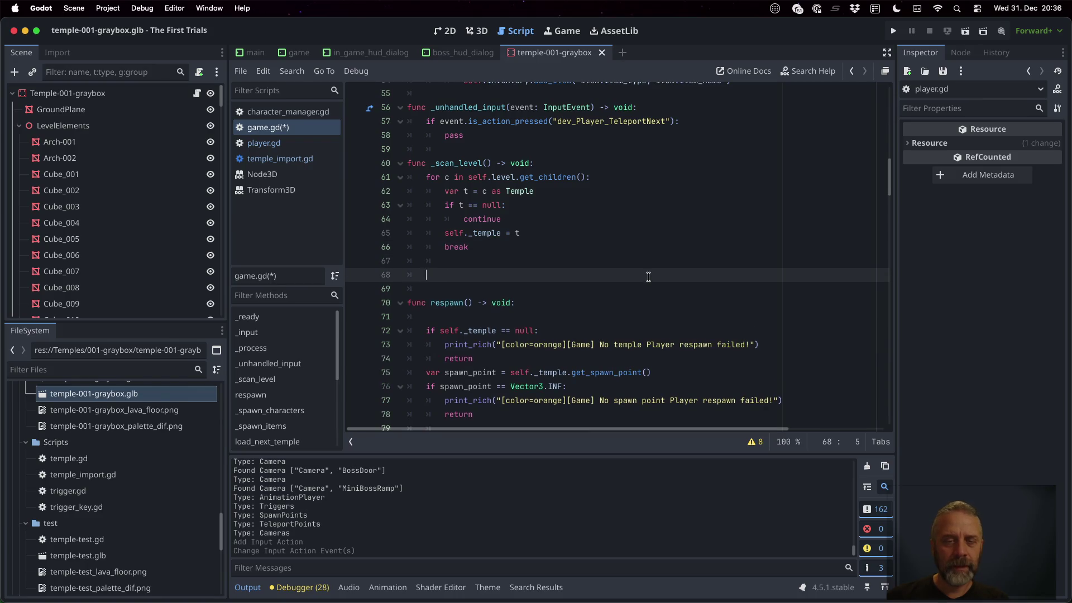
Draft an 'if self._temple != null: pass' check after the loop.
text(if )
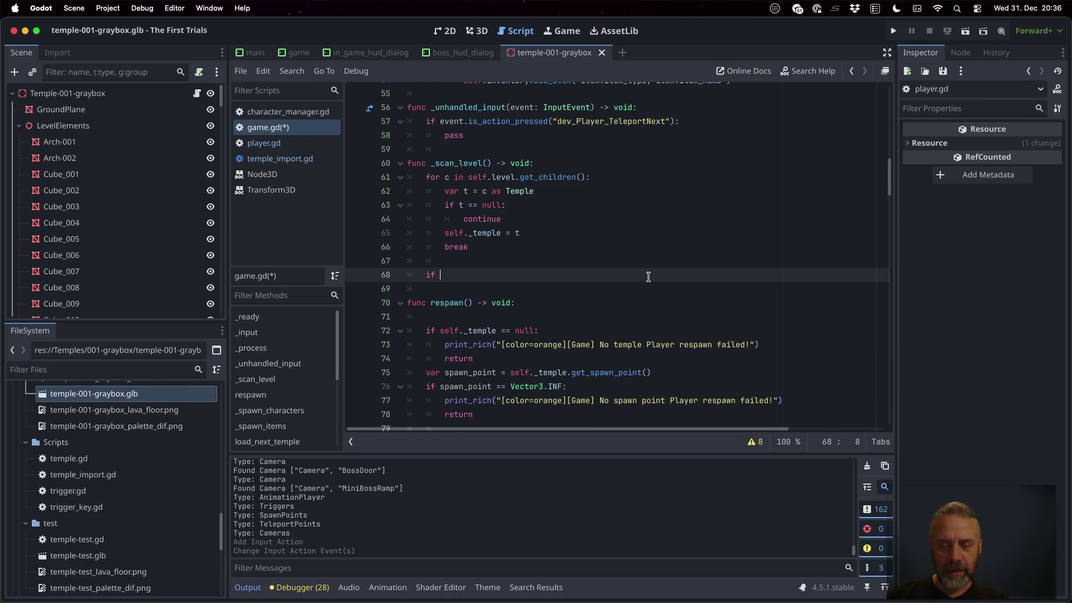
text(self.-tem)
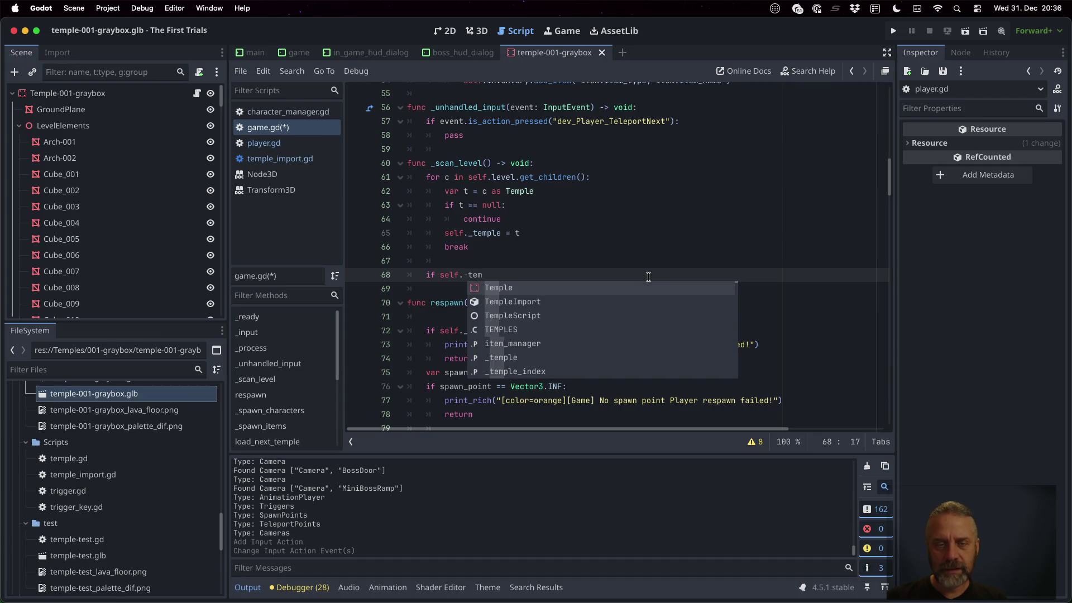
key(Return)
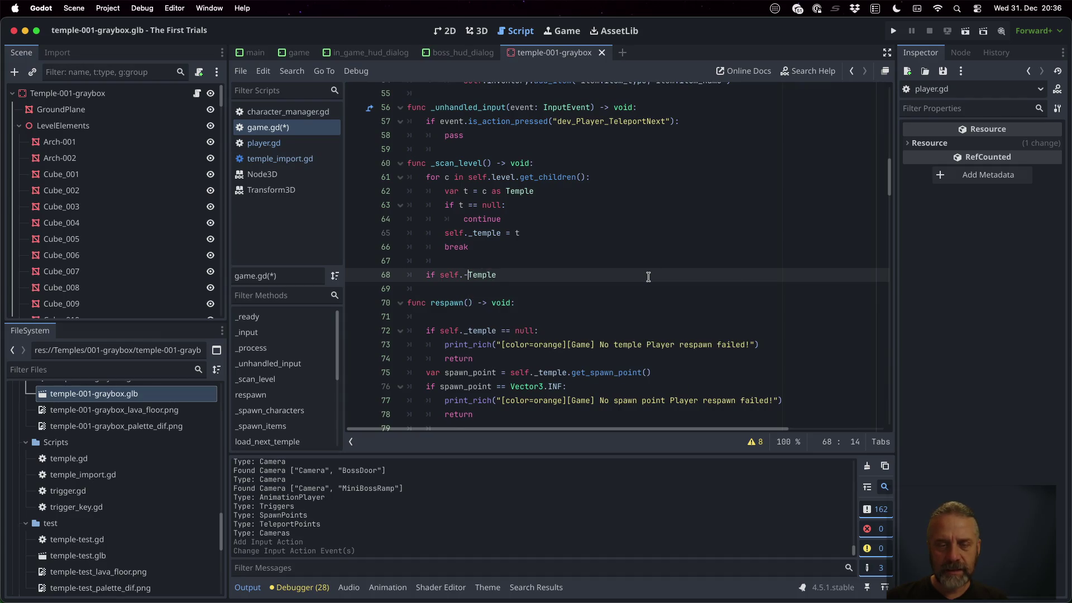
key(Delete)
key(BackSpace)
text(_t)
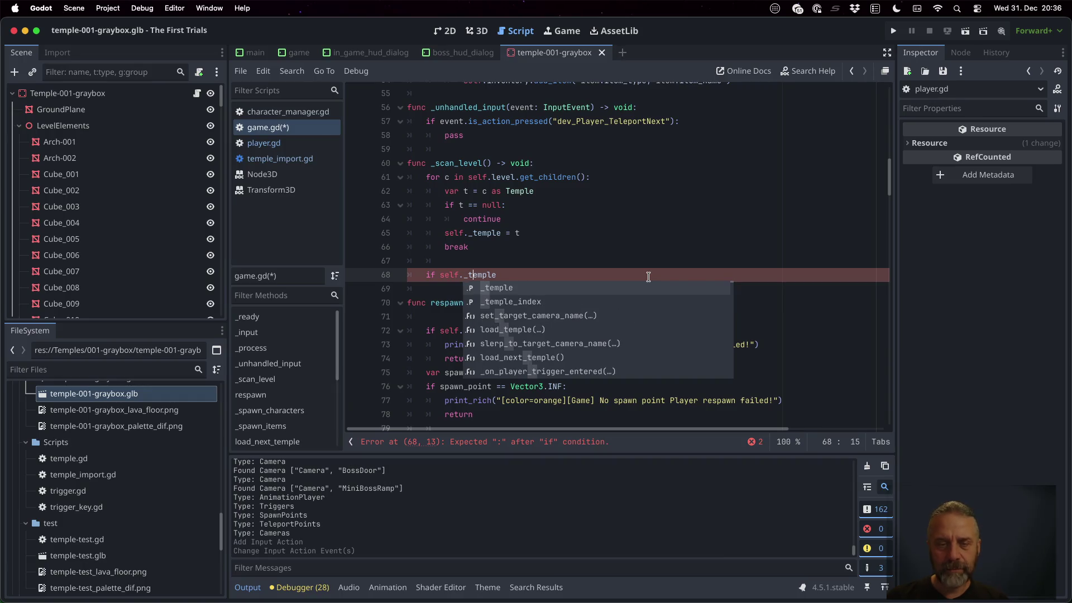
key(Return)
text(n)
key(BackSpace)
key(BackSpace)
key(BackSpace)
text(= null:)
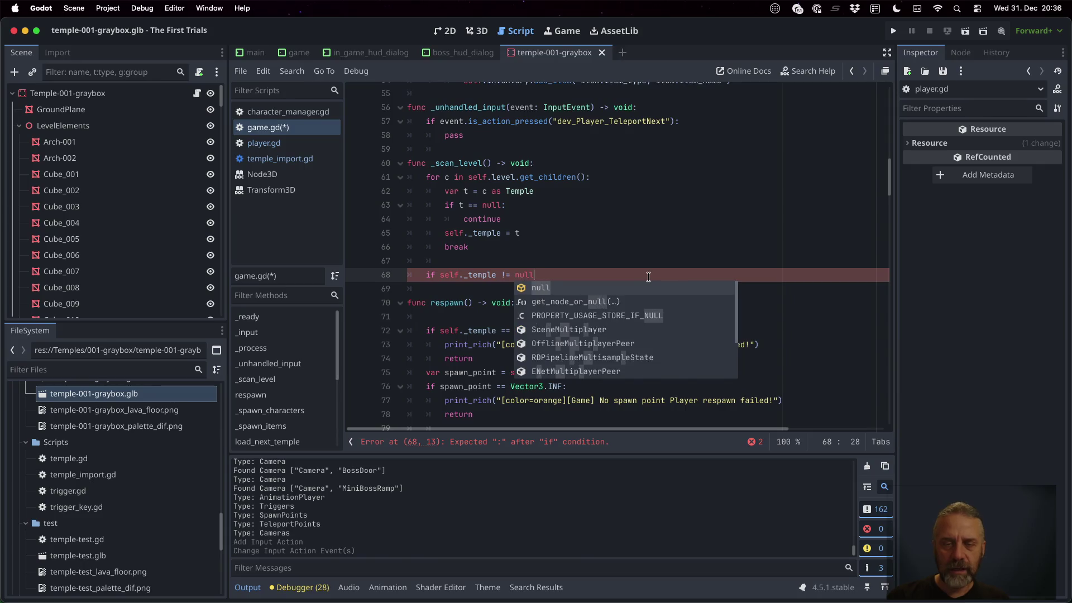
key(Return)
text(pass)
Start a 'var tps = self._temple.' line inside the null check.
click(648, 277)
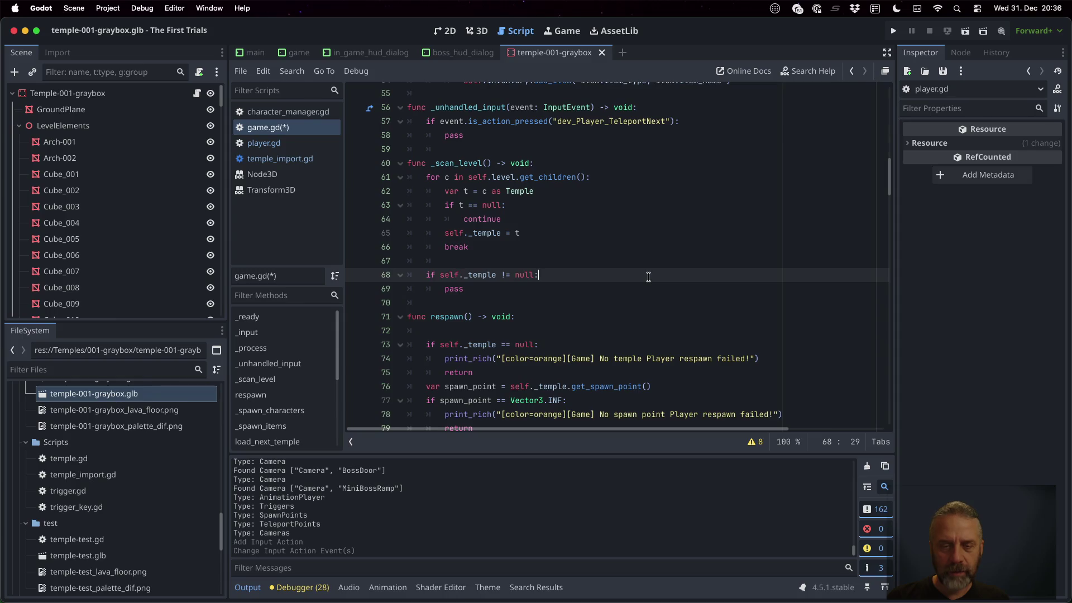
key(Return)
text(var tps = )
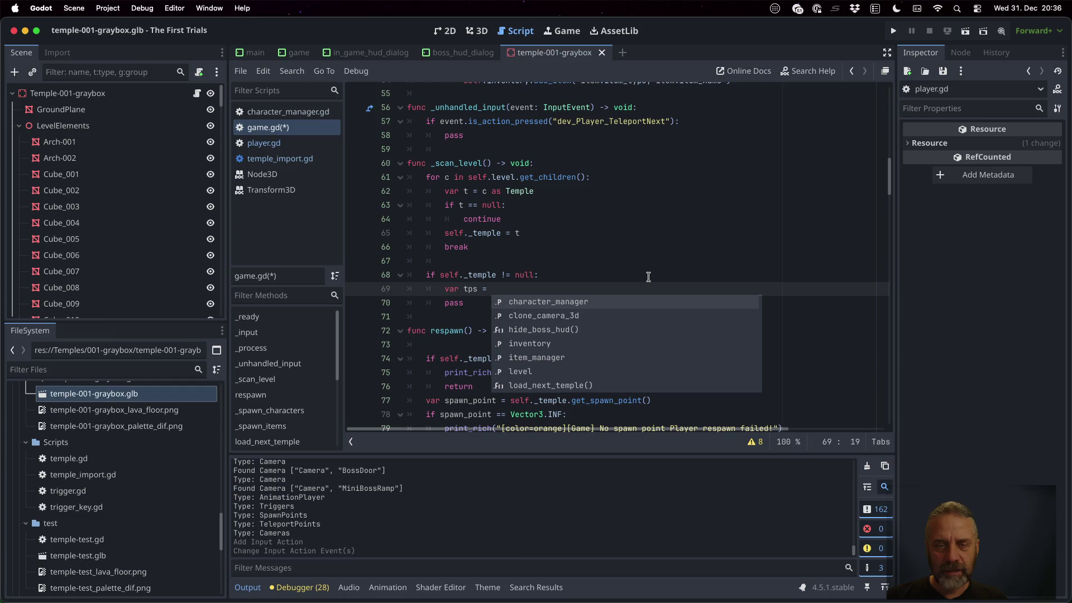
text(self._temple.)
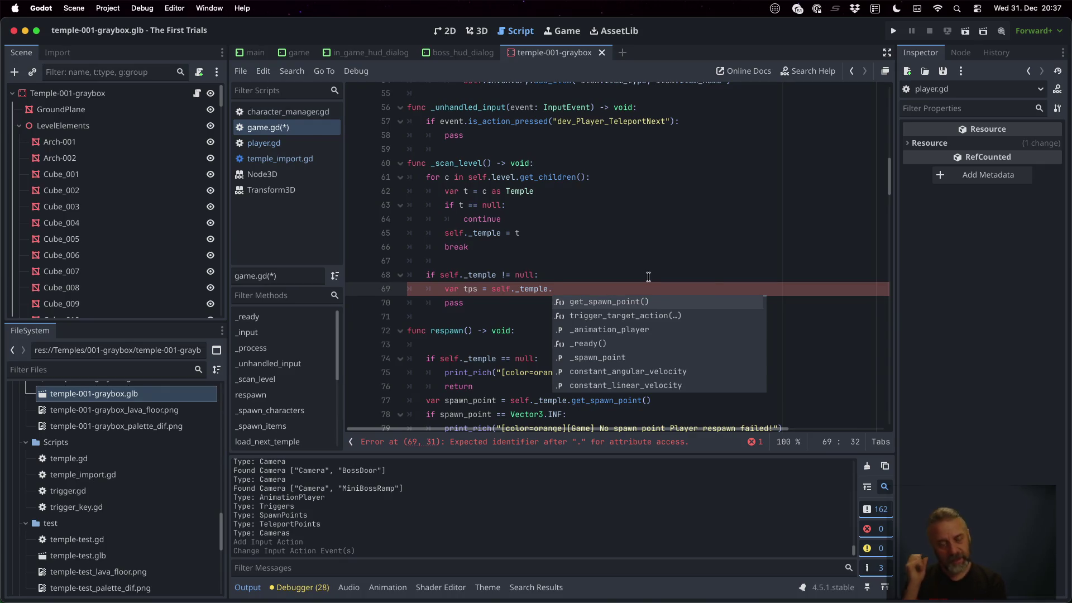
Delete the draft teleport-point lines and save game.gd.
key(Escape)
key(Up)
key(shift+Down)
key(shift+Down)
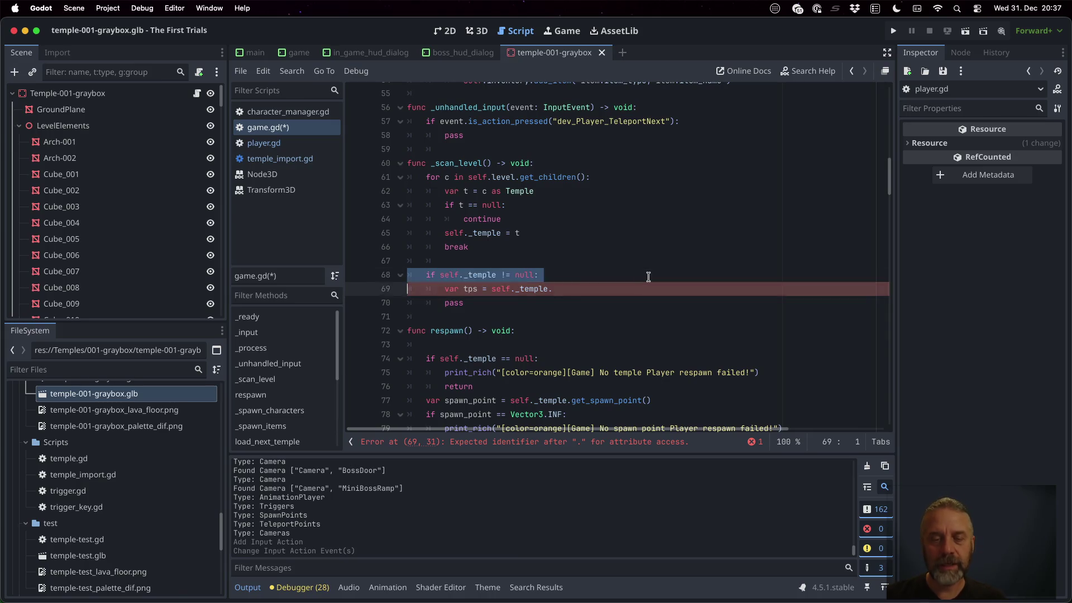
key(BackSpace)
key(super+s)
key(Return)
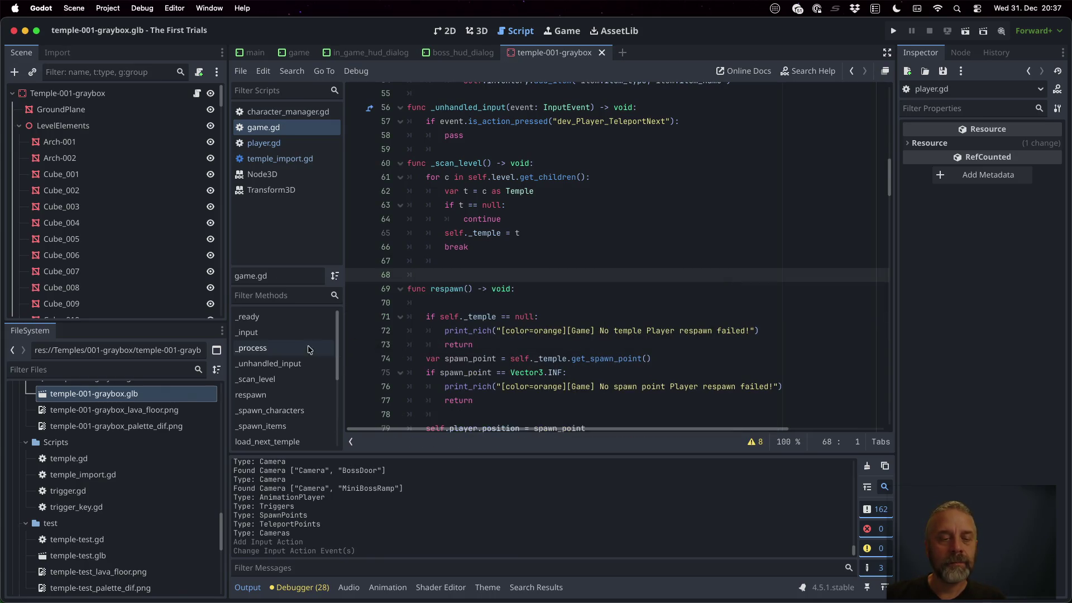
Cut the dev_Player_TeleportNext check and its pass line out of _unhandled_input.
click(293, 333)
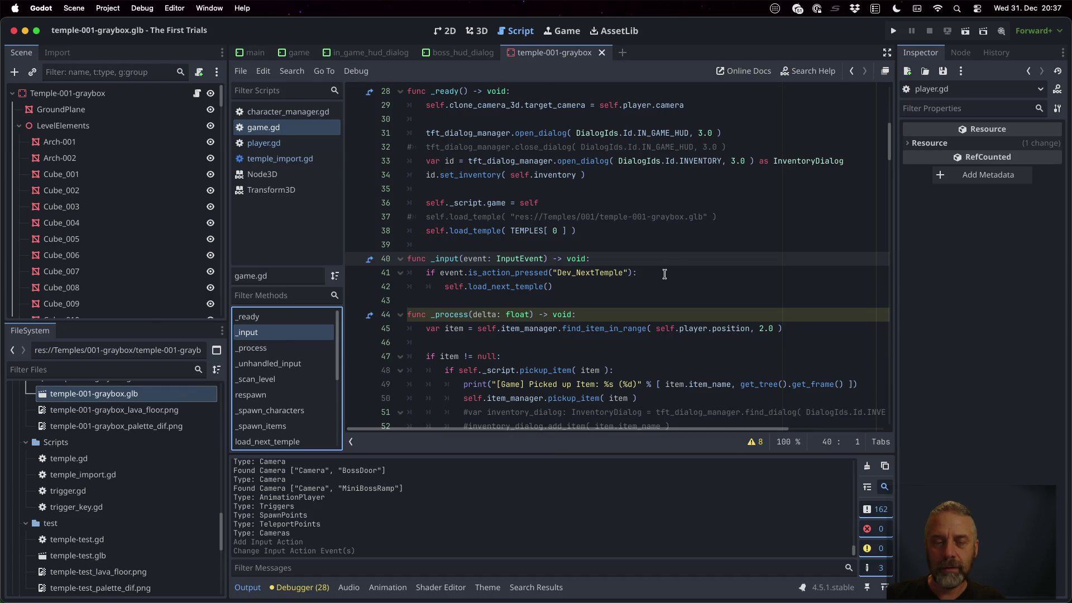
click(301, 364)
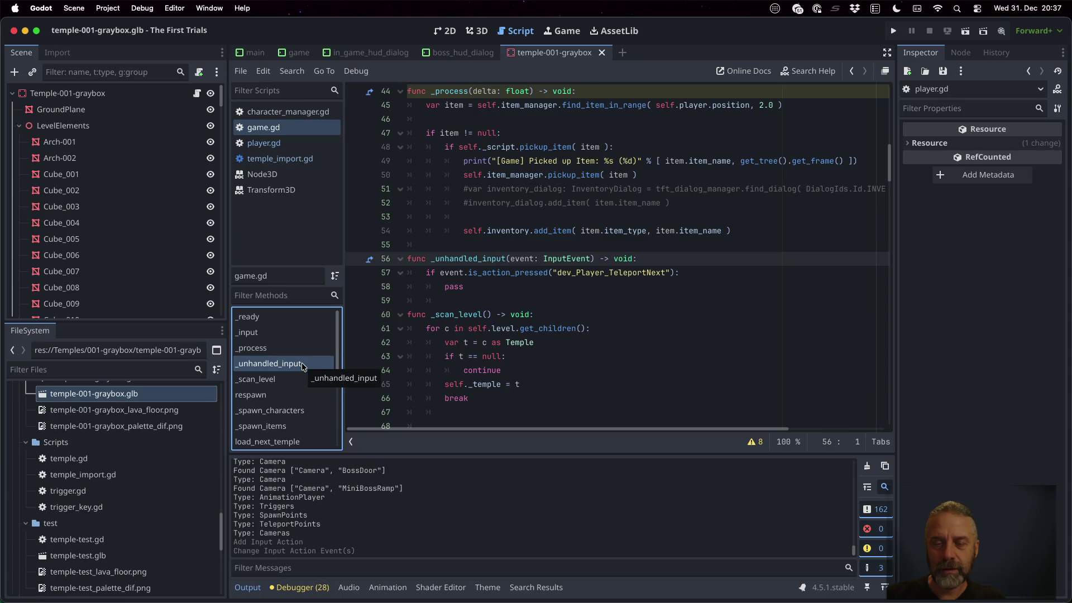
click(307, 331)
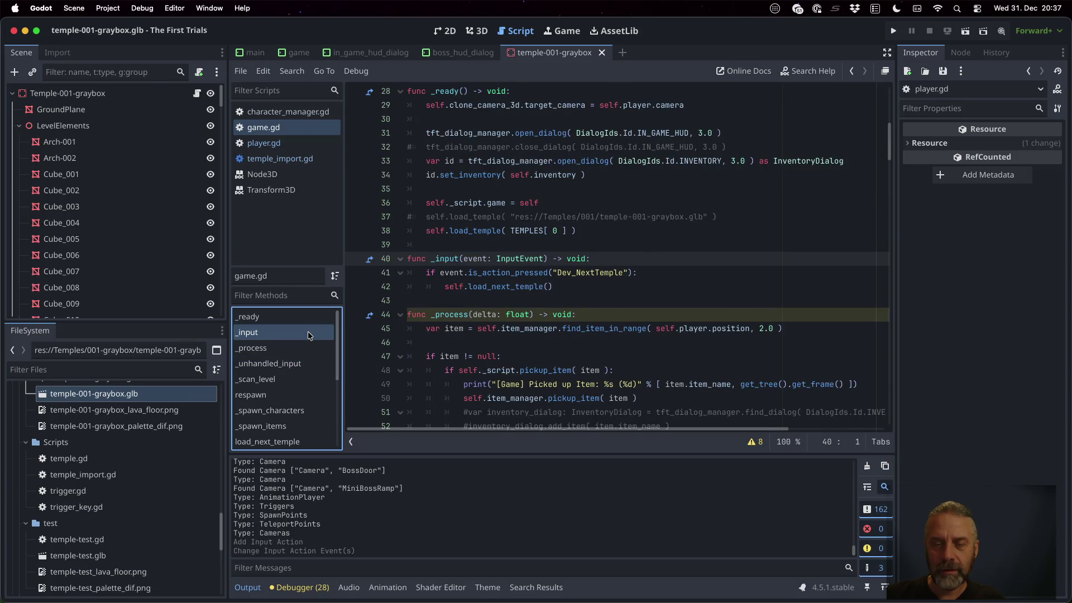
click(314, 360)
click(624, 272)
key(Home)
key(shift+Down)
key(shift+Down)
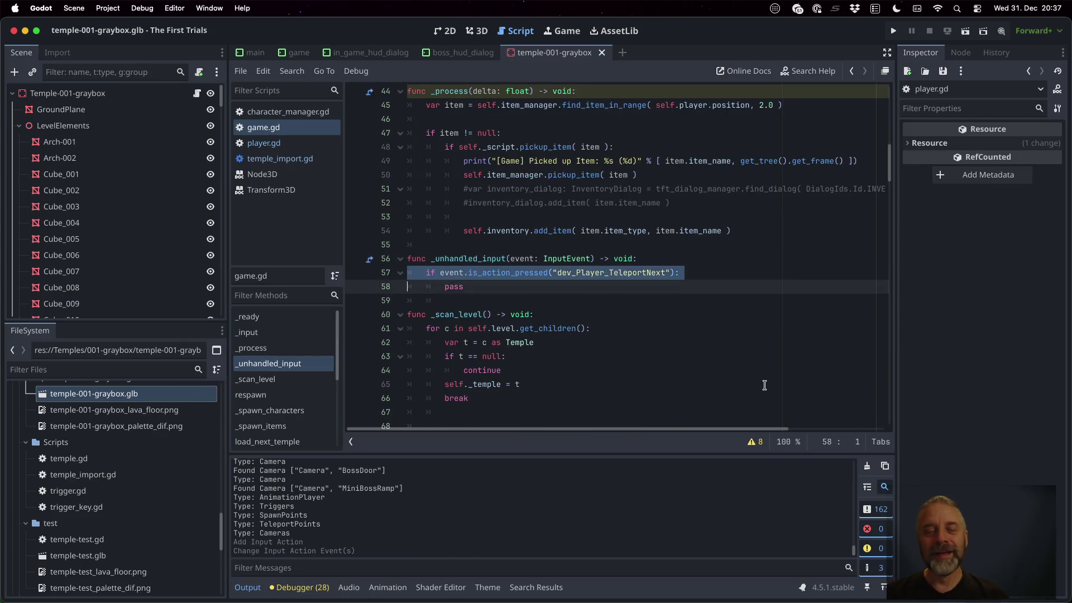
key(BackSpace)
Delete the emptied _unhandled_input function, save, and dismiss the file format alert.
key(shift+Up)
key(BackSpace)
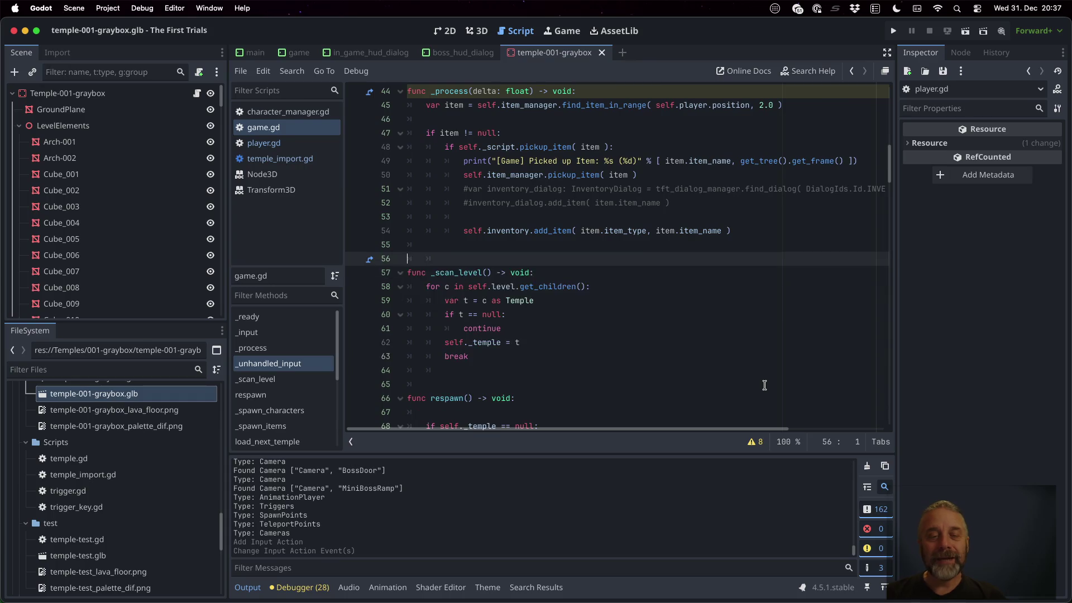
key(ctrl+s)
key(Return)
click(287, 329)
Paste the check into _input after the Dev_NextTemple branch as an elif.
click(555, 302)
text(if event.is_action_pressed("dev_Player_TeleportNext"): 		pass)
key(Up)
key(Up)
key(Home)
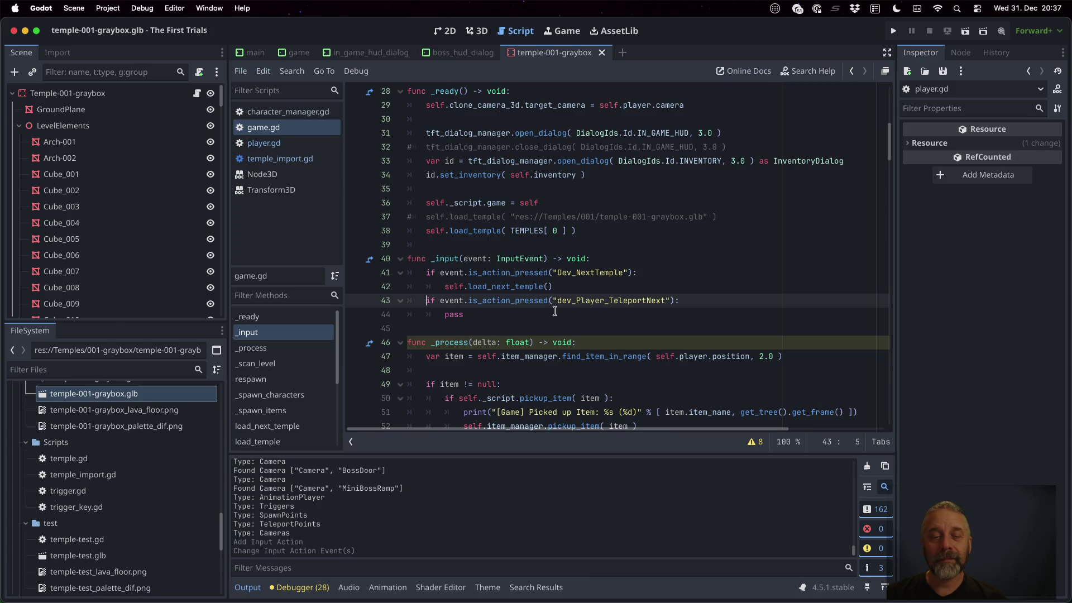
text(els)
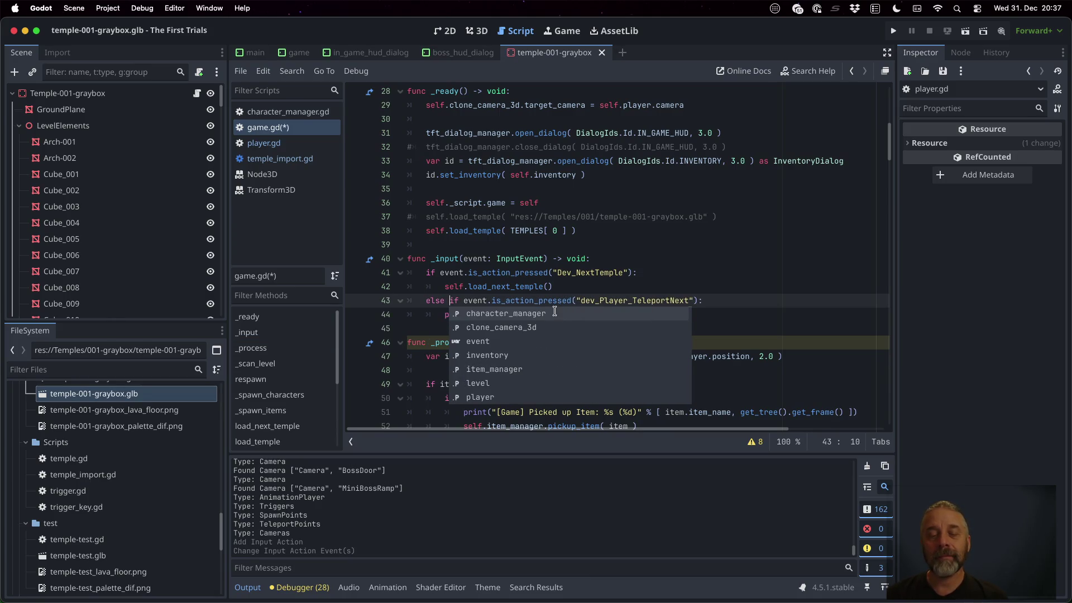
key(BackSpace)
key(Down)
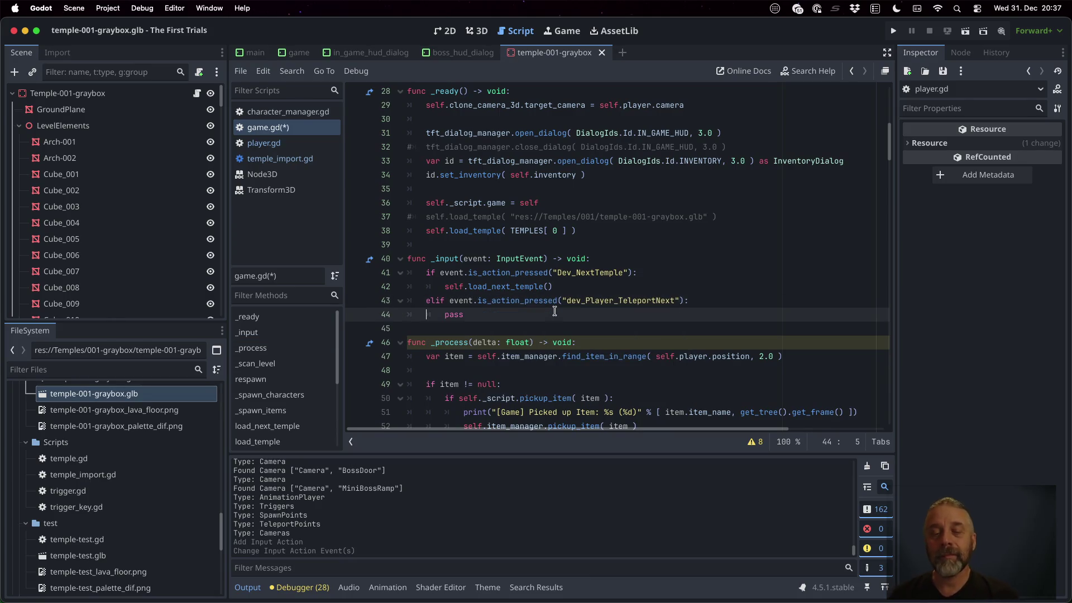
key(Up)
key(End)
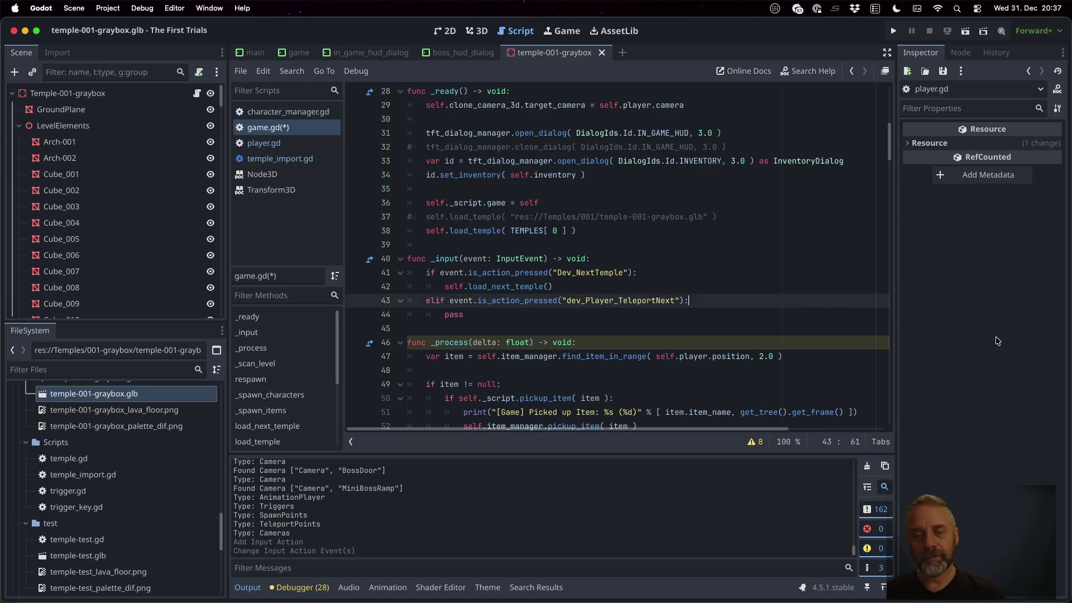
Add 'if self._temple != null:' with 'var tp = self._temple.get_spawn_point()', then open its definition.
key(Return)
text(if self.)
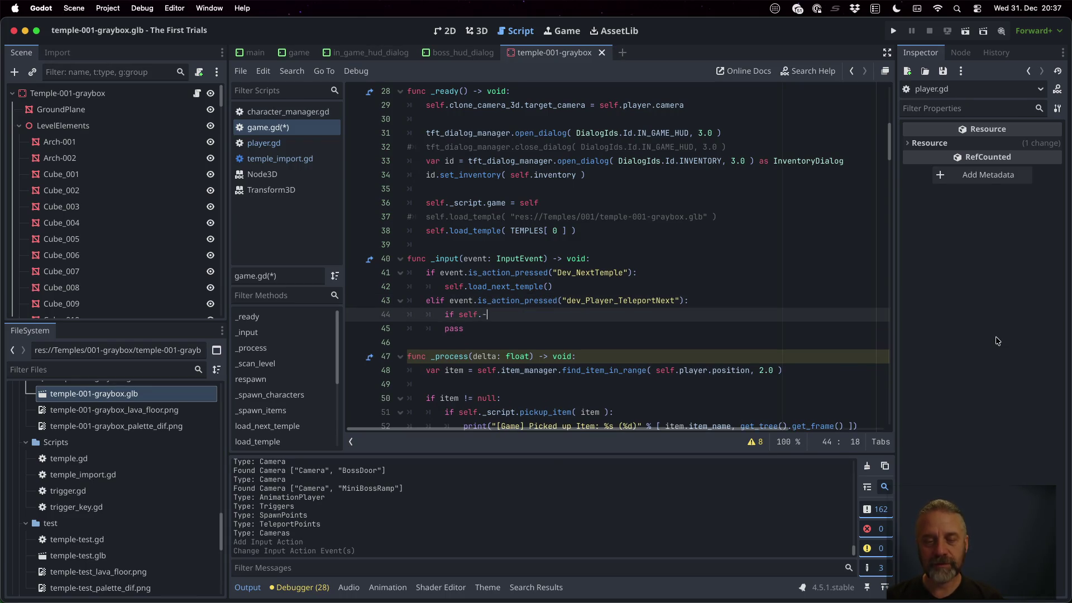
text(_tem)
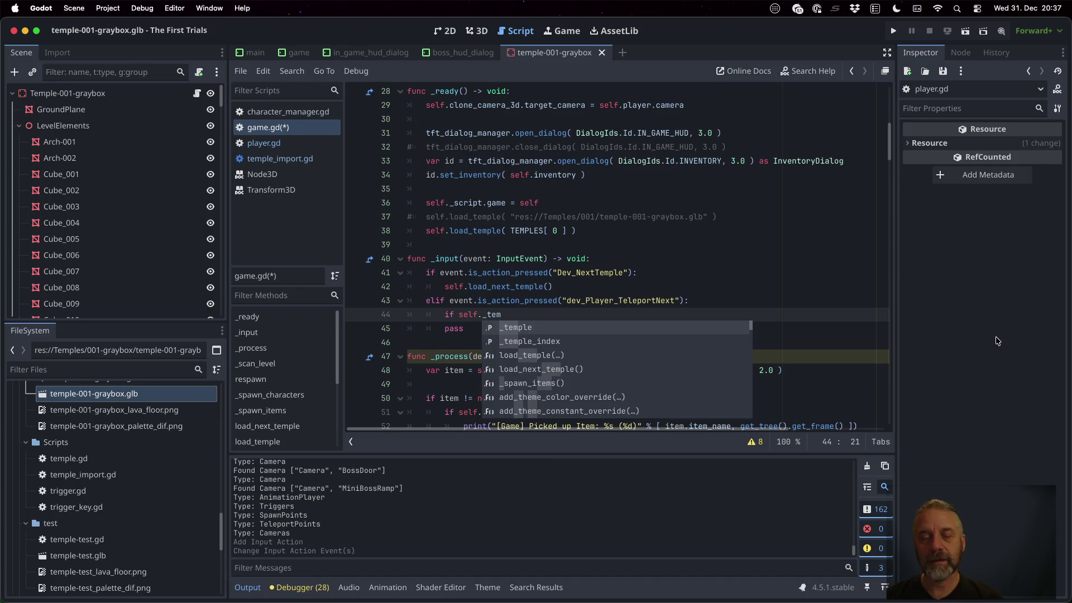
text(ple != n)
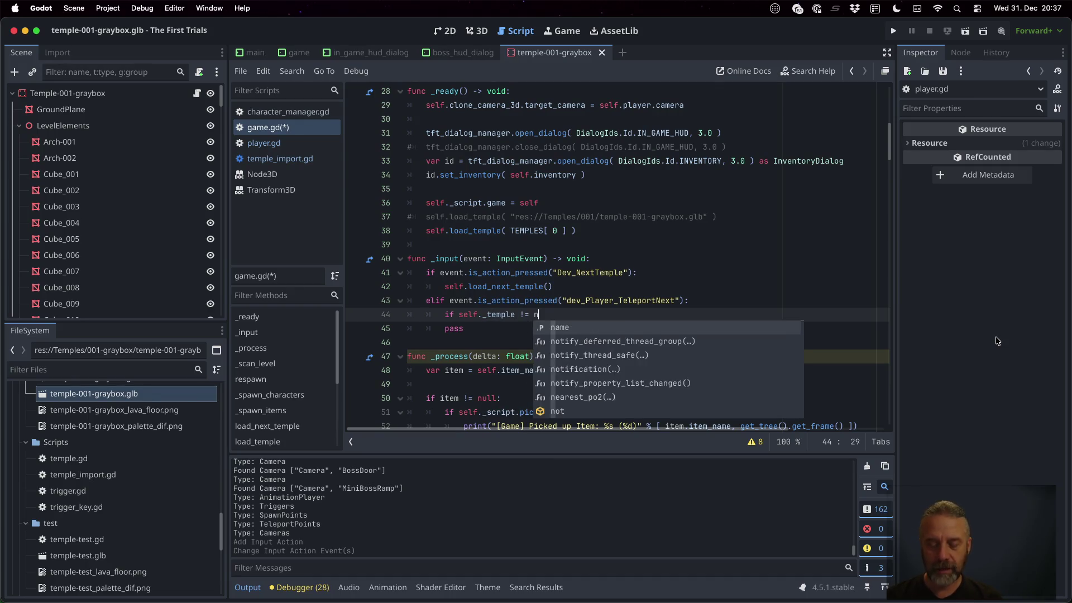
text(ull:)
key(Return)
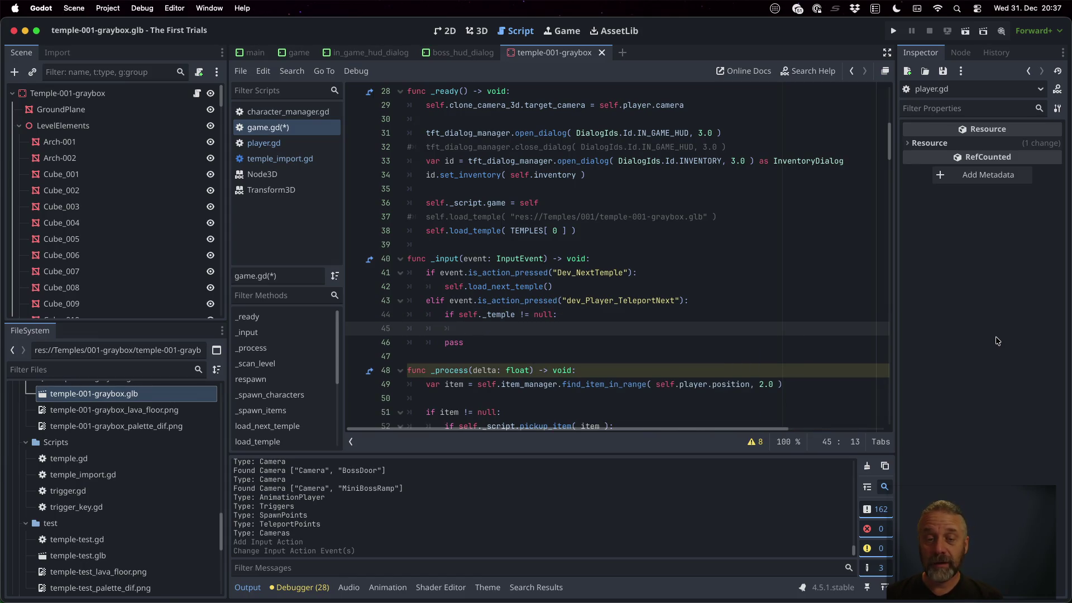
text(var t)
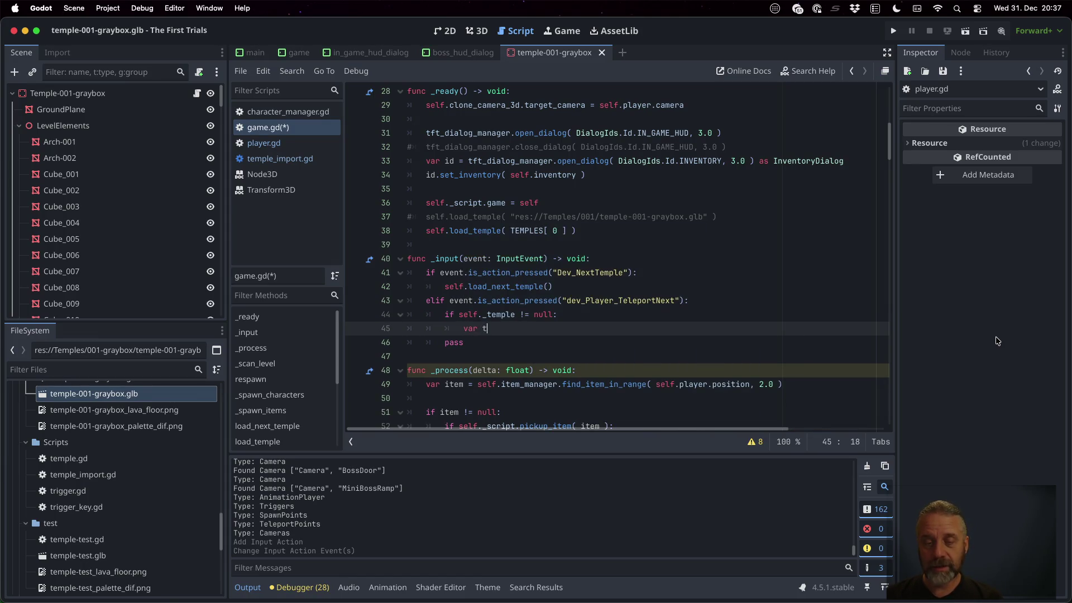
text(p = self._)
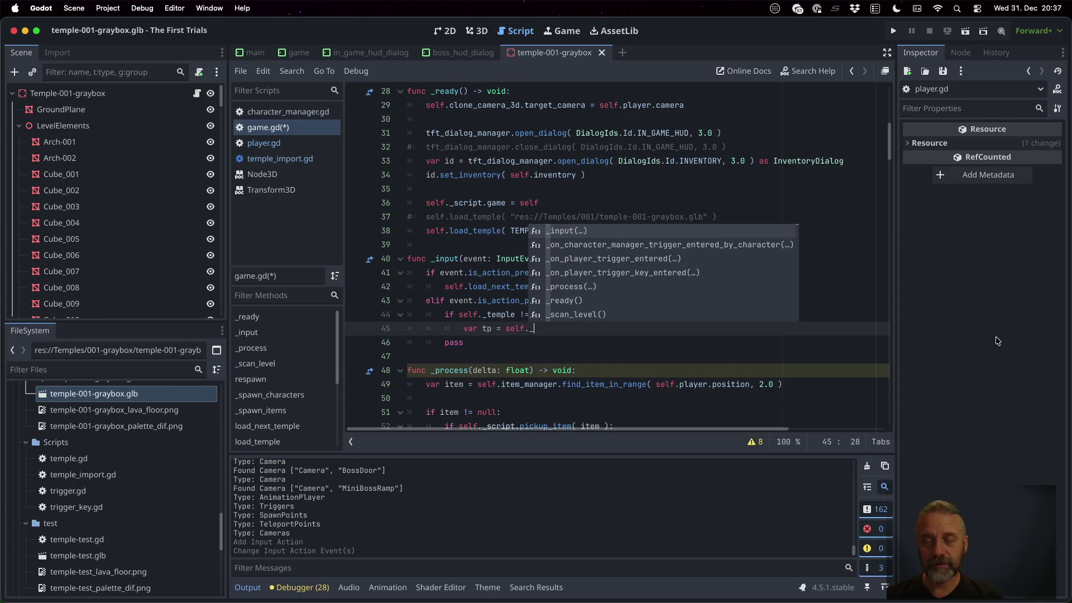
text(temple.get)
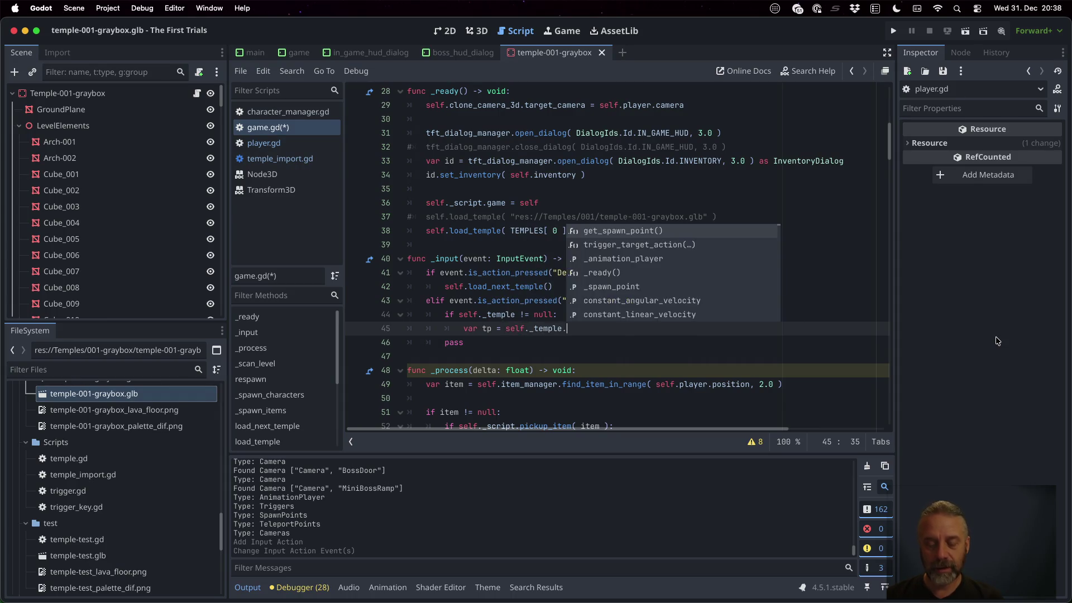
key(Return)
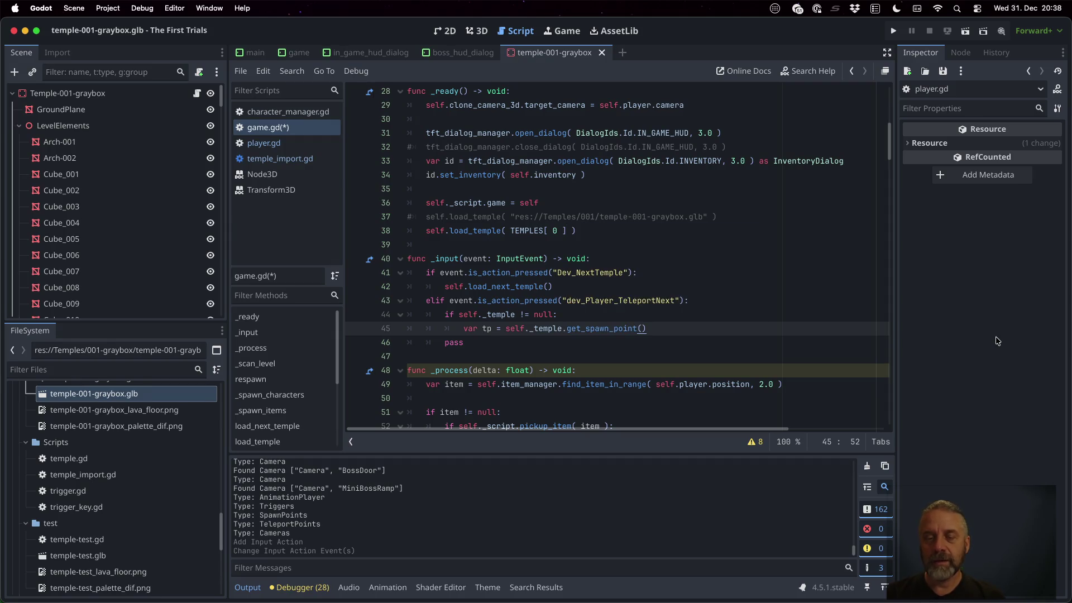
super+click(591, 330)
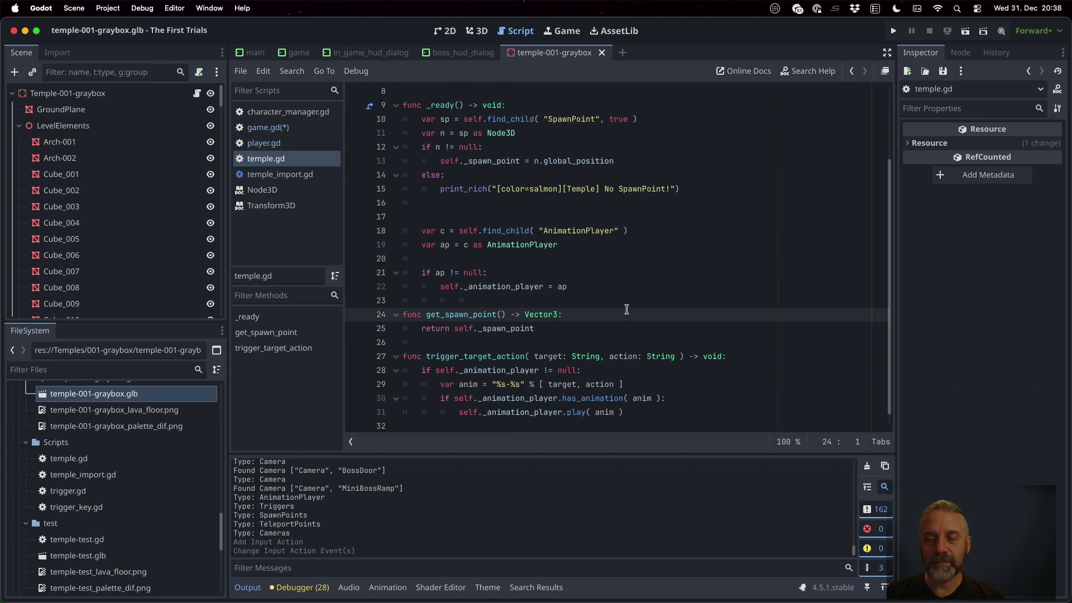
Add a get_teleport_point(idx: int = 0) -> Node3D stub returning null below get_spawn_point.
key(Down)
key(End)
key(Return)
key(Return)
text(func get_telep)
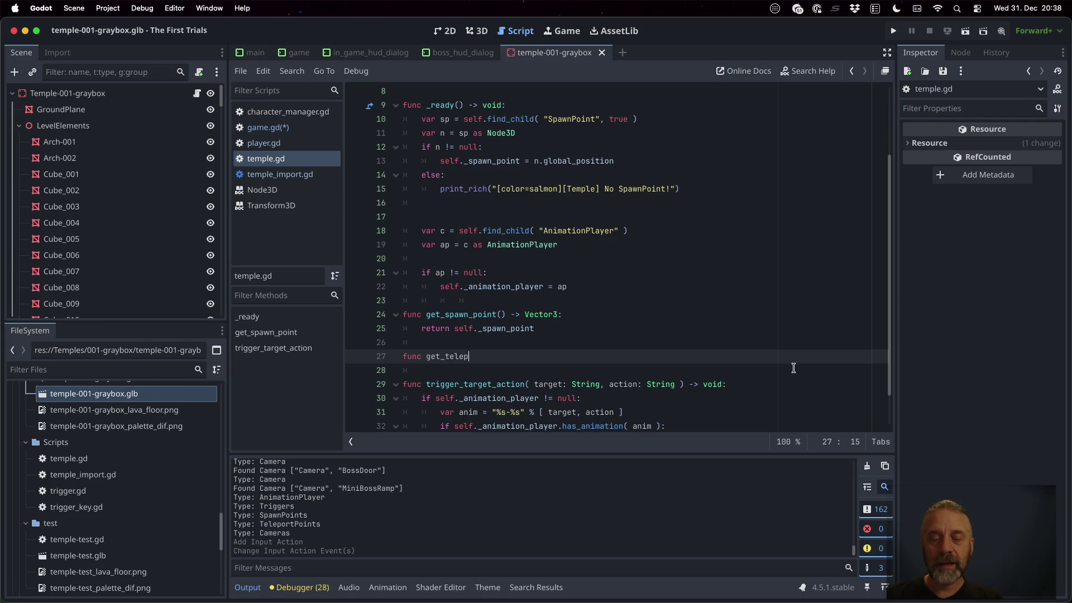
text(ort_p)
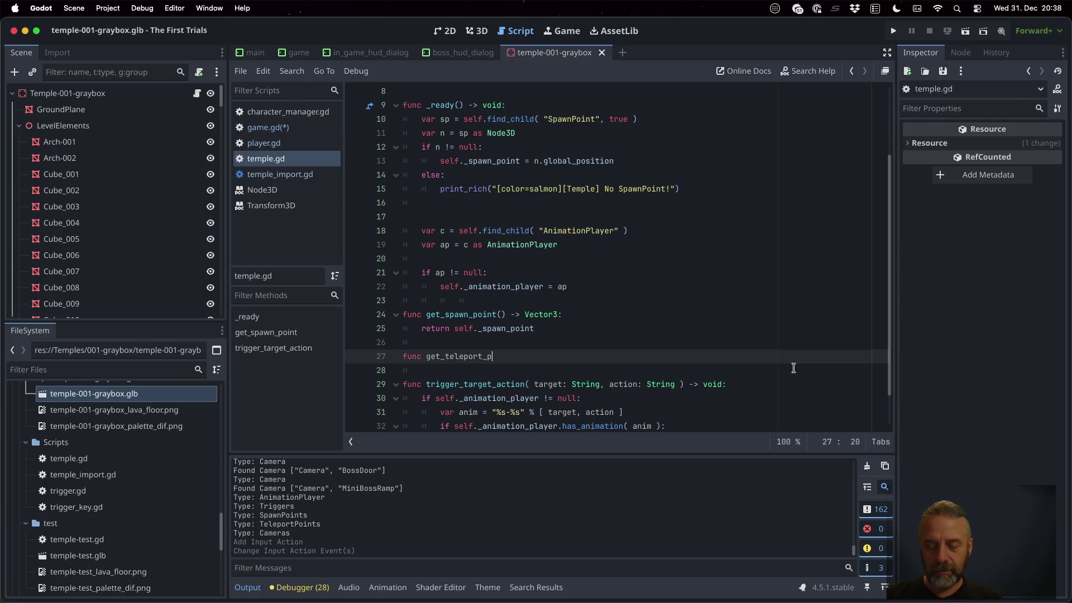
text(oint( i: i)
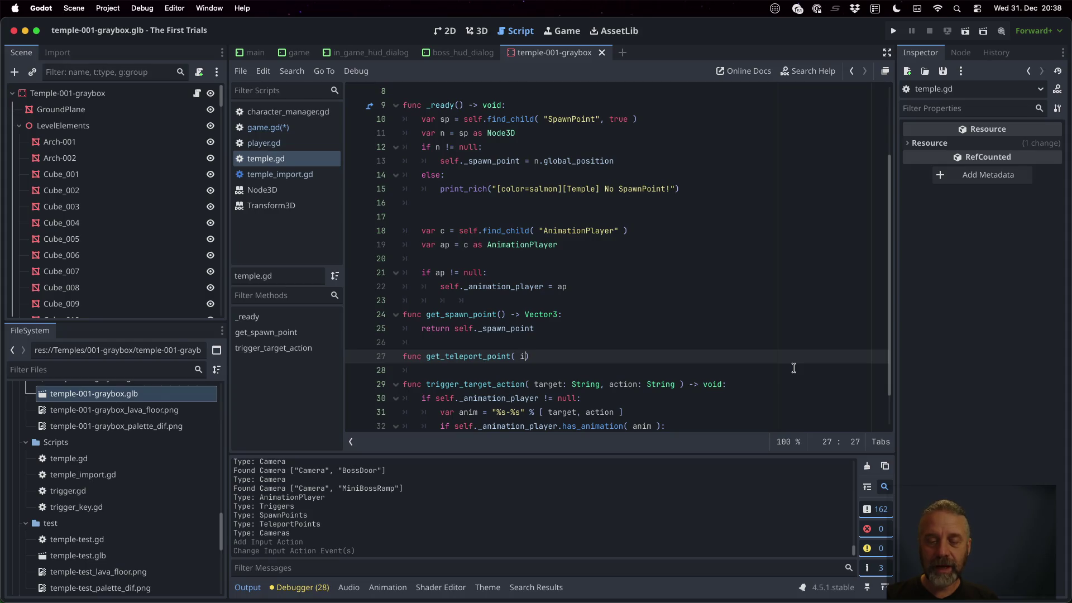
text(nt = 0)
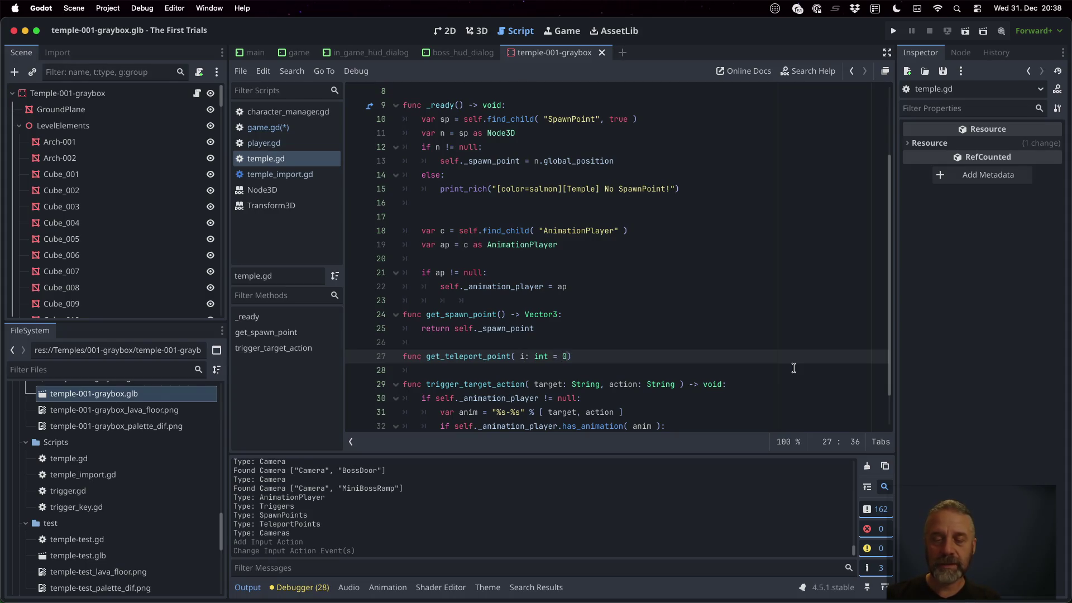
key(Left)
text(dx)
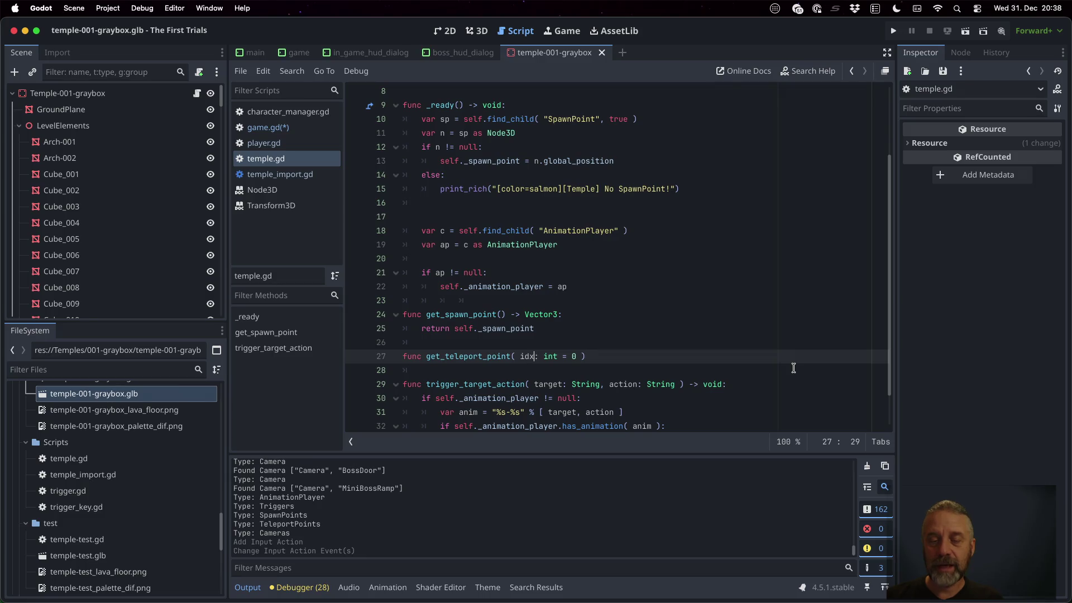
text( ->)
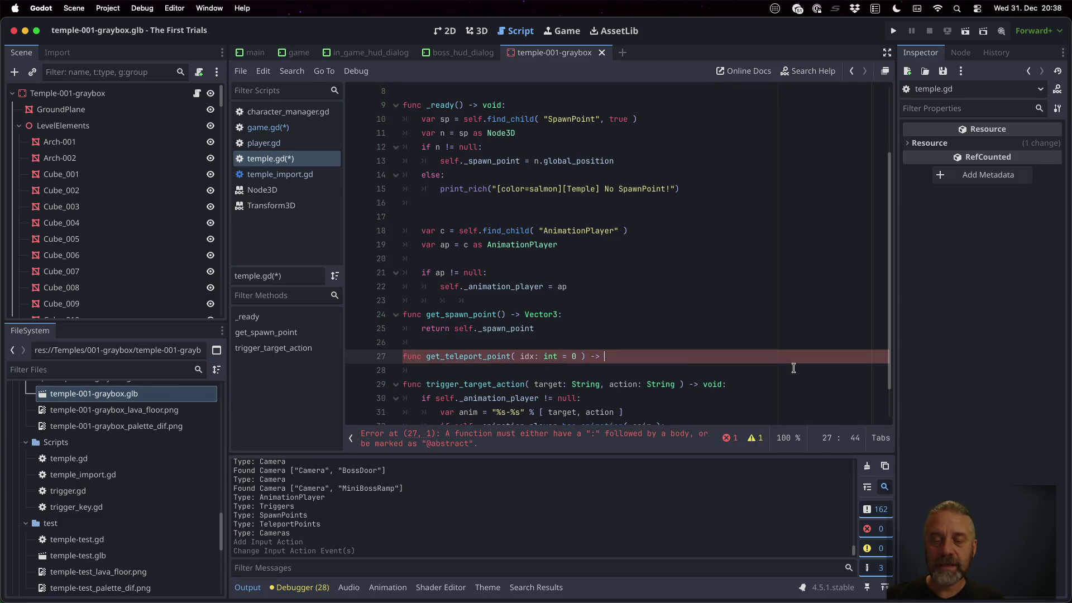
text(Node3D)
key(Return)
key(Return)
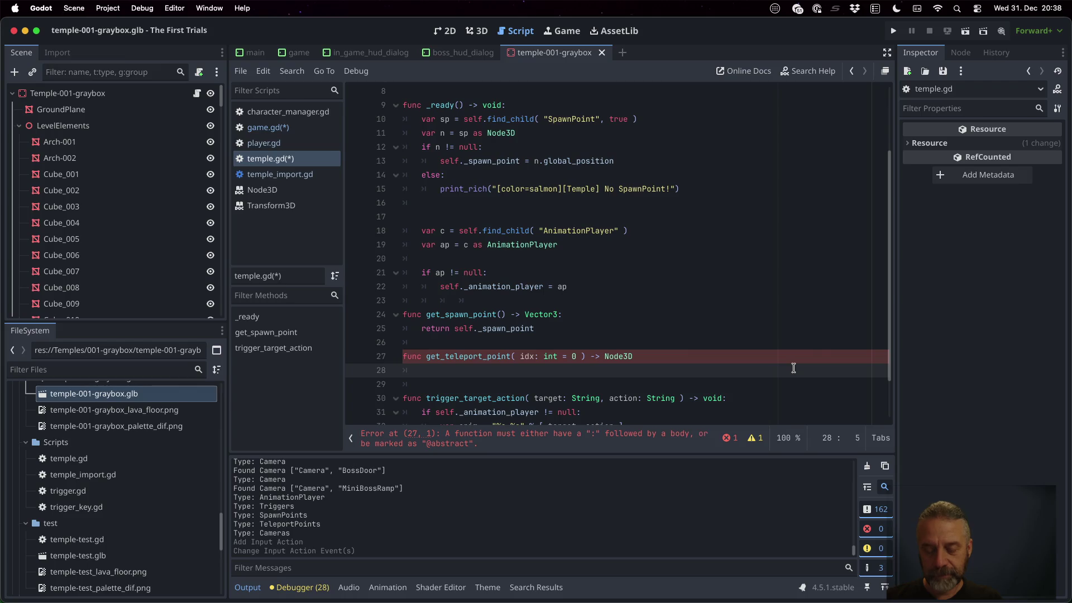
key(Up)
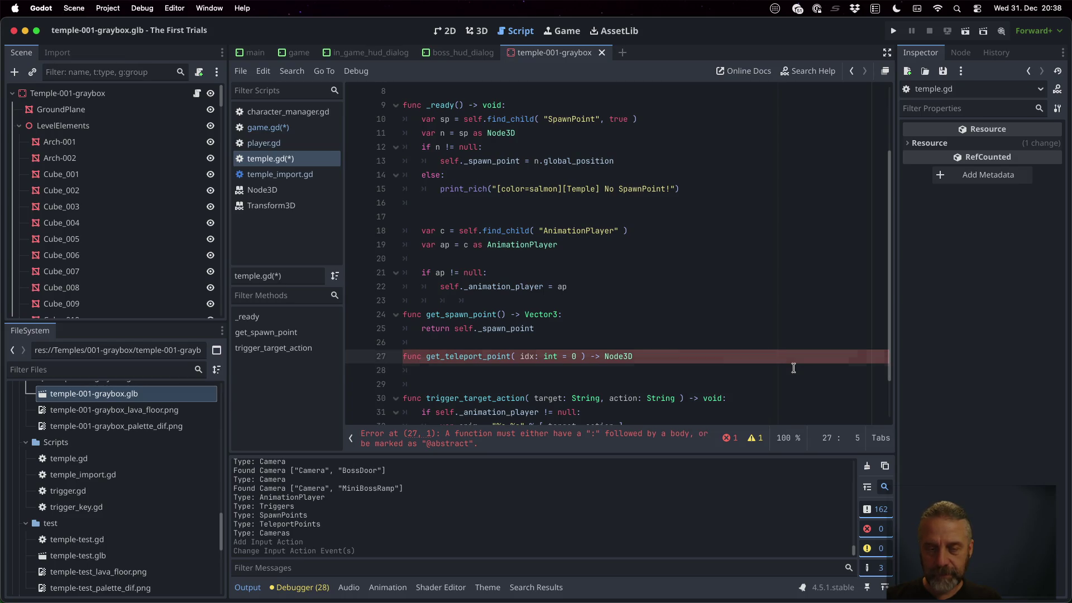
key(Down)
text(return nul)
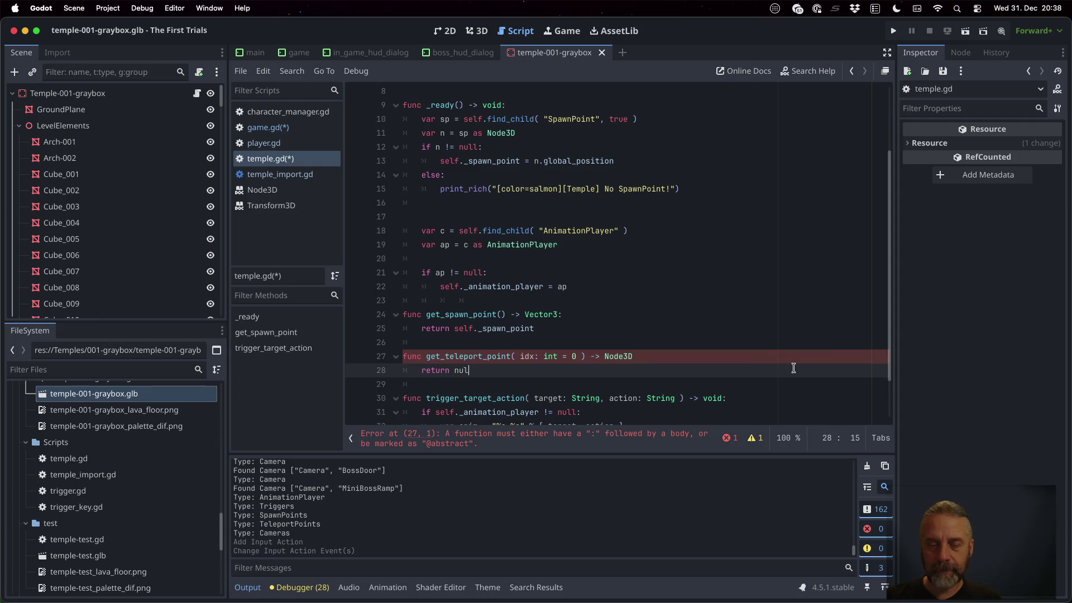
text(l)
Add the missing colon to the get_teleport_point declaration, save temple.gd, and return to game.gd.
key(ctrl+s)
click(541, 313)
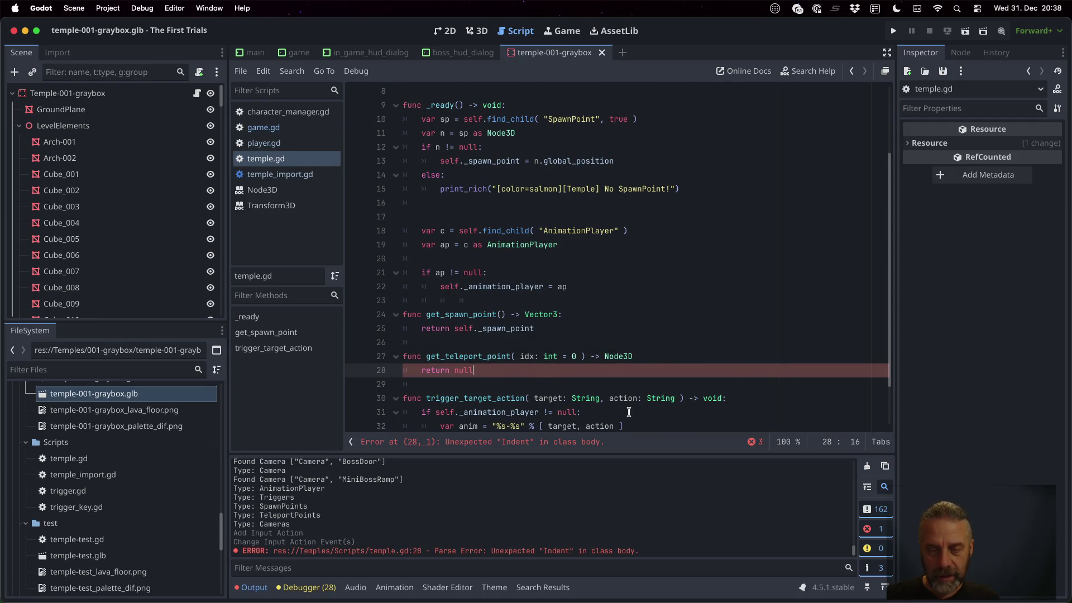
key(Up)
key(End)
text(:)
key(ctrl+s)
key(Return)
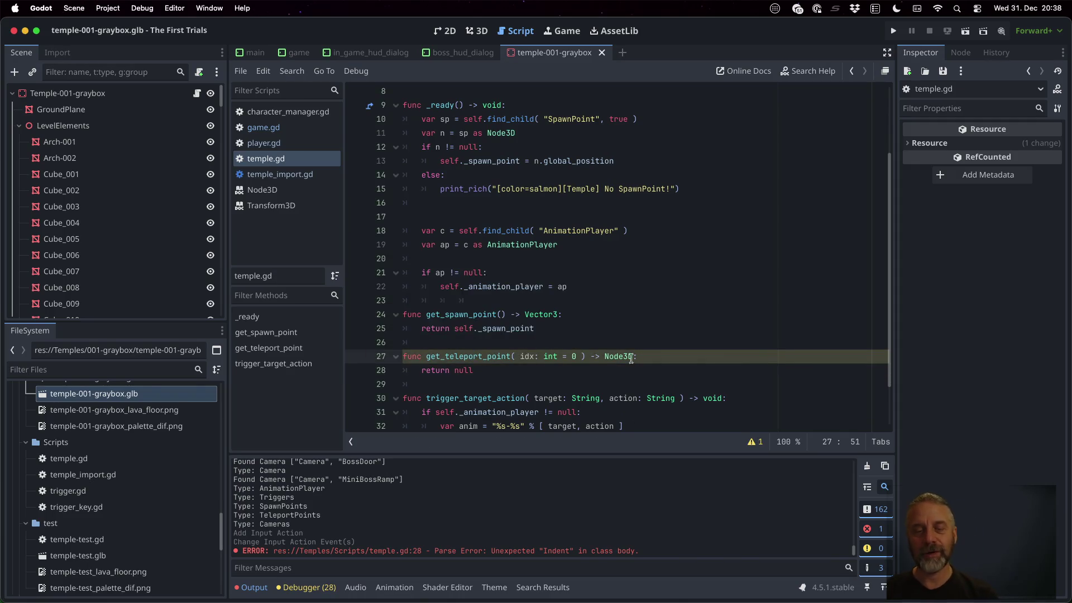
click(282, 128)
Add an 'if tp != 0' check below the tp assignment and pass index 0 to the call.
click(598, 322)
key(End)
key(Return)
text(if tp != 0)
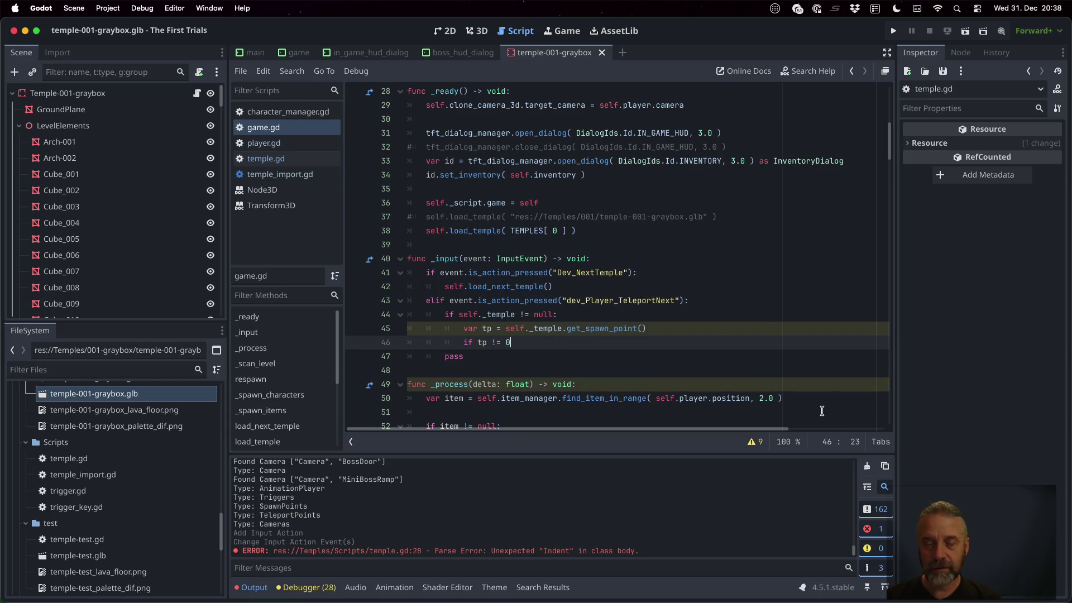
key(Up)
key(End)
key(Left)
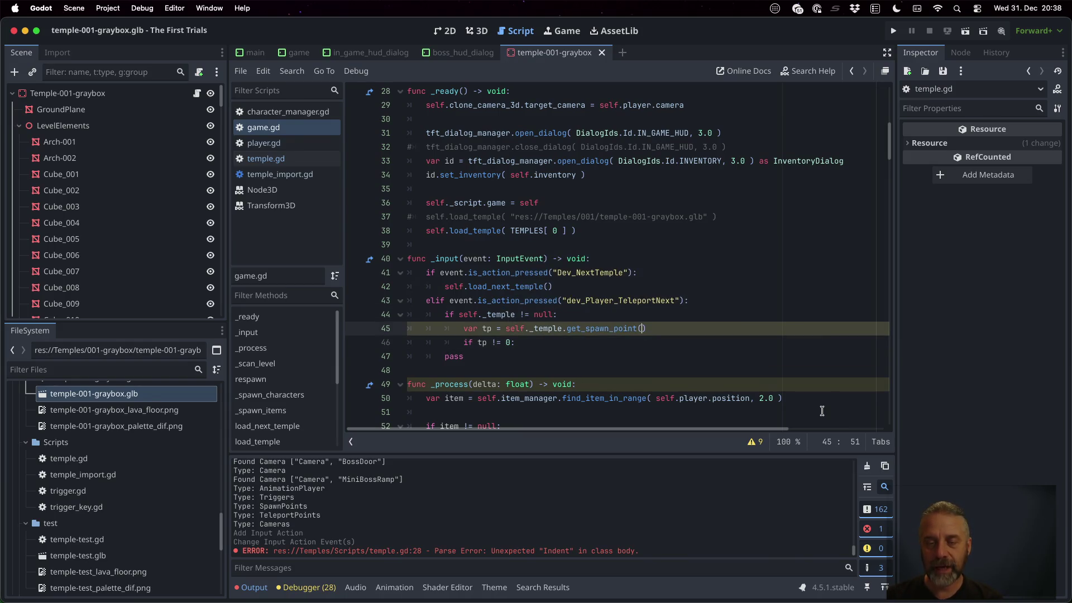
text(0)
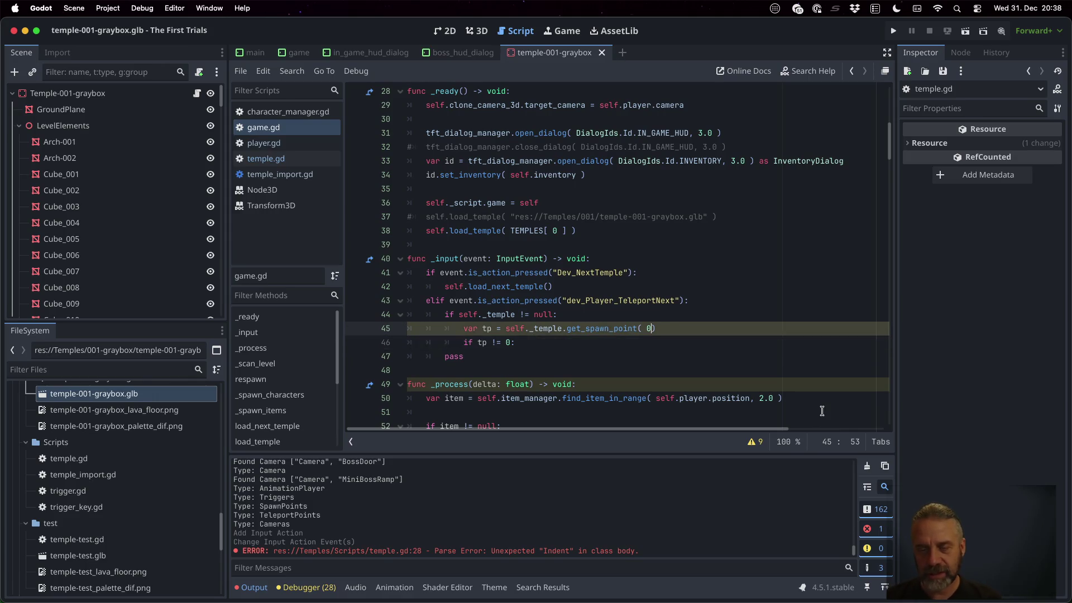
Inside the if block, set self.player.transform to tp.transform.
key(Down)
key(Return)
text(self.pl)
key(Return)
text(.tr)
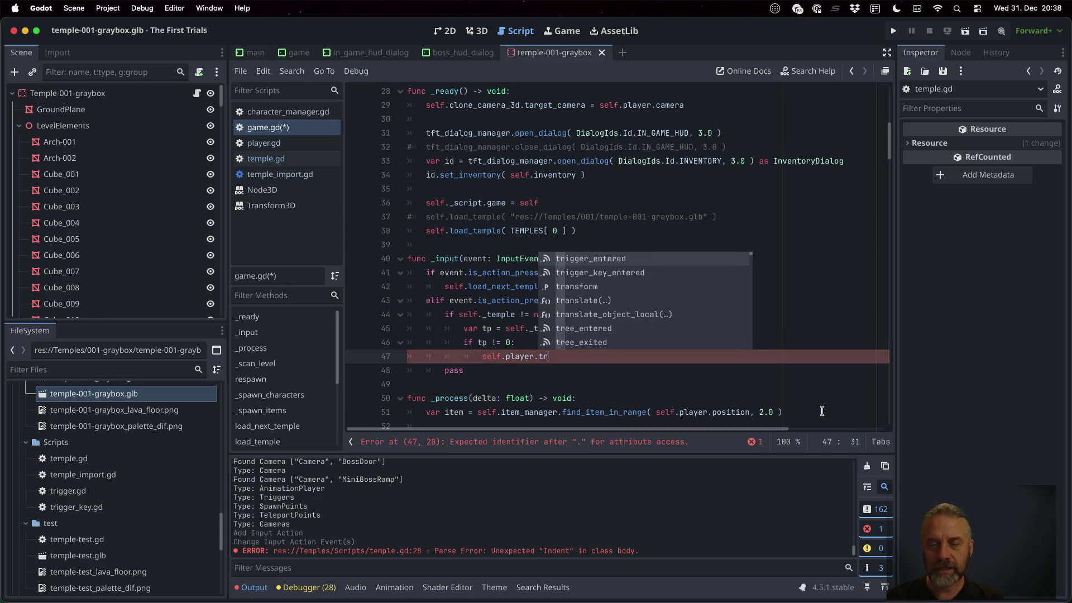
key(Down)
key(Down)
key(Return)
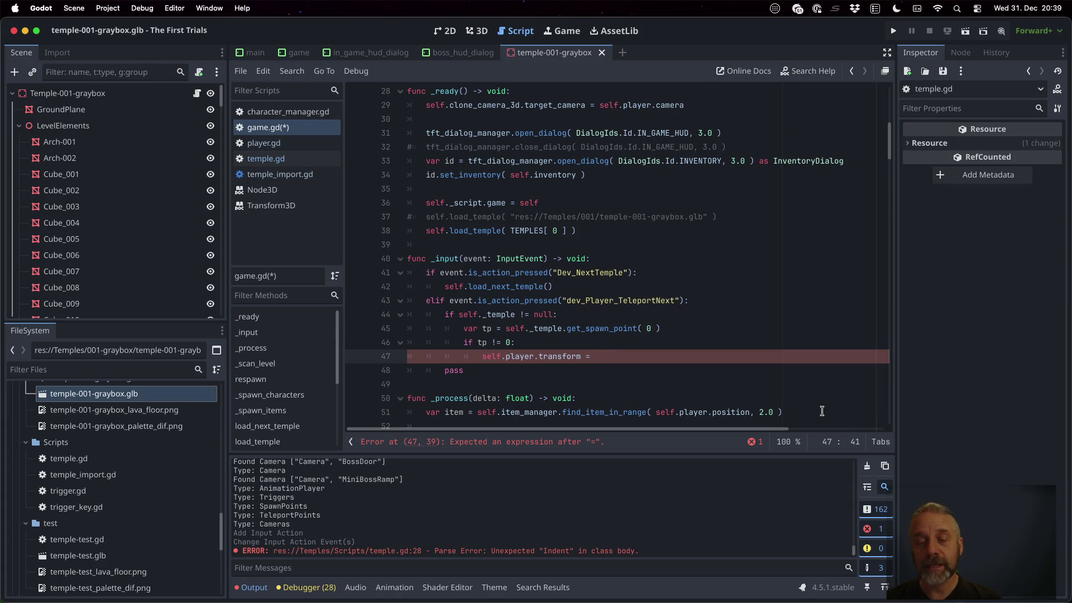
text(tp.tr)
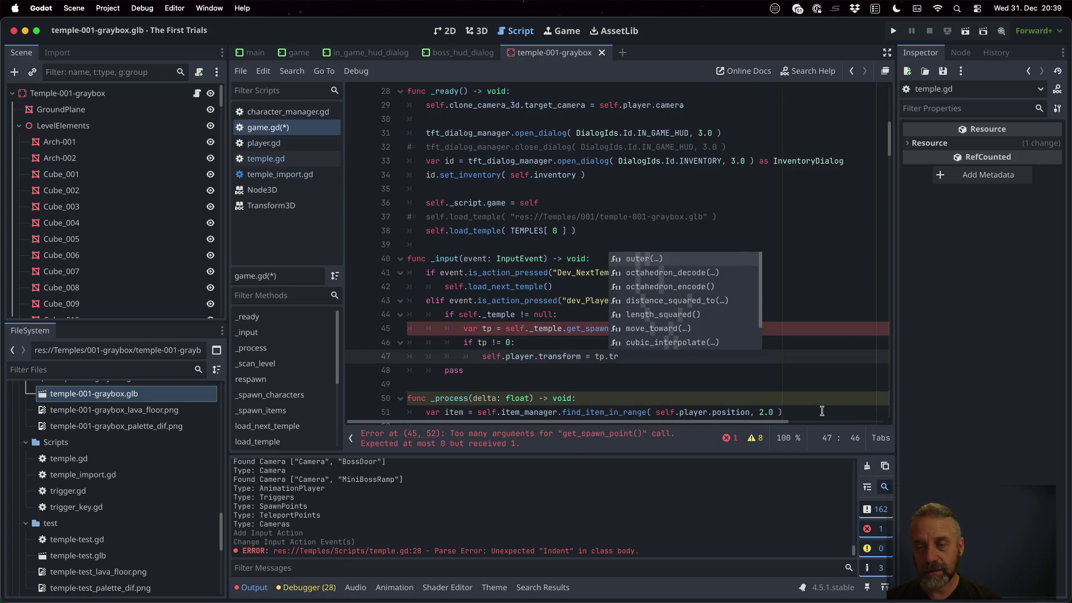
text(ansform)
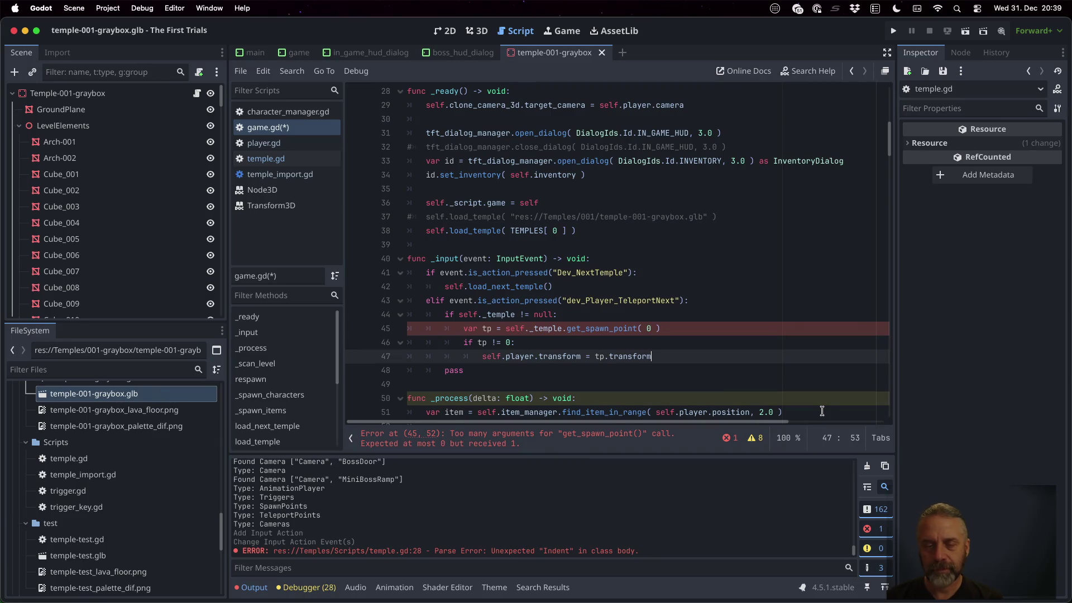
Change the get_spawn_point call on line 45 to get_teleport_point and save game.gd.
click(497, 329)
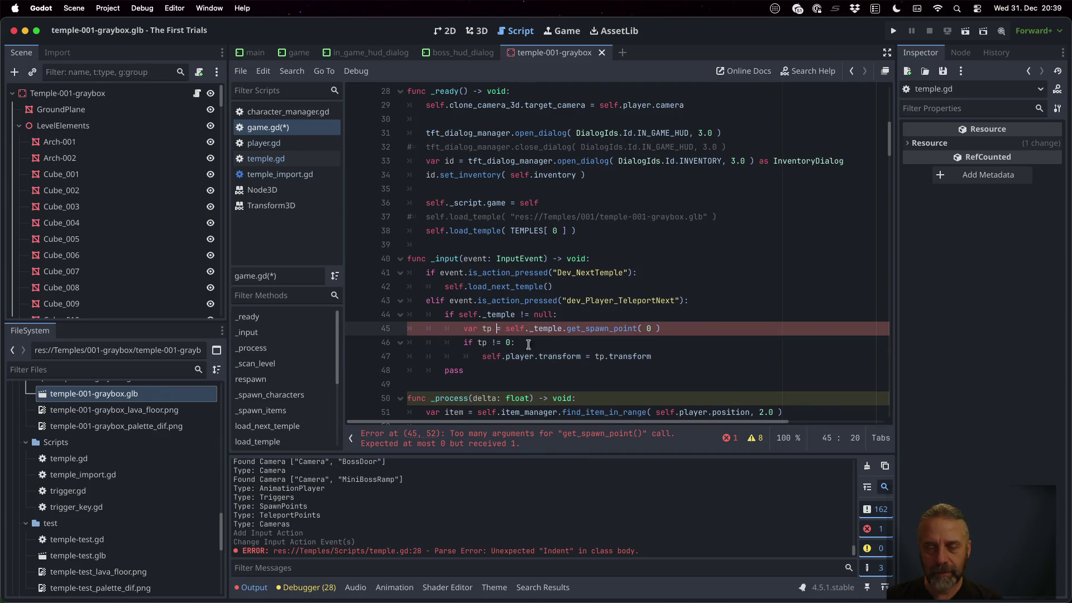
text(:)
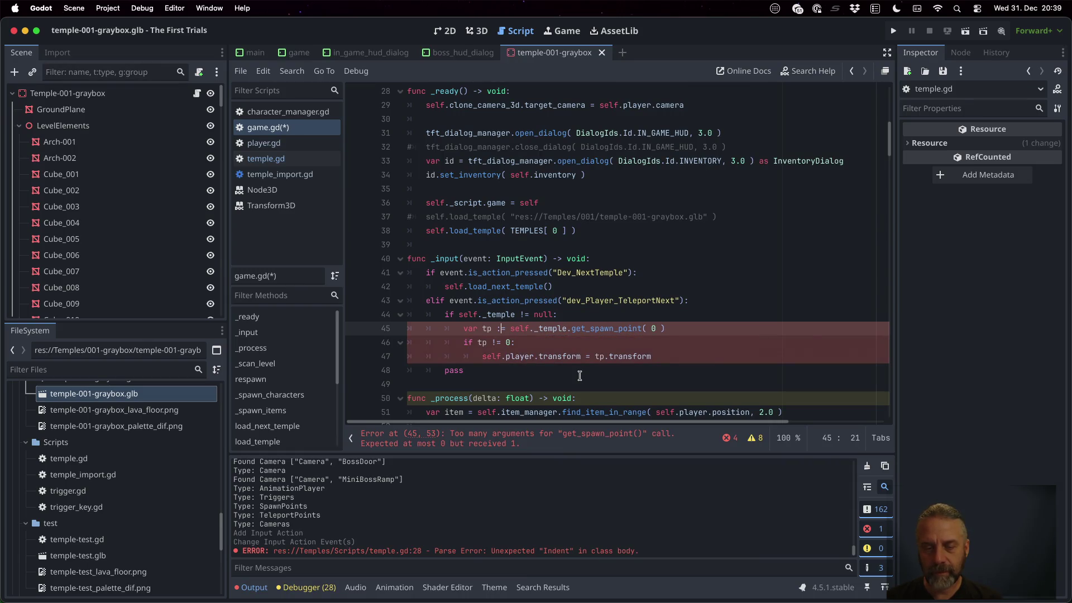
key(End)
key(Left)
key(super+z)
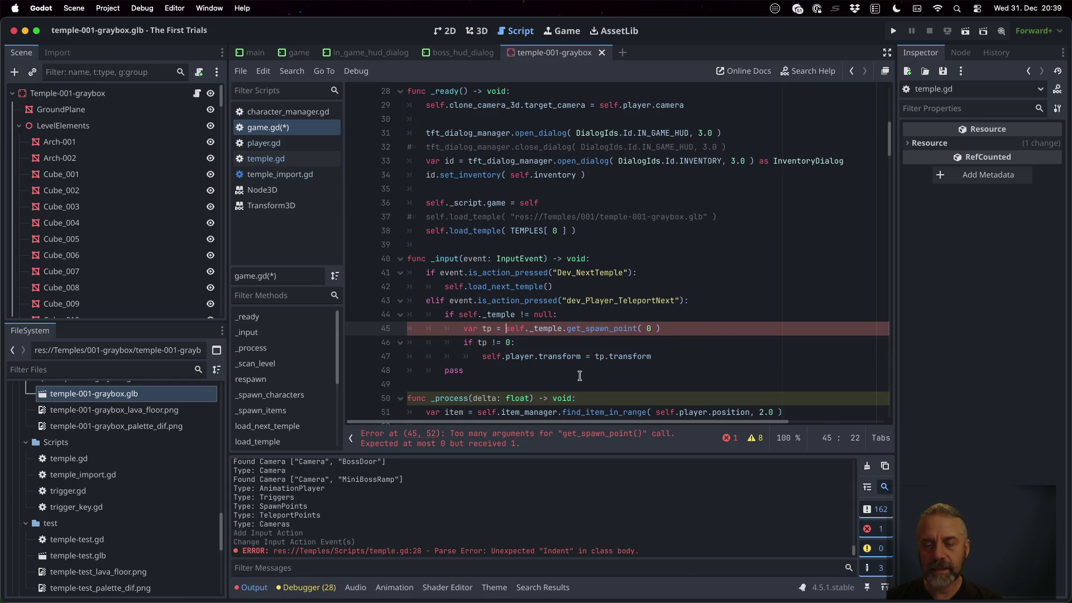
key(shift+Right)
key(shift+Right)
key(shift+Right)
text(teleport)
key(super+s)
Add 'self.player.velocity = Vector3.ZERO' below the transform assignment.
key(Down)
key(Down)
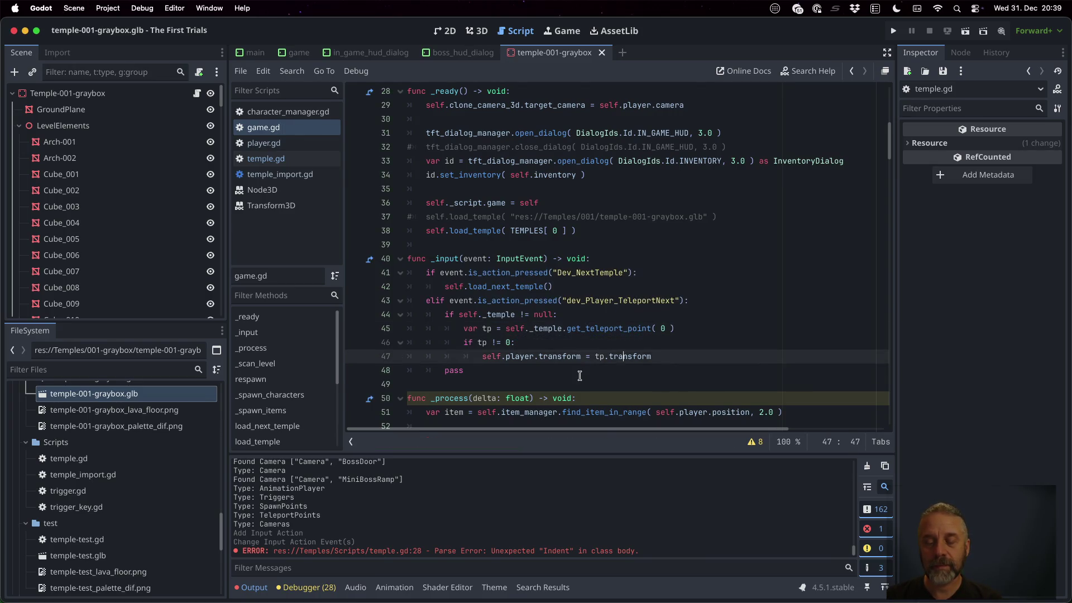
key(End)
key(Return)
text(self.player.v)
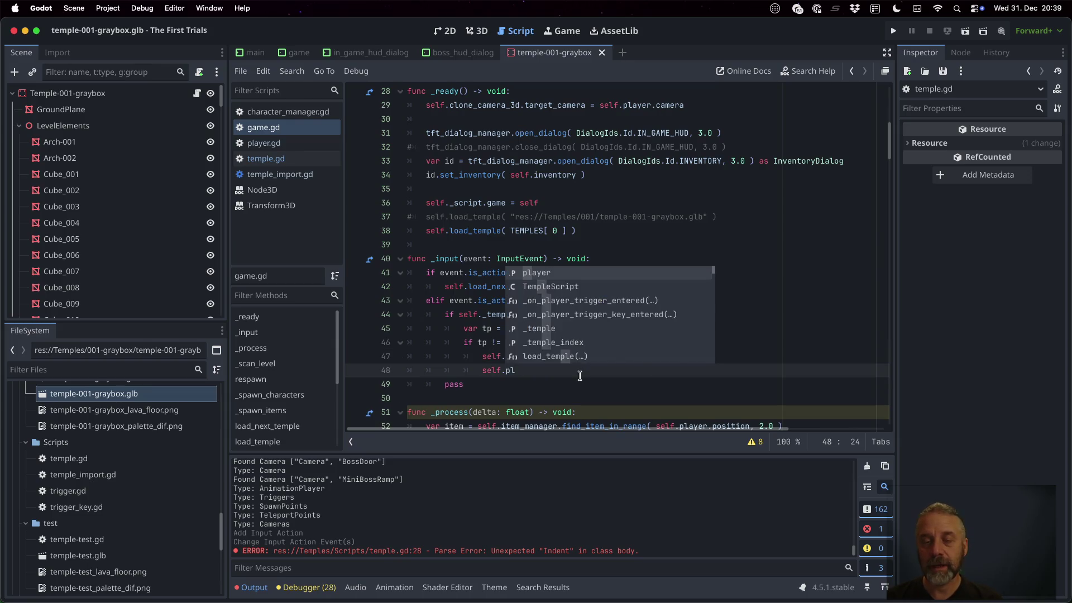
key(Return)
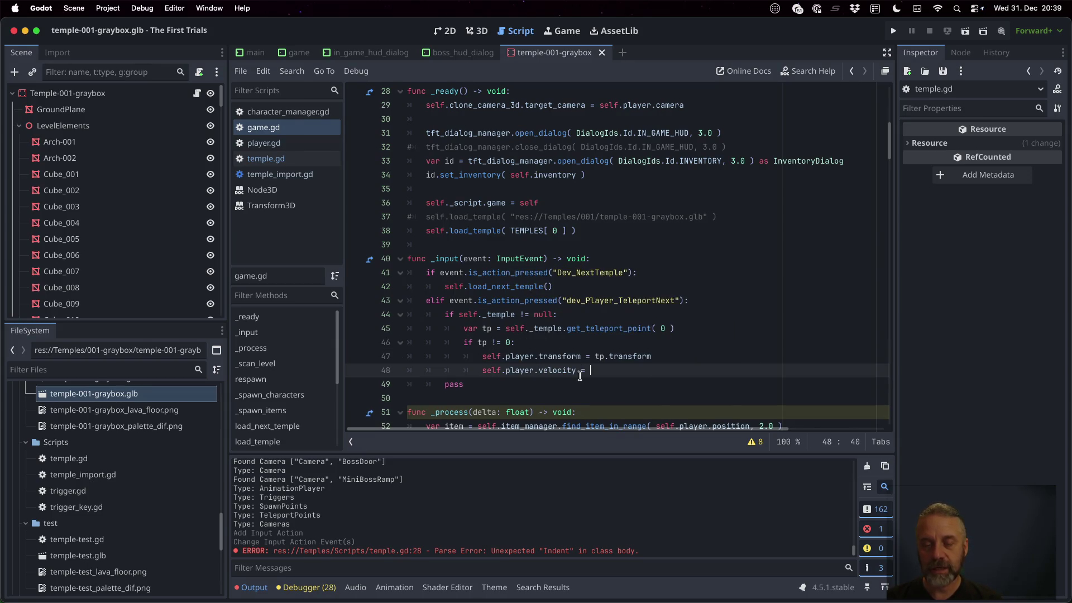
text(Ve)
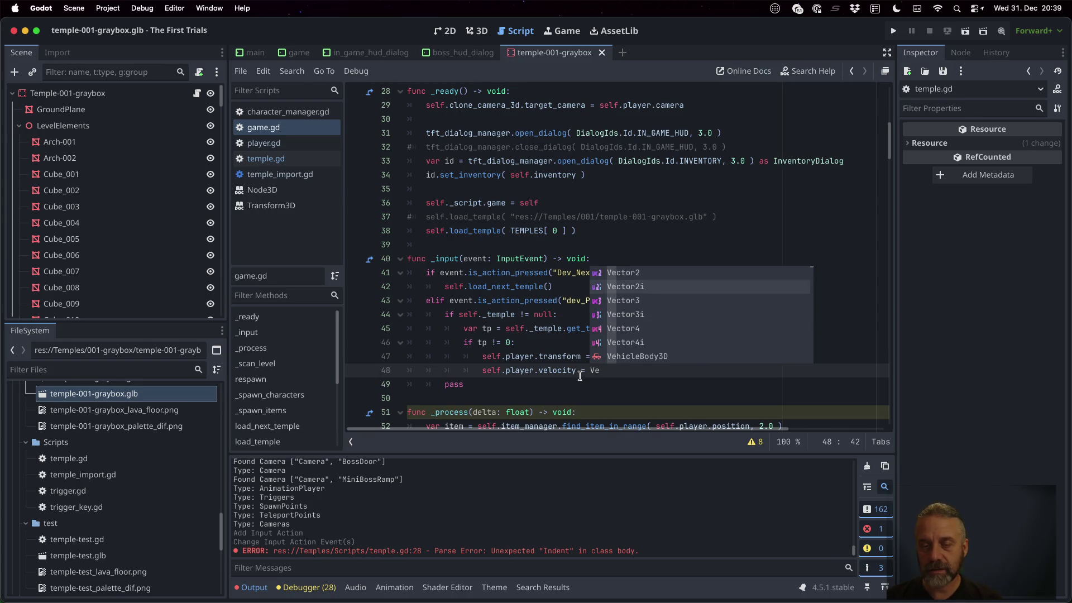
text(ctor3.ZE)
key(Return)
key(Return)
Delete the leftover pass line and save game.gd.
key(Down)
key(super+shift+k)
key(super+s)
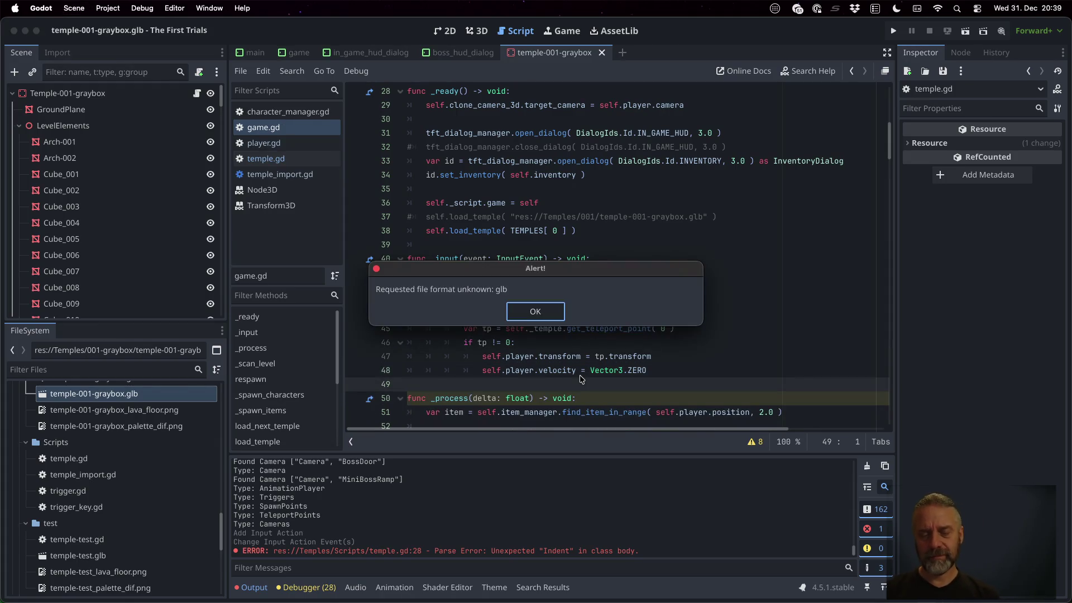
key(Return)
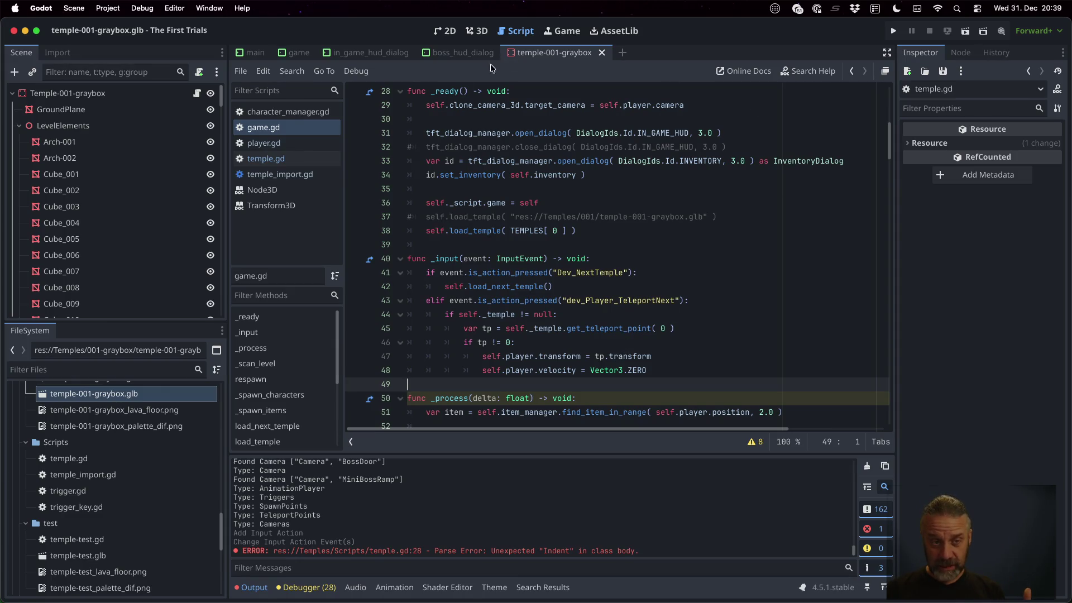
click(266, 159)
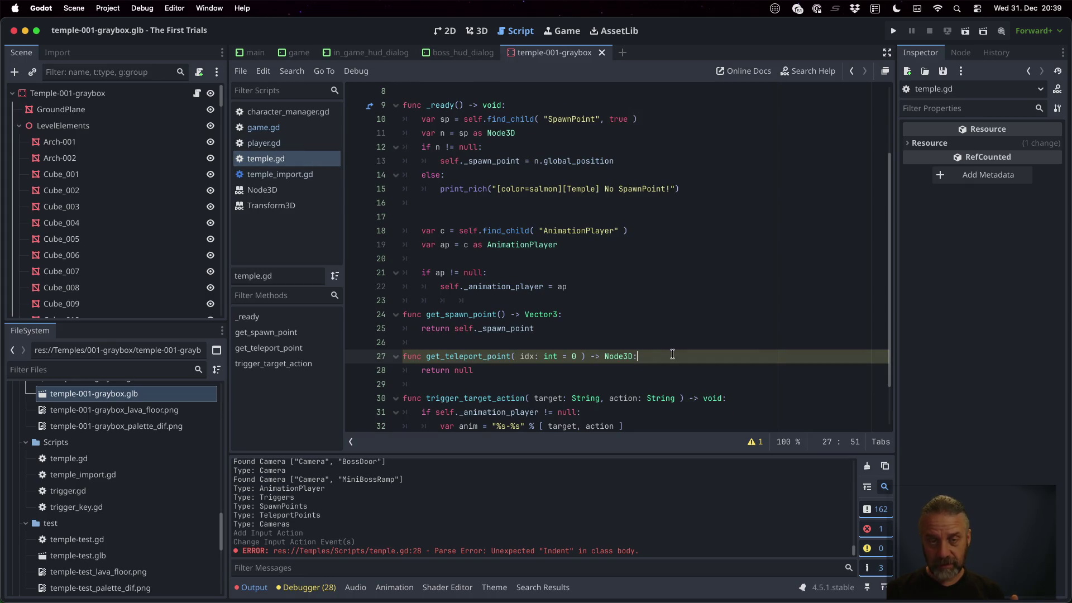
Declare member variable 'var _teleport_points: Node3D = null' in temple.gd and save.
scroll(627, 291, up, 2)
click(546, 218)
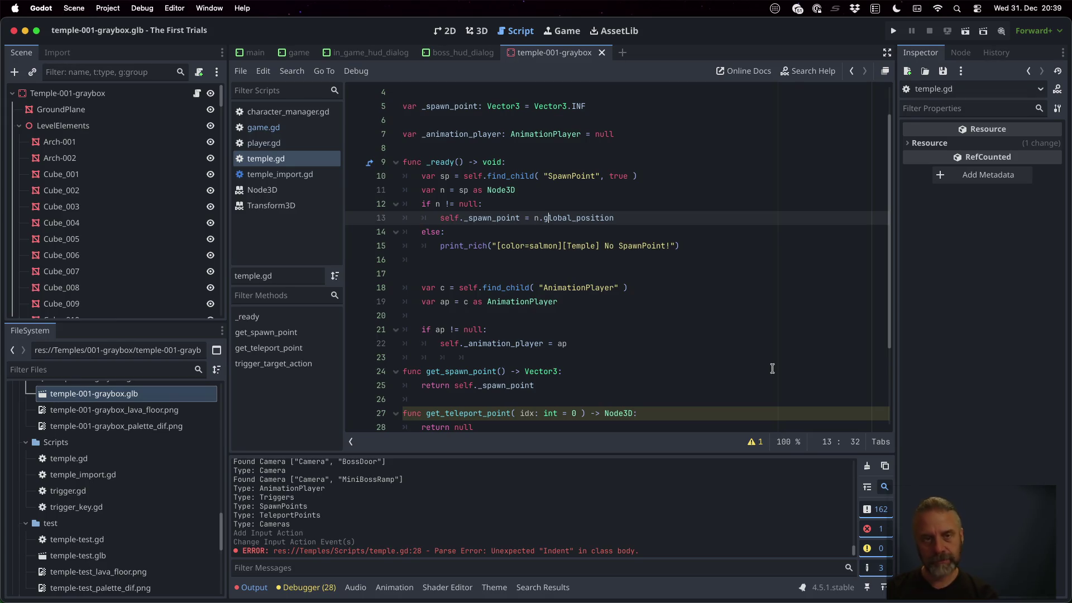
scroll(759, 335, up, 1)
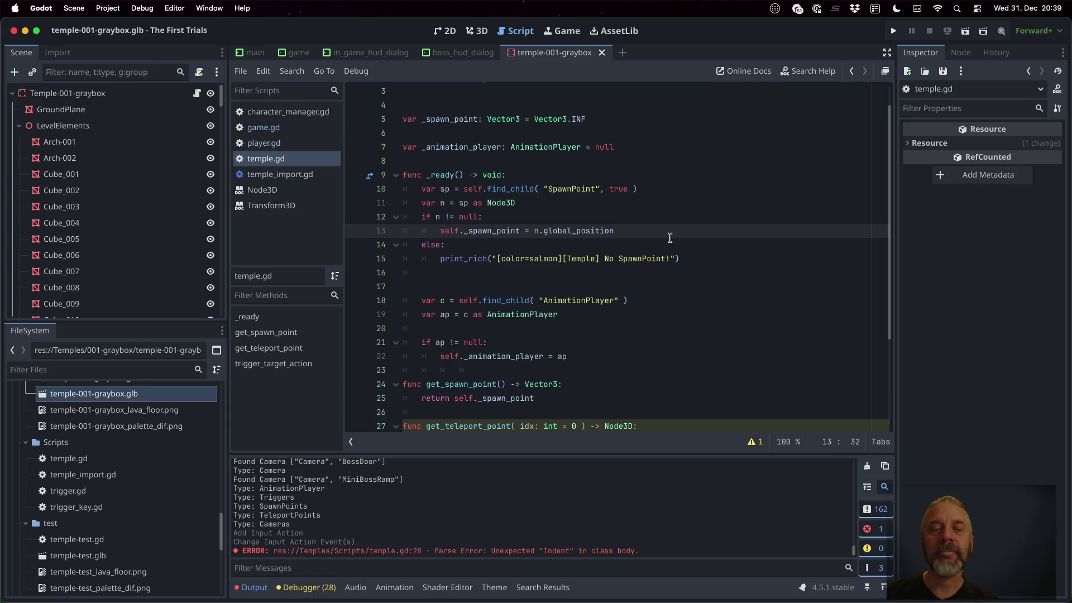
click(660, 134)
key(Down)
key(End)
key(Return)
key(Return)
text(var _teleport_po)
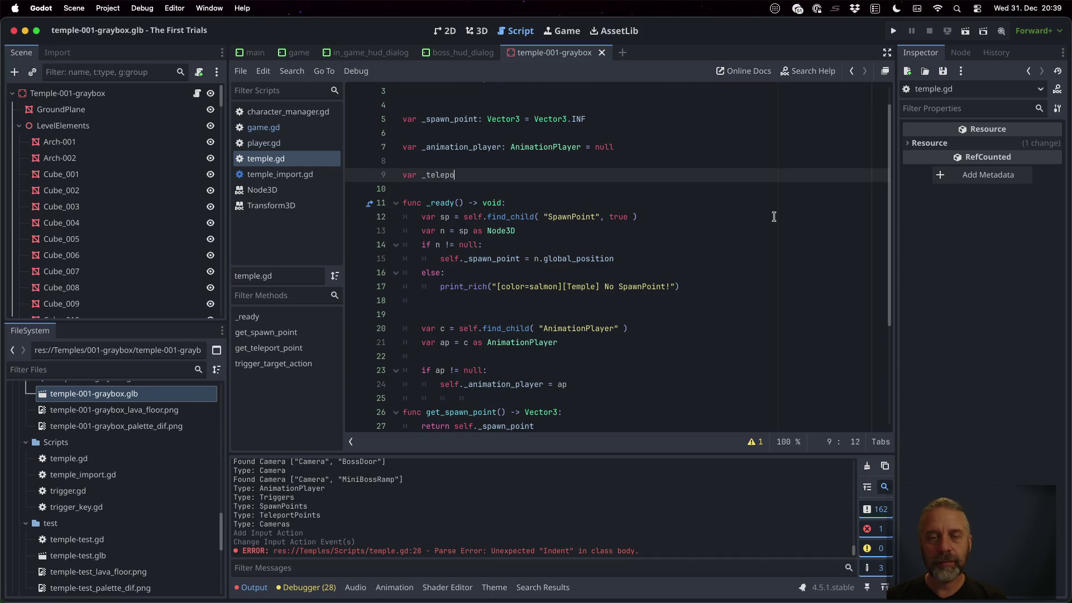
text(ints)
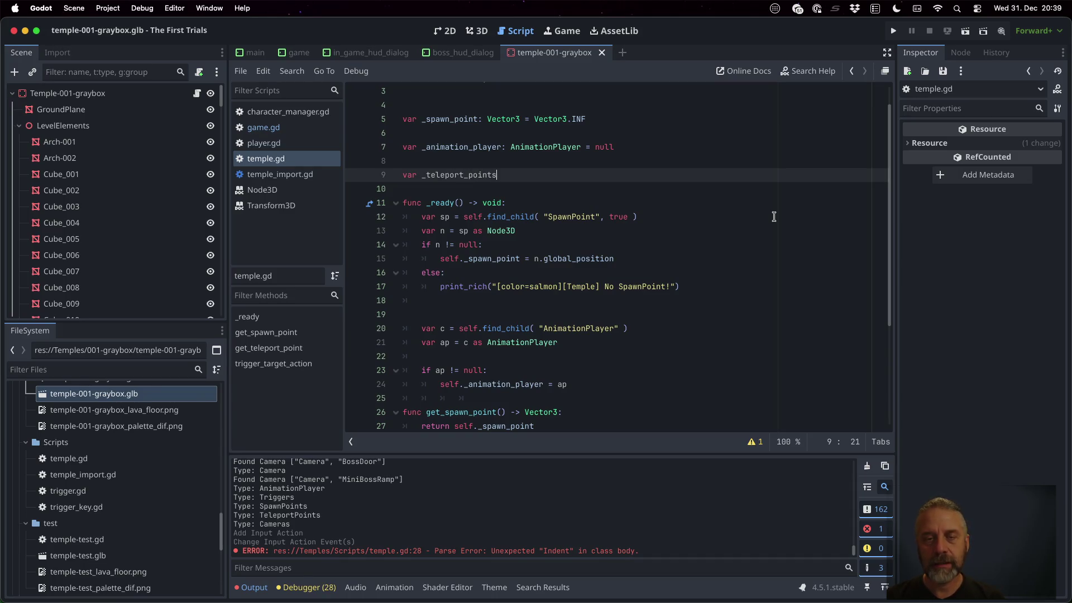
text(: Node3D = n)
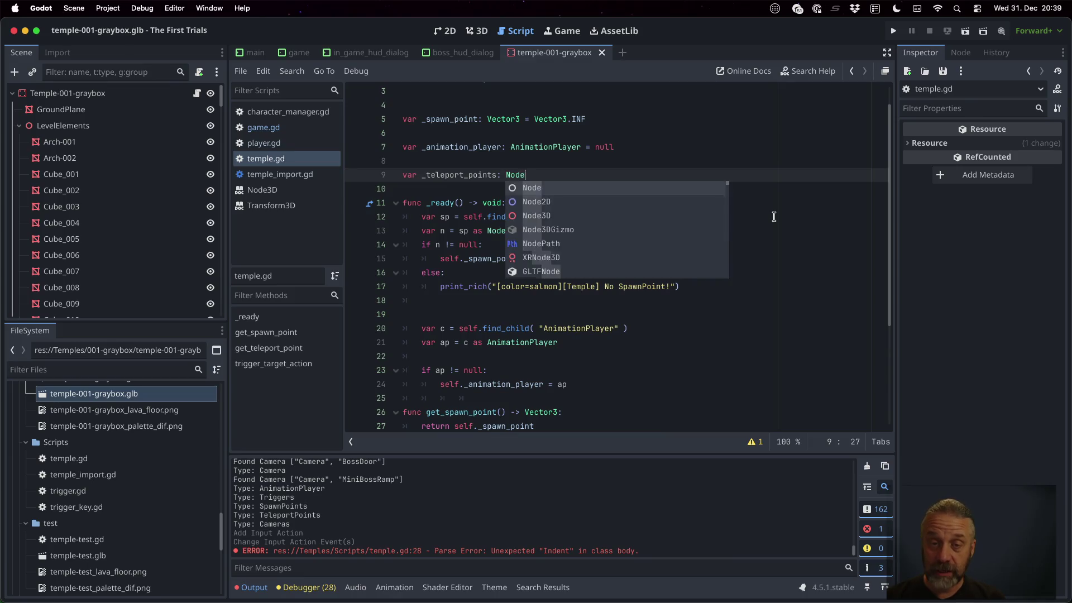
text(ull)
key(Return)
key(Down)
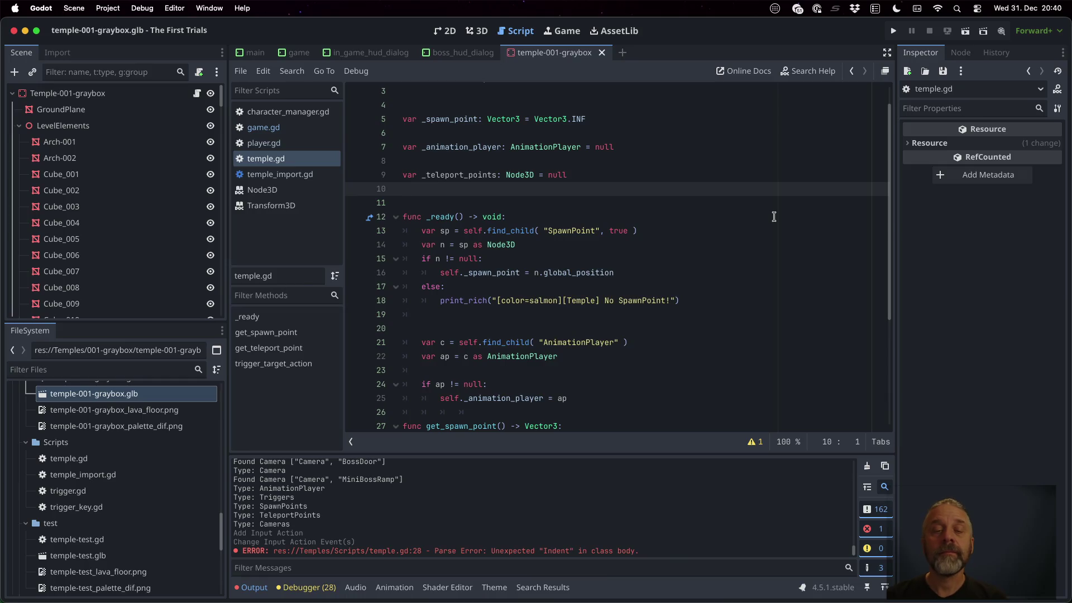
key(super+s)
key(Return)
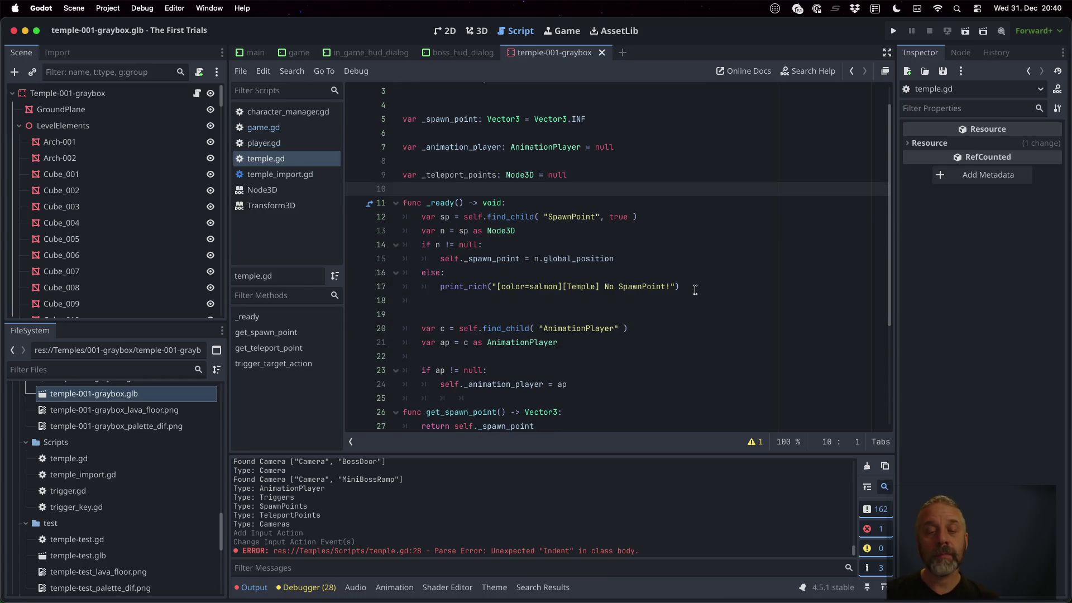
At the end of _ready, assign self._teleport_points = self.find_child("TeleportPoints") and save.
key(Down)
key(Down)
key(Down)
key(Down)
key(Down)
key(Down)
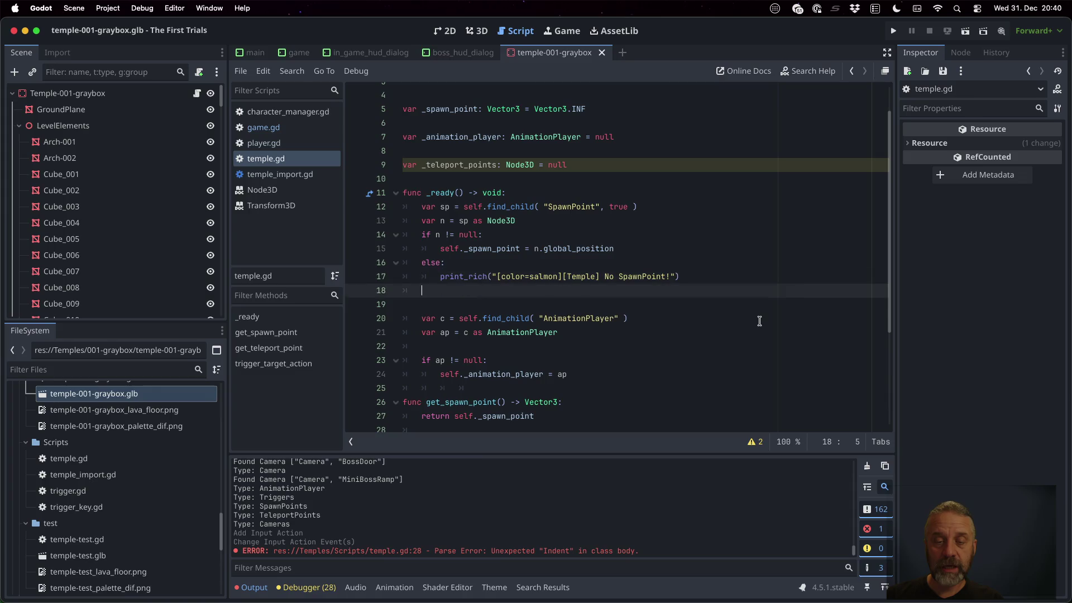
key(Return)
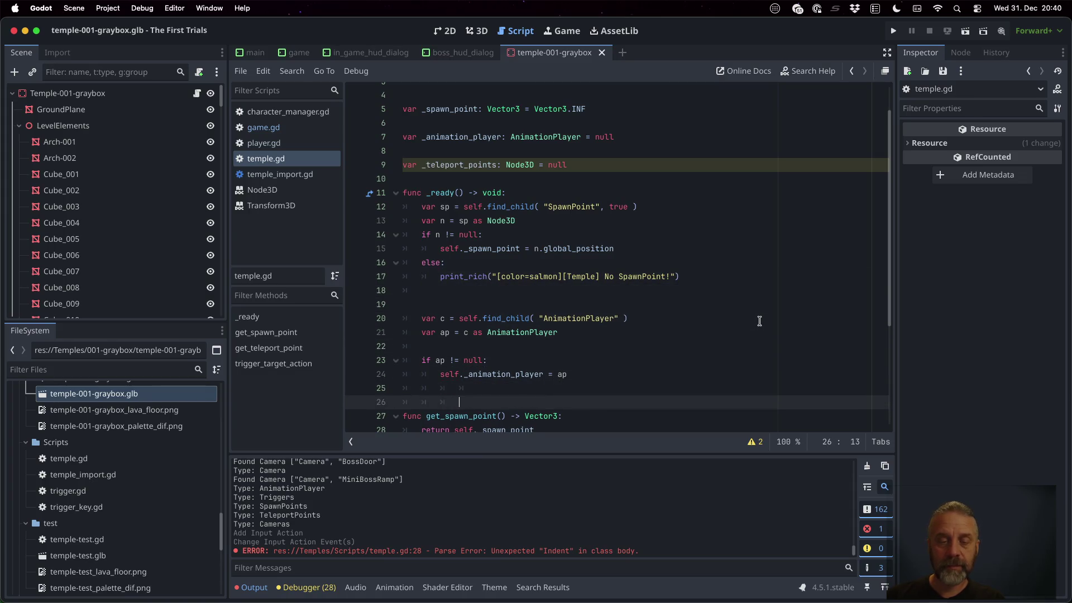
text(var)
key(BackSpace)
key(BackSpace)
key(BackSpace)
text(self._te)
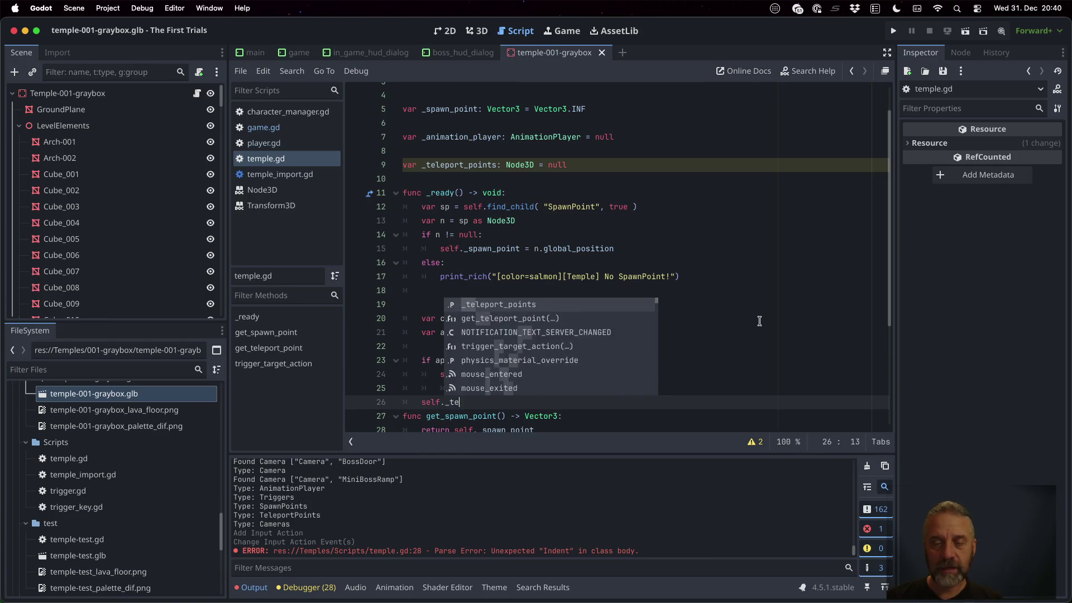
key(Return)
text(self.fi)
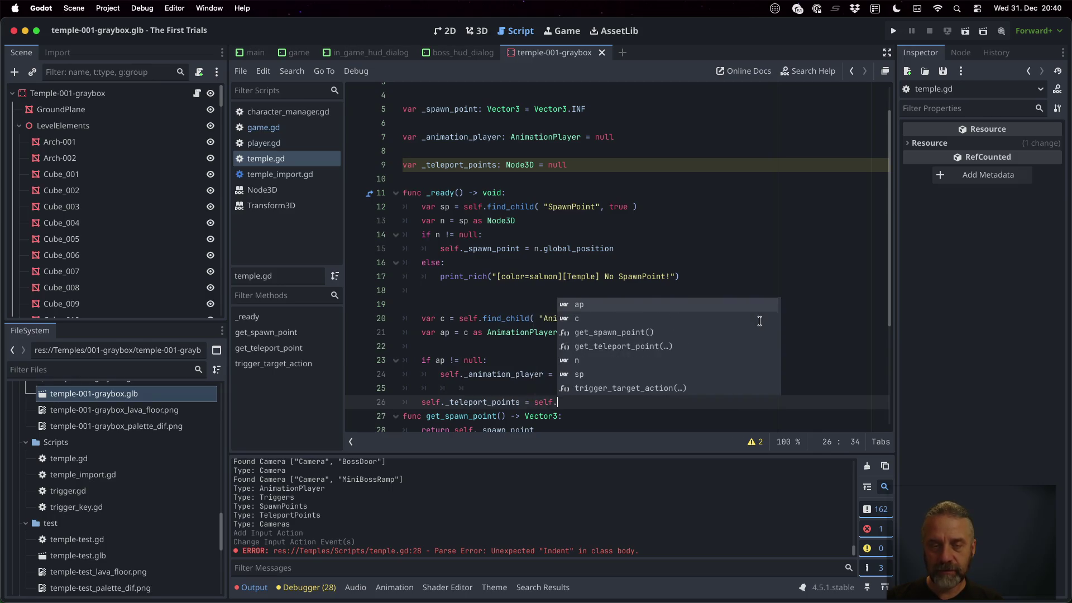
key(Return)
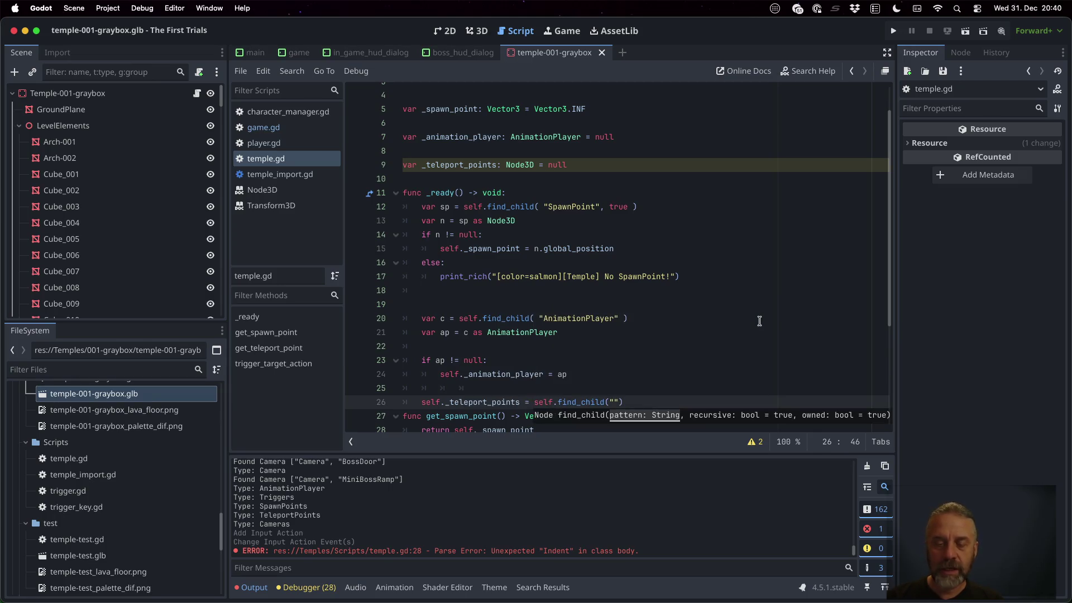
text(TeleportPo)
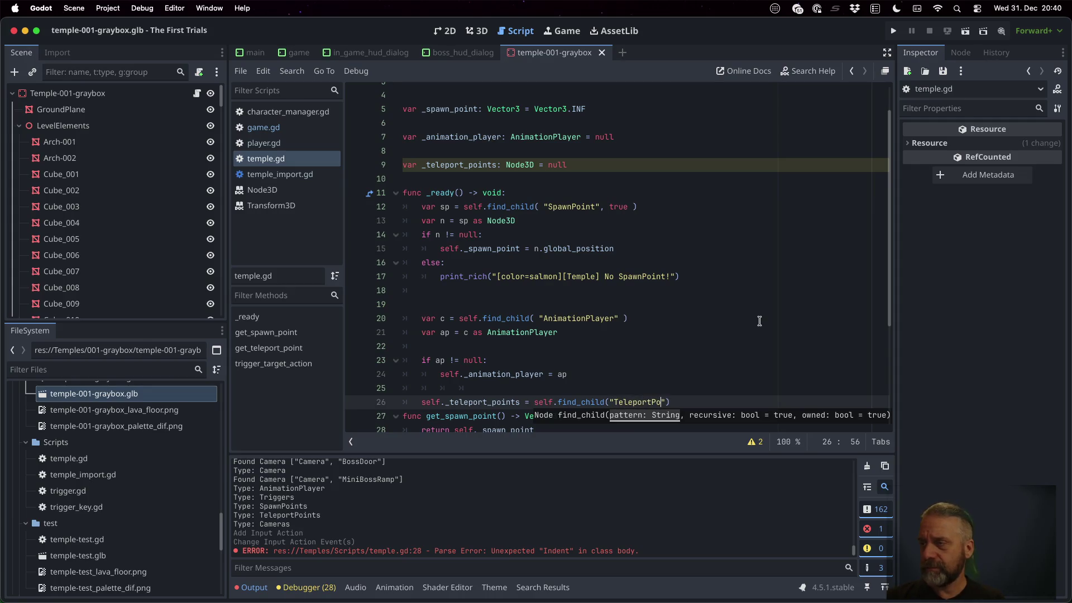
text(ints)
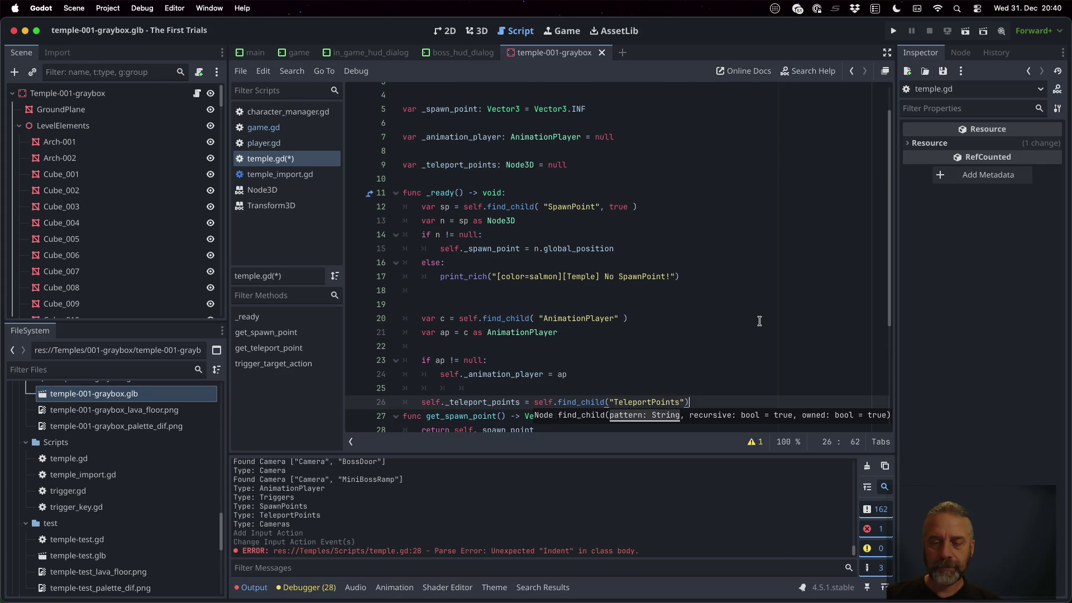
key(Return)
key(super+s)
key(Return)
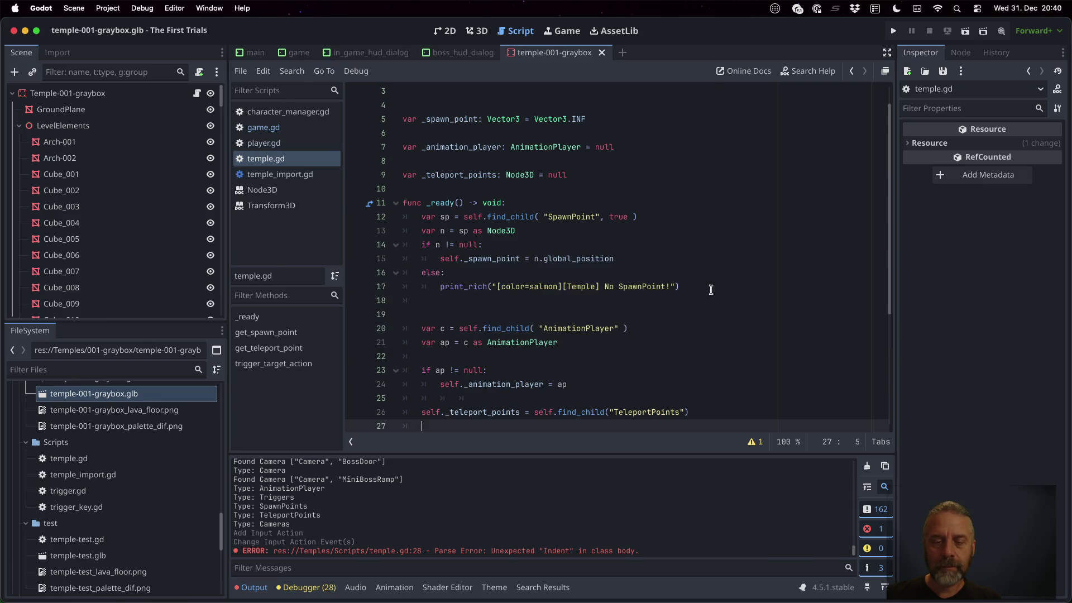
Start get_teleport_point with 'if self._teleport_points == null: return null'.
scroll(711, 290, down, 4)
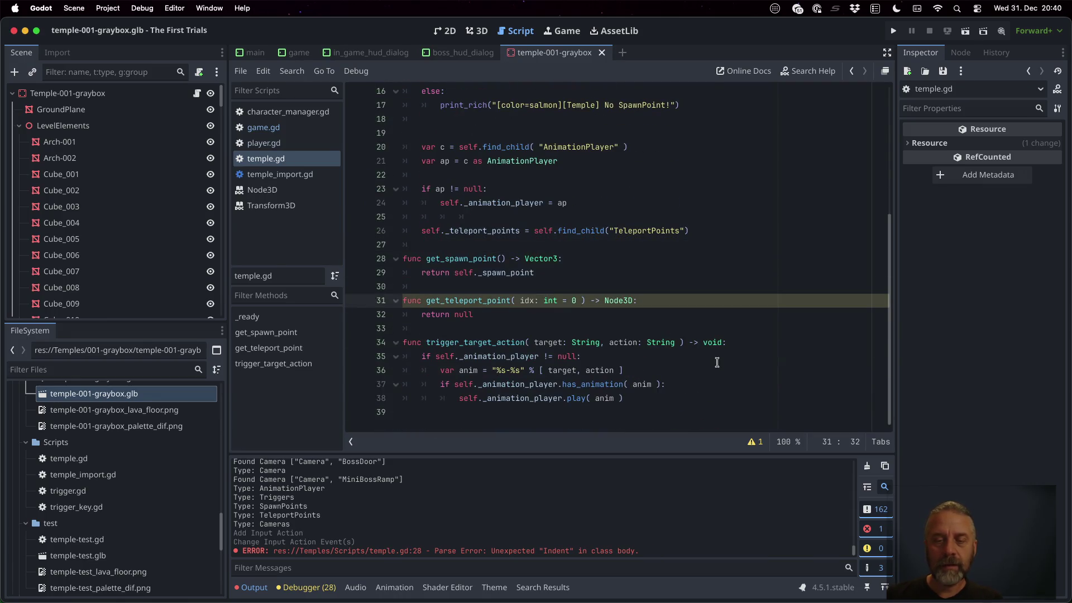
key(Return)
text(if self._te)
key(Return)
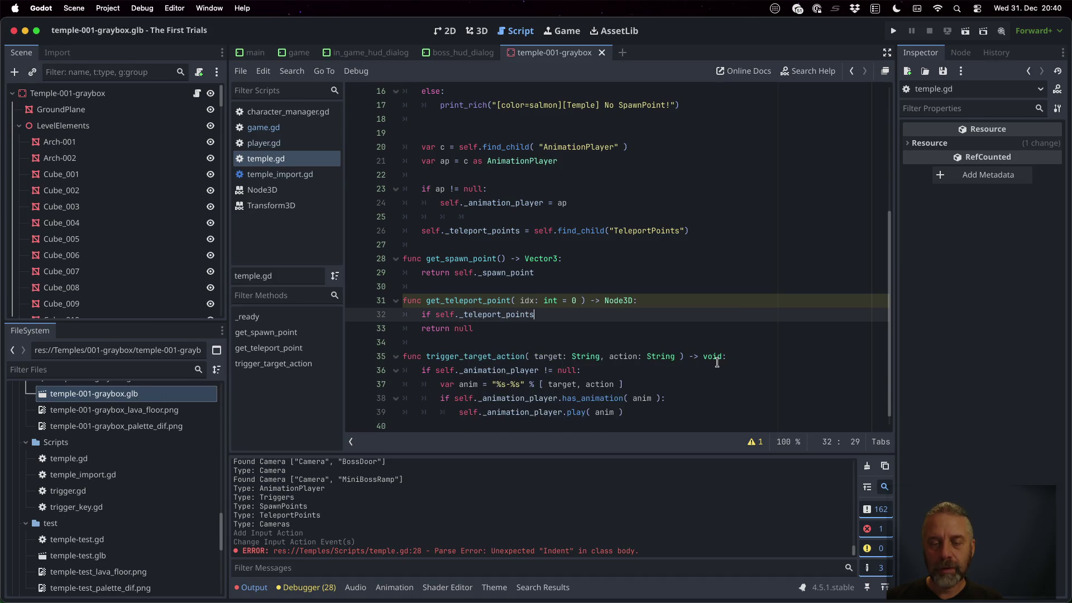
text( == null:)
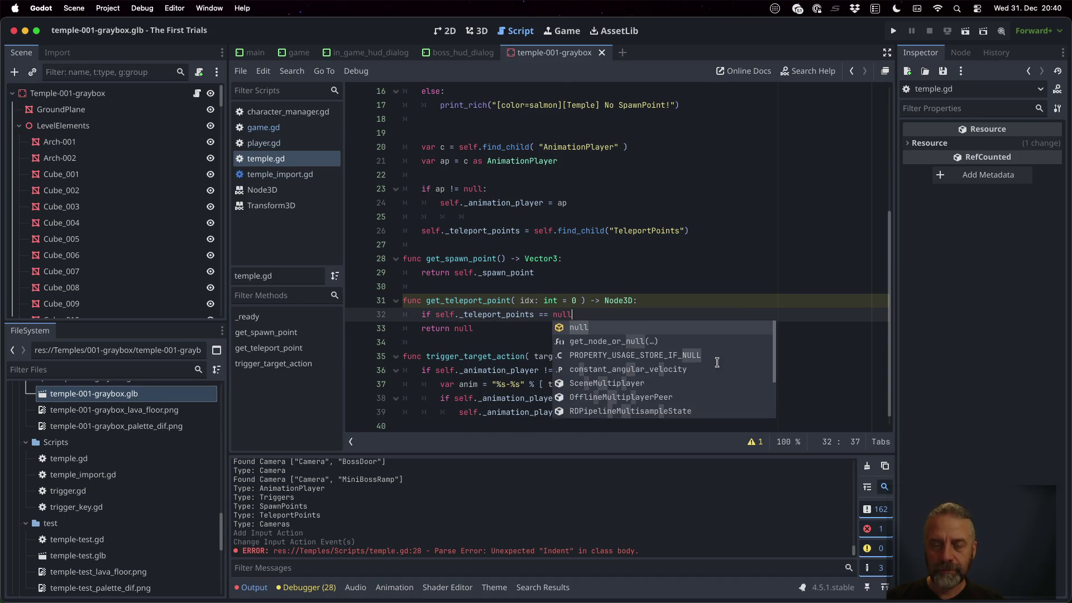
key(Return)
text(turn)
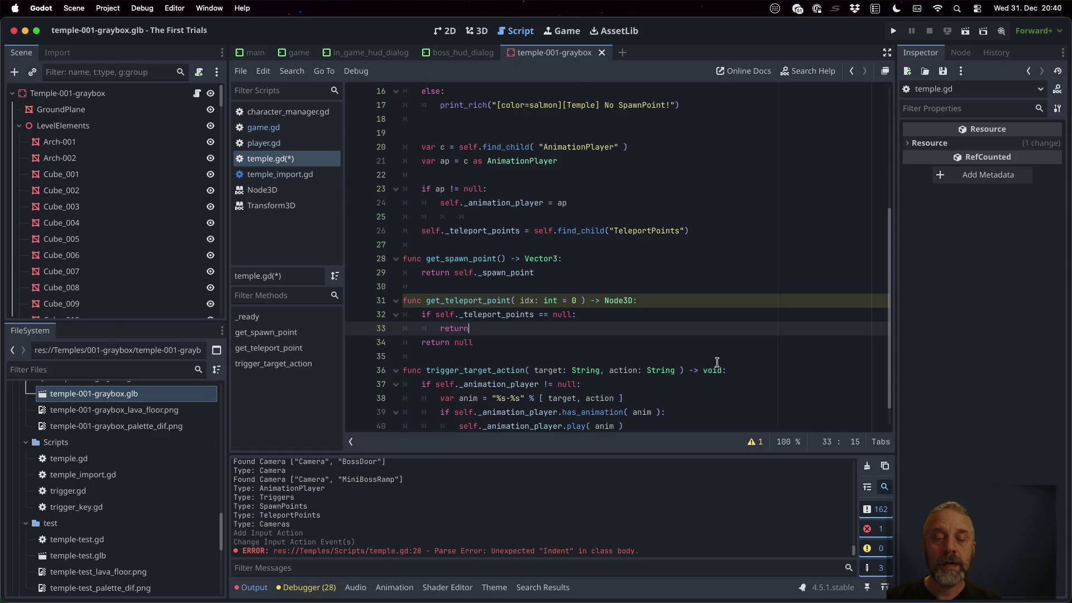
text( null)
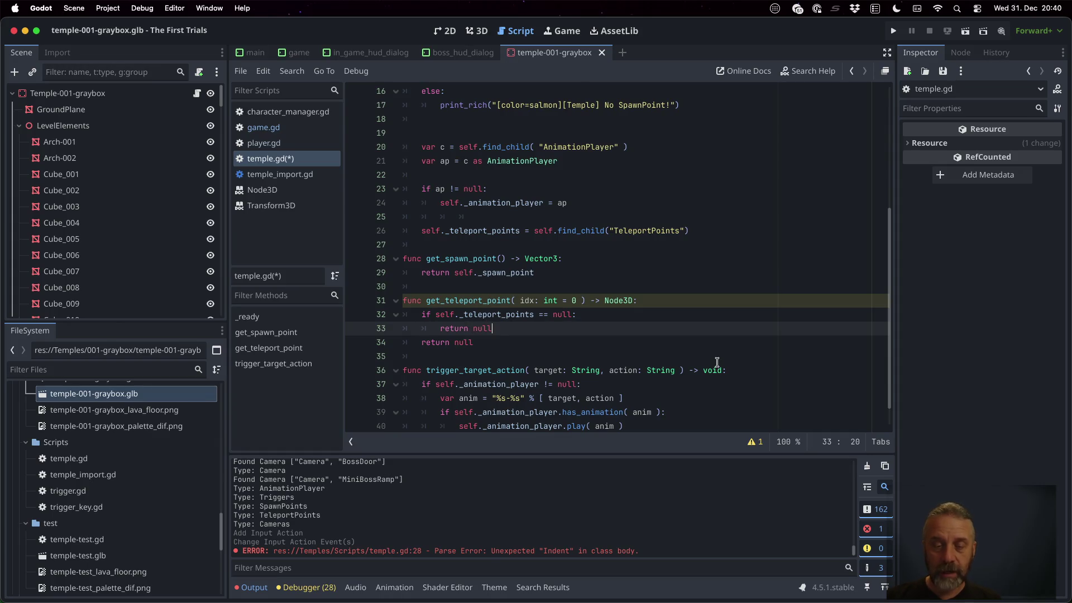
key(Return)
key(Return)
Add 'if self._teleport_points.size() <= idx: return null' as the range check.
text(if self)
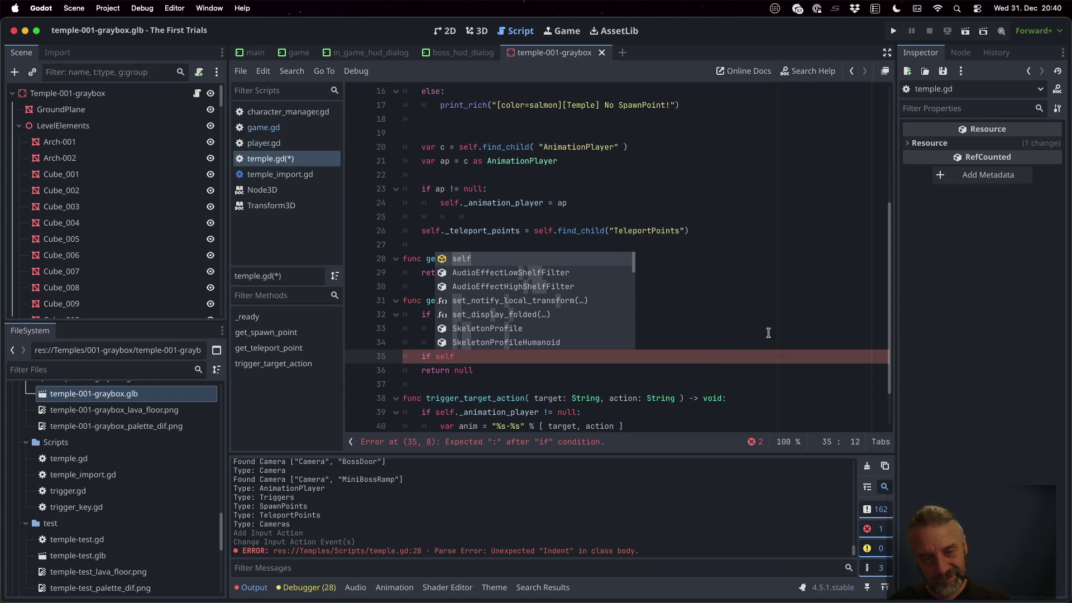
key(Escape)
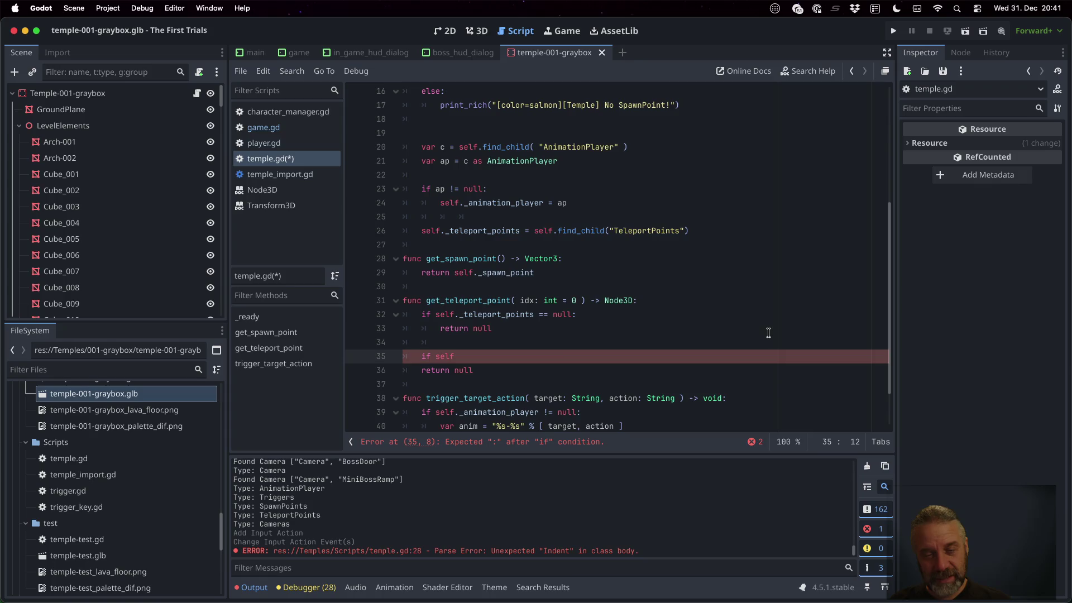
text(._teleport_points)
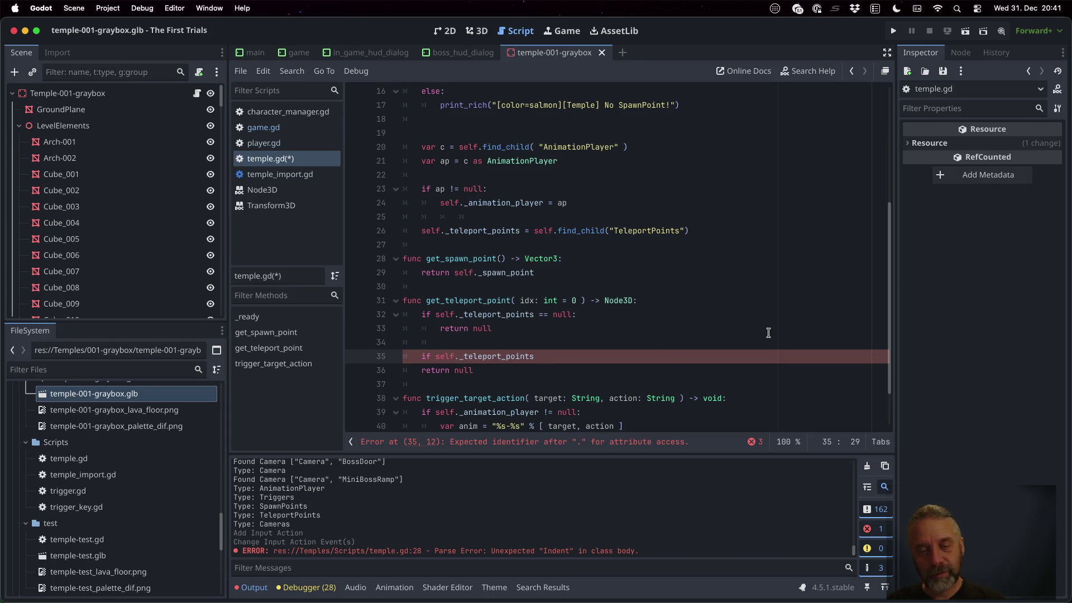
text(.size)
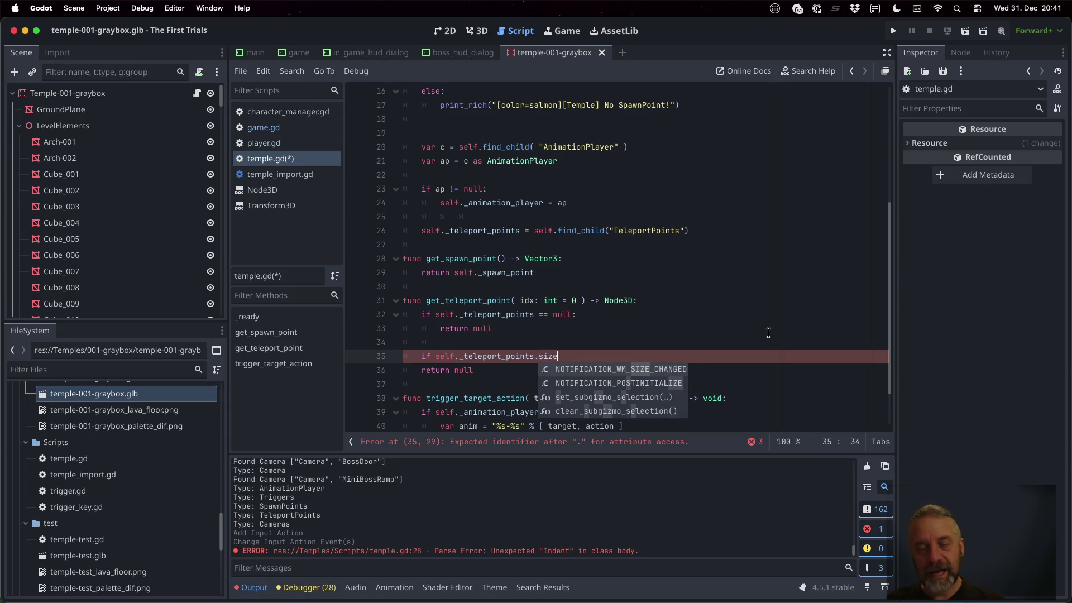
key(Return)
text(idx)
key(Escape)
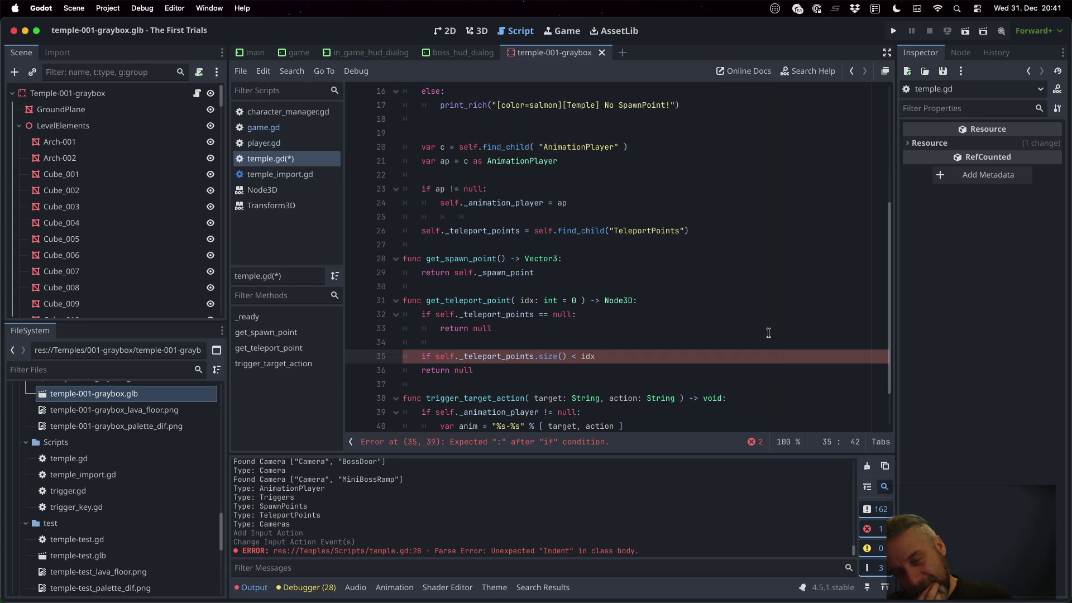
text(=)
key(End)
text(:)
key(Return)
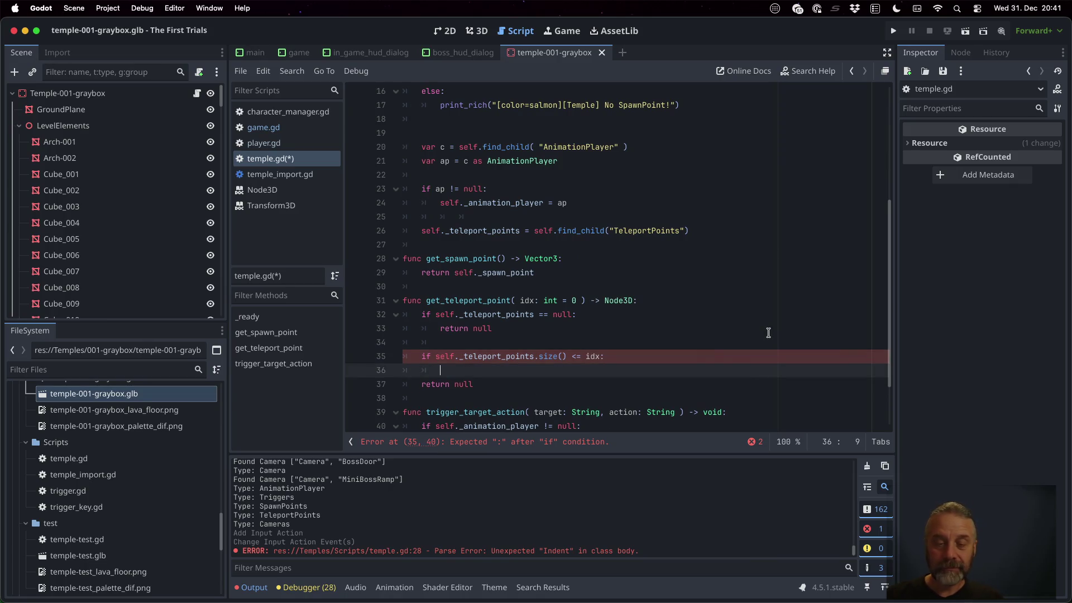
text(return)
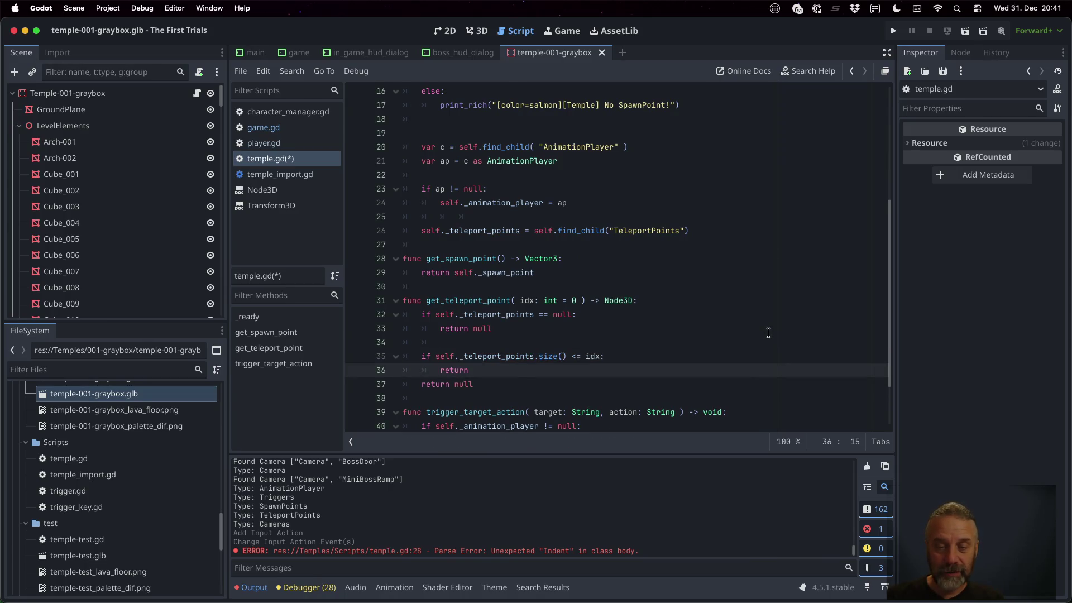
text( nul)
key(Return)
key(Return)
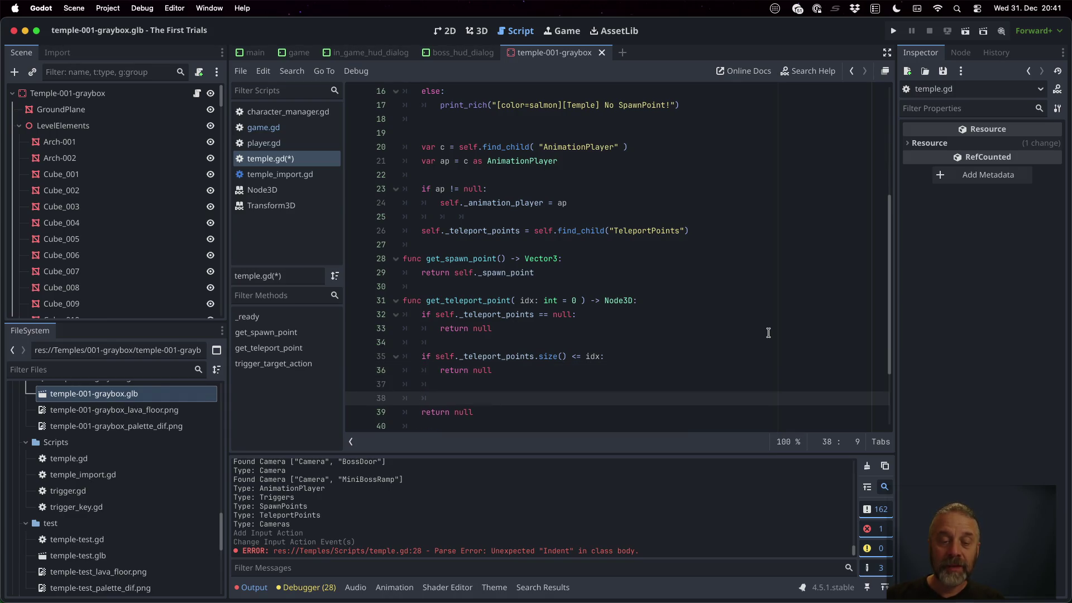
Add 'var tp = self._teleport_points.get_child(idx) as Node3D'.
text(var tp)
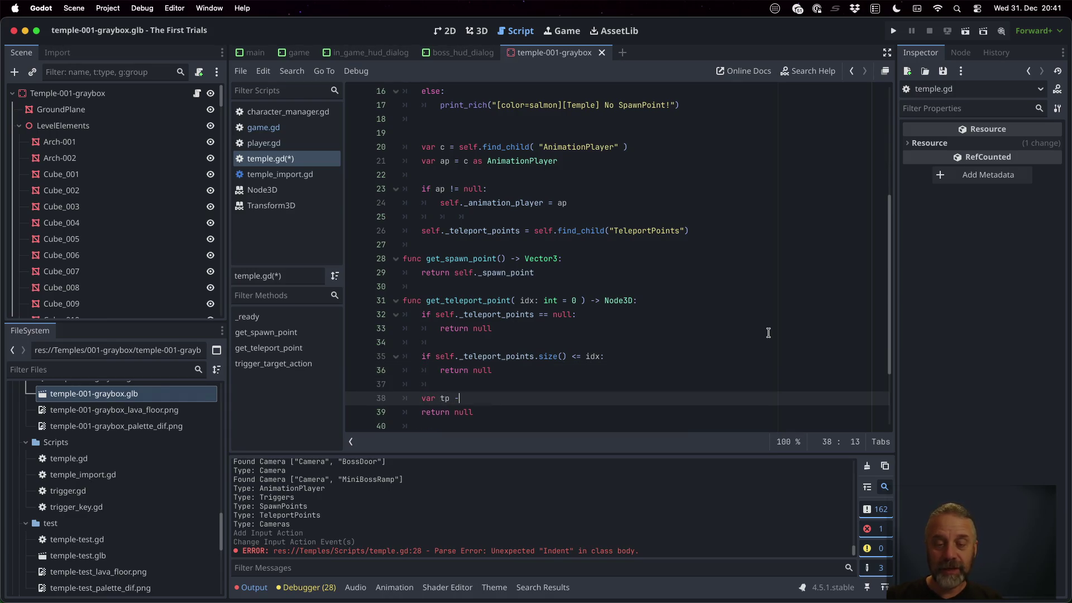
text( = self)
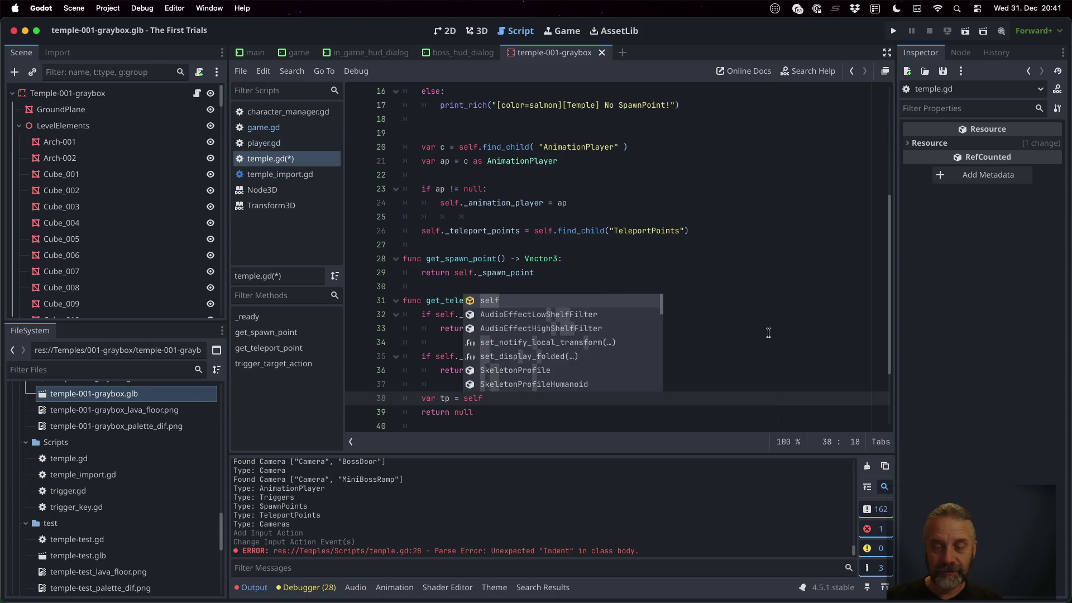
text(._tel)
key(Return)
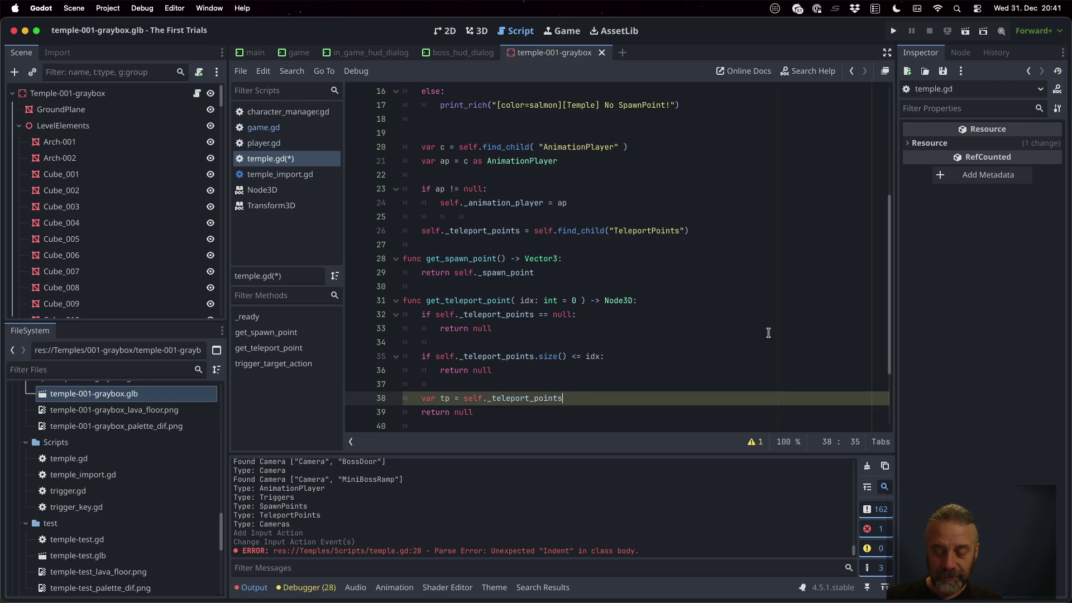
text(.get()
key(Return)
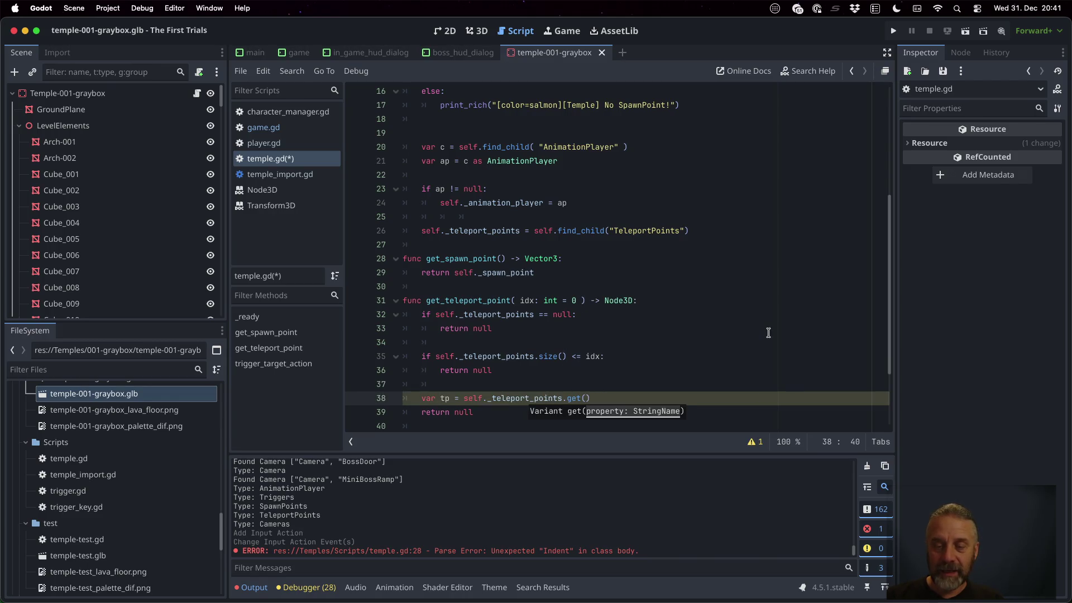
key(BackSpace)
text(_ch)
key(Return)
text(ild)
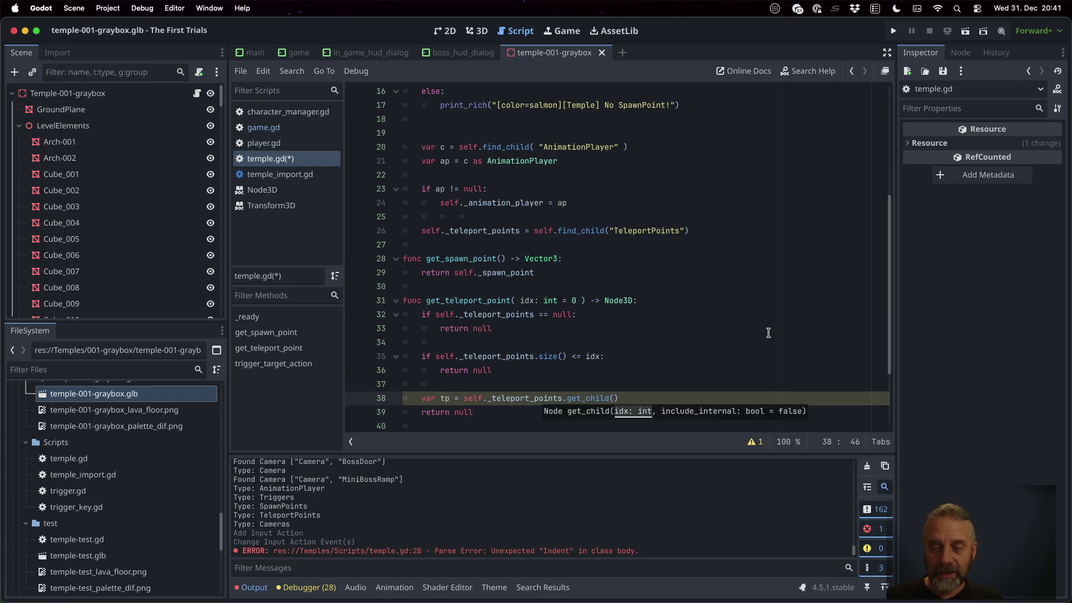
text(x ) )
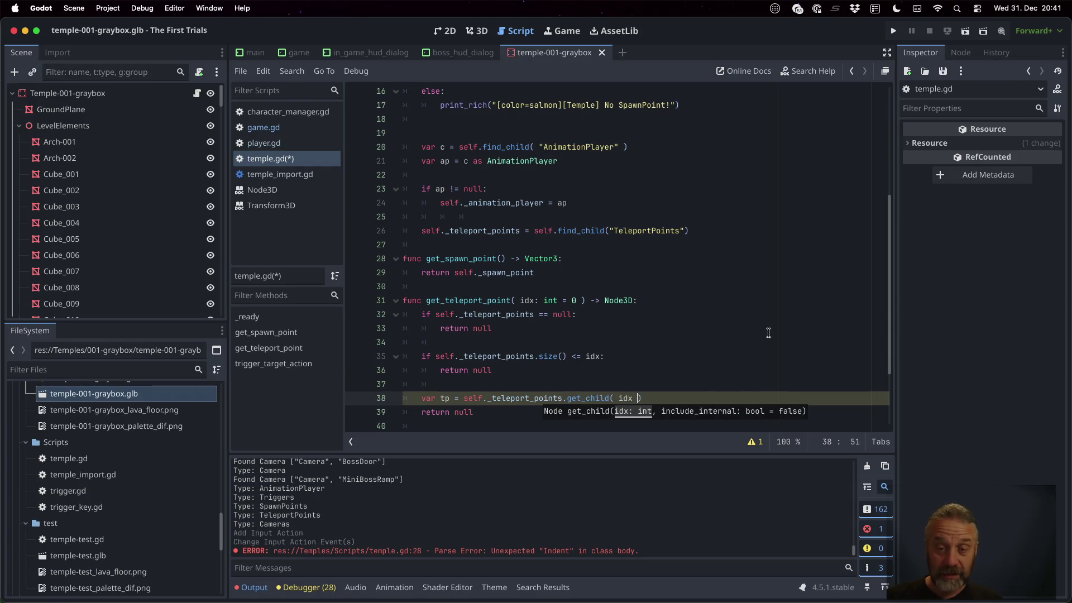
text(as Node)
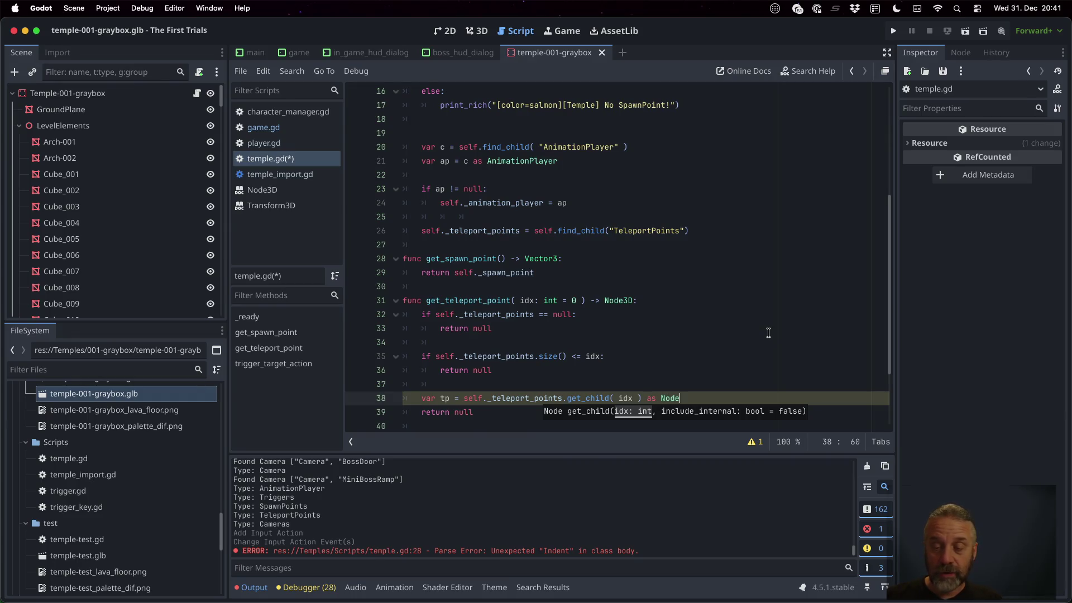
key(Down)
key(Down)
key(Return)
Change the final return to 'return tp' and save temple.gd.
key(Down)
key(alt+BackSpace)
text(t)
key(Return)
key(Up)
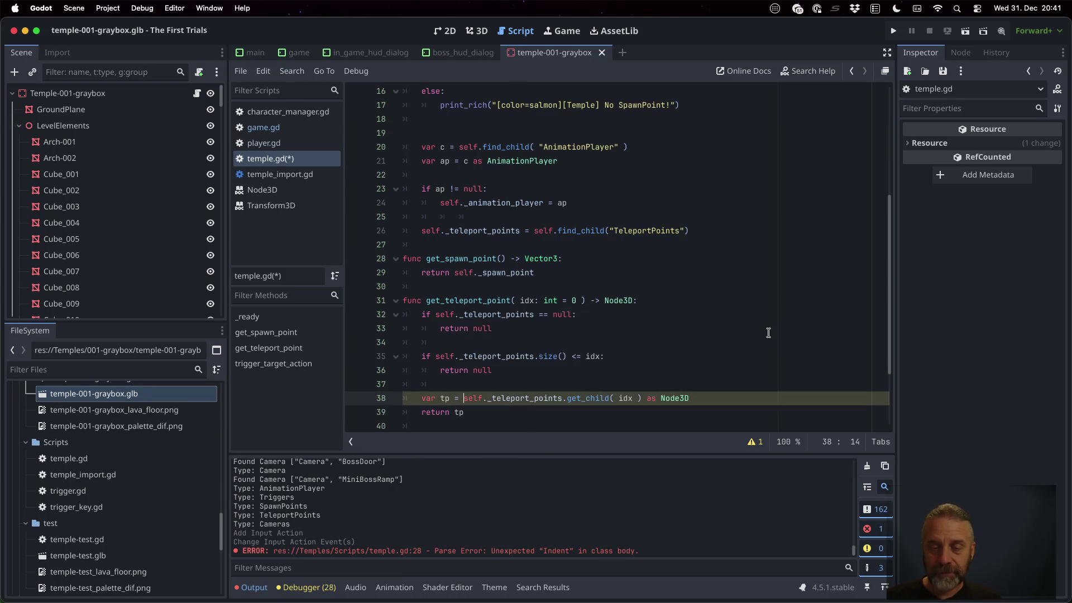
key(ctrl+s)
key(Return)
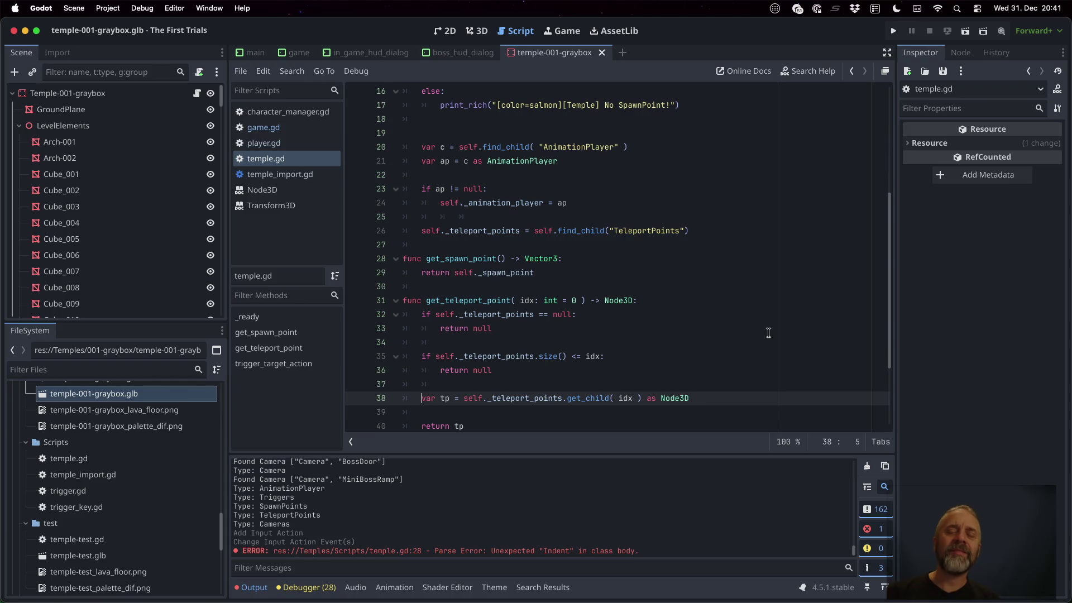
key(shift+Up)
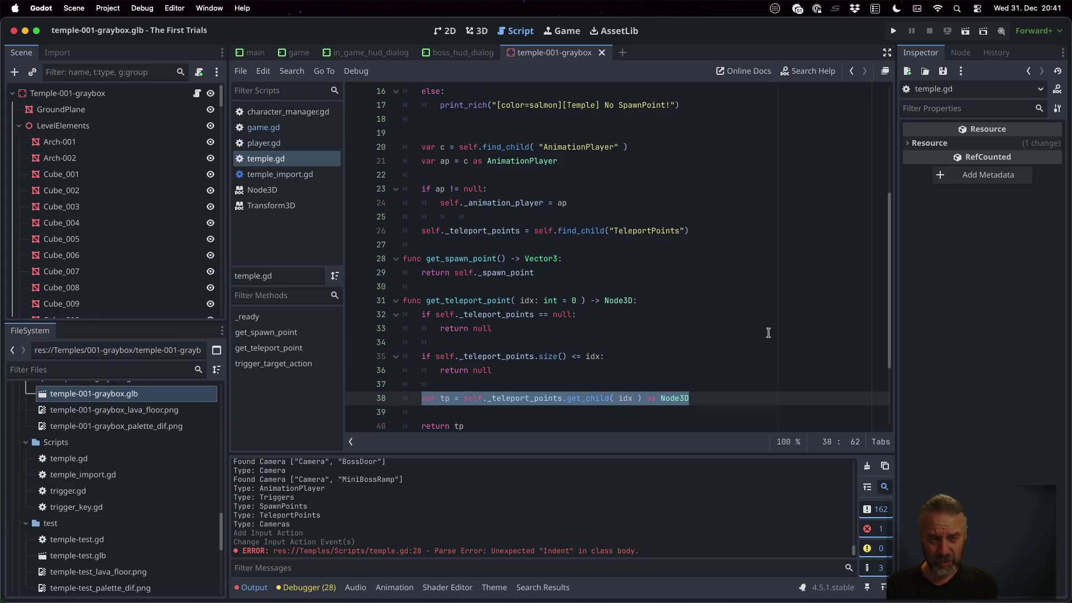
Save temple.gd and review the find_child("TeleportPoints") lookup in _ready.
click(696, 342)
key(ctrl+s)
key(Return)
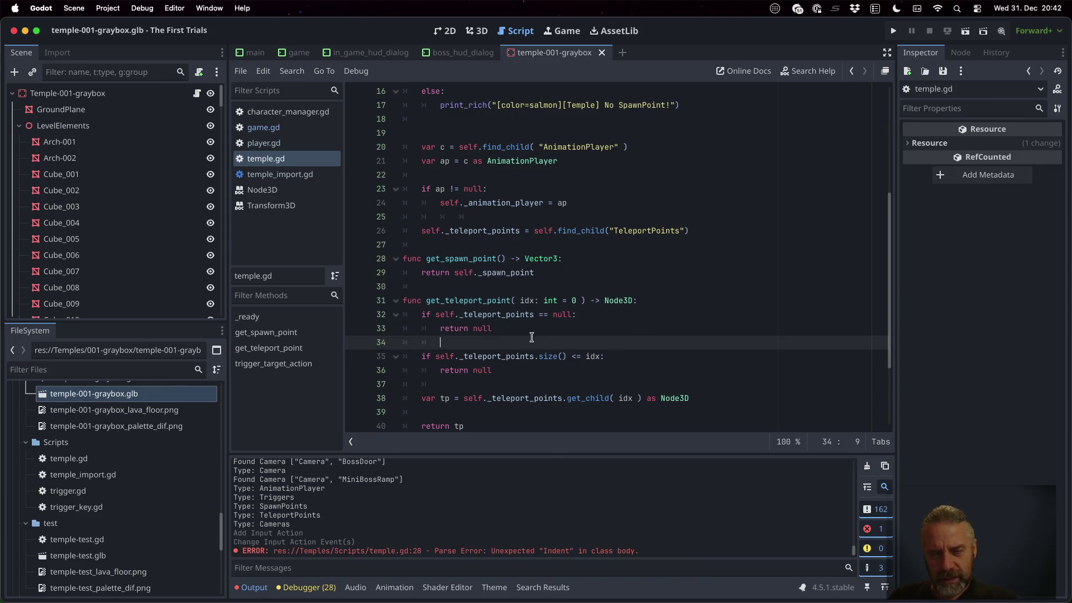
scroll(532, 337, down, 2)
scroll(530, 329, up, 5)
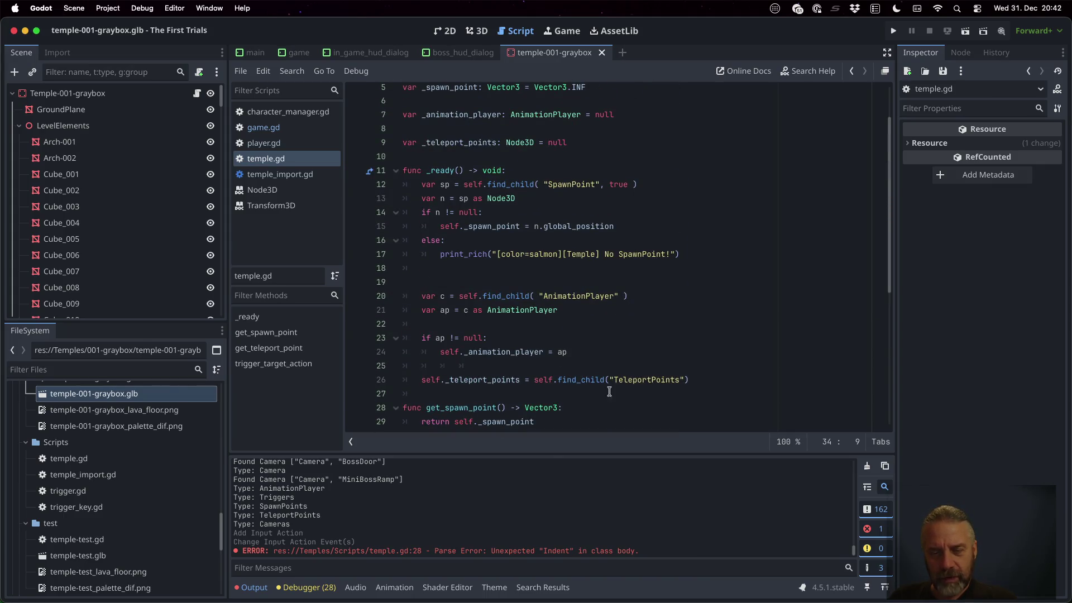
double_click(649, 379)
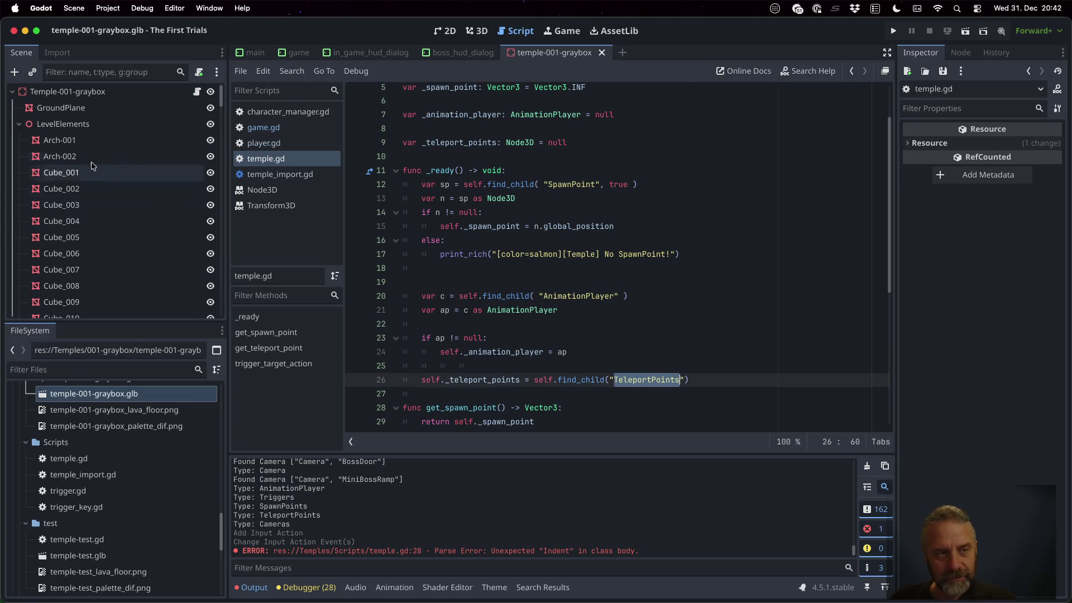
Collapse LevelElements, Triggers and SpawnPoints, select TeleportPoints, then highlight idx in get_teleport_point.
click(19, 125)
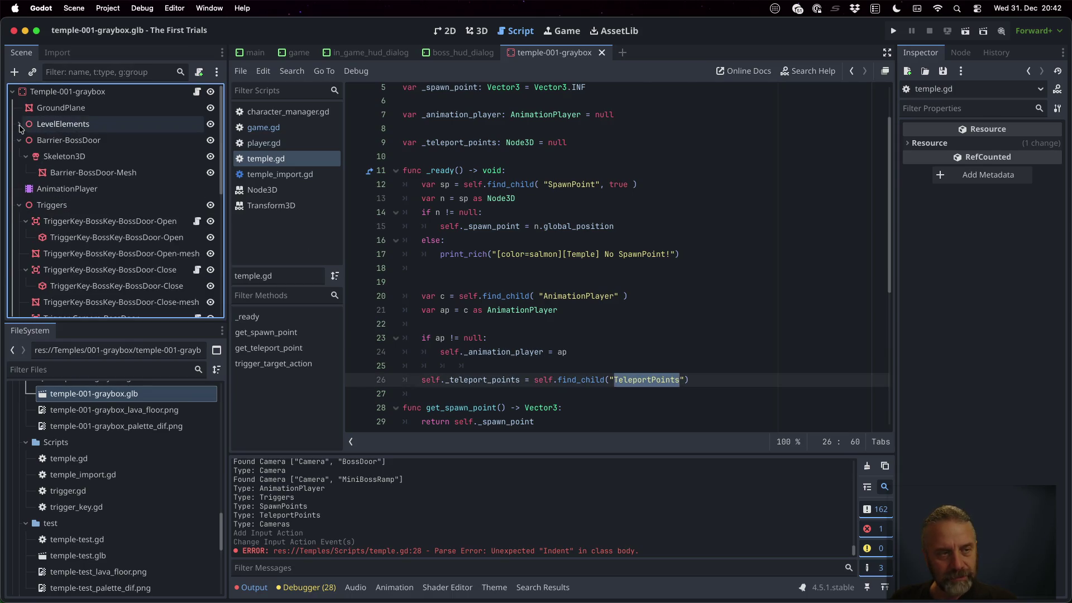
click(19, 205)
click(19, 221)
click(43, 239)
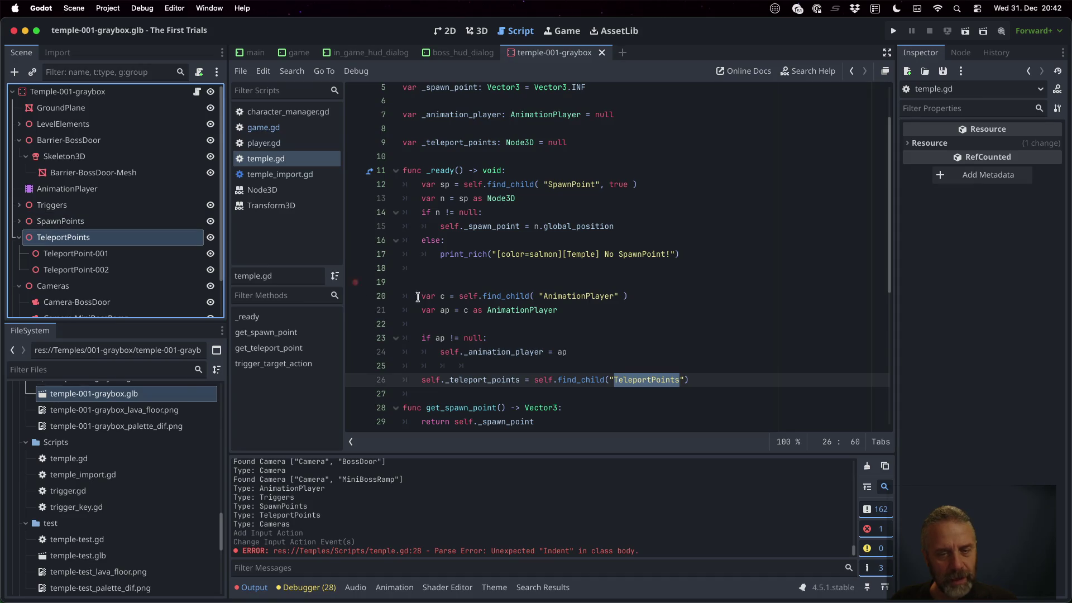
click(613, 378)
scroll(582, 279, down, 3)
scroll(582, 279, down, 3)
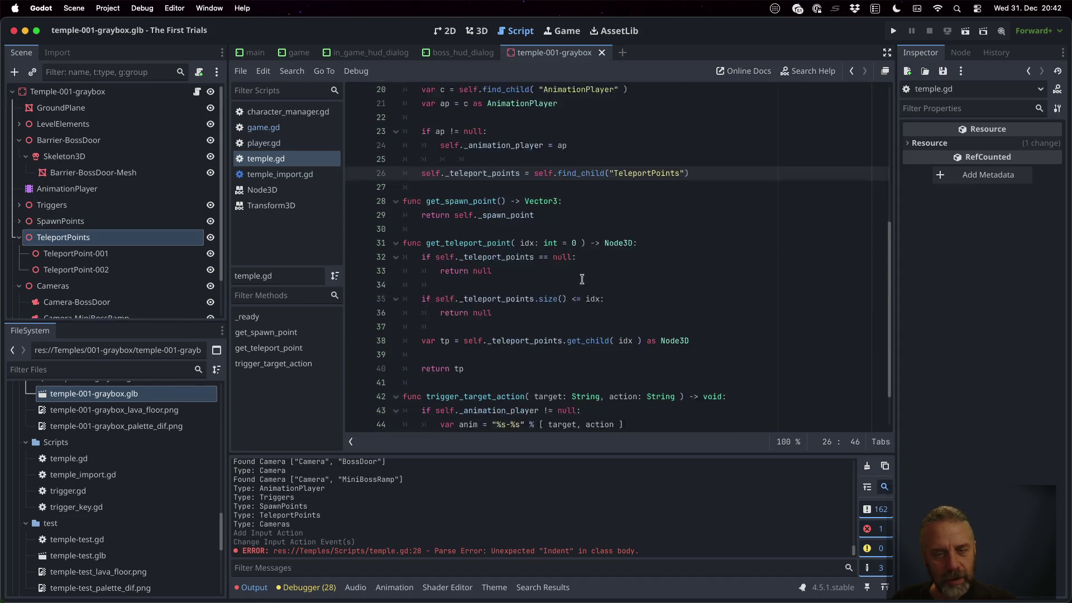
double_click(525, 216)
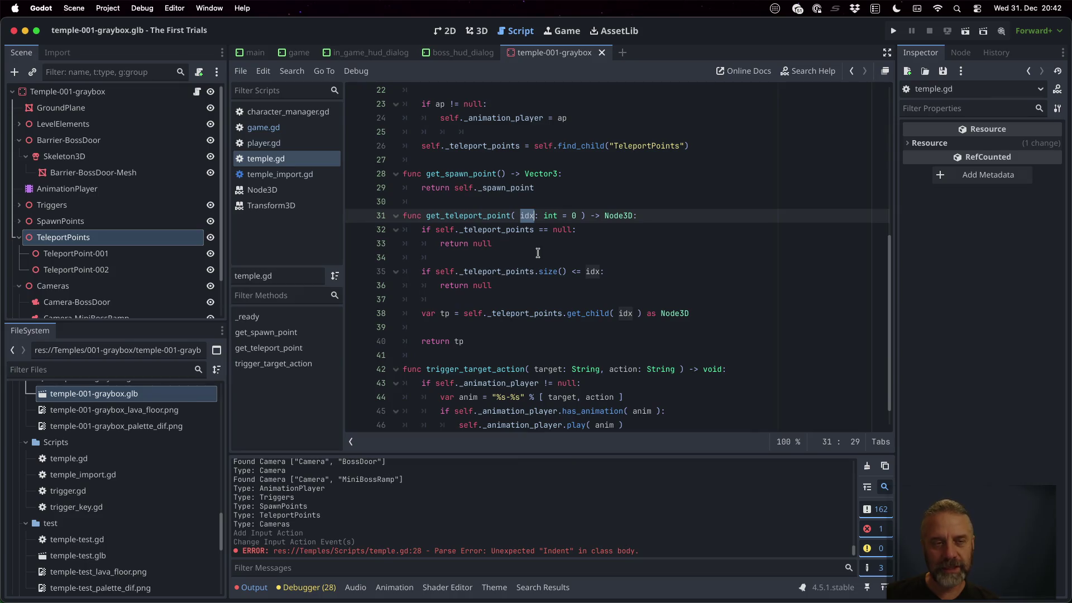
Review game.gd's dev_Player_TeleportNext branch calling get_teleport_point(0).
click(296, 126)
scroll(601, 248, down, 3)
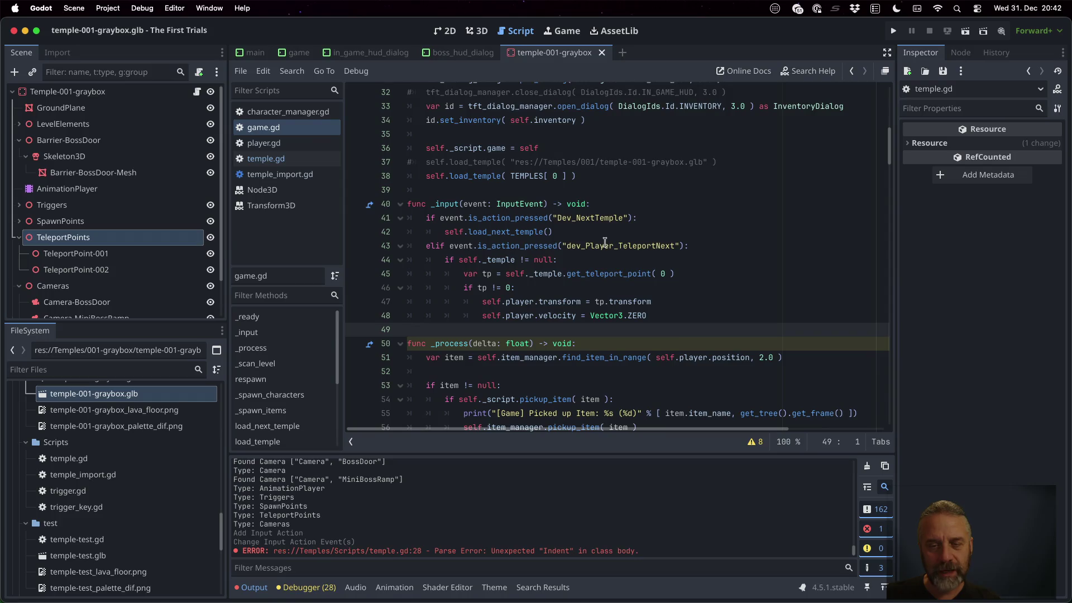
double_click(604, 245)
double_click(512, 261)
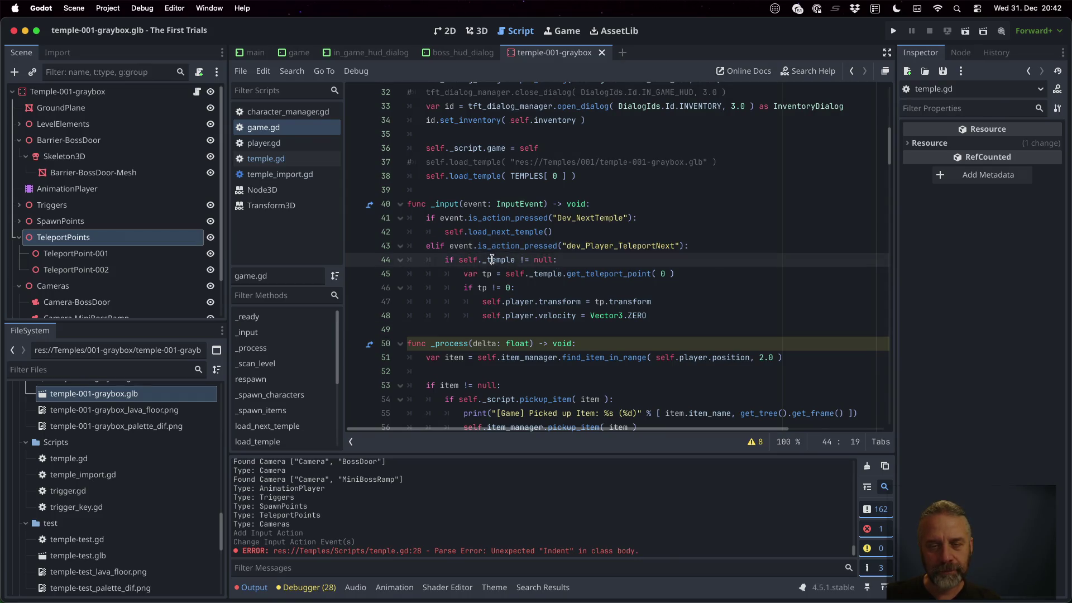
double_click(612, 273)
double_click(662, 273)
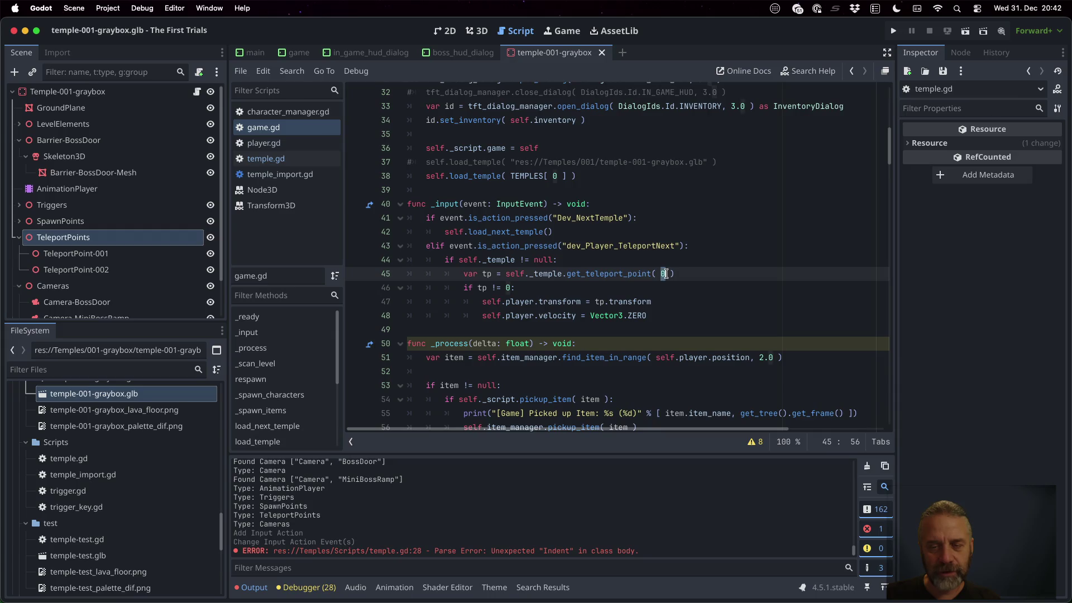
Run the game, trigger teleport with T, and stop after the size() error at temple.gd line 35.
click(893, 31)
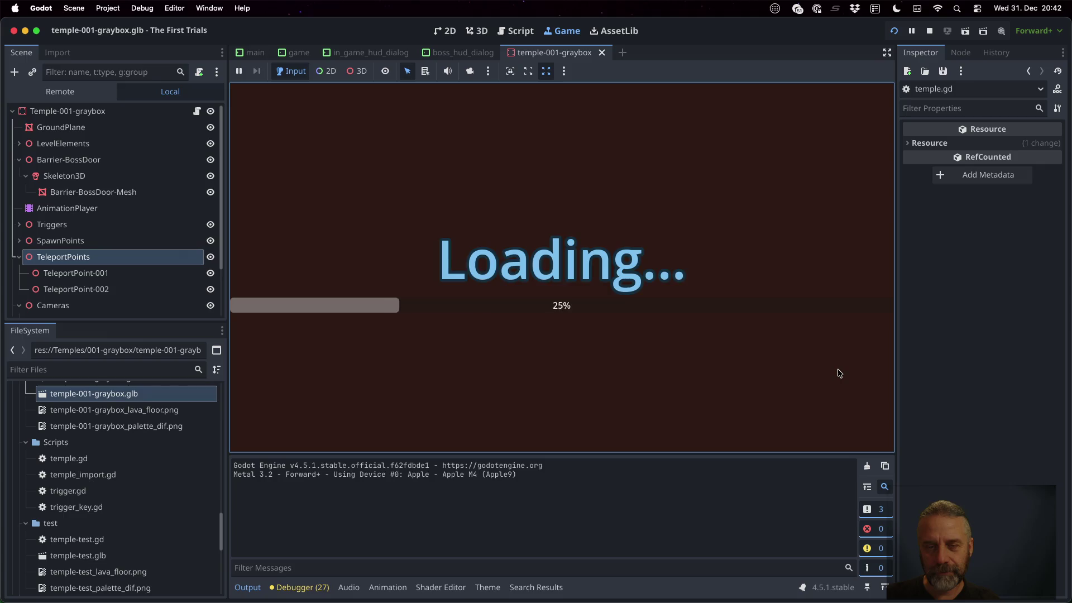
key(t)
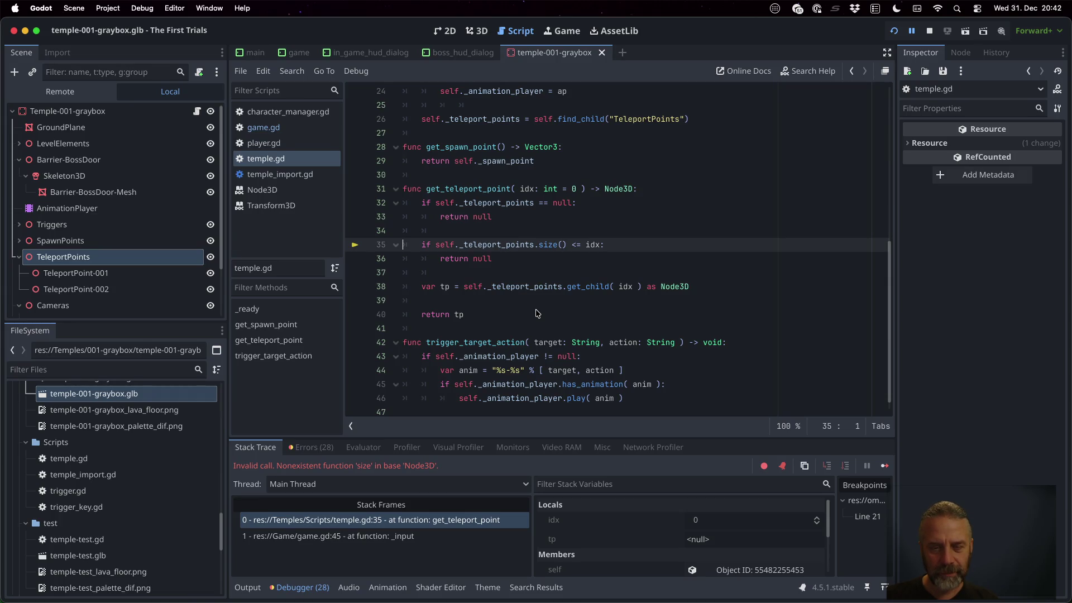
click(930, 31)
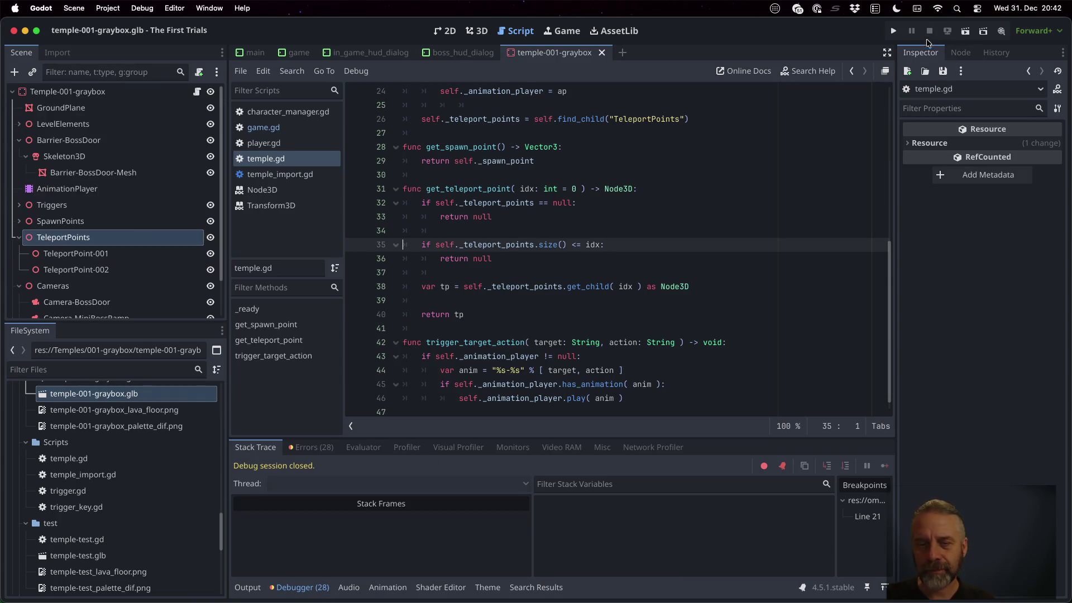
click(583, 216)
key(Down)
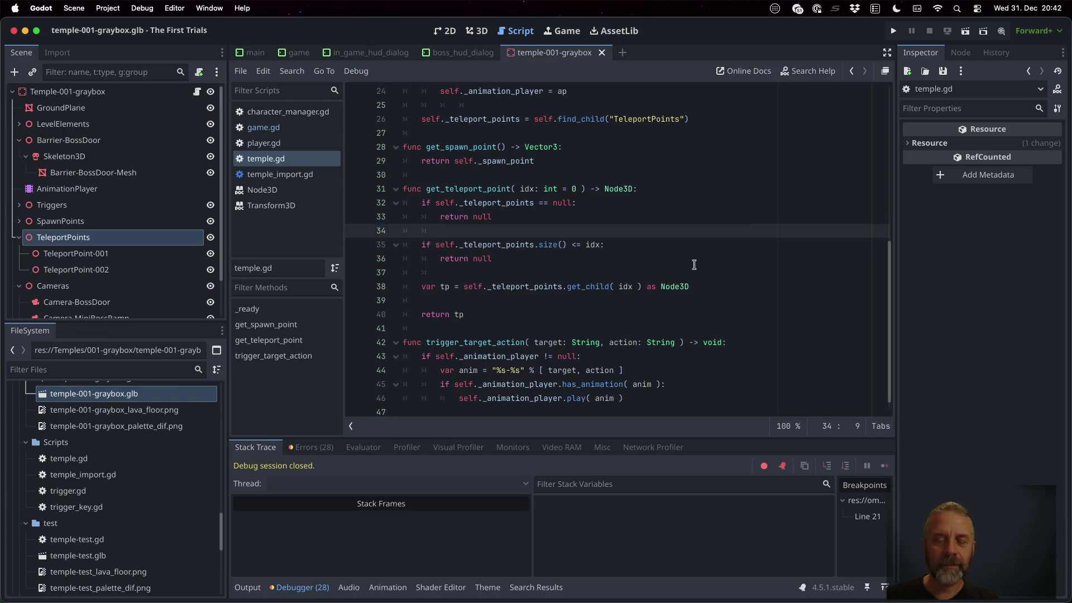
Draft a 'var child' line using teleport_points.get_ch after line 34, then delete it.
key(Return)
key(BackSpace)
text(var)
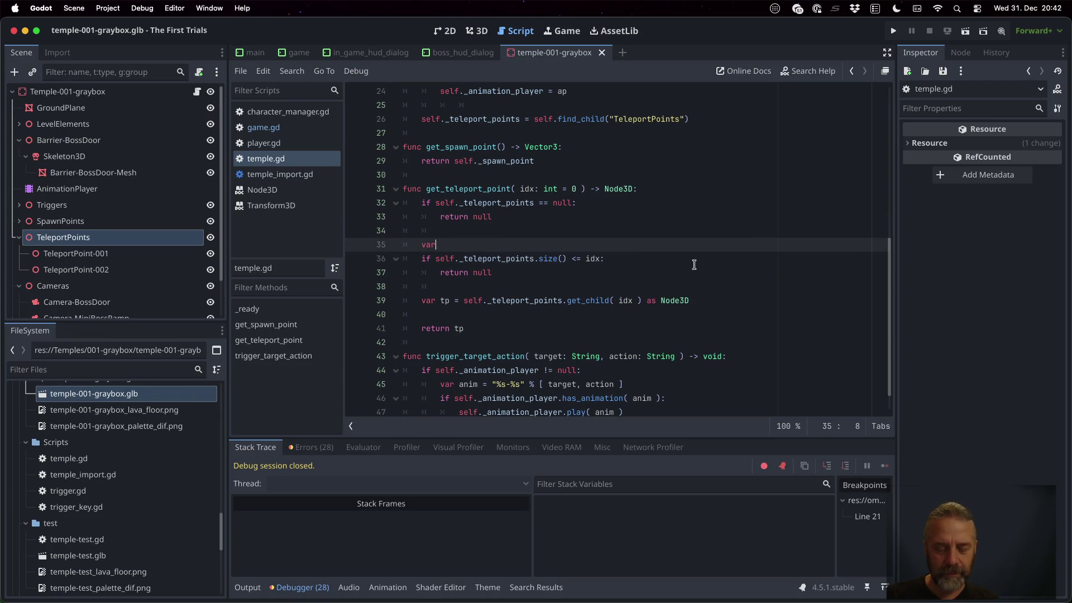
text( children = s)
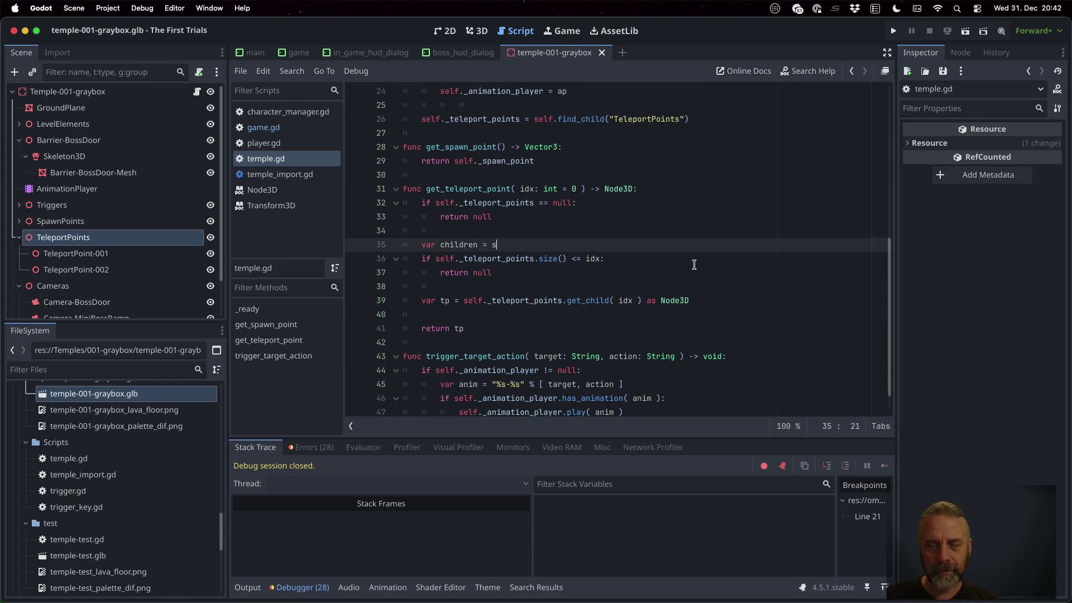
text(elf._te)
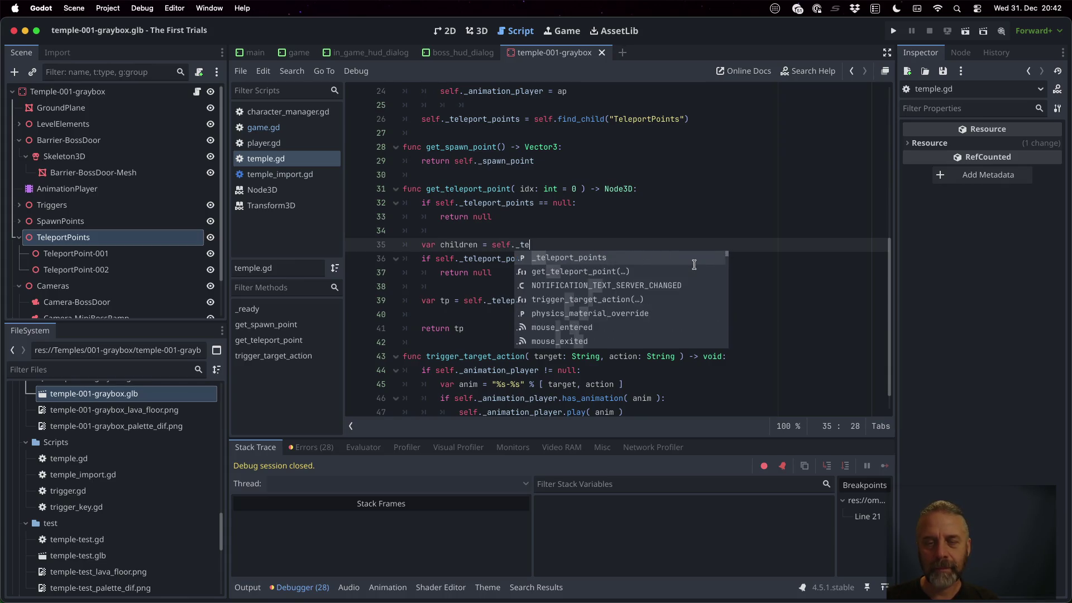
text(leport_points.get_ch)
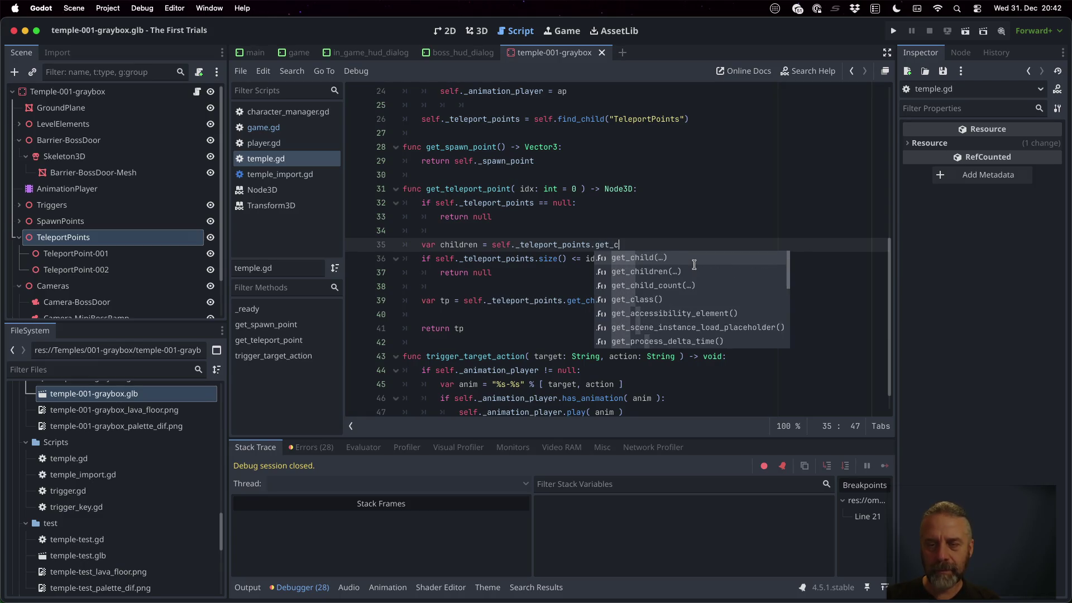
key(Escape)
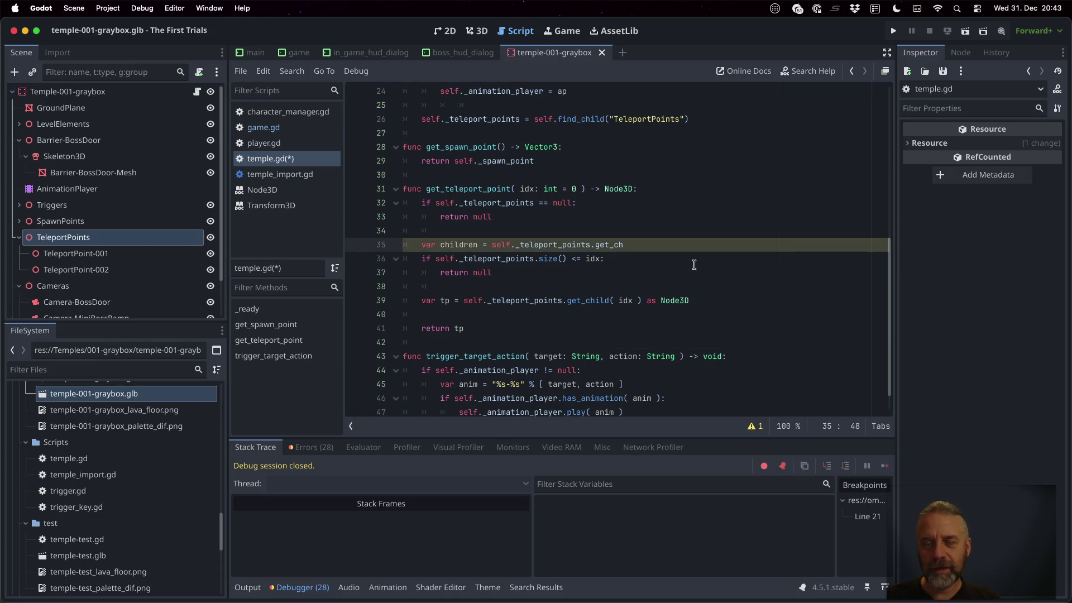
key(super+shift+Left)
key(BackSpace)
key(BackSpace)
key(BackSpace)
key(BackSpace)
Replace size() with get_child_count() in the idx check, save temple.gd, and relaunch the game.
double_click(547, 246)
text(get_ch)
key(Escape)
key(ctrl+space)
key(Down)
key(Return)
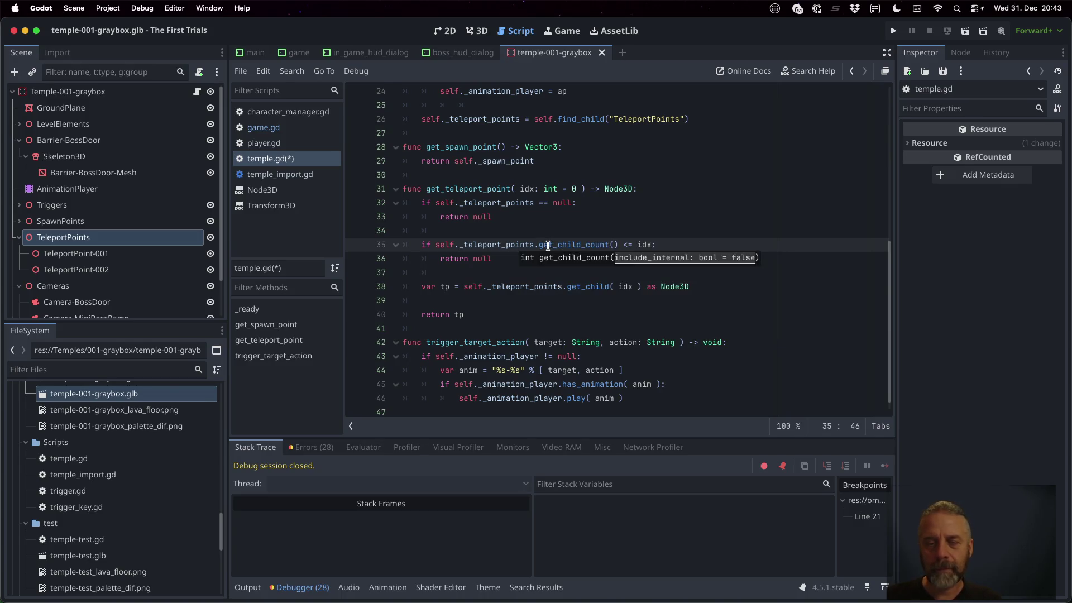
key(cmd+s)
key(Return)
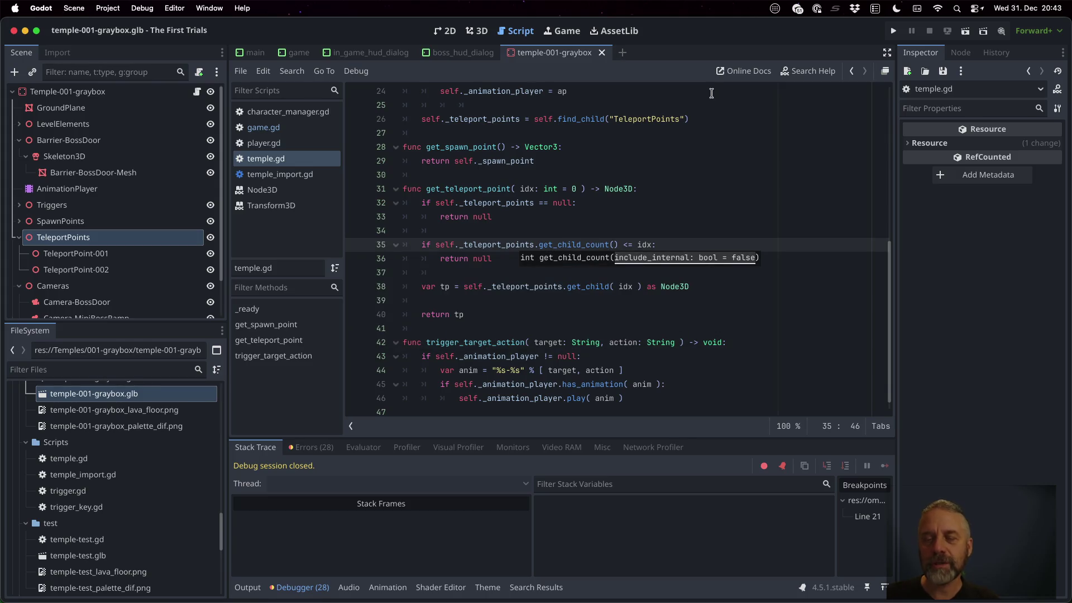
click(893, 31)
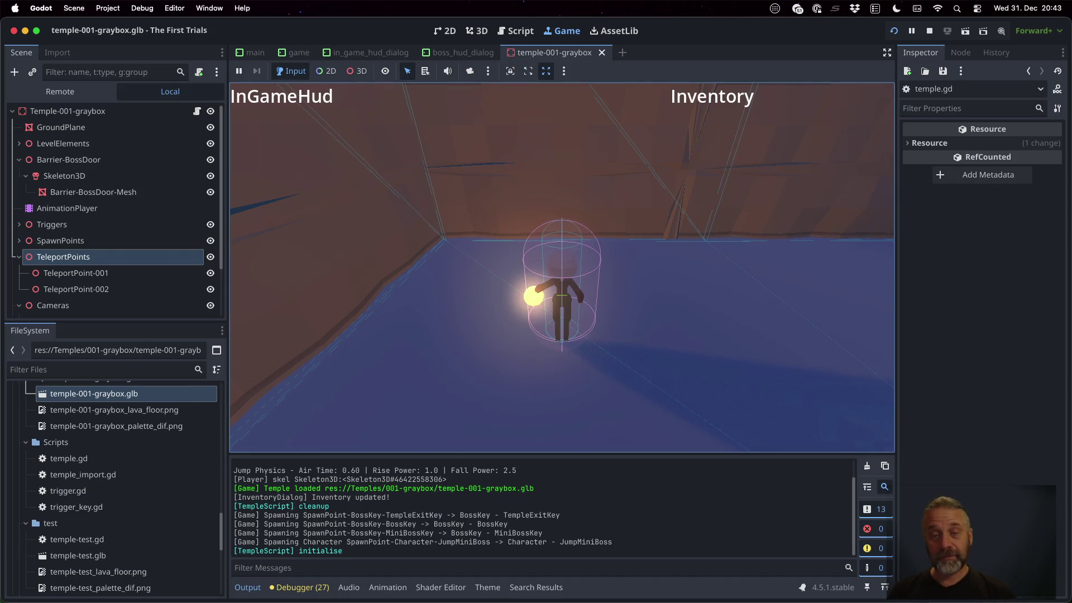
Test teleport with T, change line 46's tp check from 0 to null, and restart the game.
key(t)
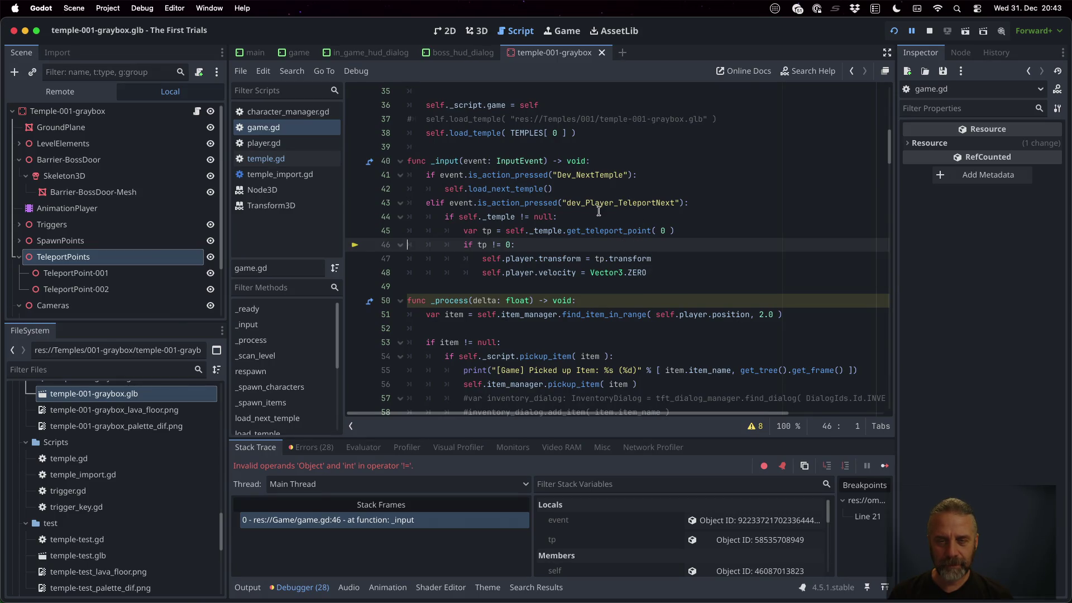
click(524, 242)
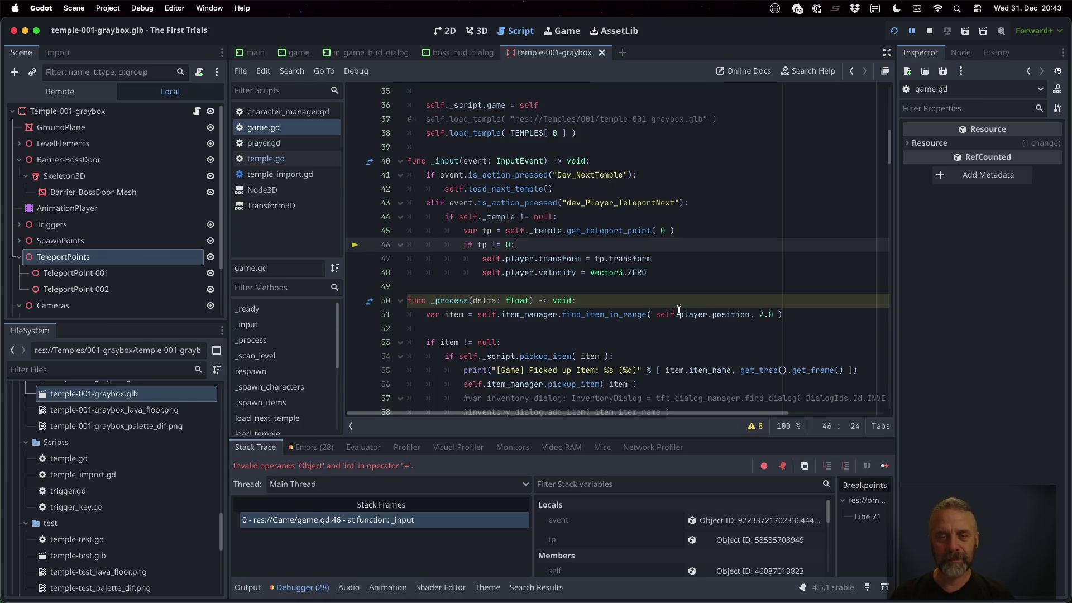
key(BackSpace)
text(null)
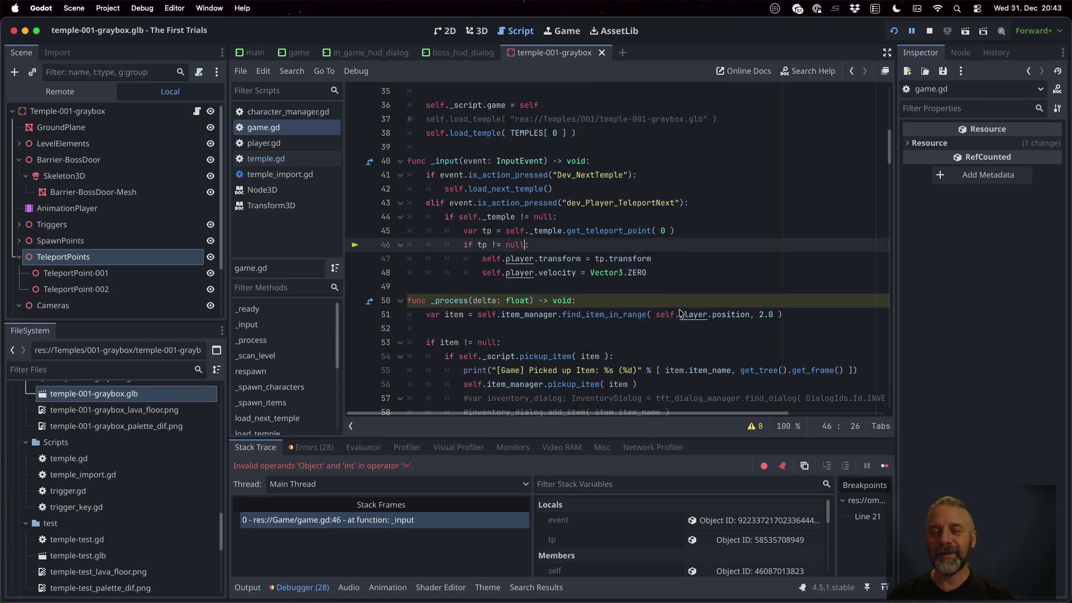
click(930, 30)
click(894, 30)
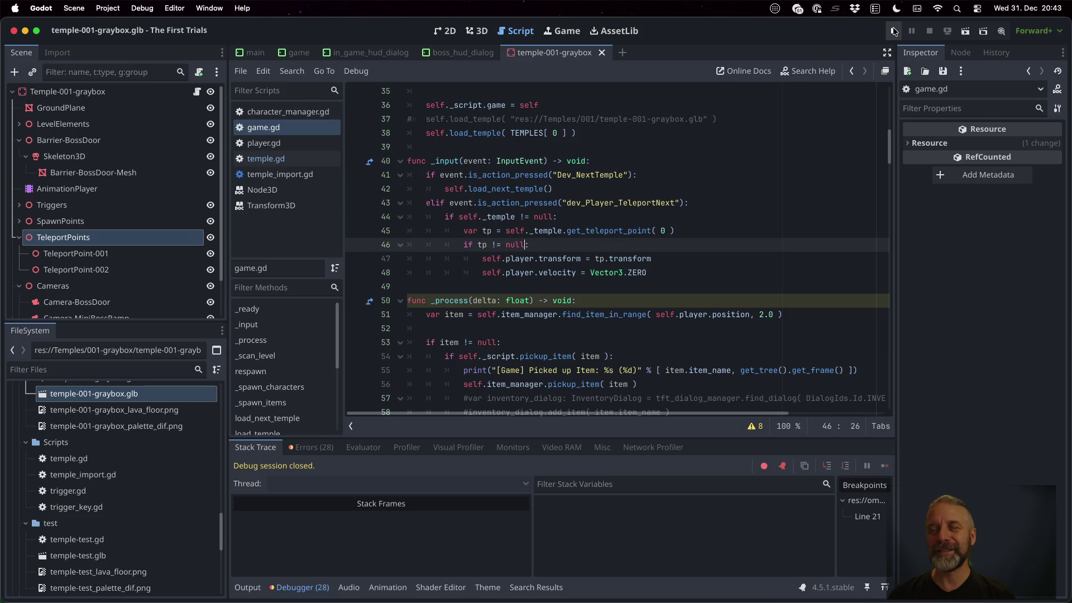
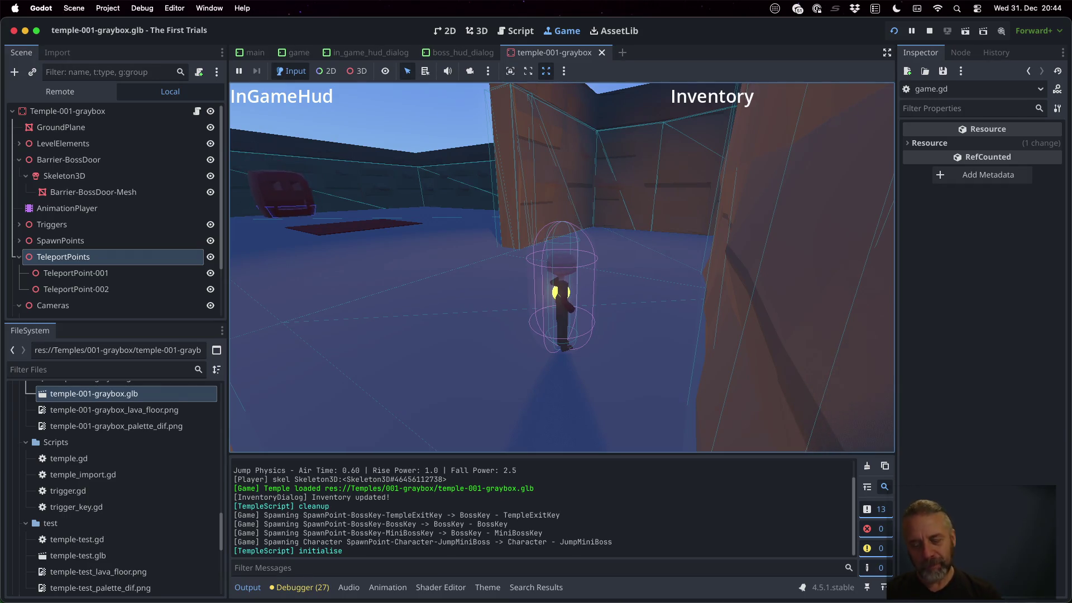
Stop the running game and open temple.gd in the script editor.
key(s)
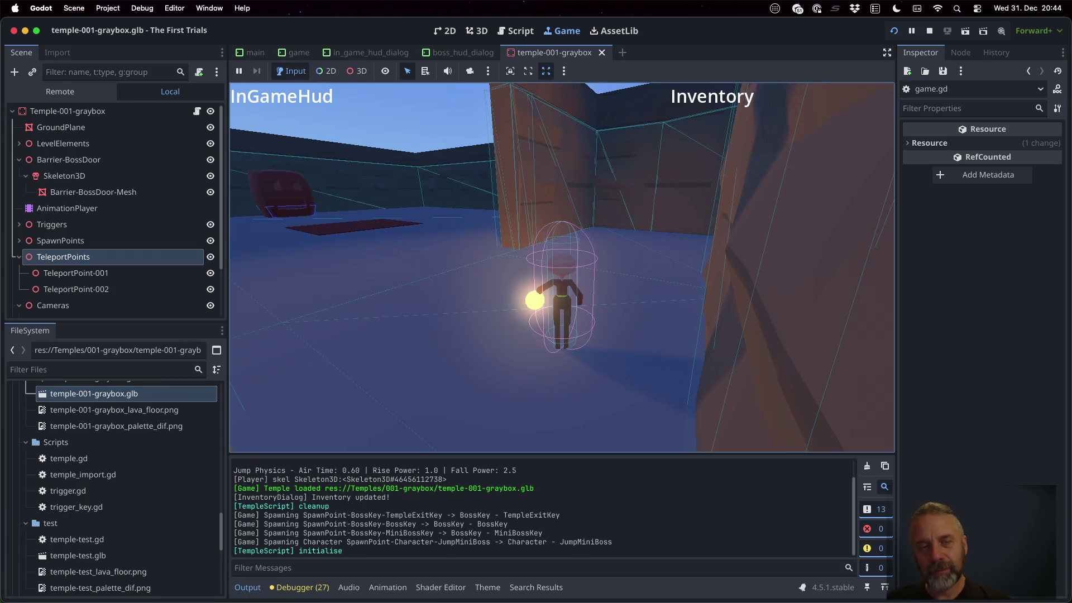
key(super+period)
click(598, 315)
click(266, 158)
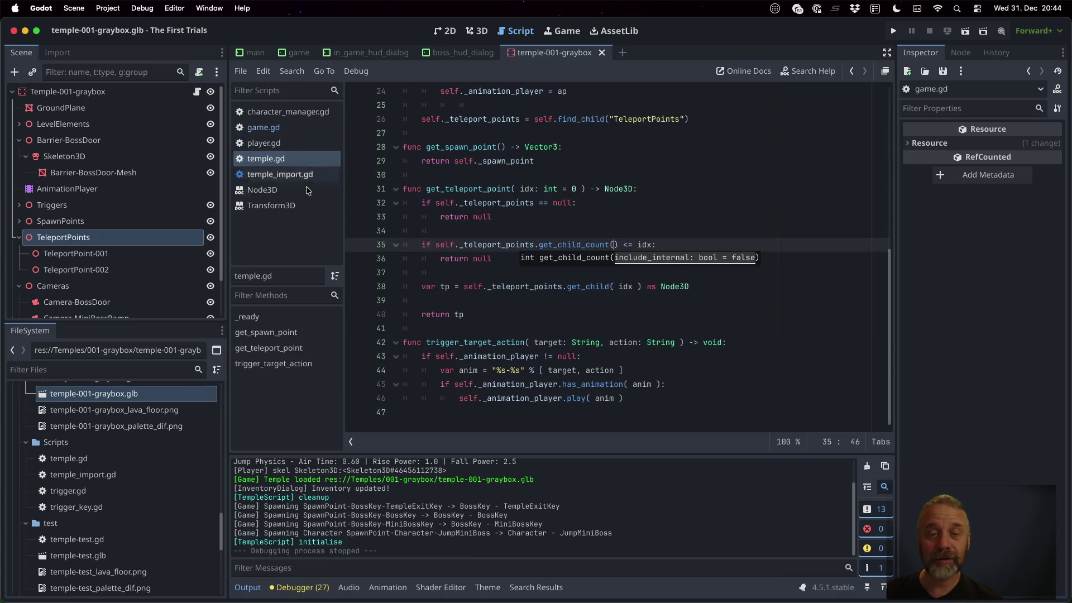
Add a get_teleport_point_count() -> int signature above get_teleport_point.
click(480, 189)
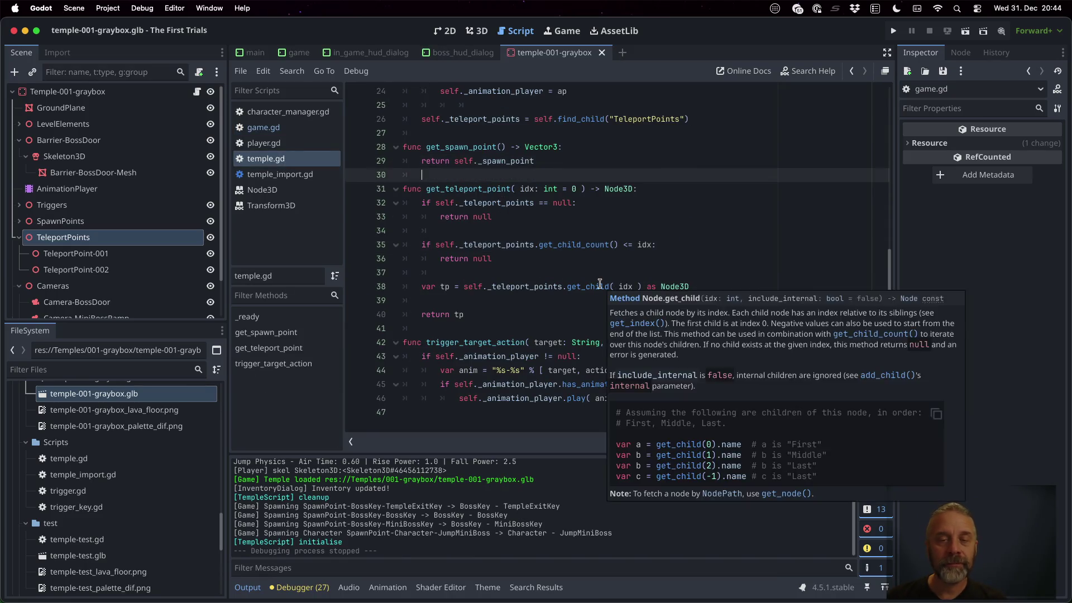
key(shift+Home)
key(super+c)
key(Home)
key(Return)
key(Up)
key(super+v)
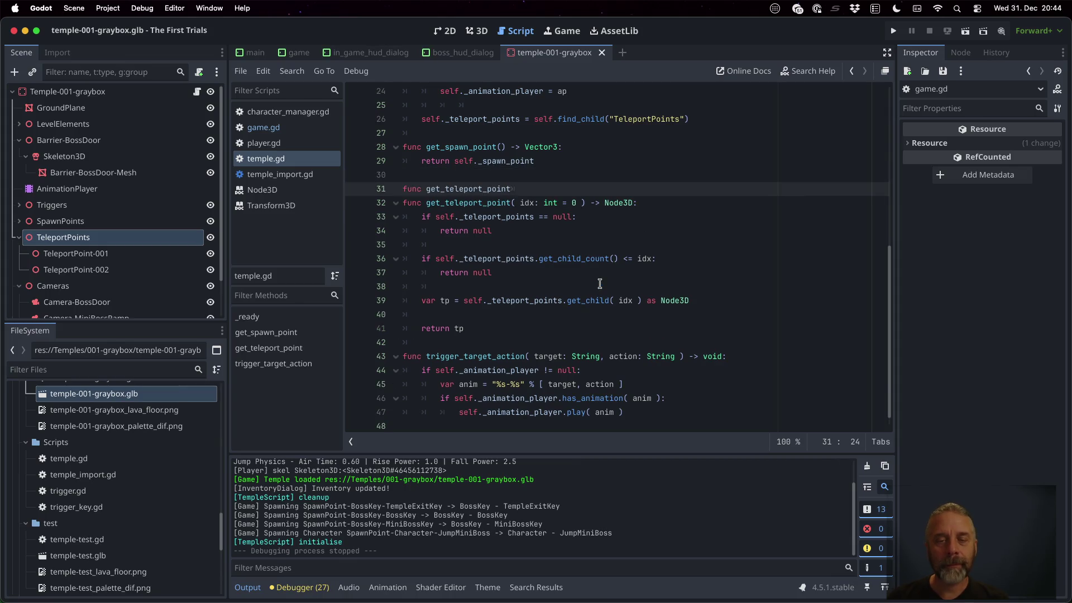
text(_count() -)
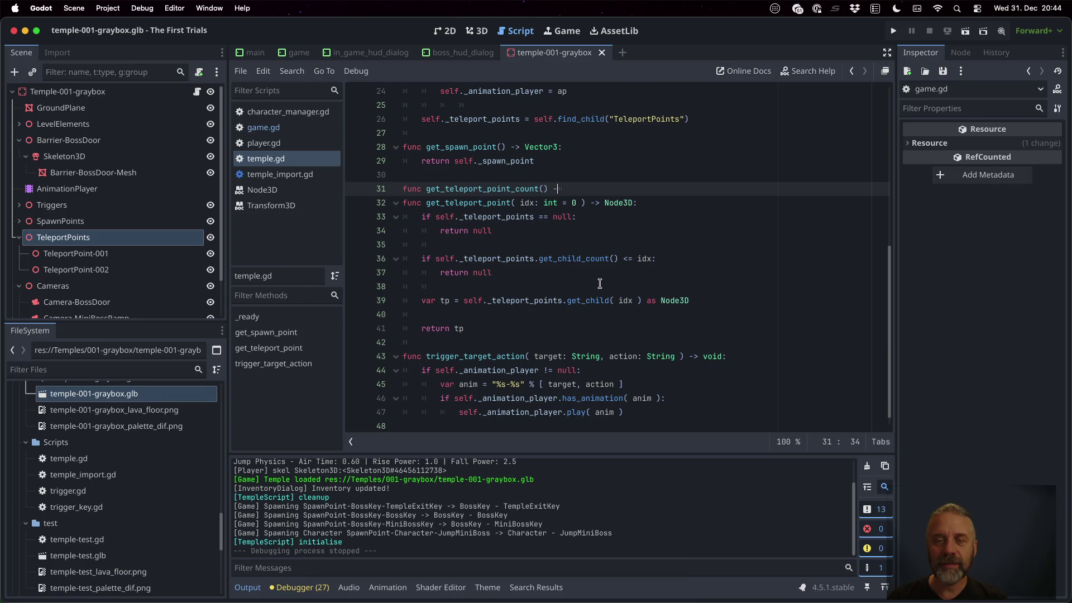
text(> int:)
key(Return)
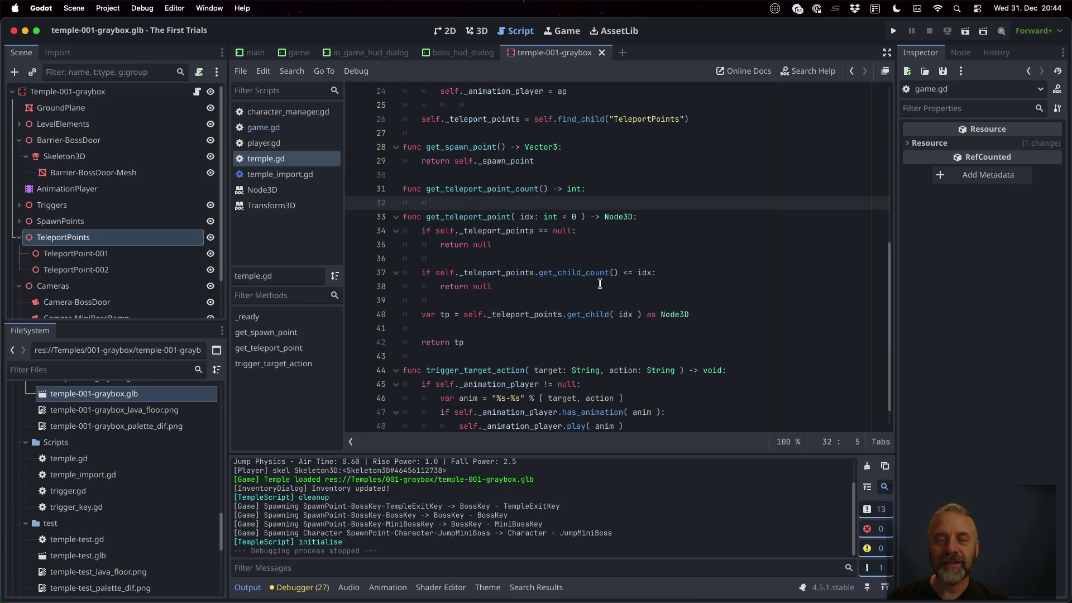
Copy the existing _teleport_points null-check lines from get_teleport_point.
key(shift+Home)
key(BackSpace)
key(Down)
key(Down)
key(shift+Down)
key(Down)
key(Up)
key(Up)
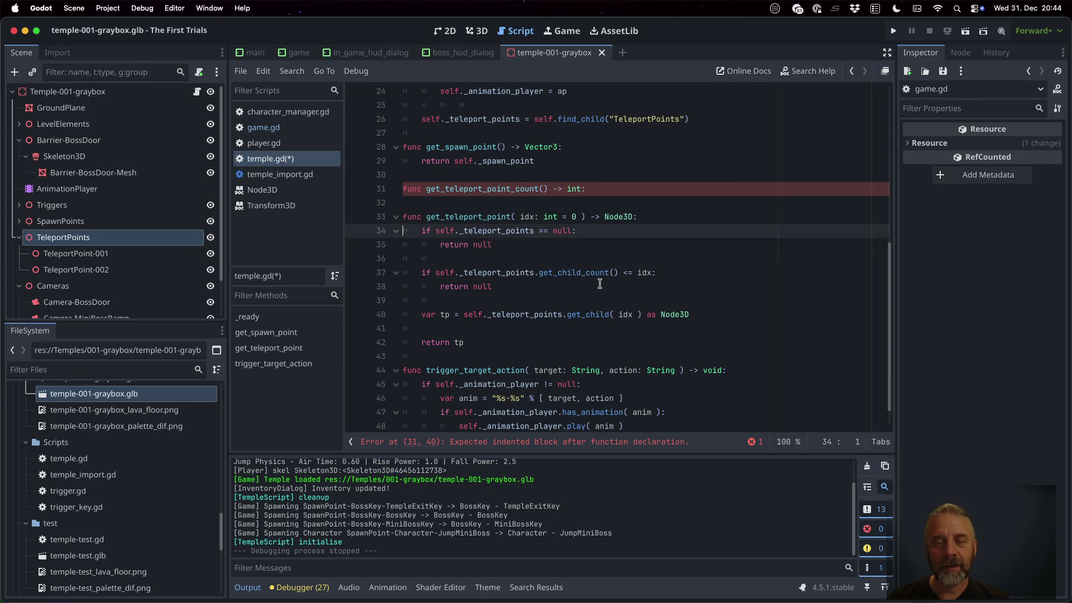
key(shift+Down)
key(shift+Down)
key(ctrl+c)
Paste the null check into the new function so it returns 0 without teleport points.
key(Up)
key(Up)
key(Up)
key(ctrl+v)
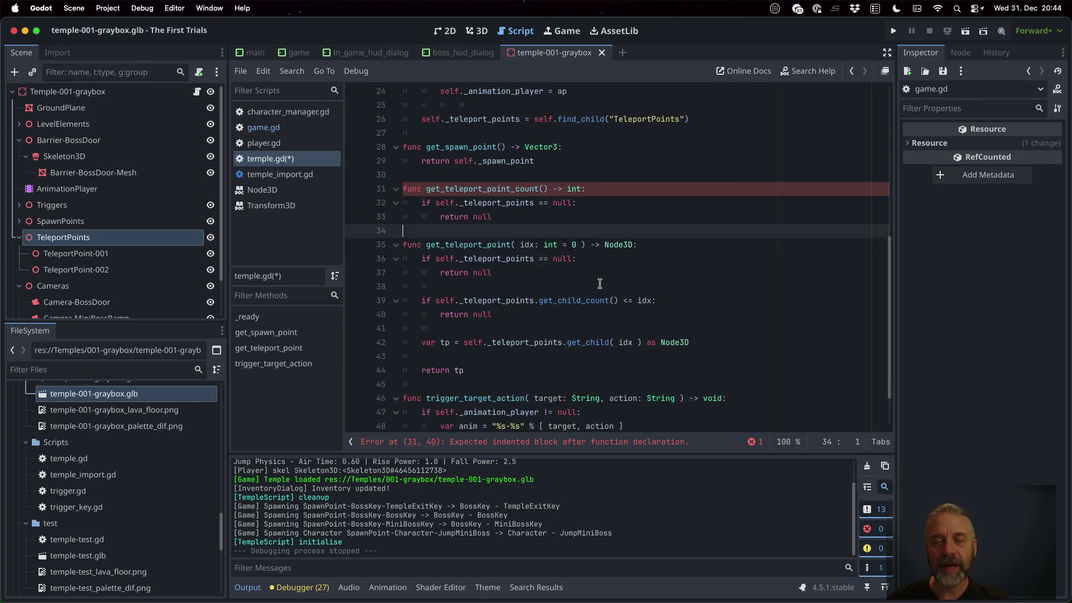
key(Up)
key(Up)
key(Down)
key(End)
key(BackSpace)
key(BackSpace)
key(BackSpace)
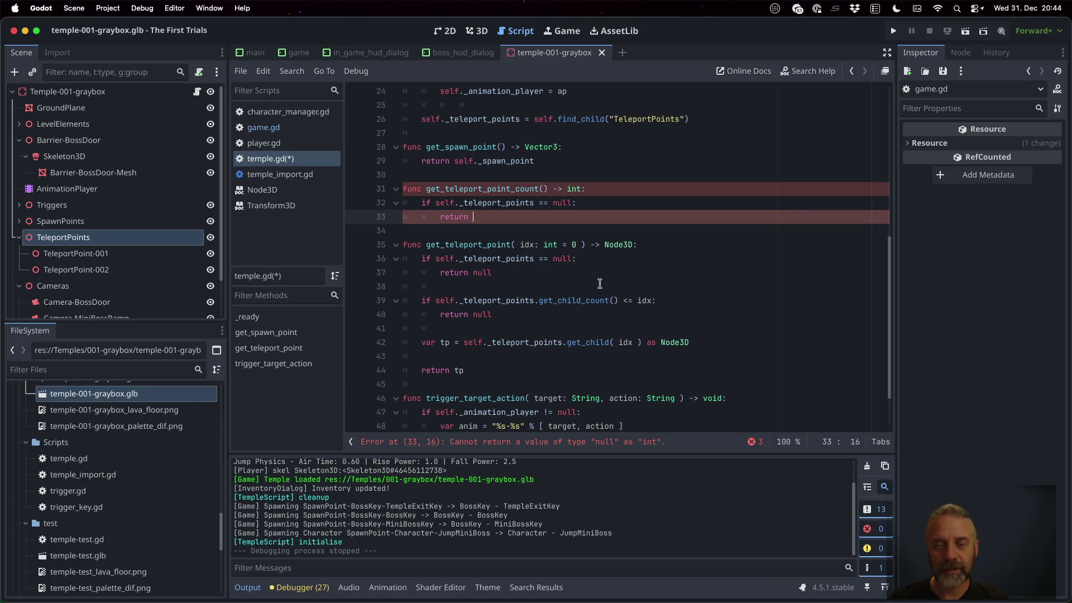
Make the function otherwise return get_child_count(), then save temple.gd.
key(Down)
key(Down)
key(Down)
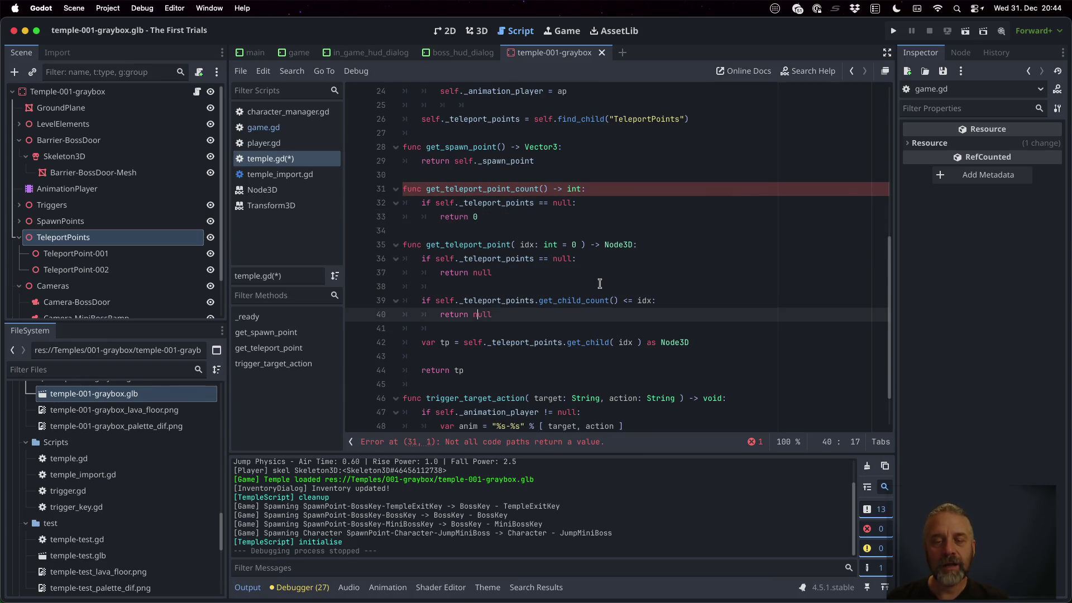
key(shift+End)
key(shift+Left)
key(shift+Left)
key(shift+Left)
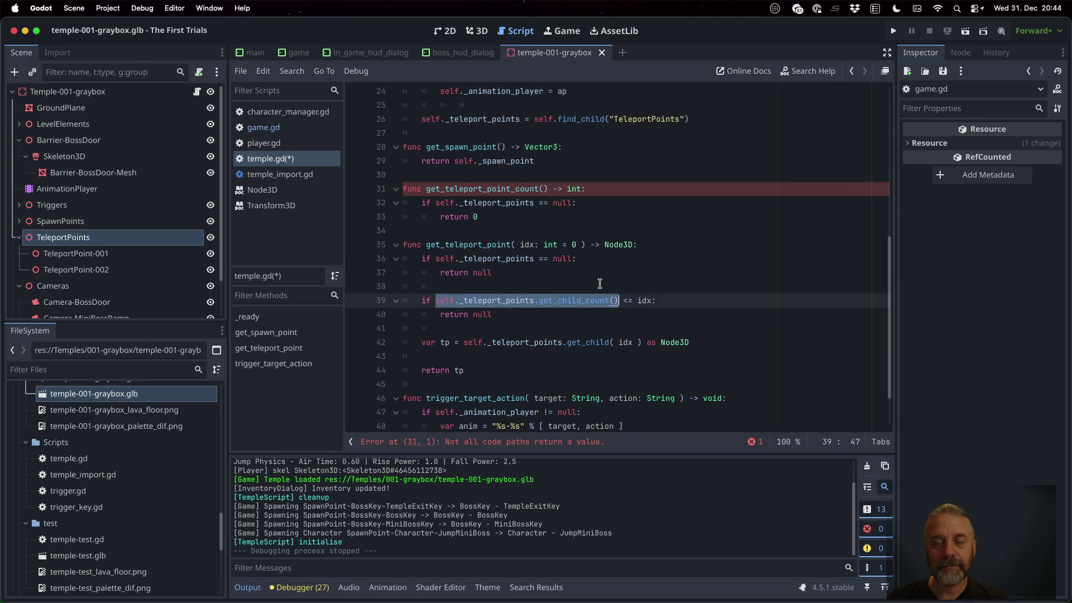
key(Up)
key(Up)
key(Up)
key(Return)
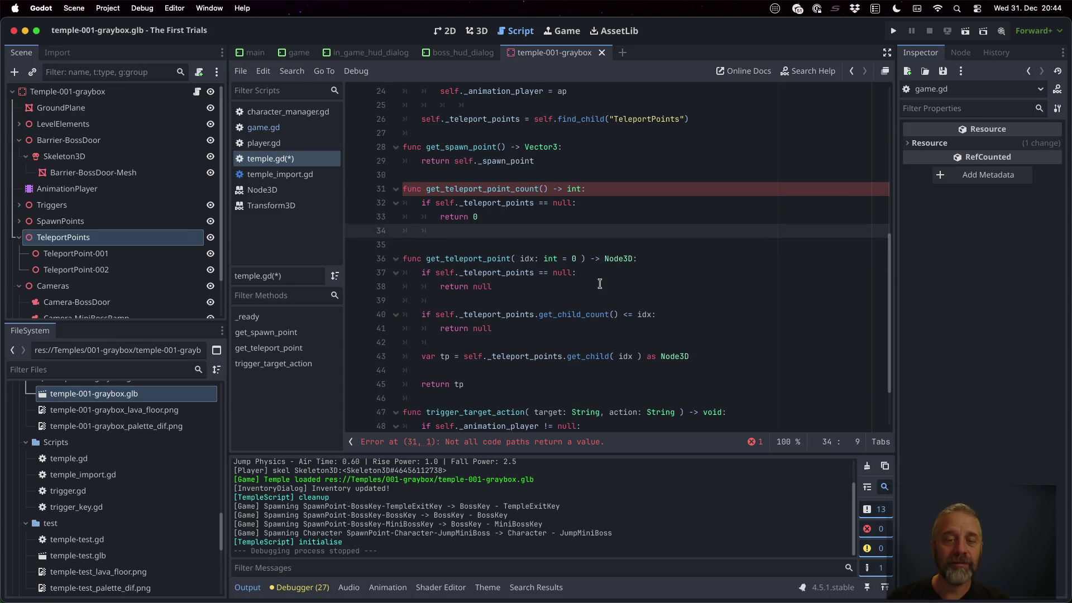
text(n)
key(super+v)
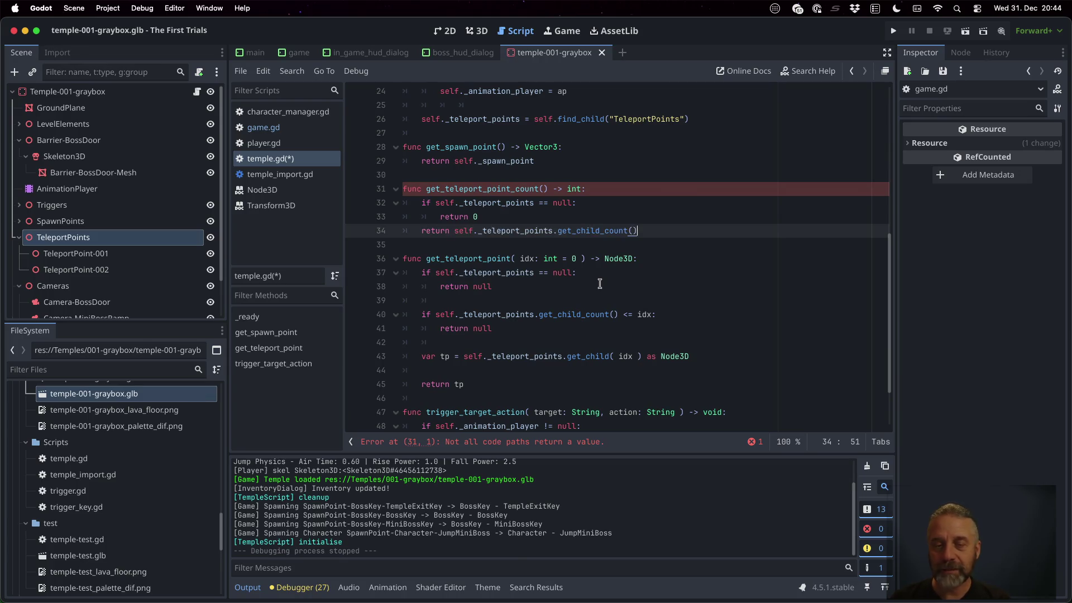
key(Down)
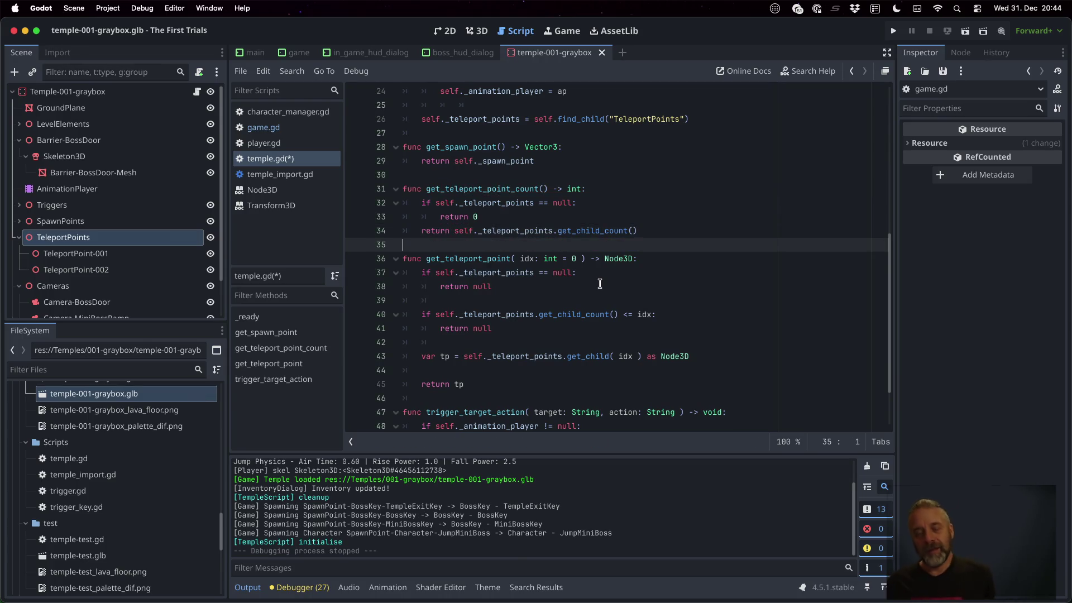
click(509, 216)
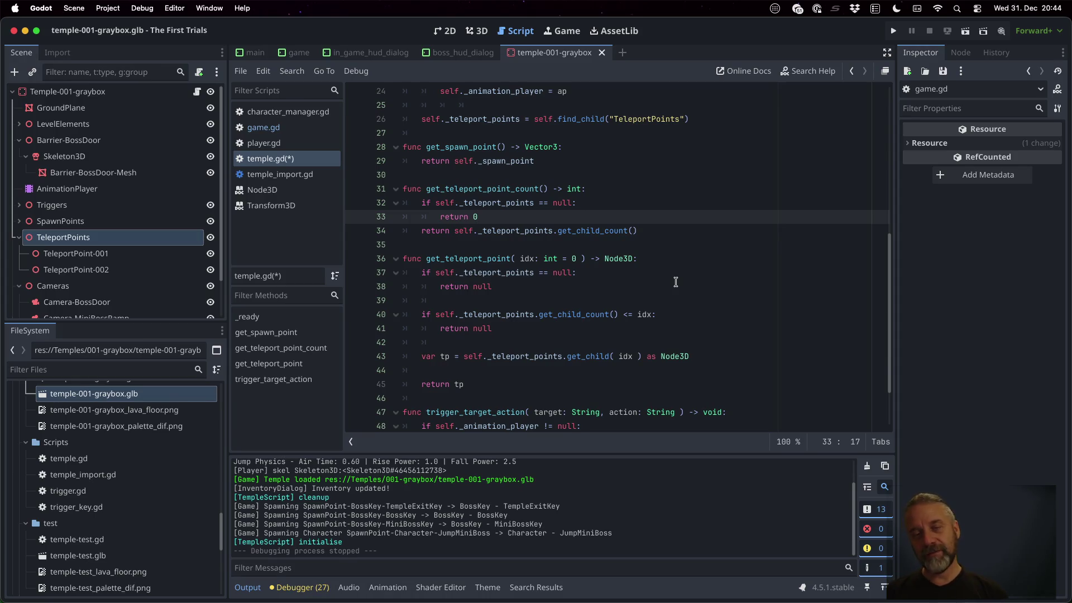
key(Return)
key(super+s)
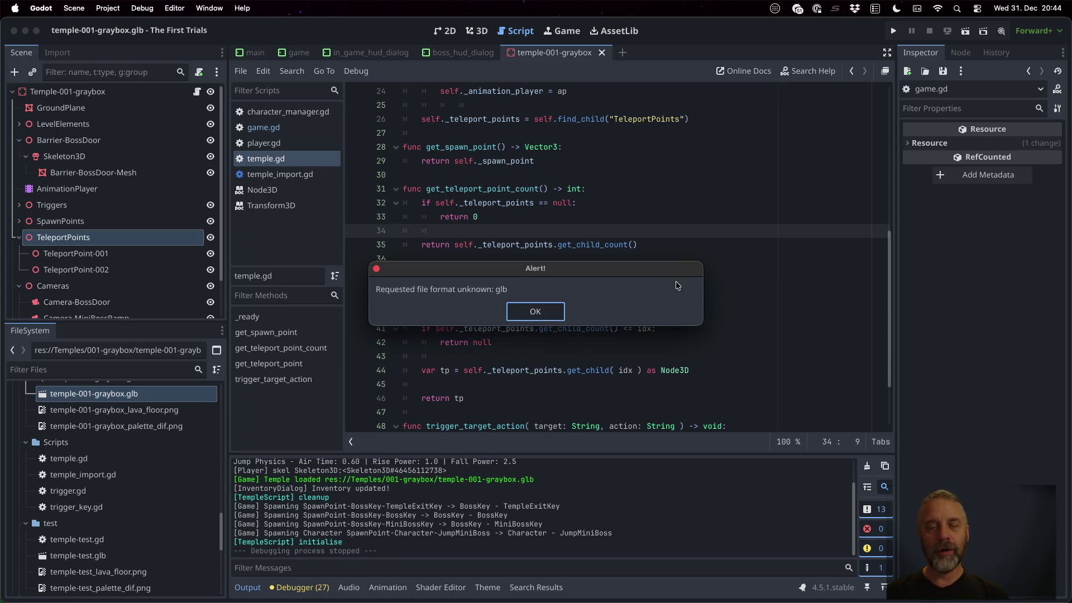
Dismiss the glb format alert, close the temple-001-graybox scene, and open game.gd.
key(Return)
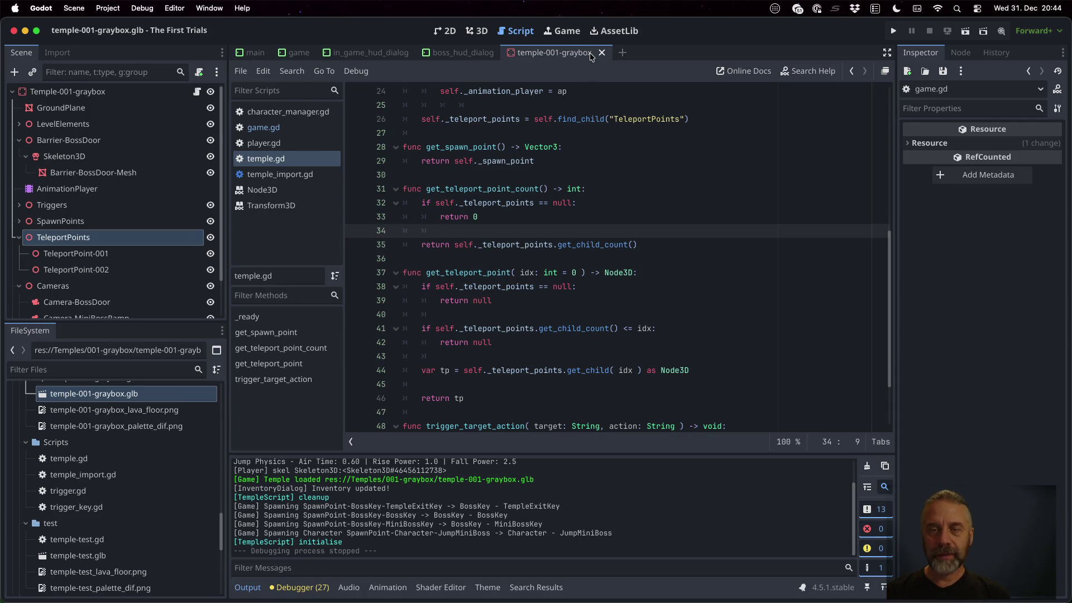
click(601, 53)
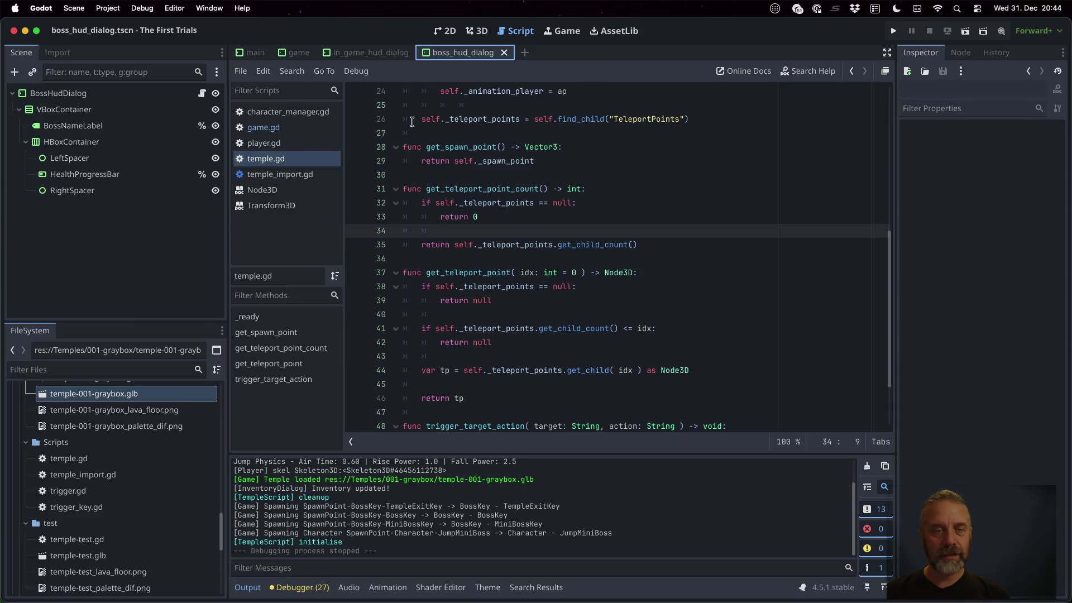
click(264, 127)
Declare var _next_teleport_point_index: int = 0 above _ready and save game.gd.
click(478, 204)
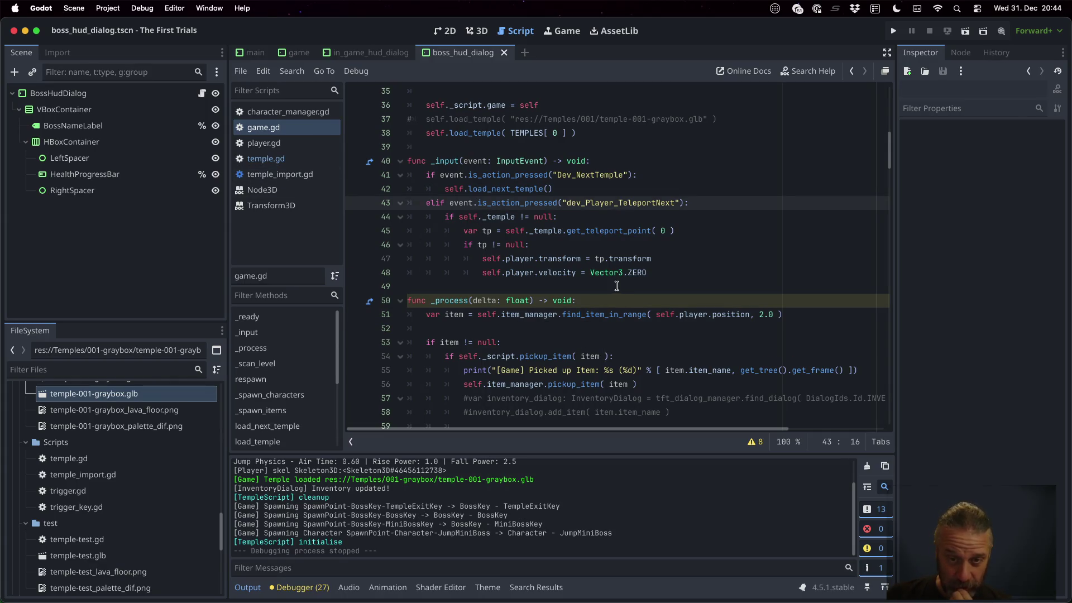
scroll(617, 286, up, 7)
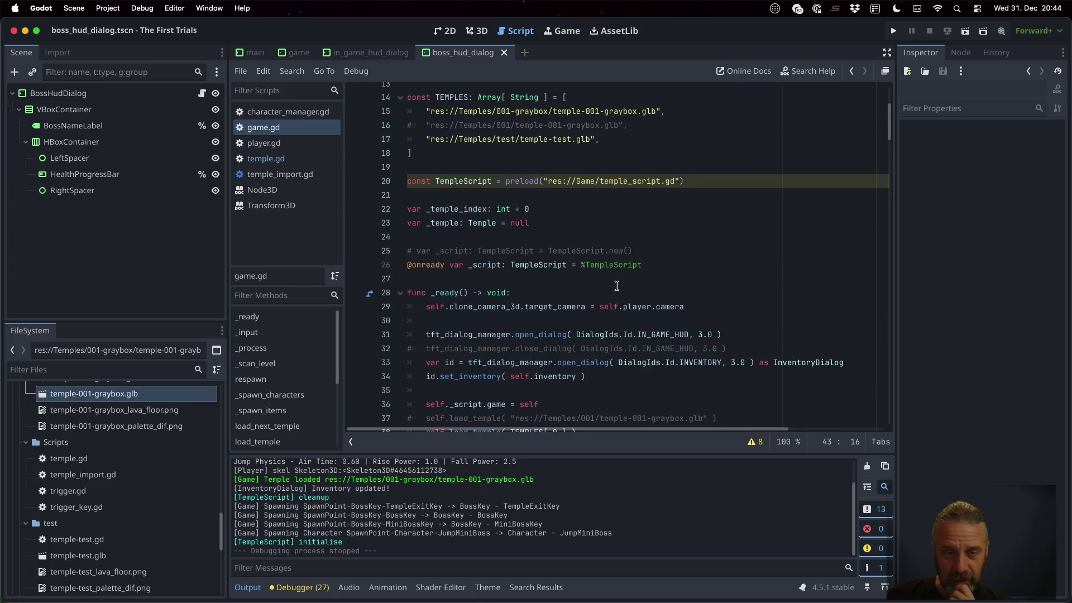
click(570, 271)
key(Down)
key(Return)
text(var _current)
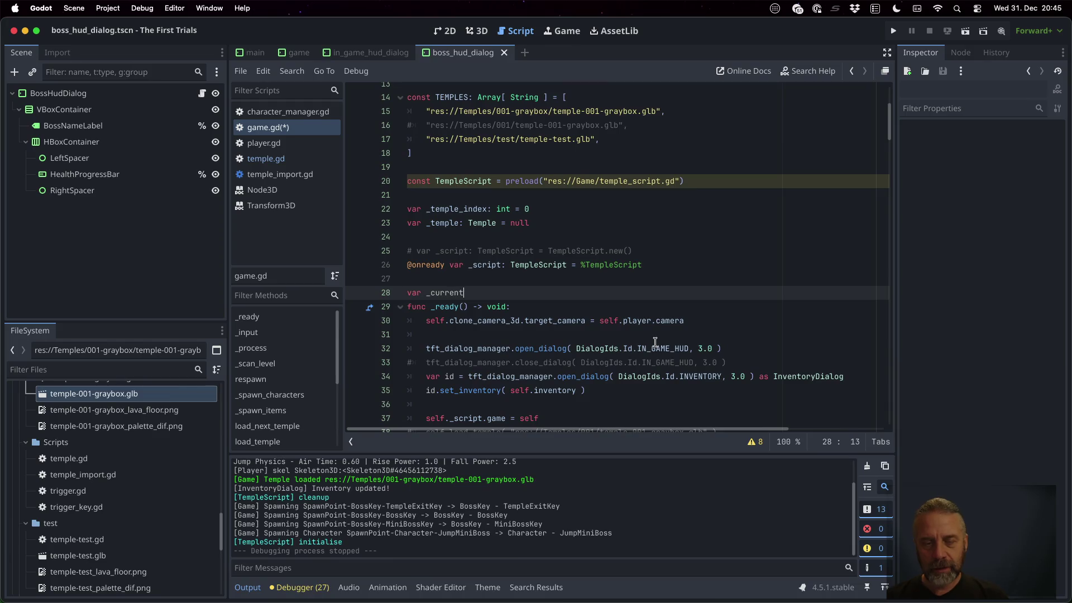
key(BackSpace)
key(BackSpace)
key(BackSpace)
text(nex)
text(teleport_po)
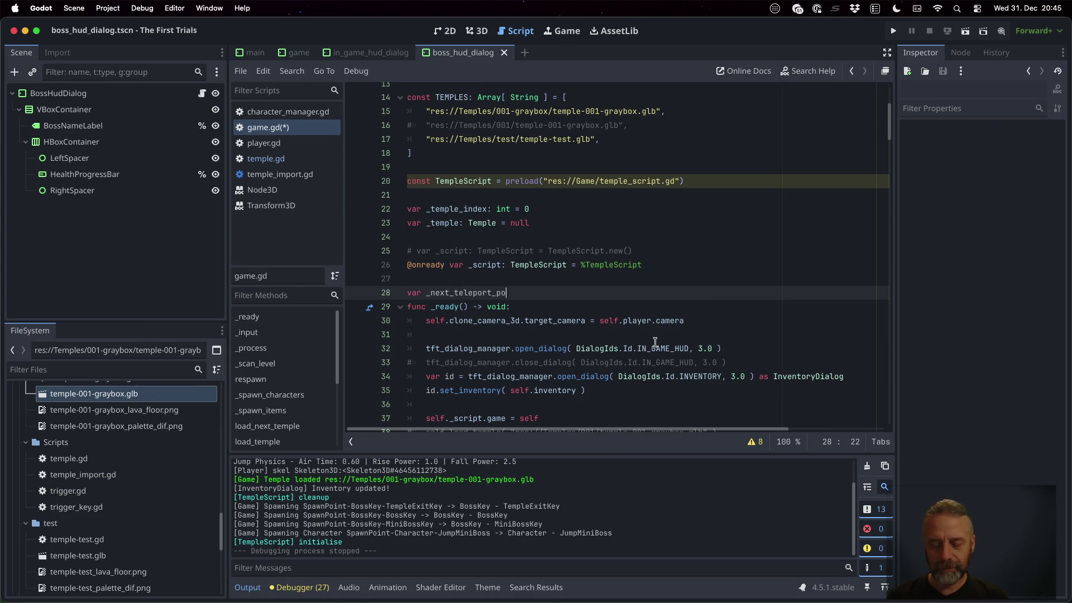
text(int_index )
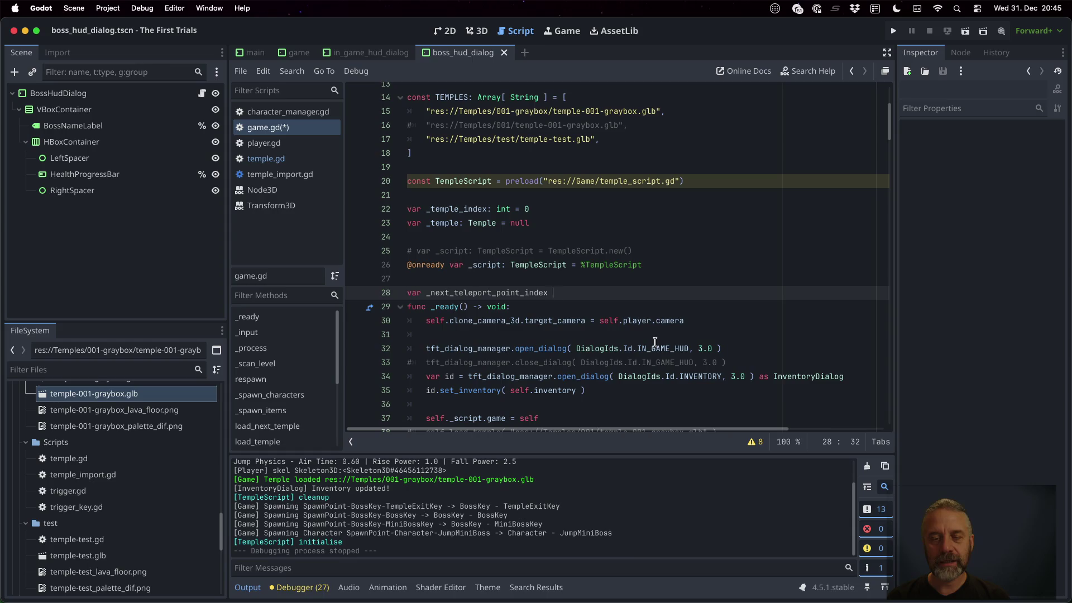
text(= 0:)
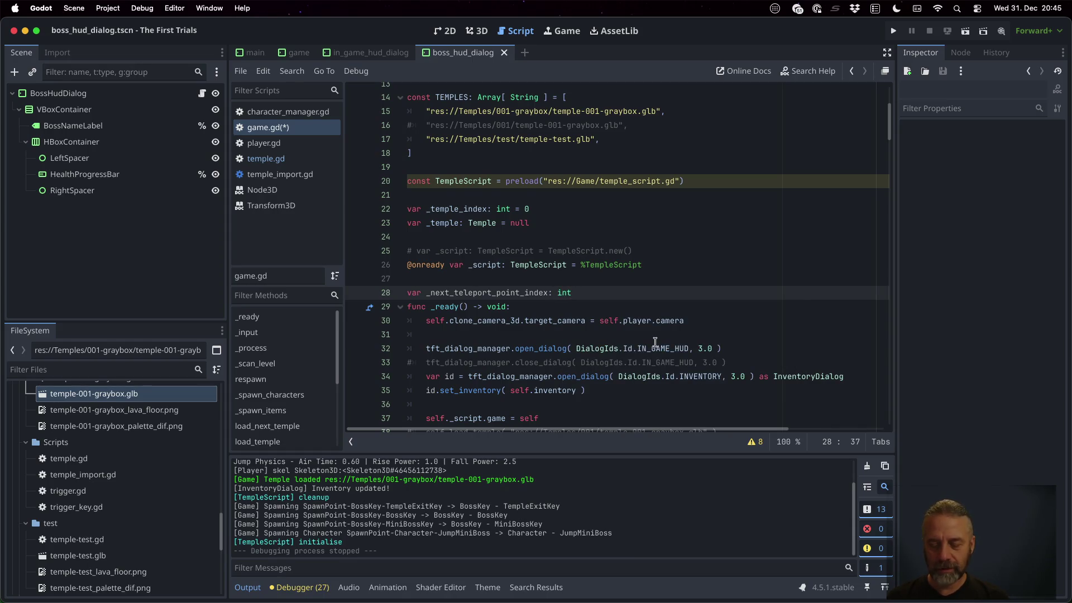
text(= 0)
key(Return)
key(ctrl+s)
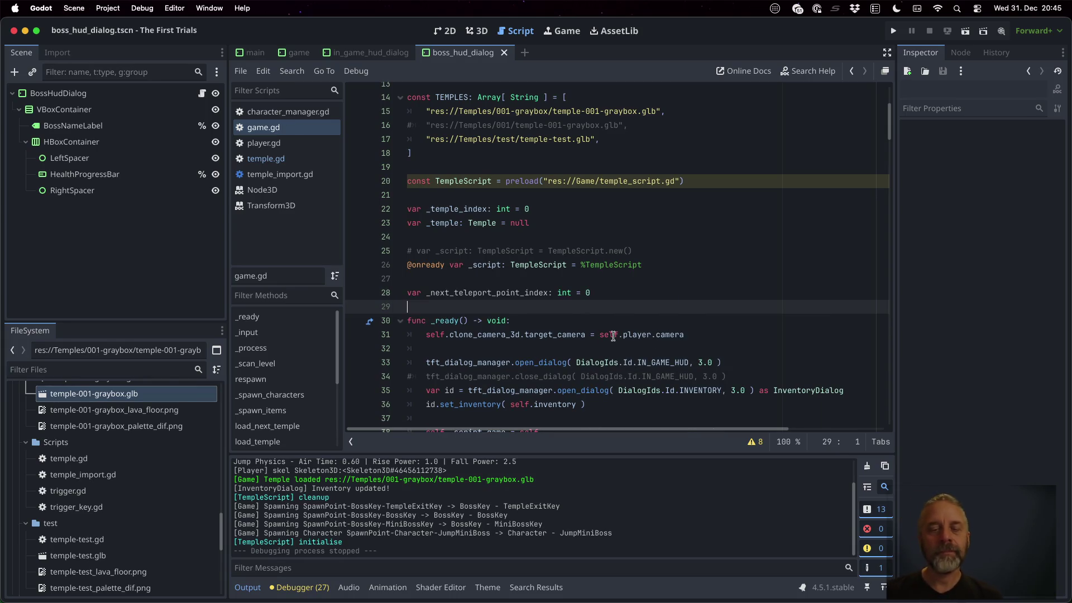
scroll(576, 363, down, 5)
After the velocity reset, increment self._next_teleport_point_index with +=.
scroll(577, 363, down, 3)
click(548, 270)
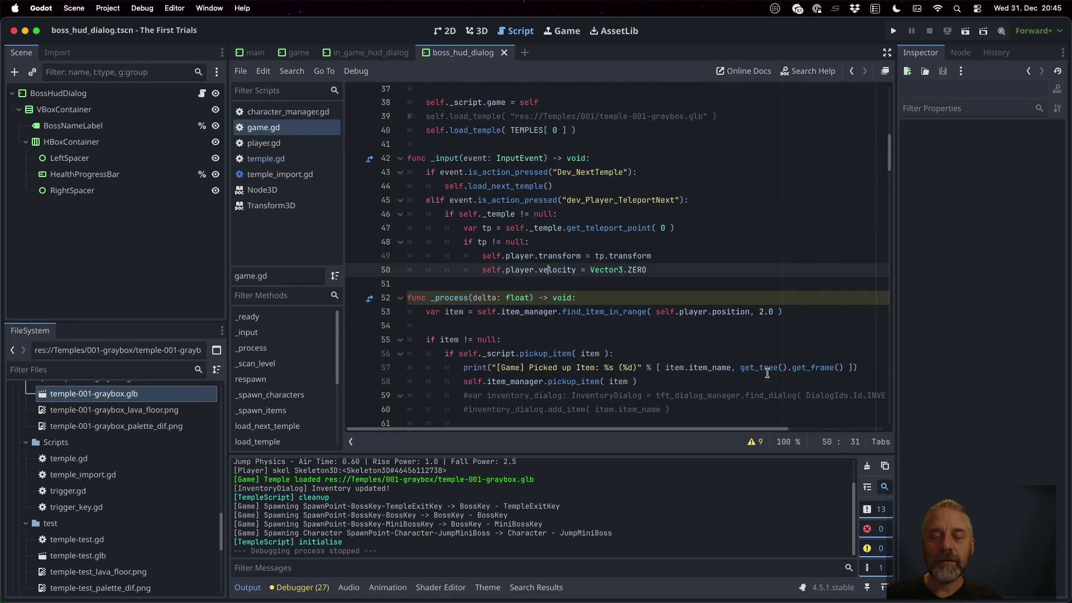
key(Up)
key(Down)
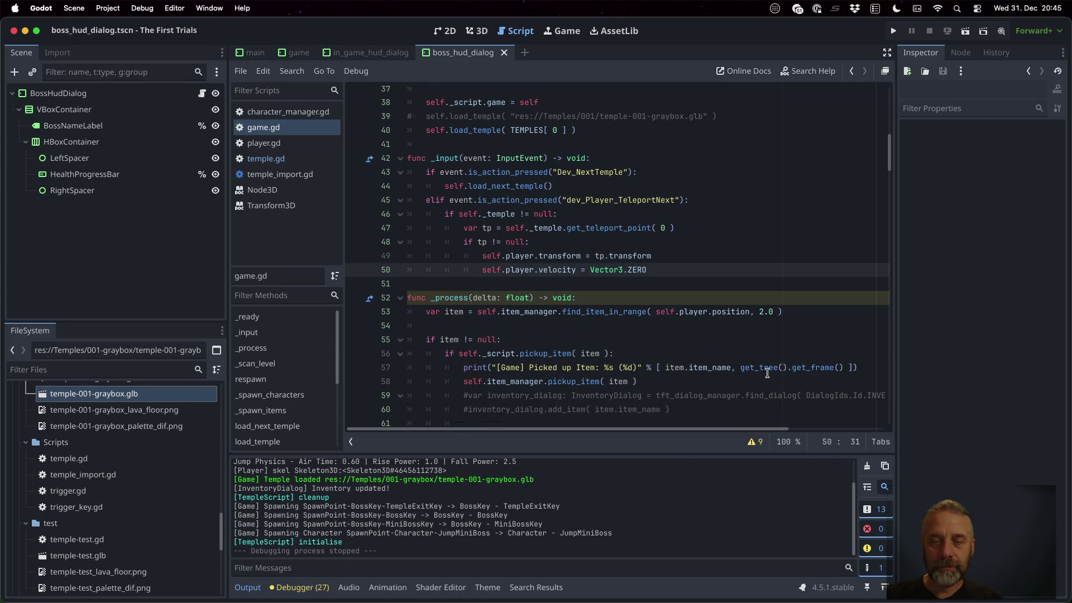
key(Up)
key(Up)
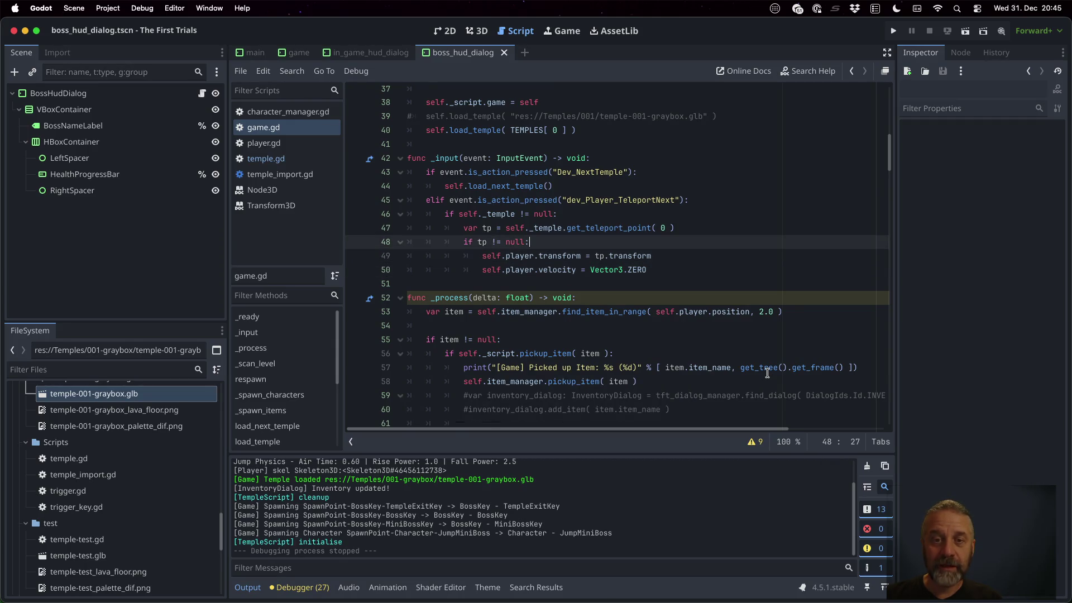
key(Down)
key(Down)
key(Return)
text(self)
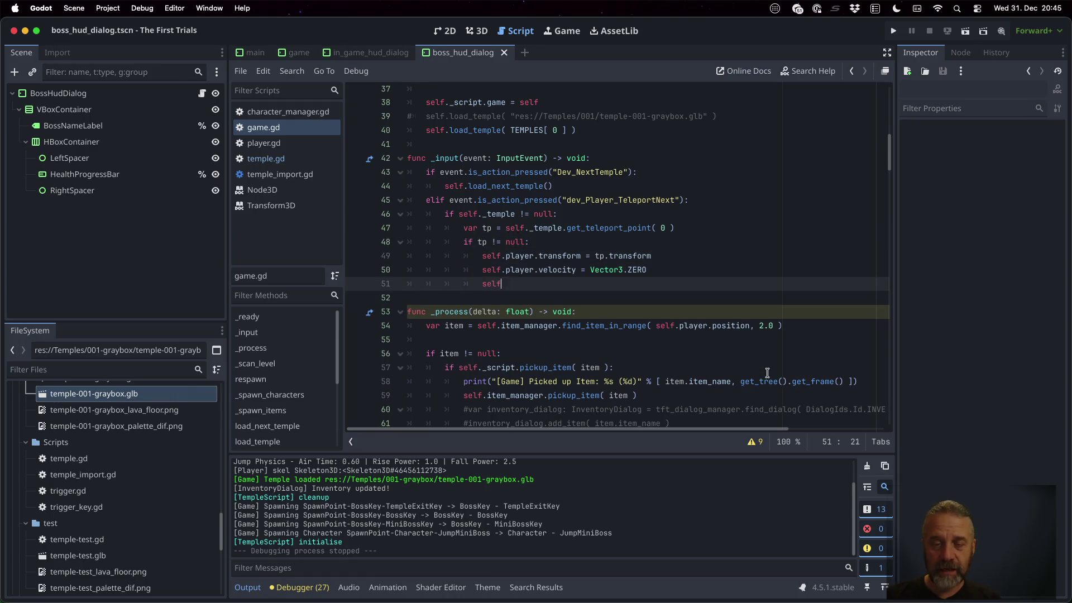
text(._nex)
key(Return)
text(+= 1)
key(Return)
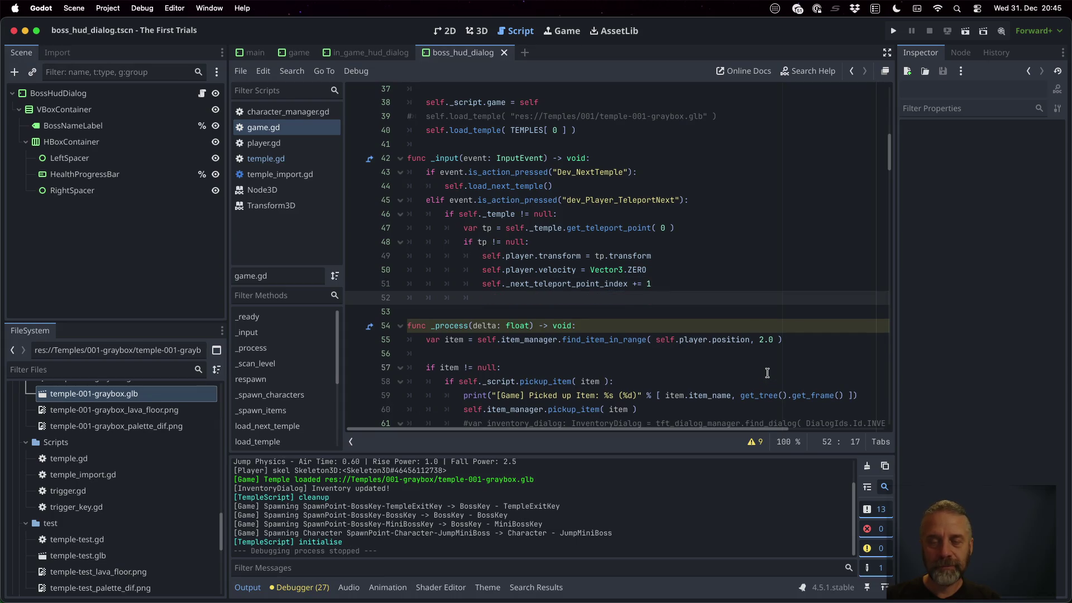
Add an else branch that resets self._next_teleport_point_index to 0.
text(else:)
key(Return)
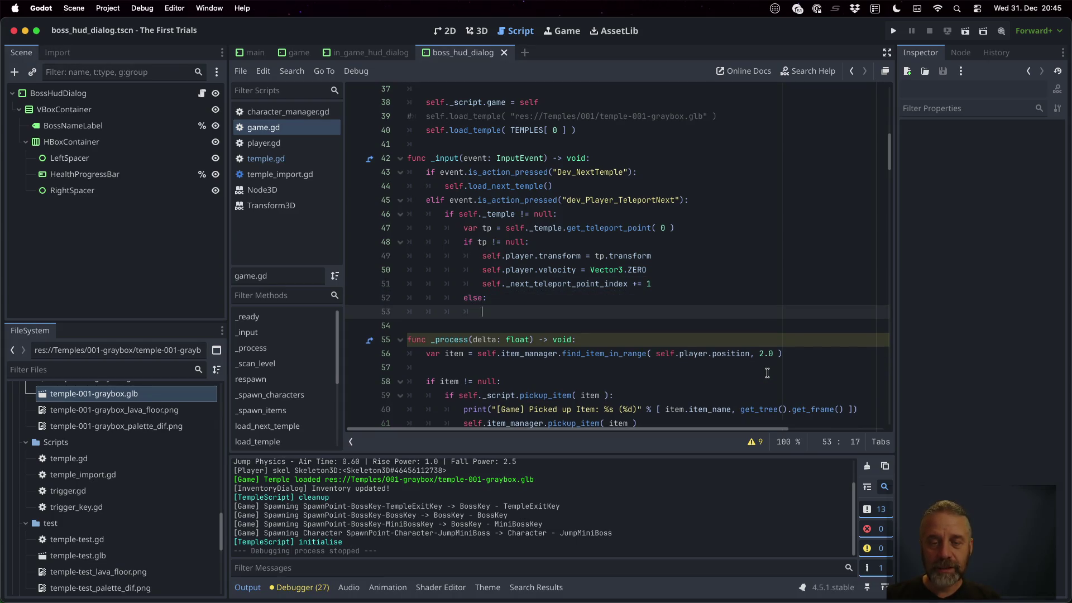
text(self_n)
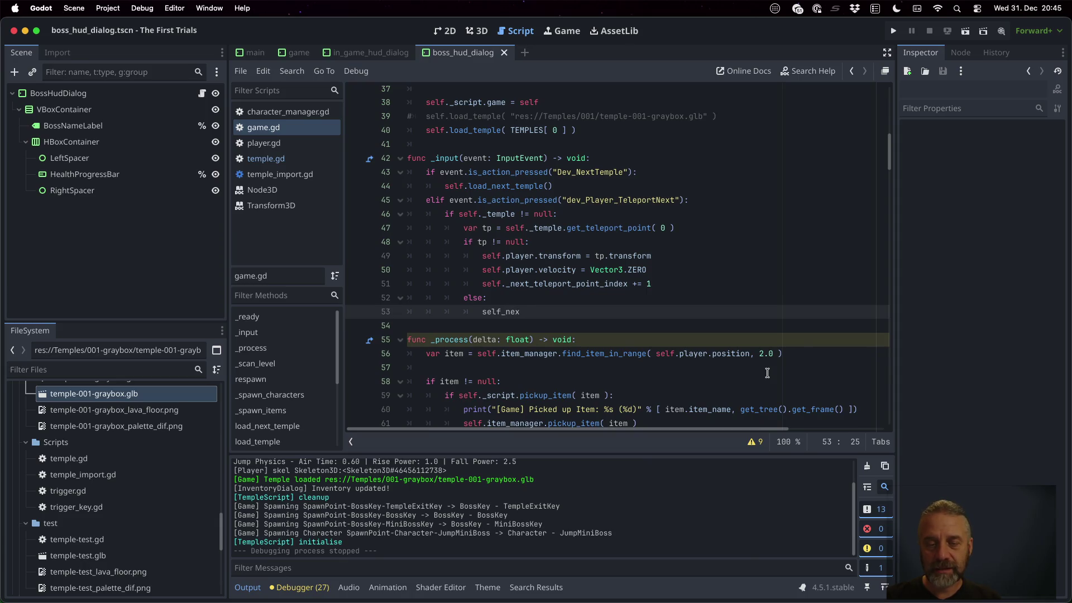
key(BackSpace)
key(BackSpace)
text(._n)
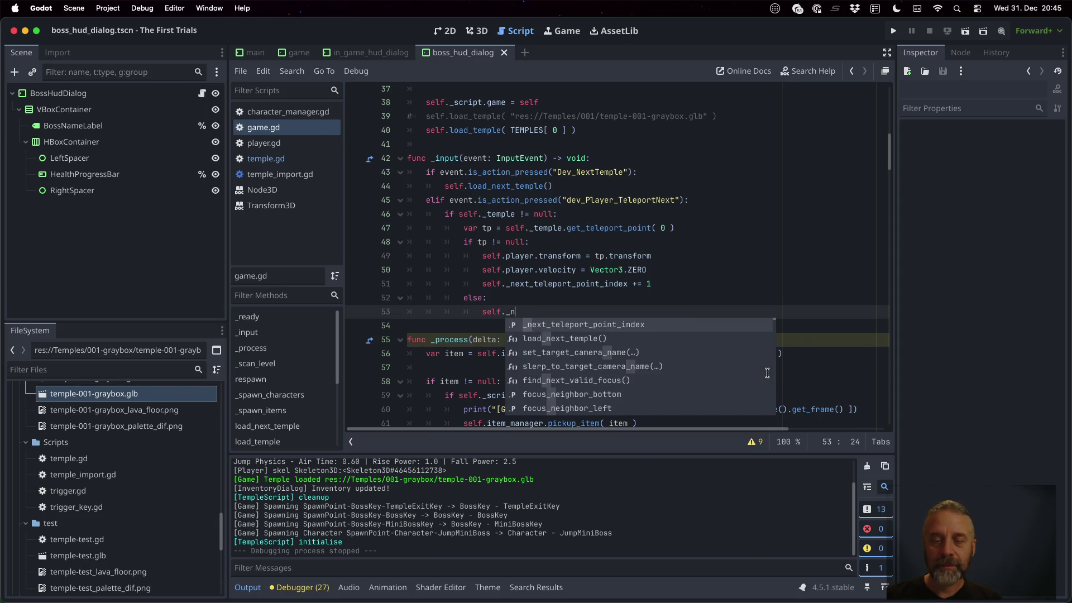
key(Return)
text(0)
key(Down)
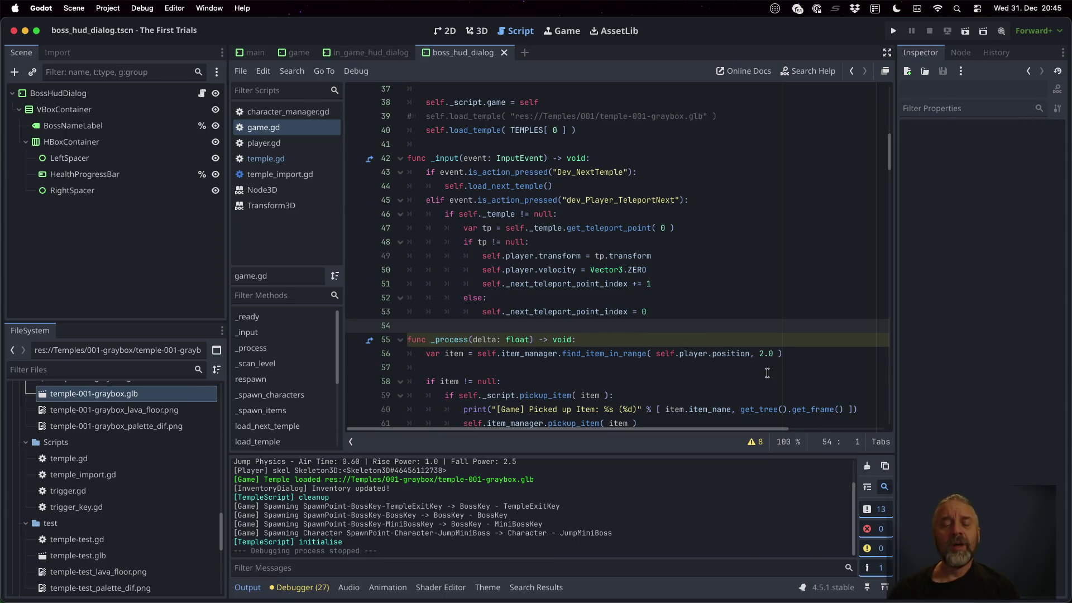
Below the increment, add var tpc = self._temple.get_teleport_point_count().
key(Up)
key(Up)
key(Up)
key(End)
key(Left)
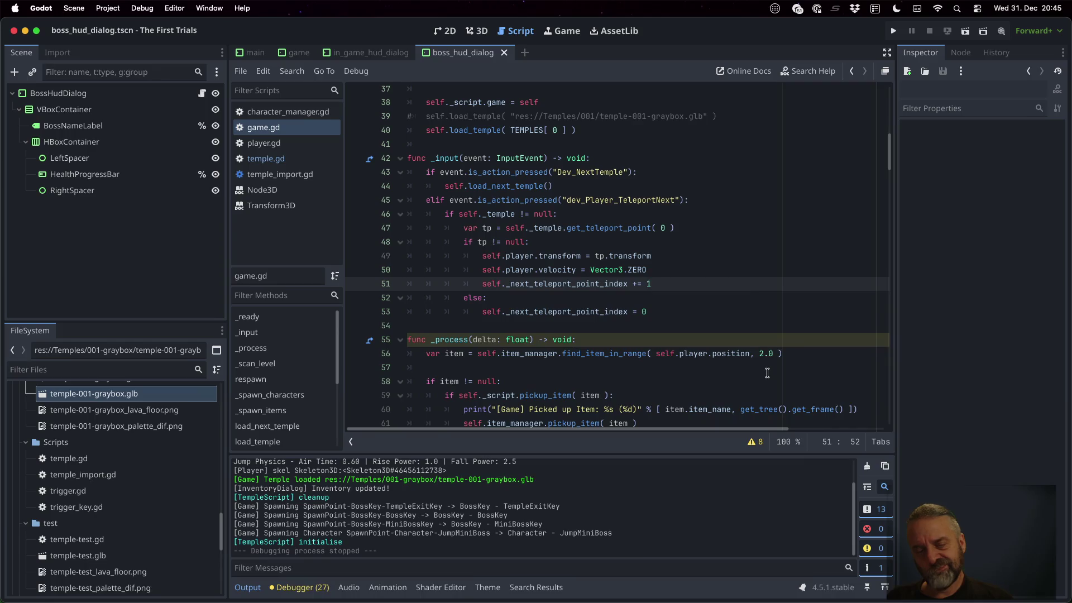
key(Return)
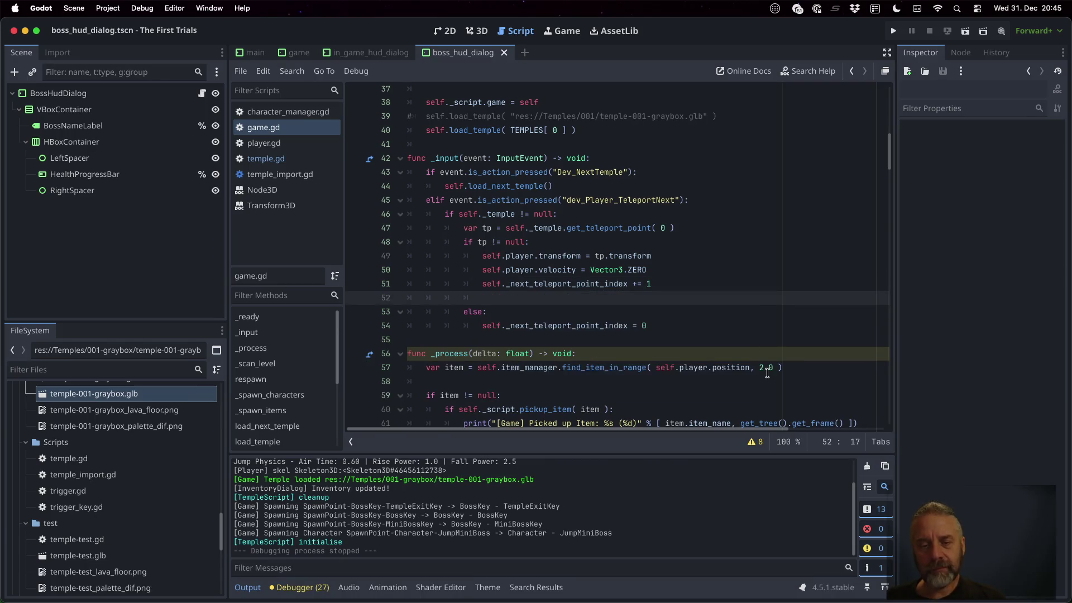
text(var tpc )
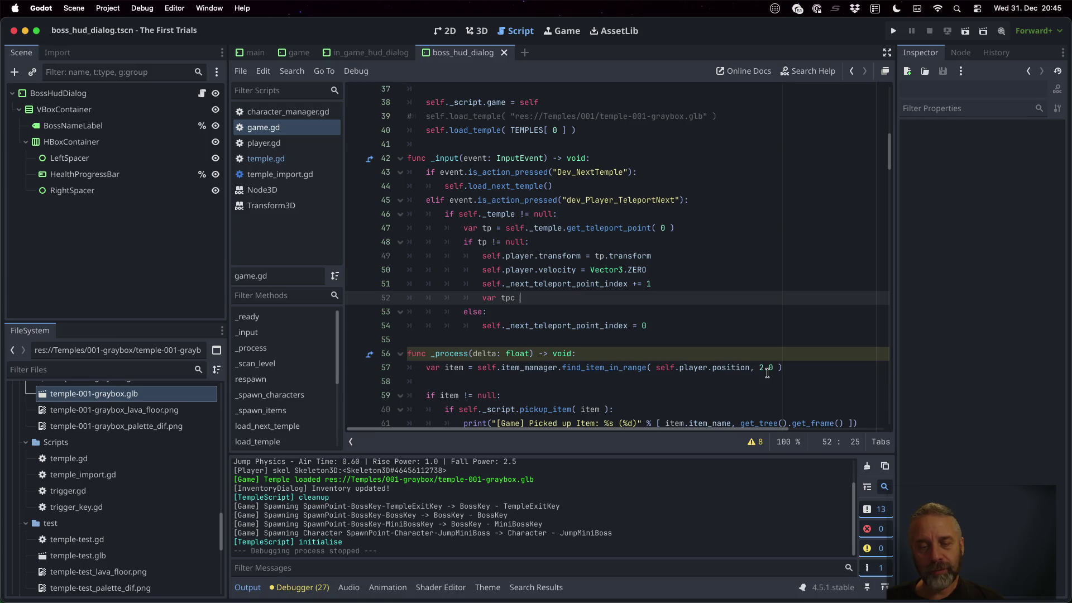
text(=self._temple.get)
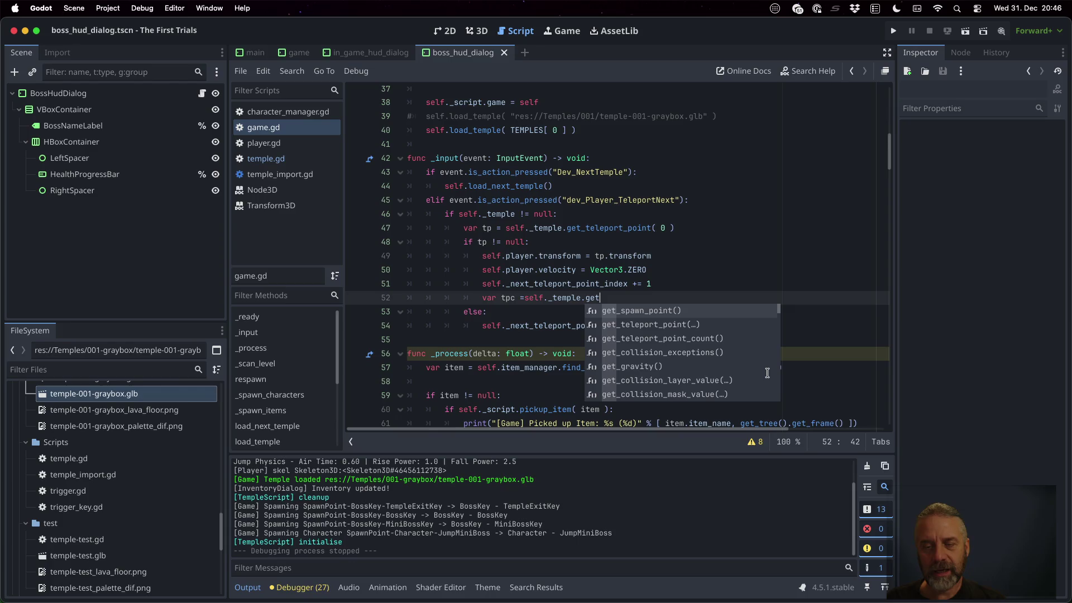
key(Down)
key(Down)
key(Return)
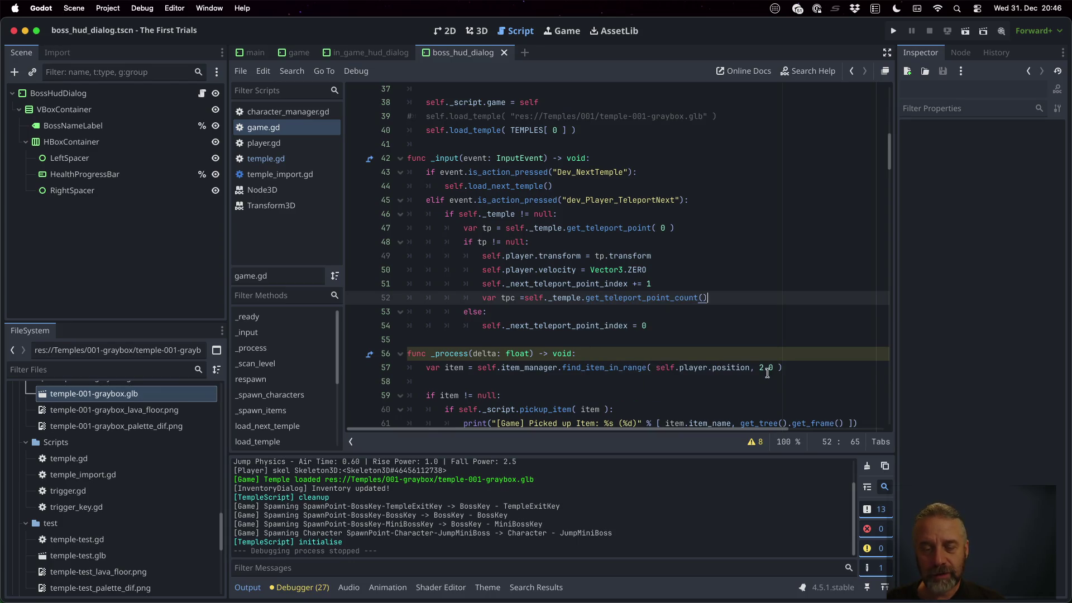
Begin a while loop on self._next_teleport_point_index and fix spacing on the tpc line.
key(Return)
key(BackSpace)
key(BackSpace)
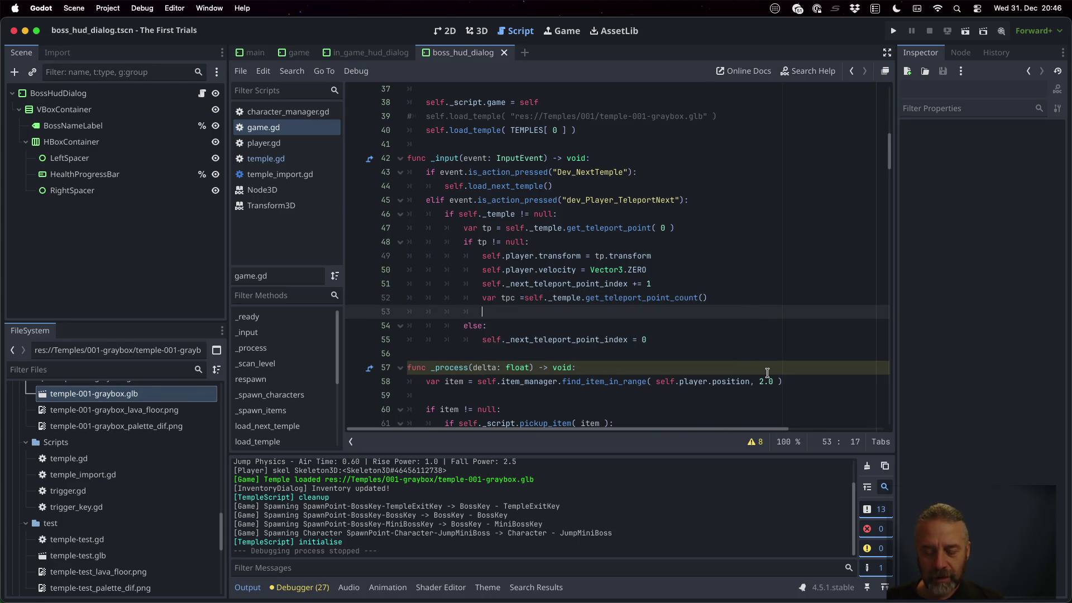
text(while self._)
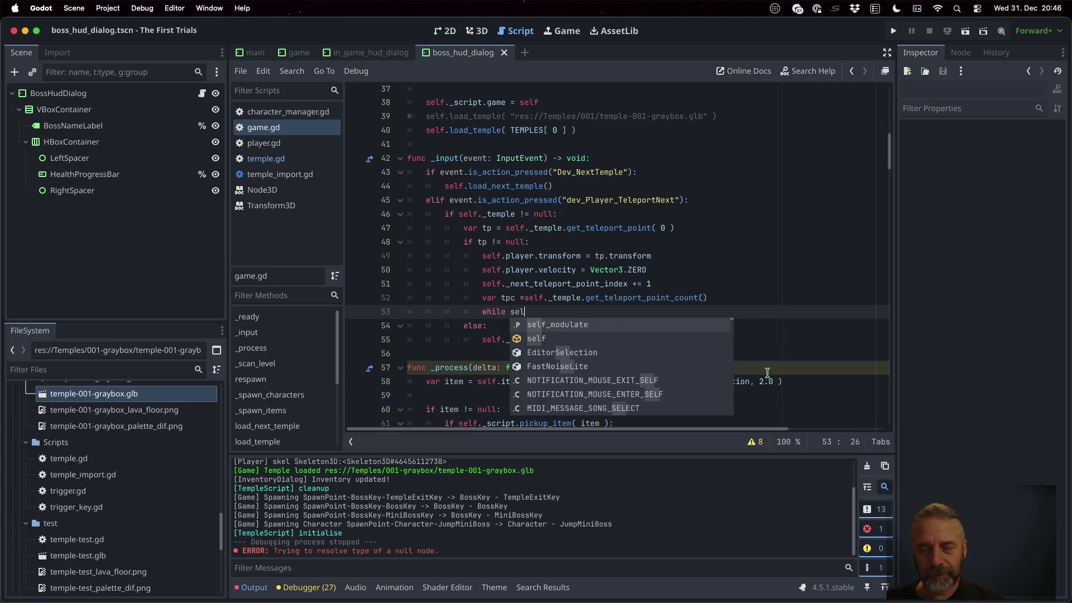
text(p)
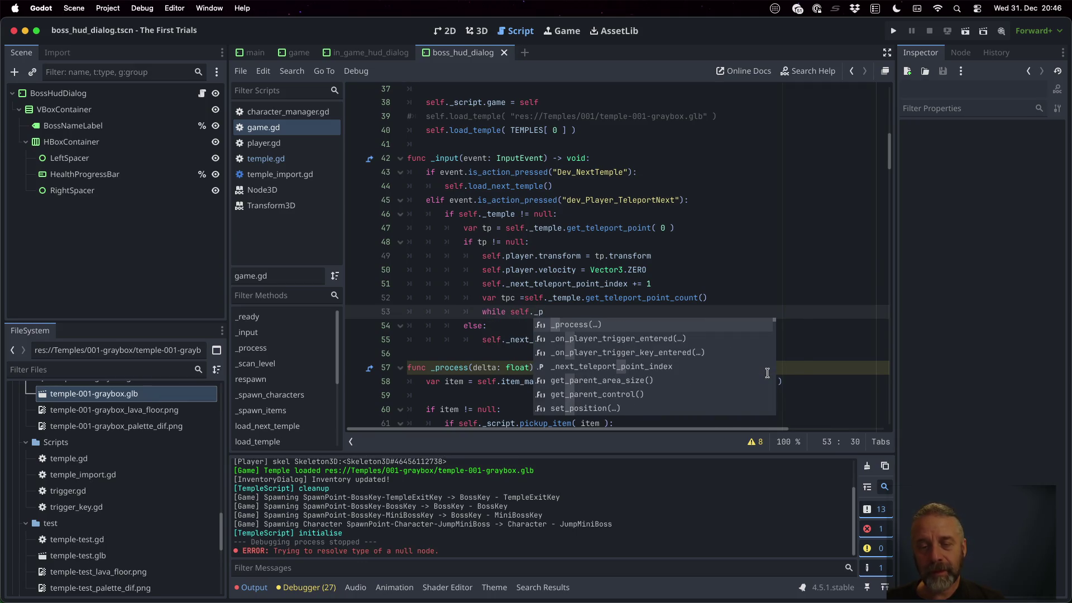
key(BackSpace)
text(n)
key(Return)
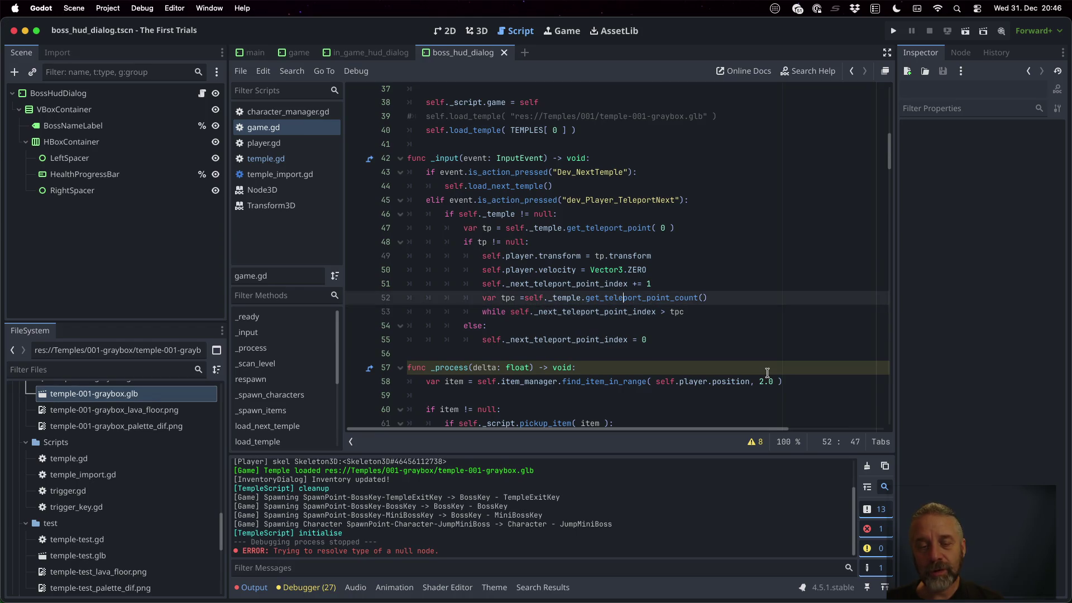
key(super+z)
text(=)
Give the while loop the body _next_teleport_point_index -= tpc and run the project.
key(Down)
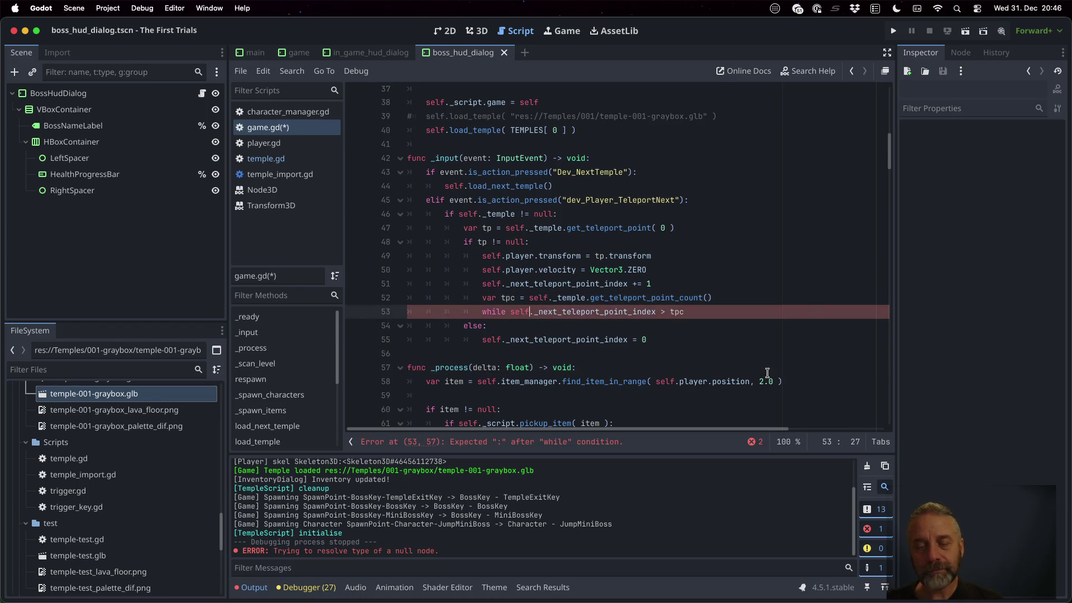
key(BackSpace)
text(:)
key(Return)
text(self.)
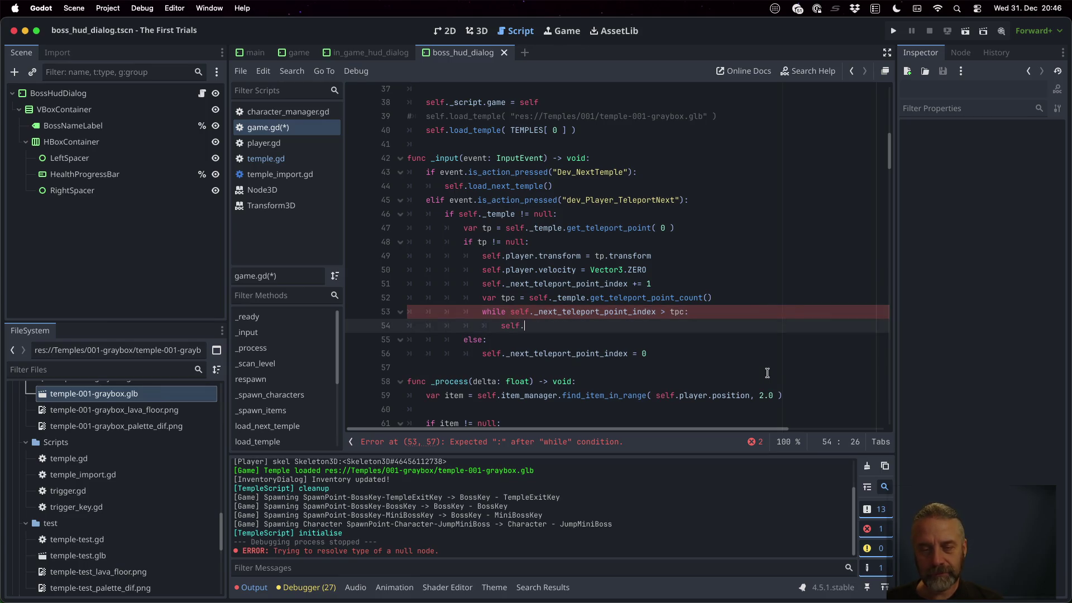
text(_next_teleport_point_index -=)
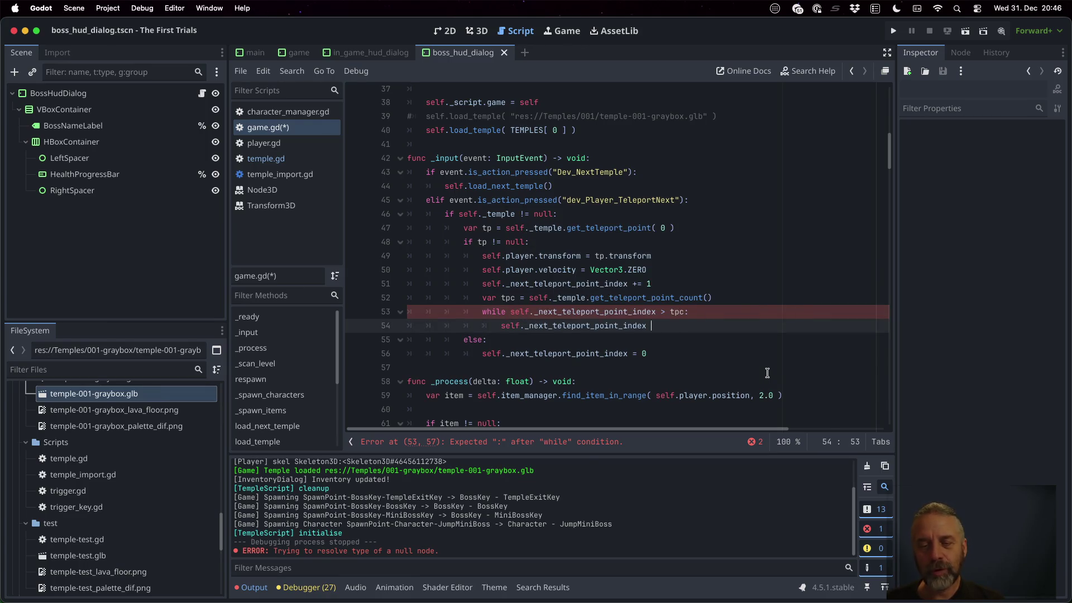
text( tpc)
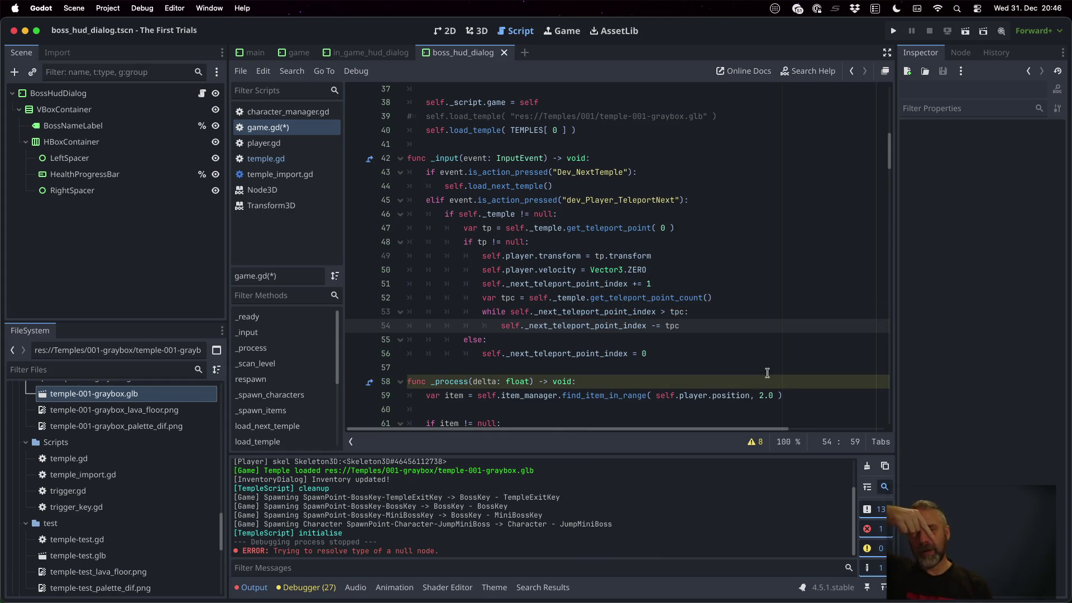
key(Up)
key(Up)
key(Up)
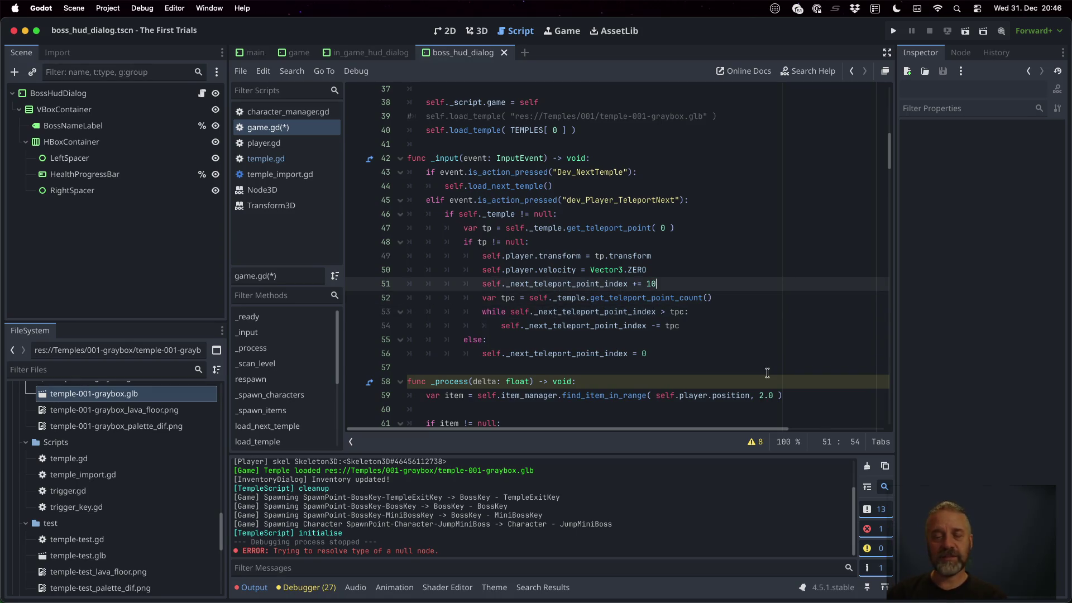
click(894, 31)
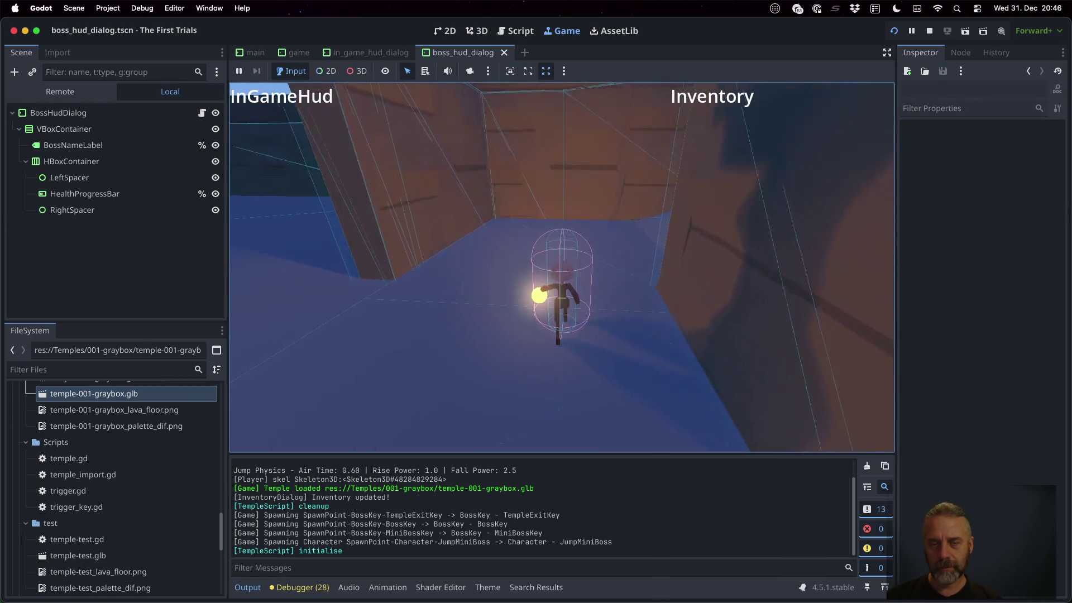
Replace get_teleport_point(0)'s hard-coded 0 with self._next_teleport_point_index, then relaunch the game.
click(930, 31)
click(631, 297)
double_click(663, 231)
drag(484, 357, 594, 360)
click(631, 358)
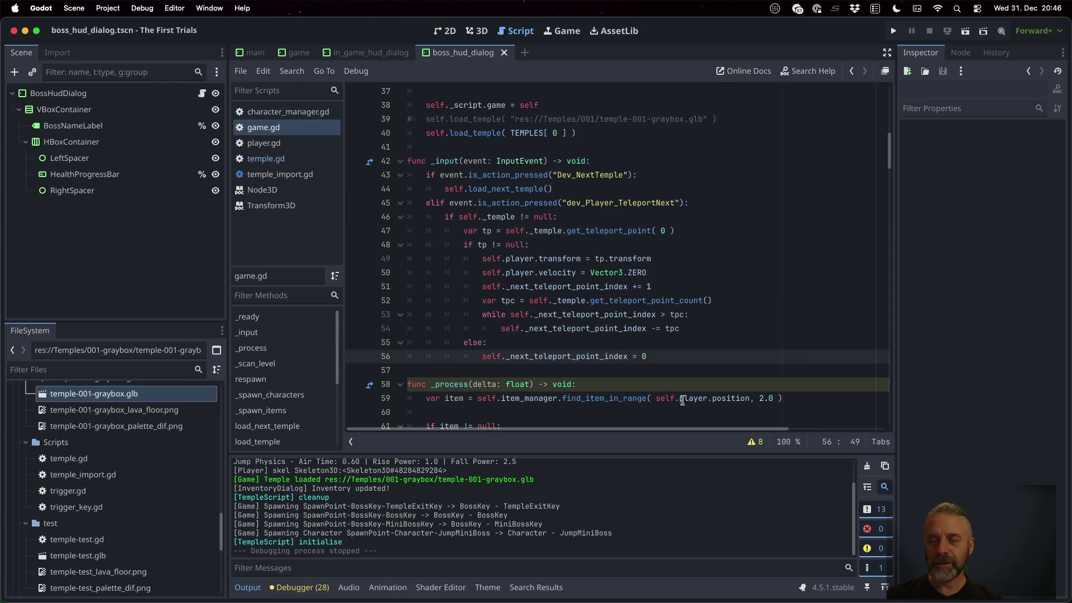
key(shift+super+Left)
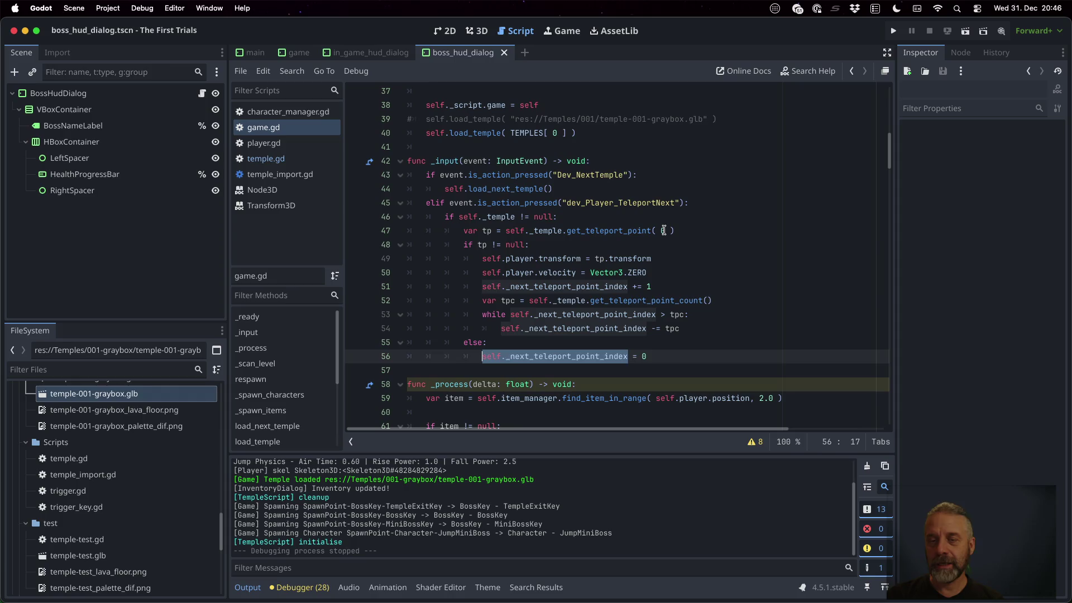
click(664, 230)
text(self._next_teleport_point_index)
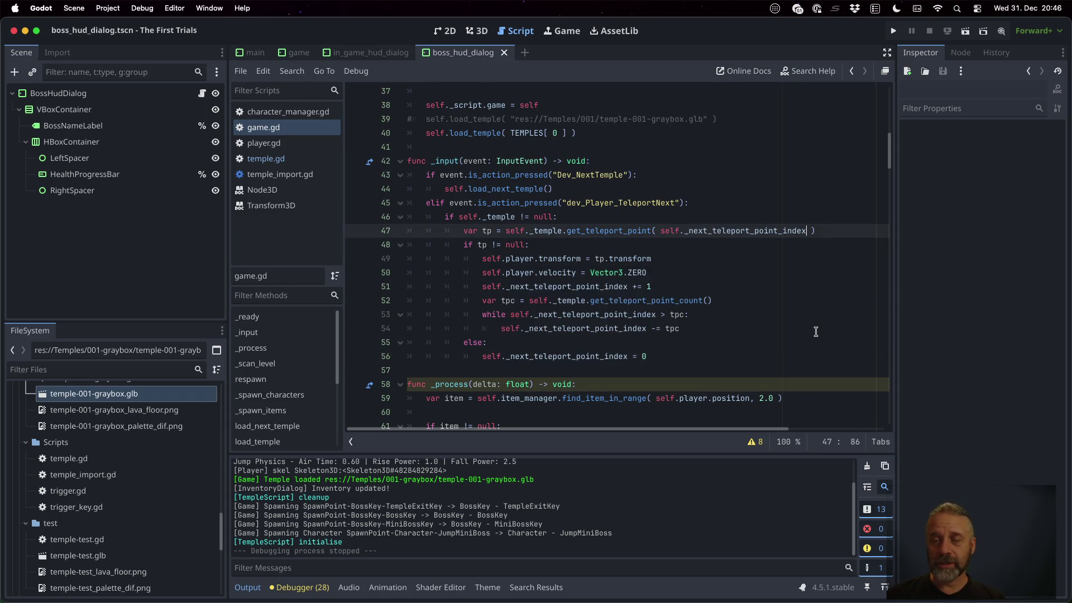
click(895, 31)
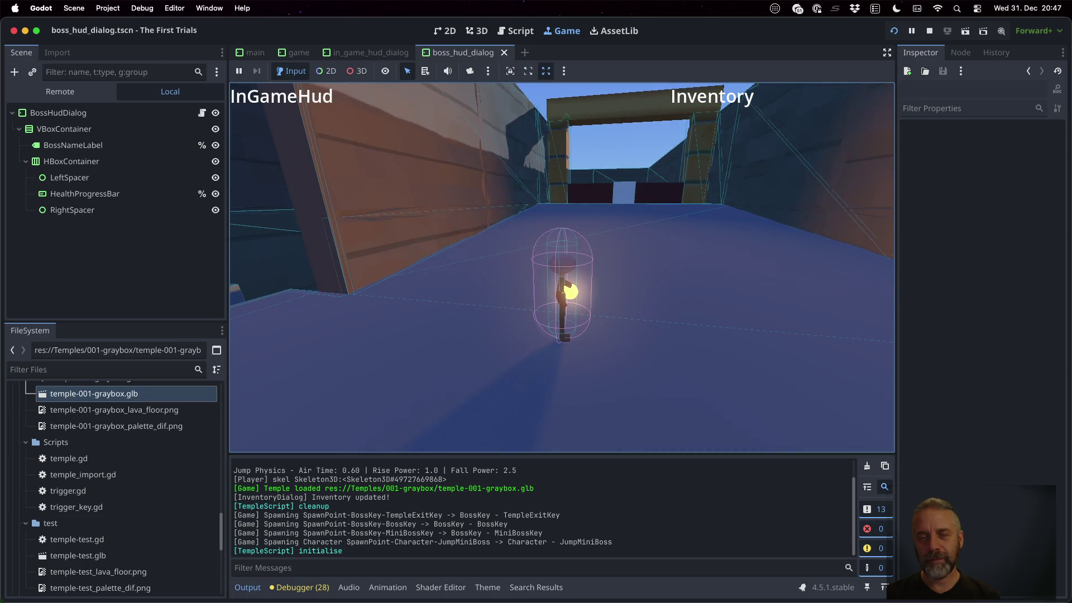
Restart the game to test teleporting, then open the Project menu.
click(895, 32)
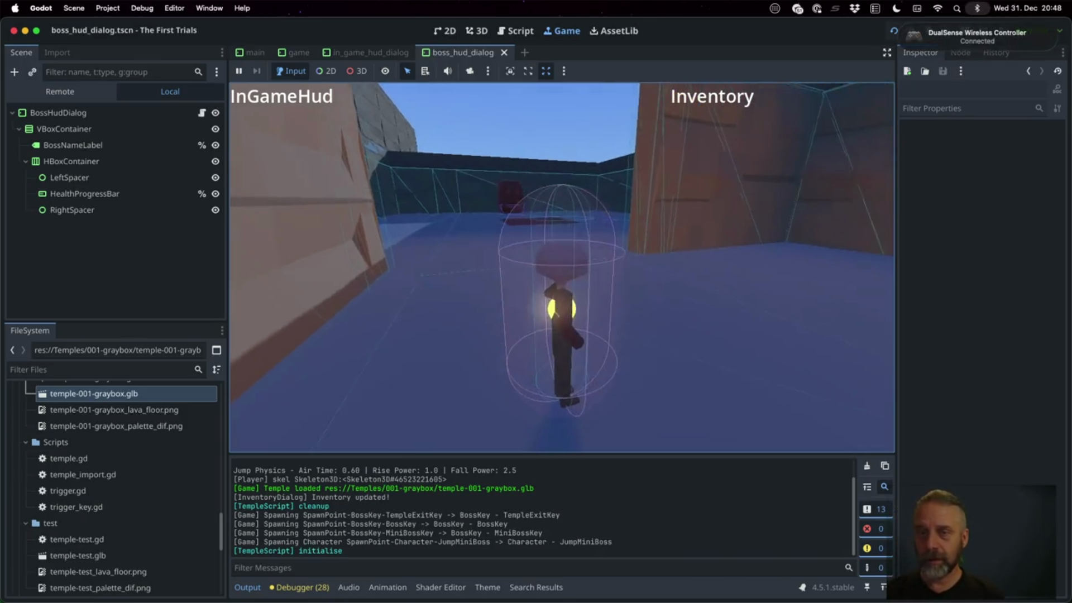
click(109, 8)
Bind Joypad Button 14 (D-pad Right) to dev_Player_TeleportNext and close Project Settings.
click(126, 27)
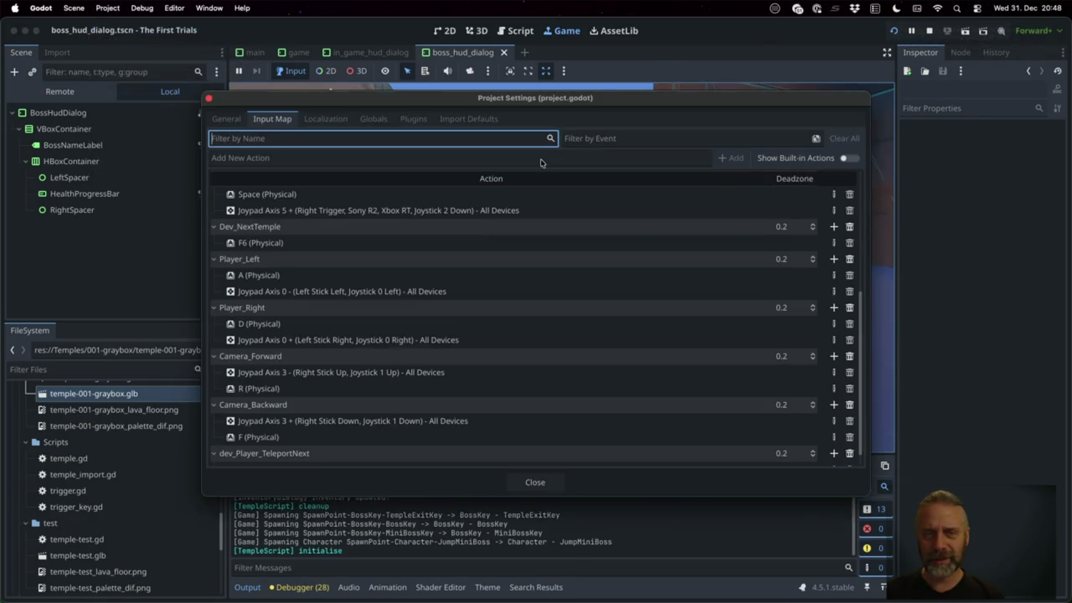
scroll(477, 435, down, 1)
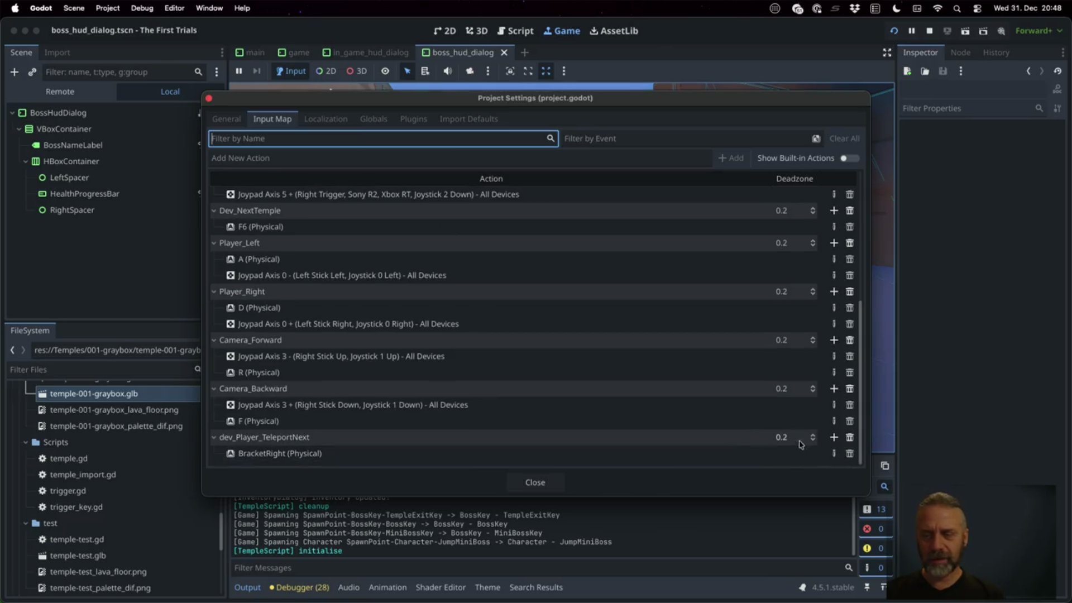
click(834, 437)
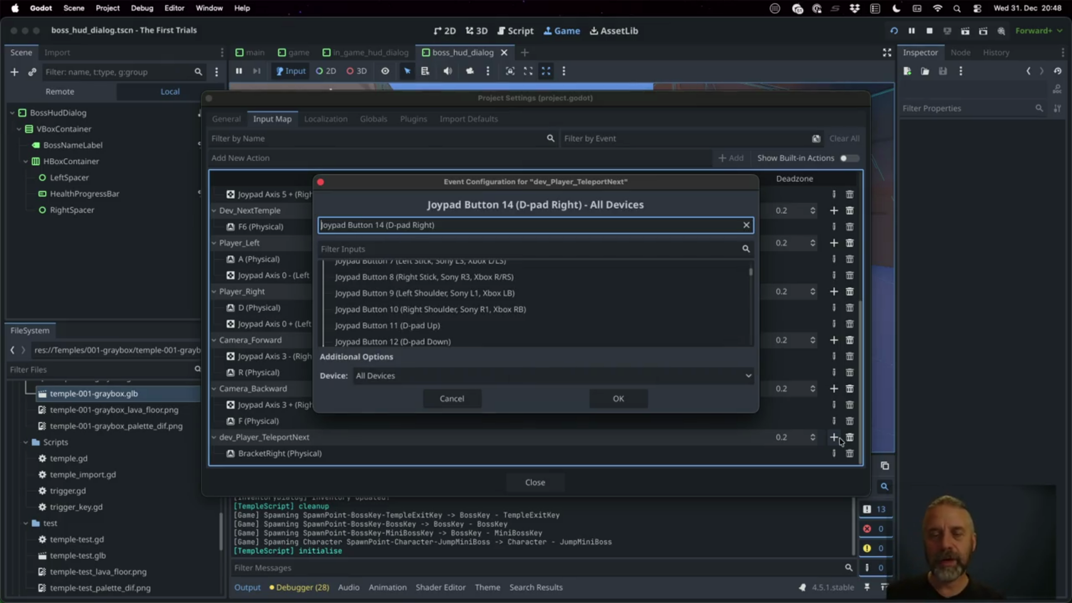
click(619, 398)
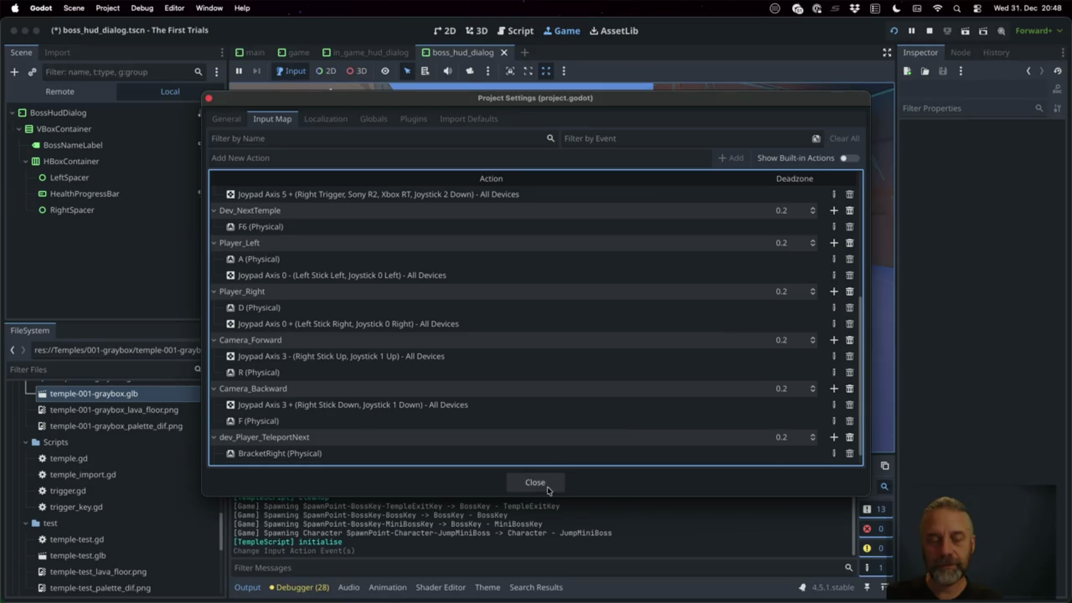
scroll(509, 421, down, 1)
click(535, 482)
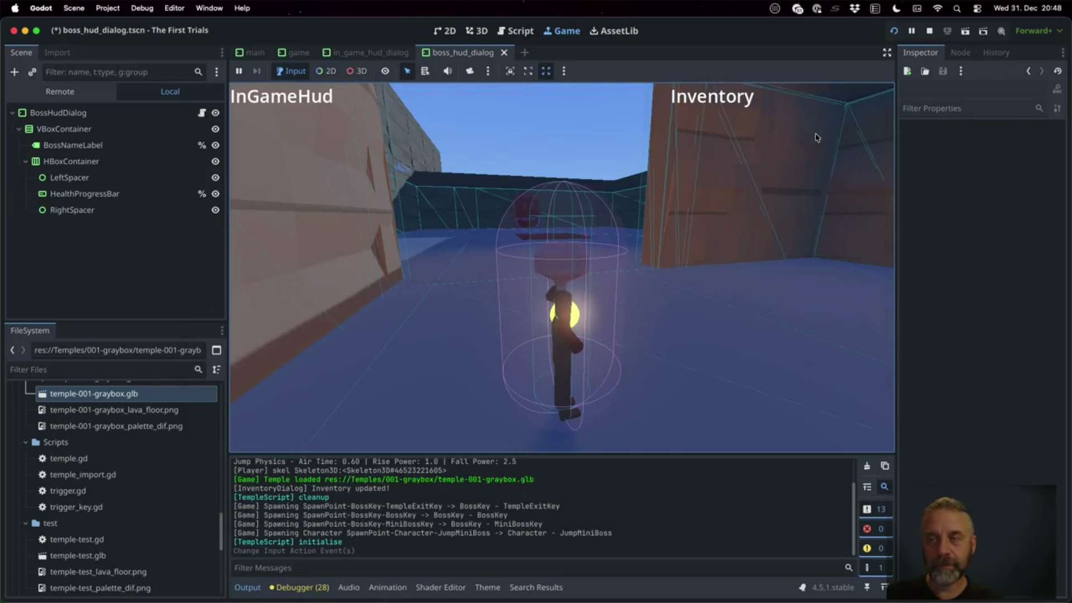
Relaunch the game, teleport through every point until it wraps to the first, then stop.
click(930, 32)
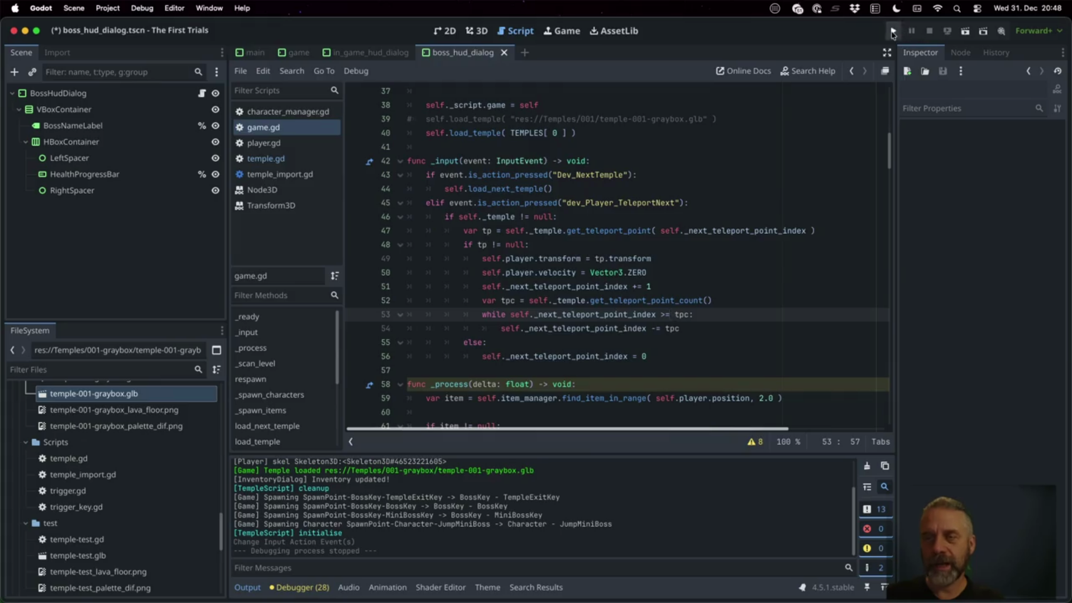
click(894, 31)
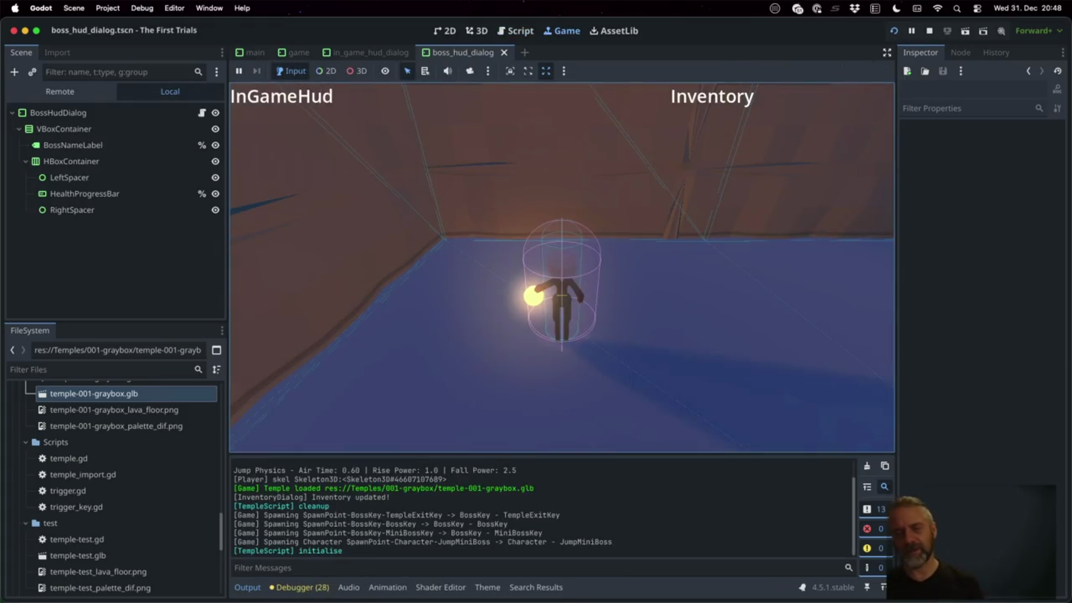
key(space)
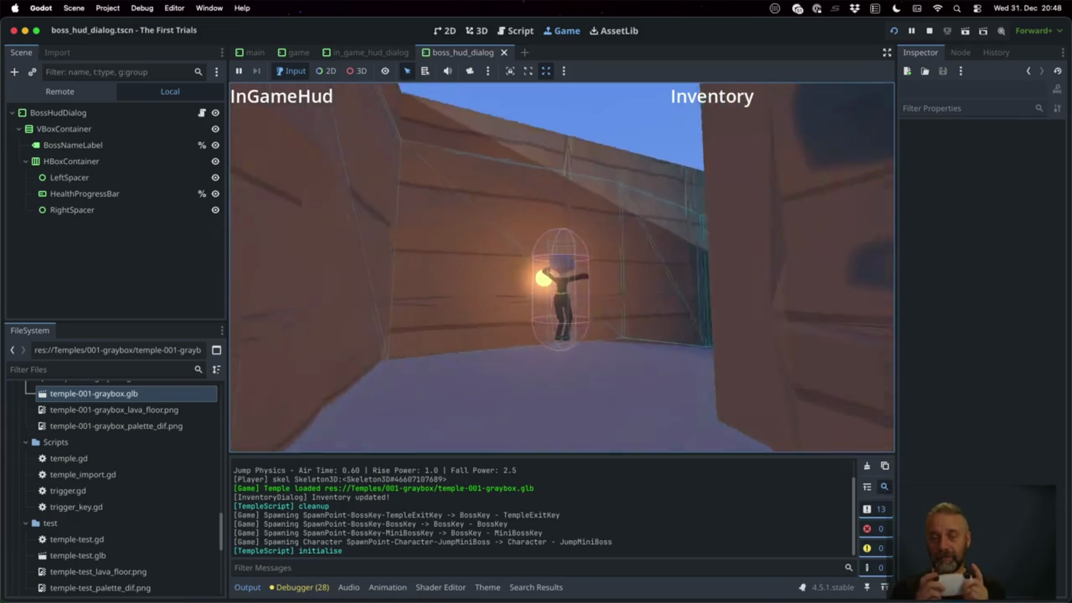
key(space)
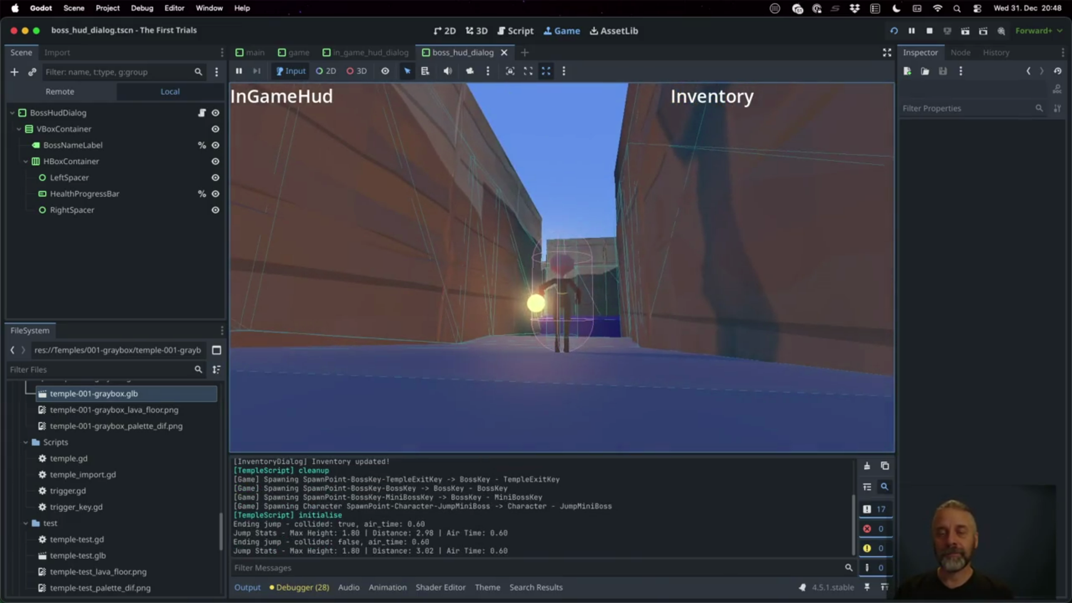
key(w)
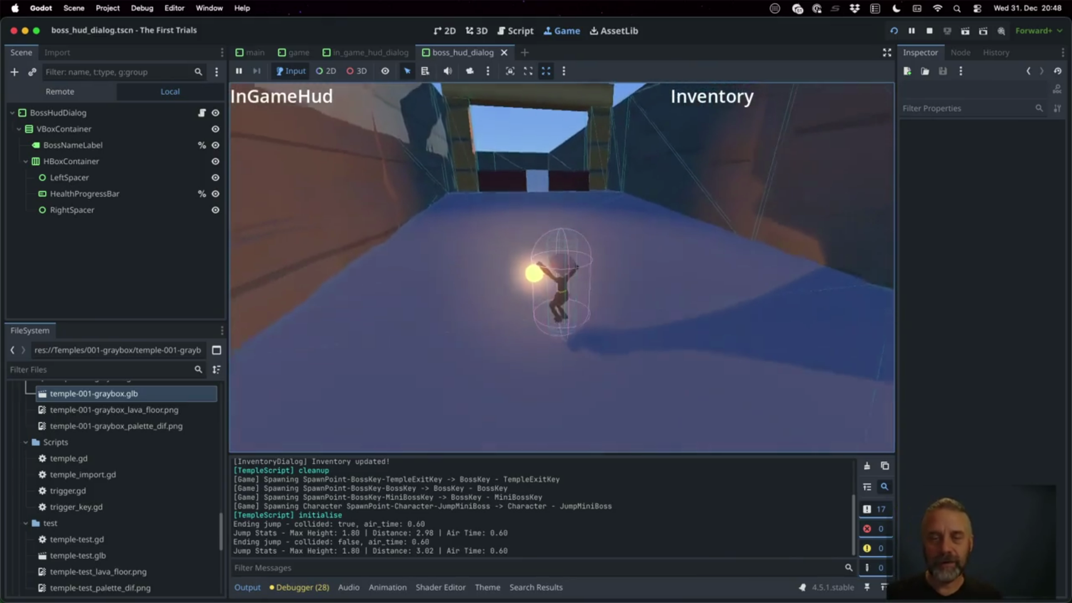
key(space)
key(space)
key(space)
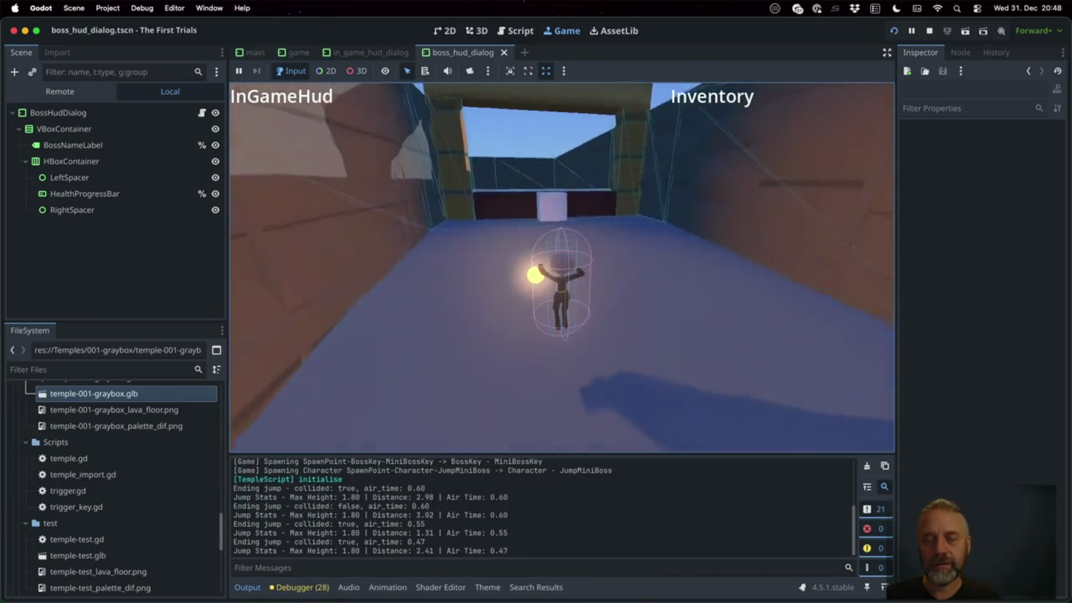
key(w)
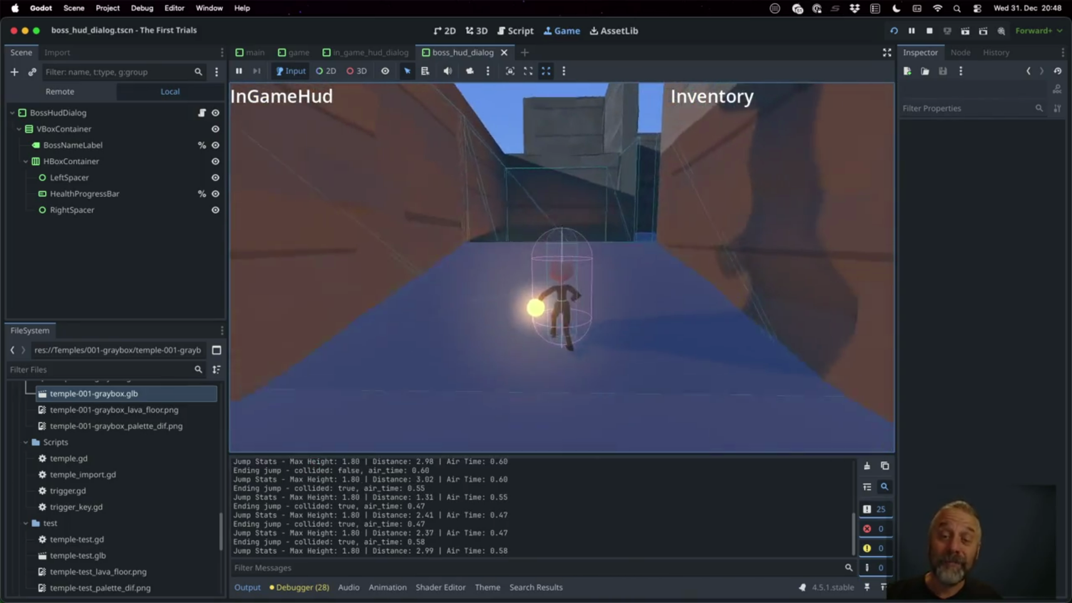
key(space)
key(w)
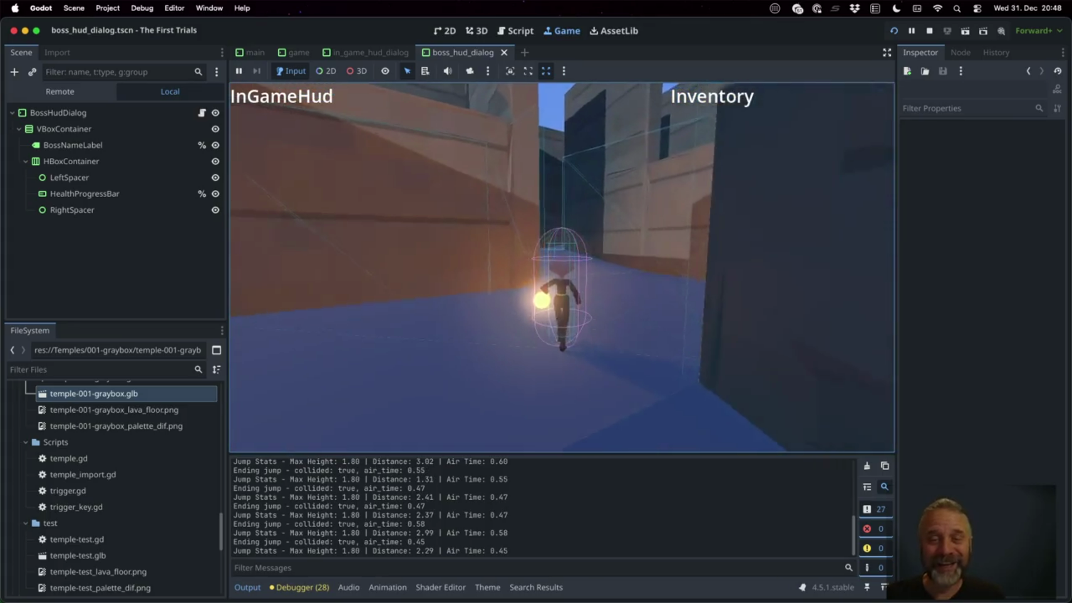
key(w)
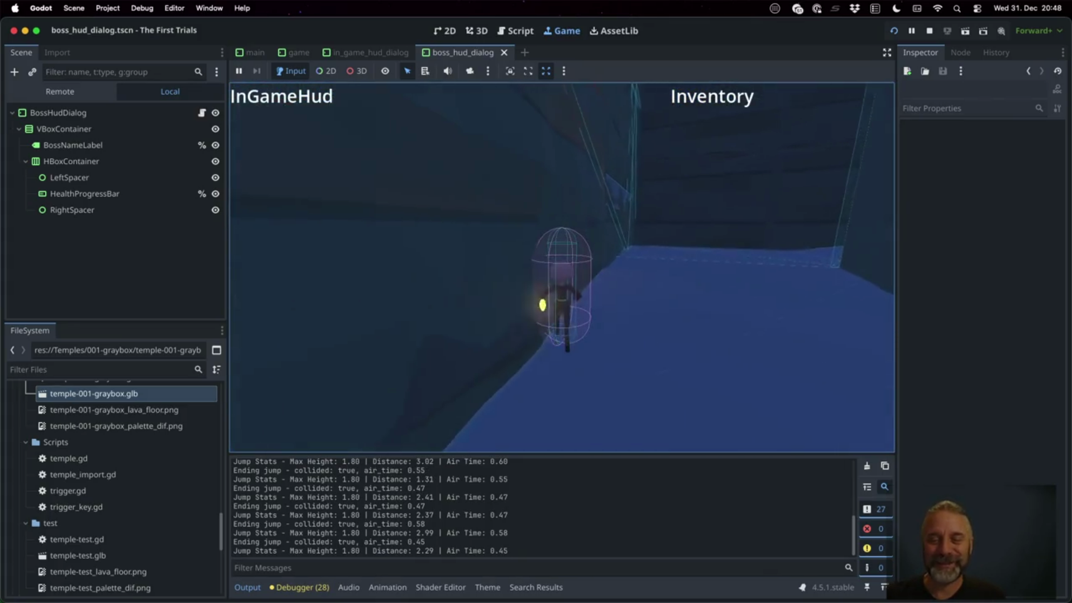
key(w)
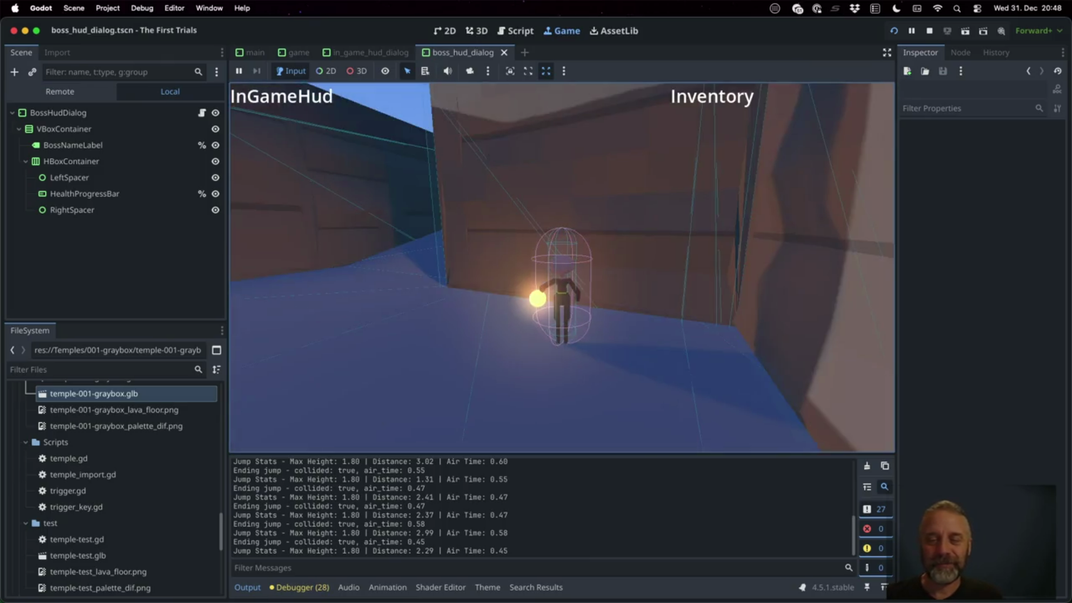
key(w)
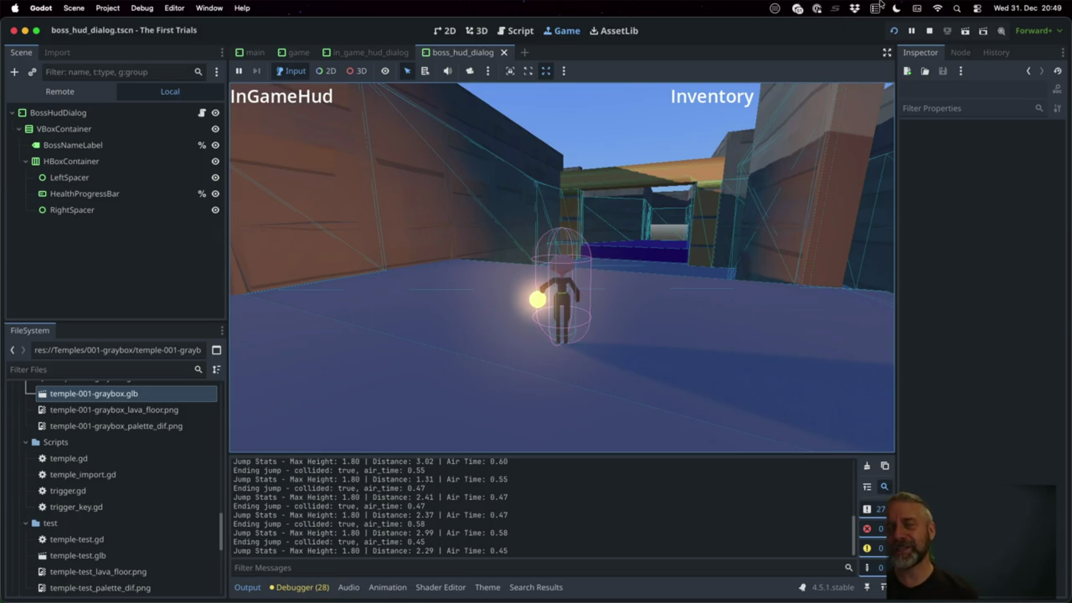
click(929, 31)
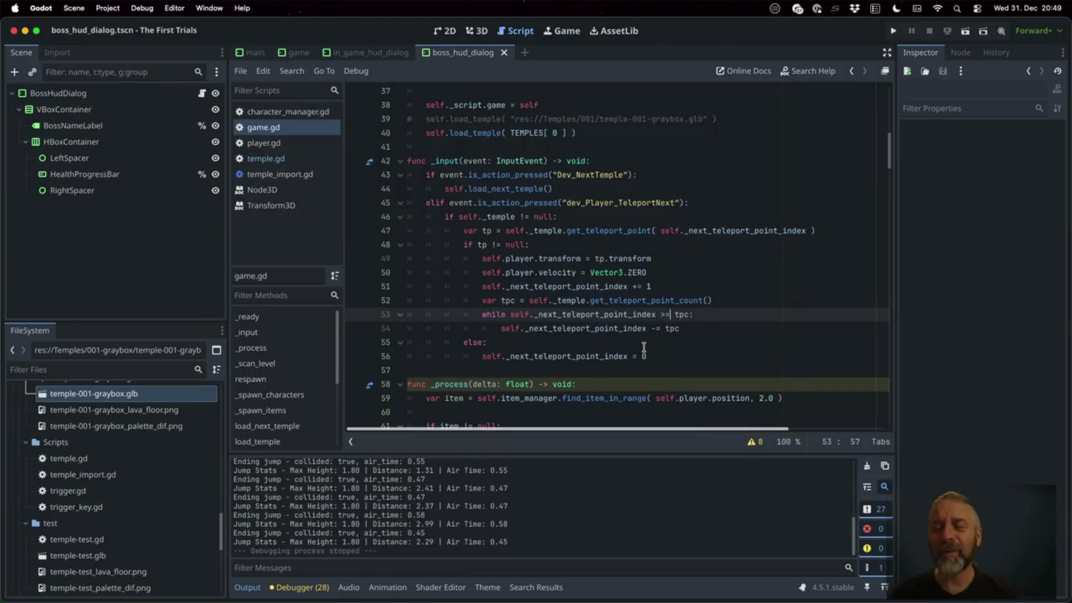
In Blender's Outliner, duplicate TeleportPoint-002 by copying and pasting it.
key(ctrl+Right)
key(ctrl+Right)
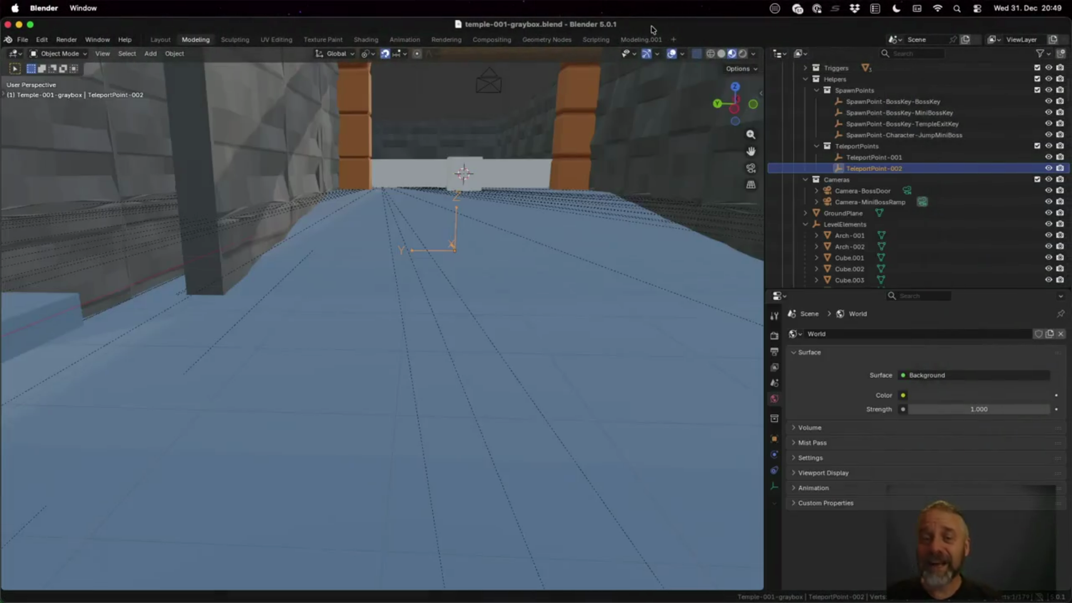
click(875, 169)
right_click(876, 170)
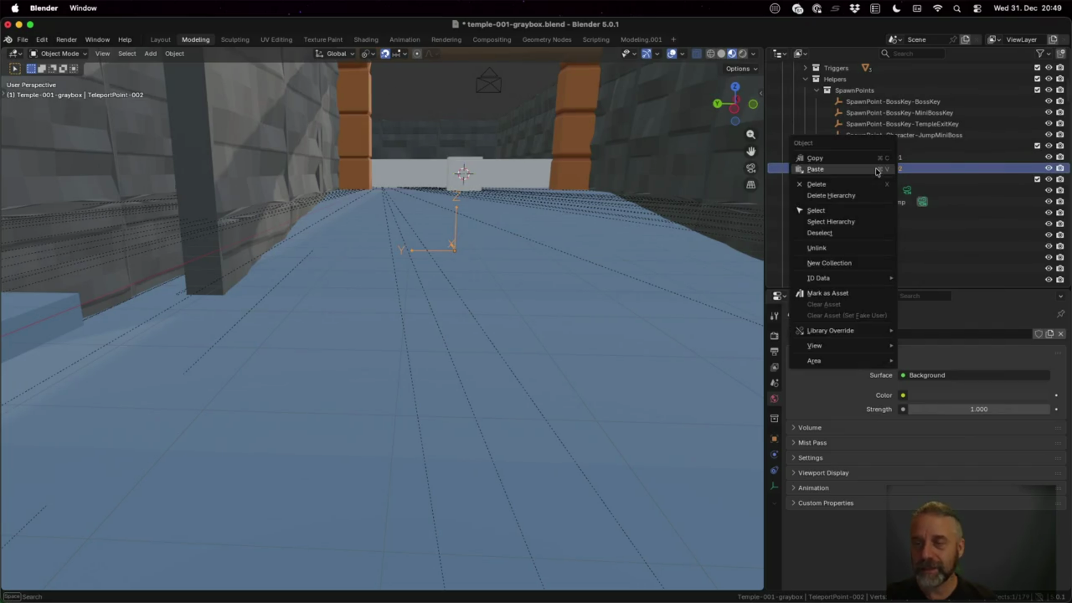
click(877, 171)
right_click(877, 172)
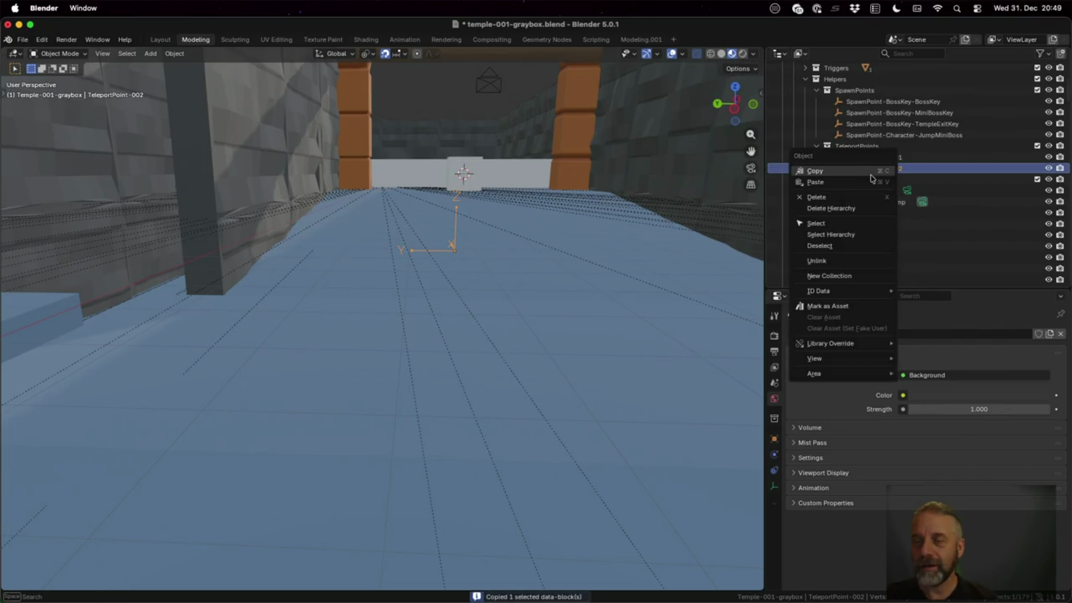
click(906, 179)
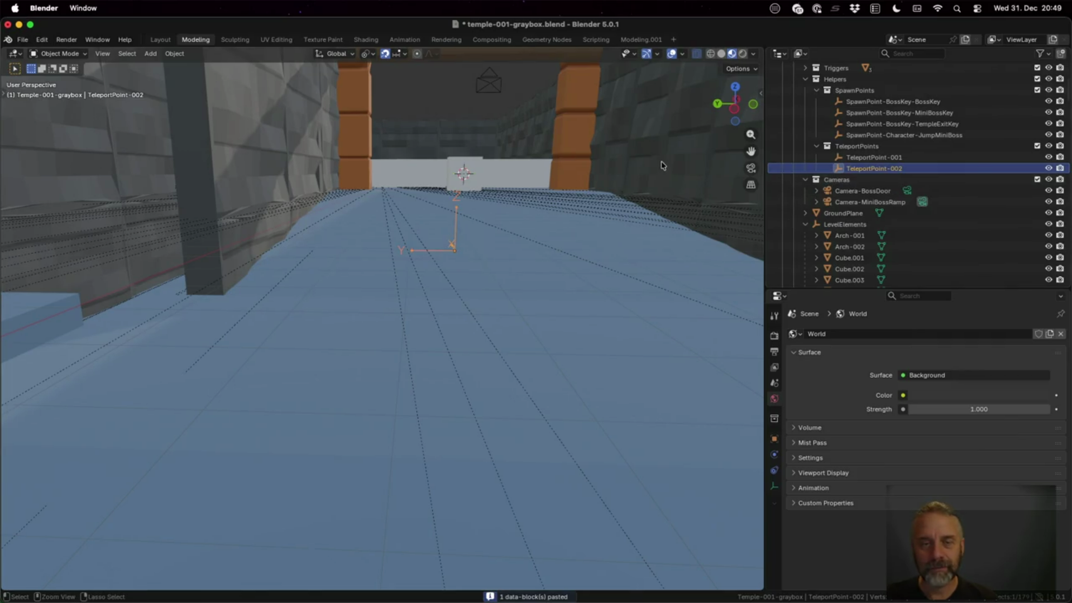
click(872, 157)
click(865, 147)
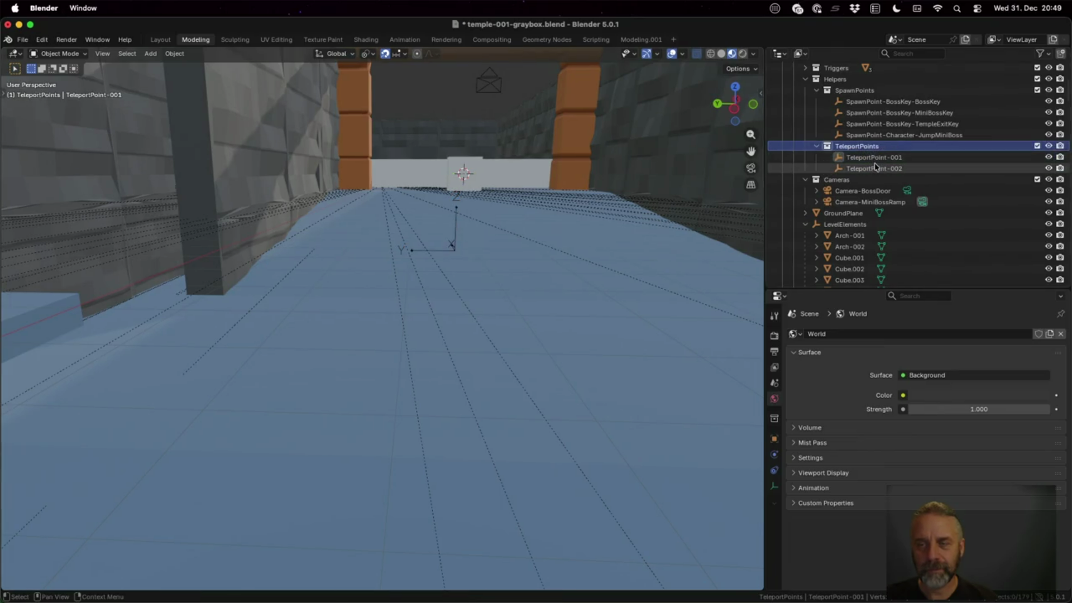
click(876, 167)
key(ctrl+c)
key(ctrl+v)
Rename the pasted duplicate to TeleportPoint-003.
double_click(880, 177)
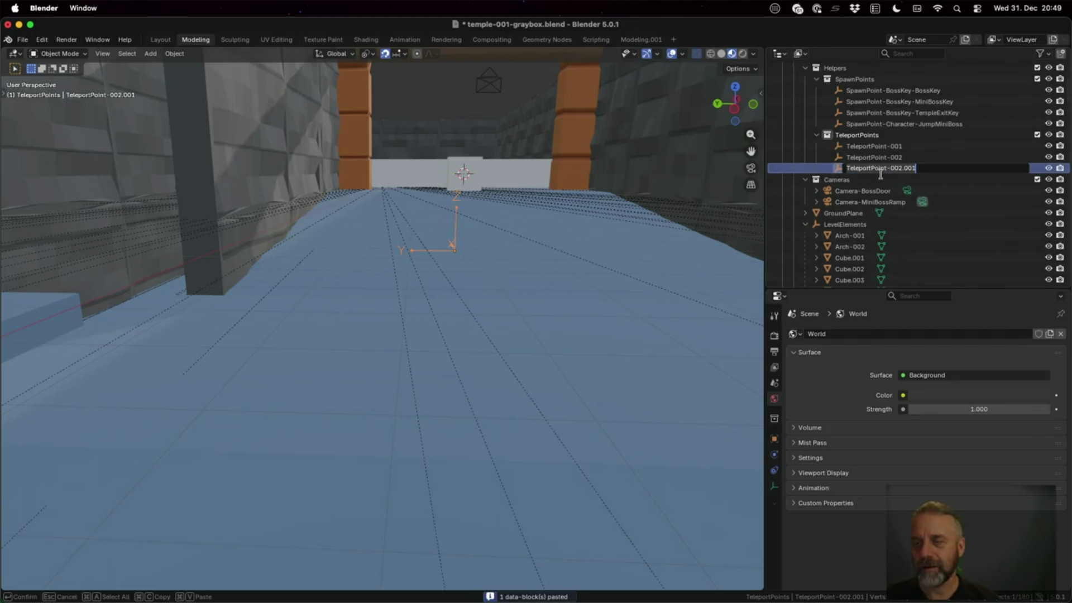
key(Right)
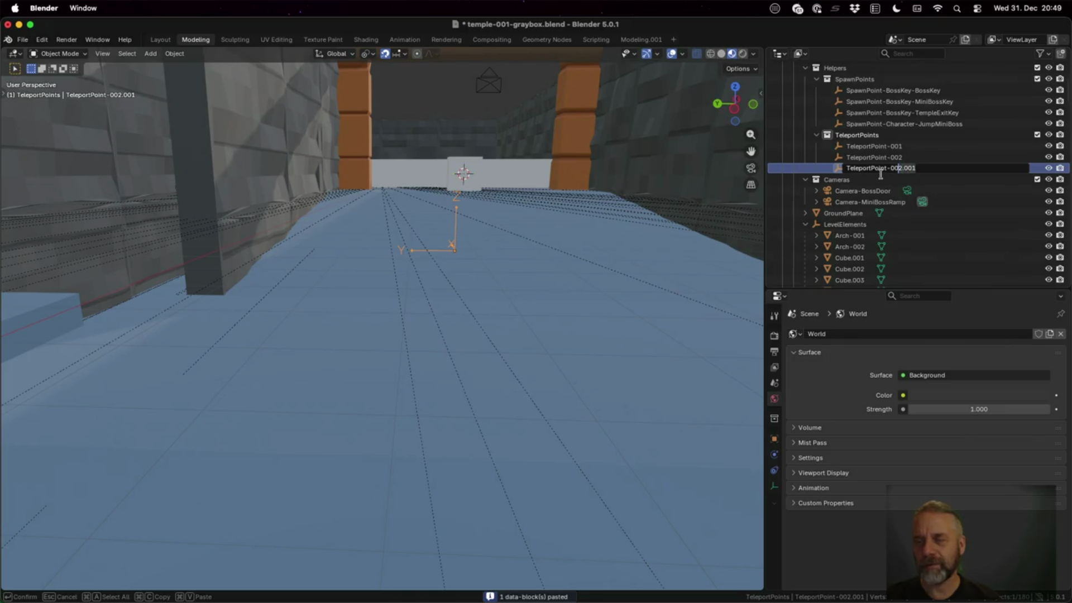
text(3)
key(Return)
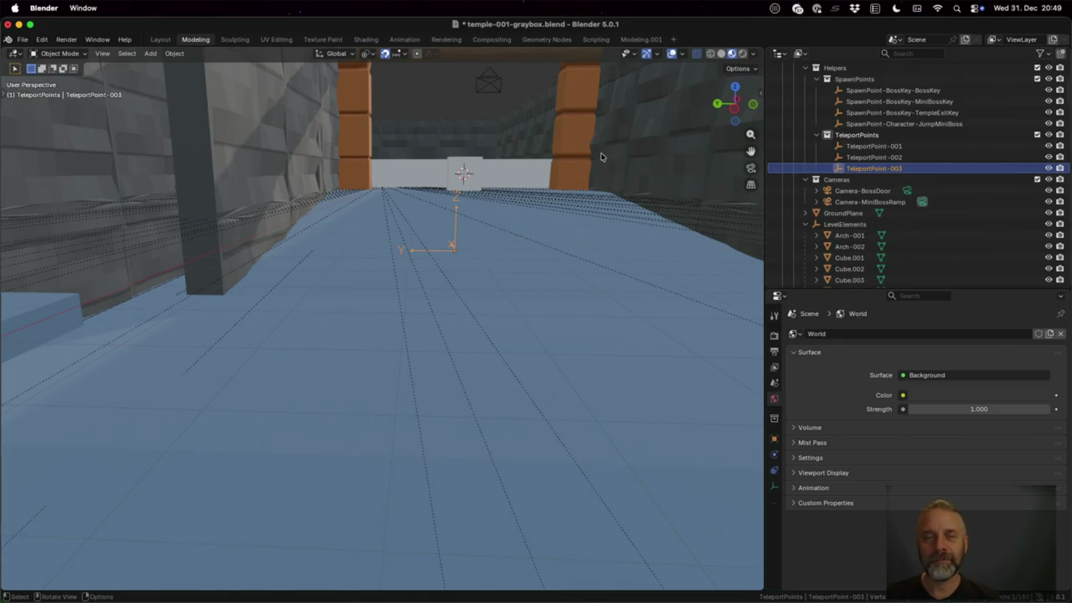
Raise TeleportPoint-003 by 20 m on Z and save the temple blend file.
scroll(511, 233, down, 5)
mouse_move(444, 222)
mouse_down()
mouse_move(445, 277)
mouse_move(447, 256)
mouse_up()
text(g)
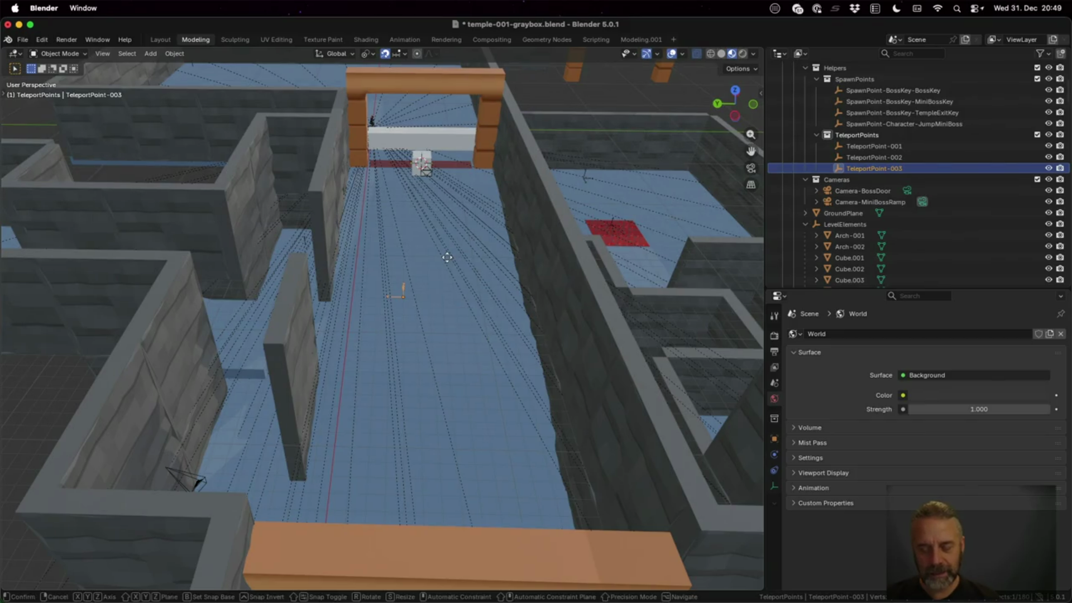
text(z20)
key(Return)
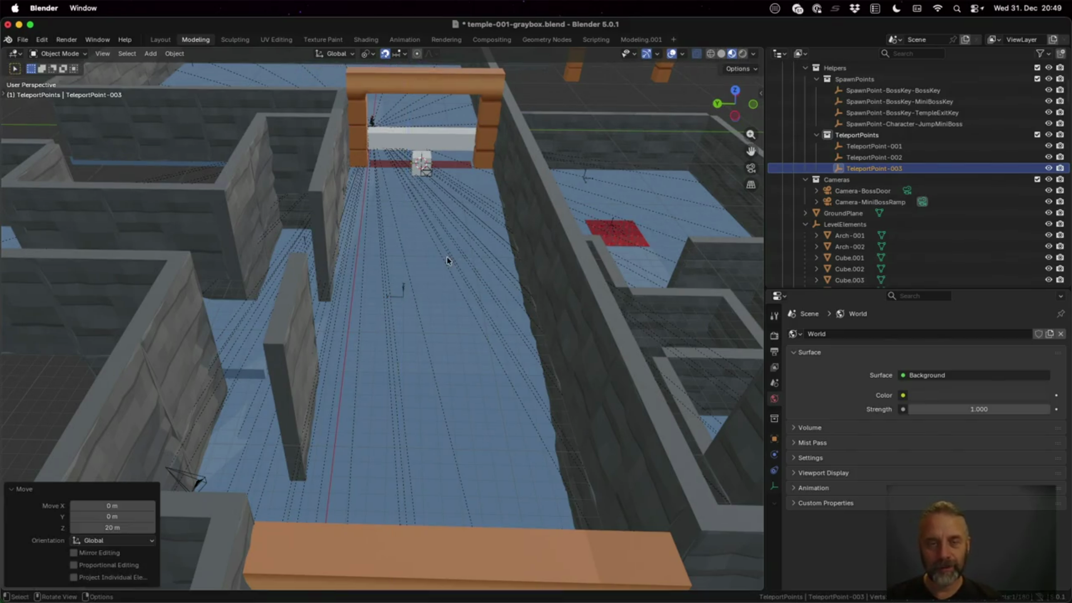
scroll(453, 252, down, 5)
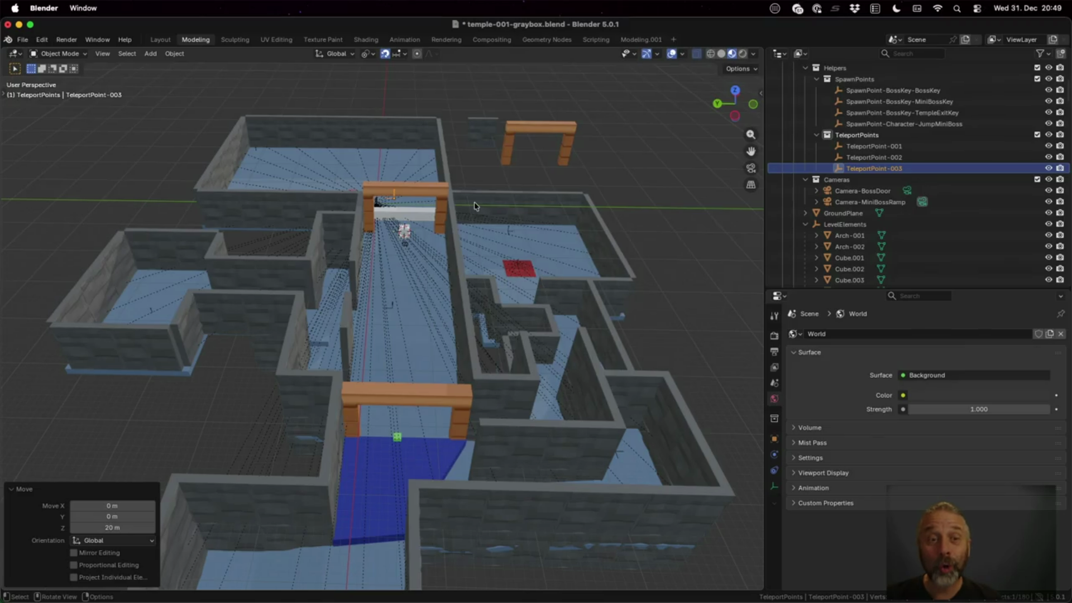
scroll(475, 205, down, 4)
scroll(475, 206, up, 1)
key(ctrl+s)
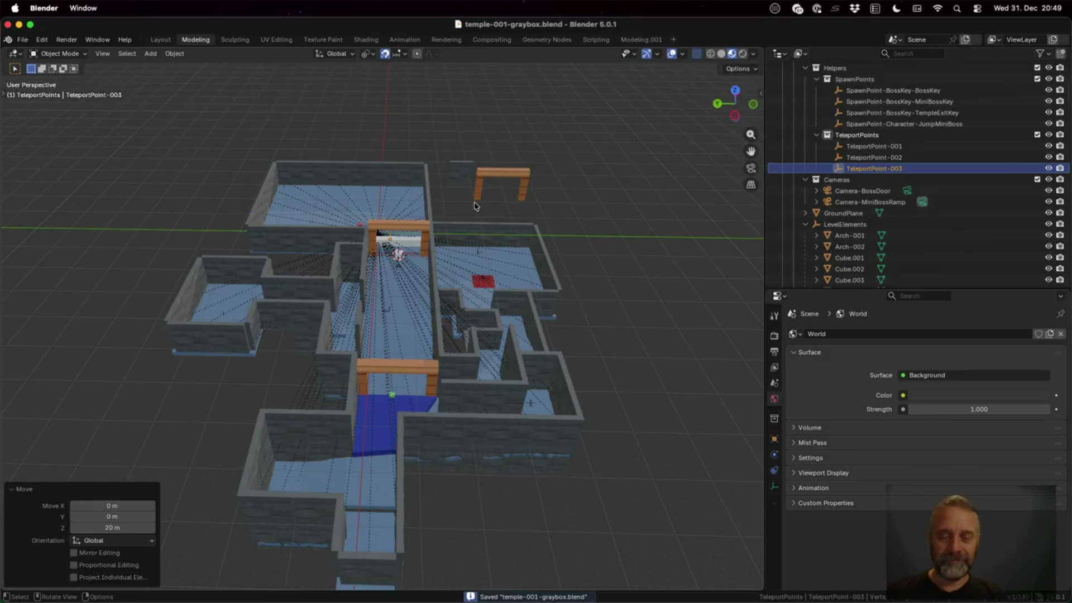
Rerun the temple export command in the terminal, then launch the game in Godot.
key(ctrl+Up)
click(314, 438)
key(Up)
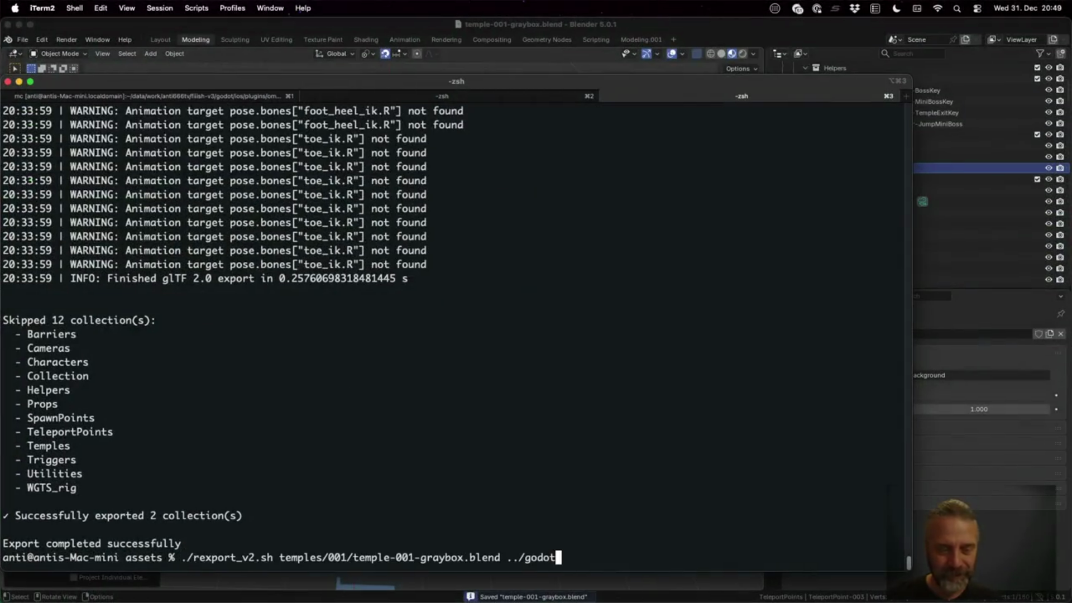
key(Return)
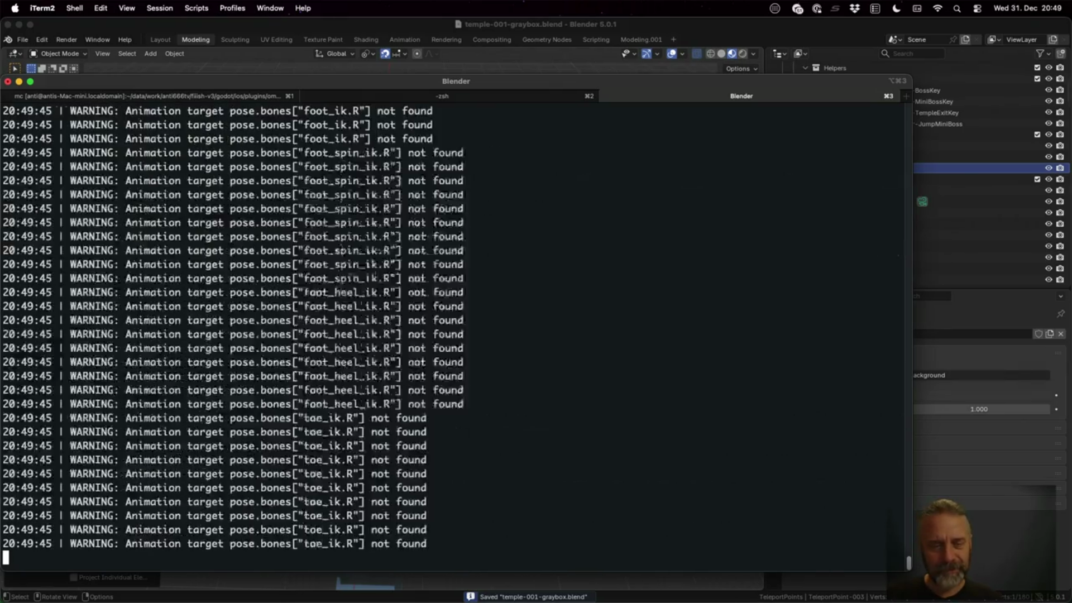
key(super+Tab)
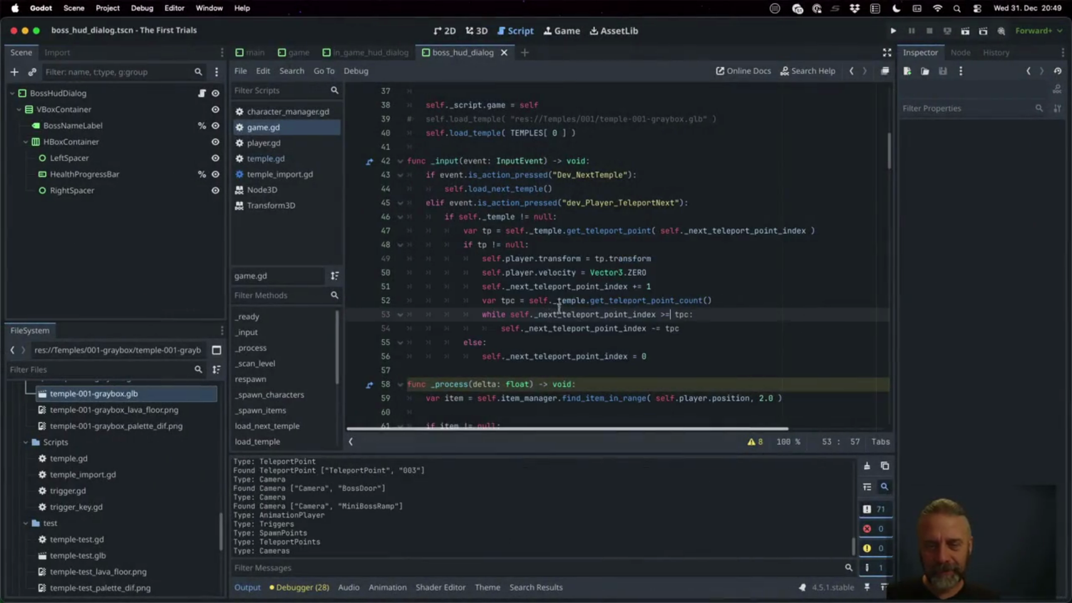
click(965, 33)
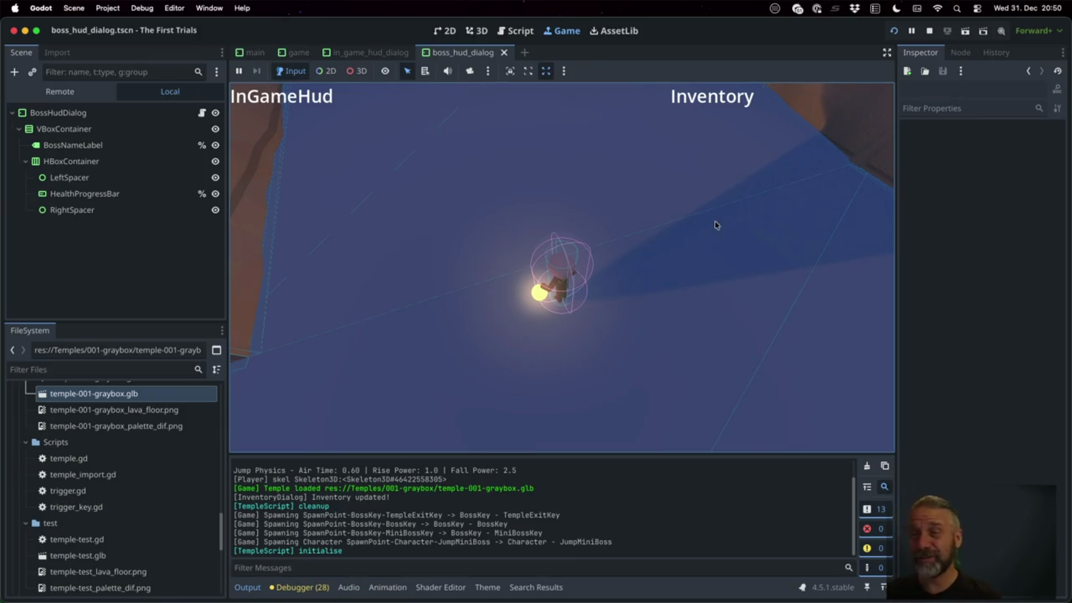
Stop the running game after checking the player in the temple.
click(930, 31)
Move TeleportPoint-003 up 100 m on Z with gz100 and save the Blender file.
key(super+Tab)
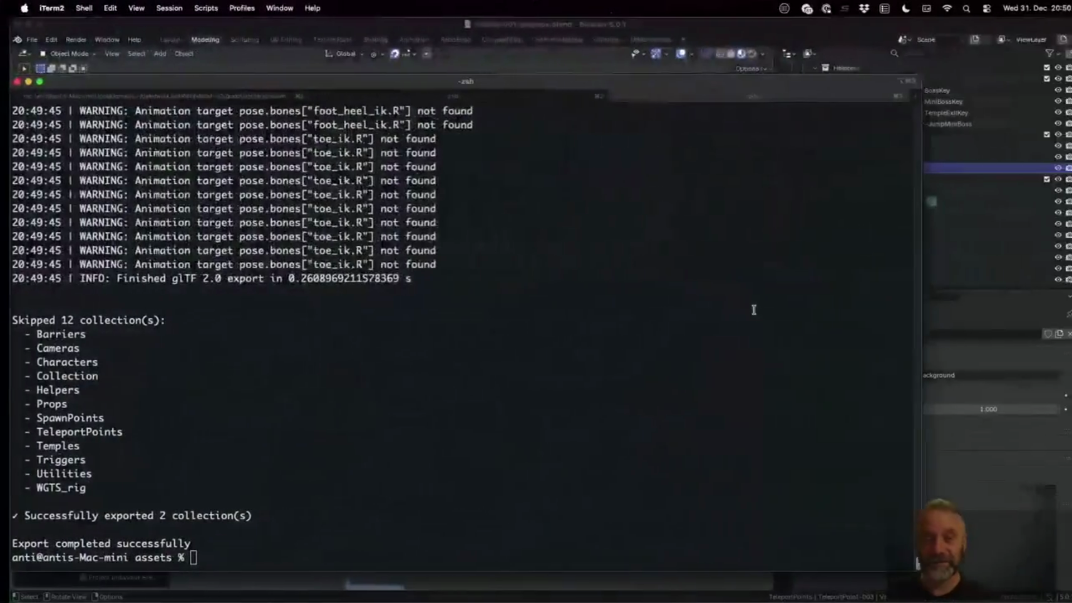
key(super+Tab)
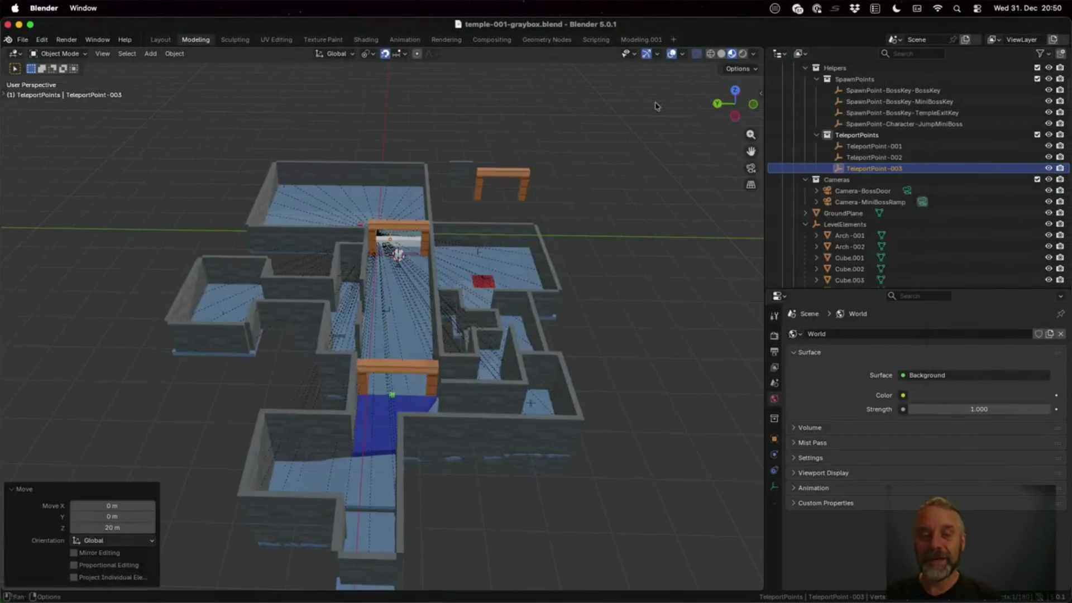
scroll(436, 307, down, 5)
scroll(436, 307, down, 3)
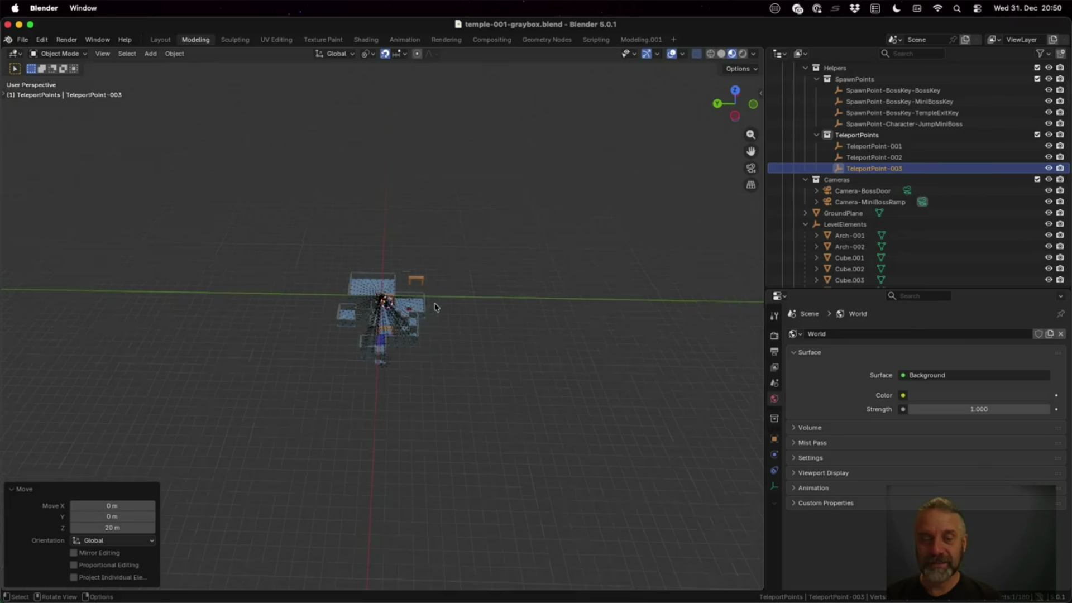
text(gz100)
key(Return)
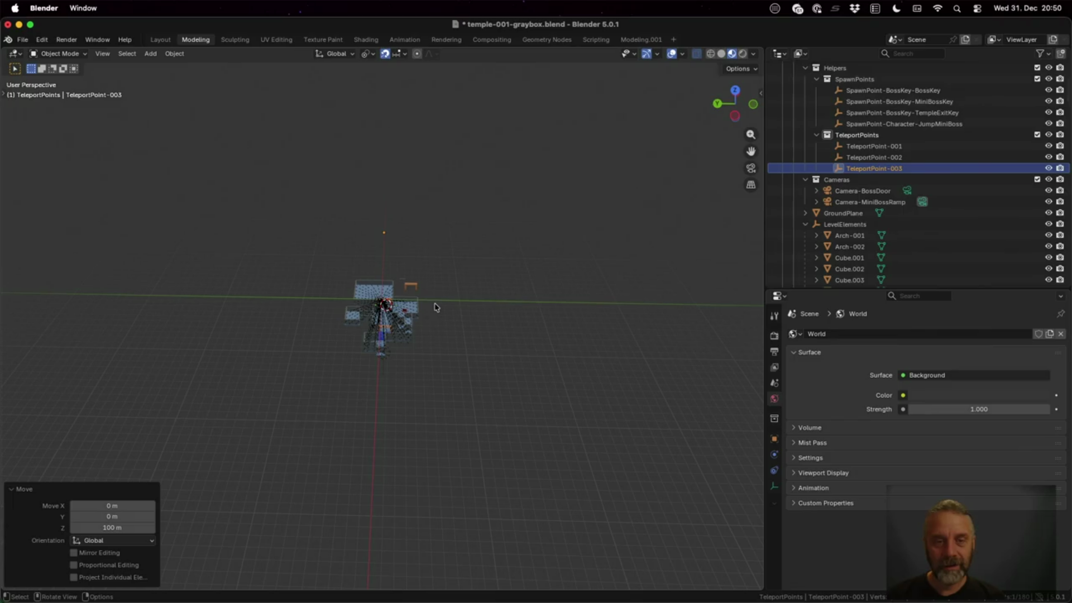
scroll(421, 275, up, 5)
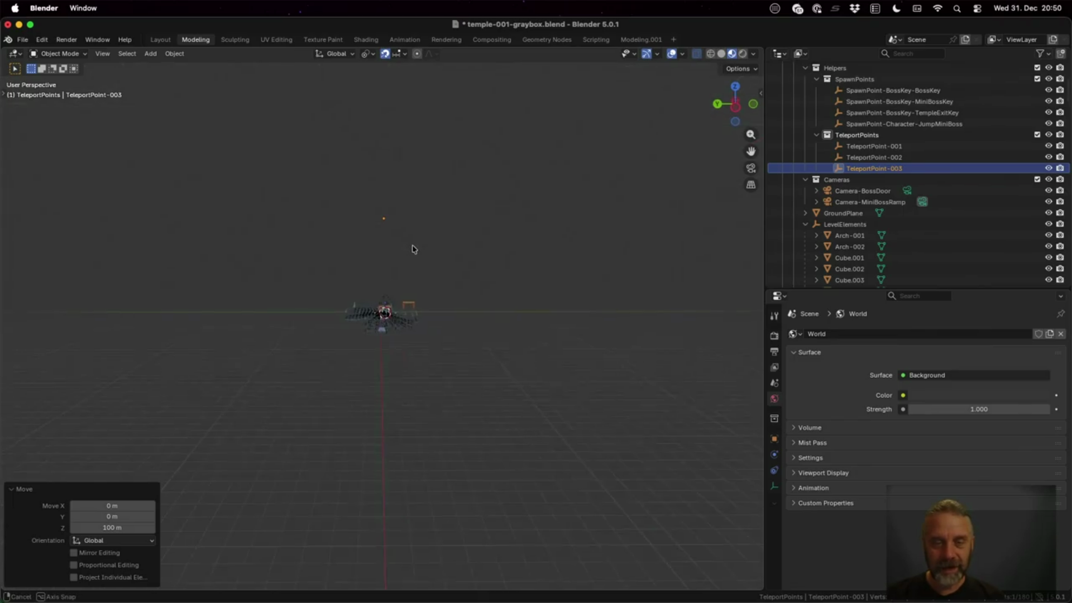
key(super+s)
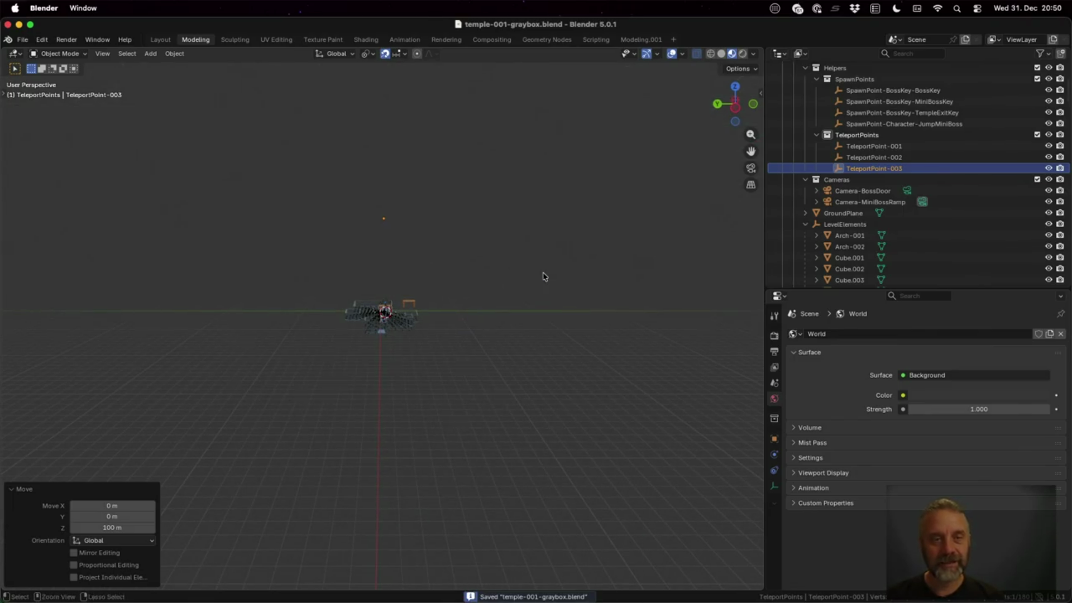
Rerun the temple export command in the terminal and return to Godot.
key(ctrl+Up)
click(419, 388)
key(Up)
key(Return)
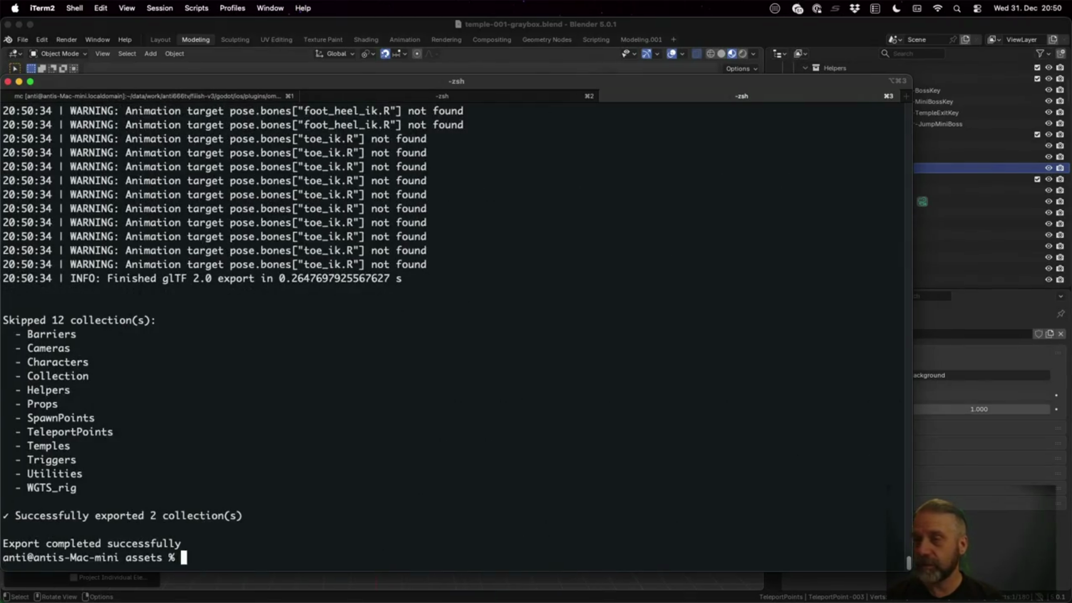
key(ctrl+Left)
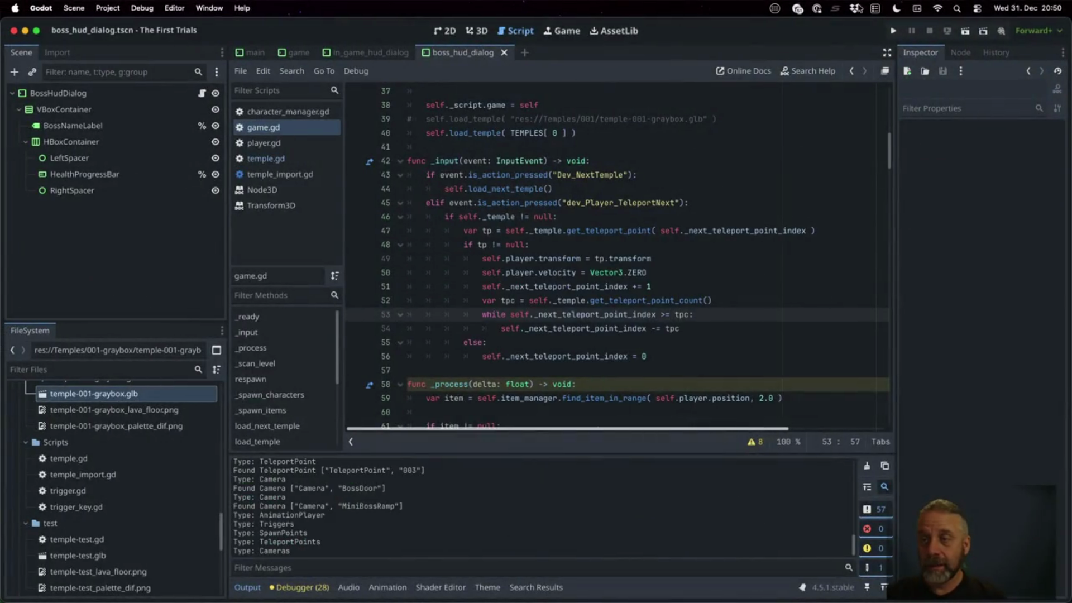
Play the game, run the character right and jump, then stop it and return to game.gd.
click(894, 30)
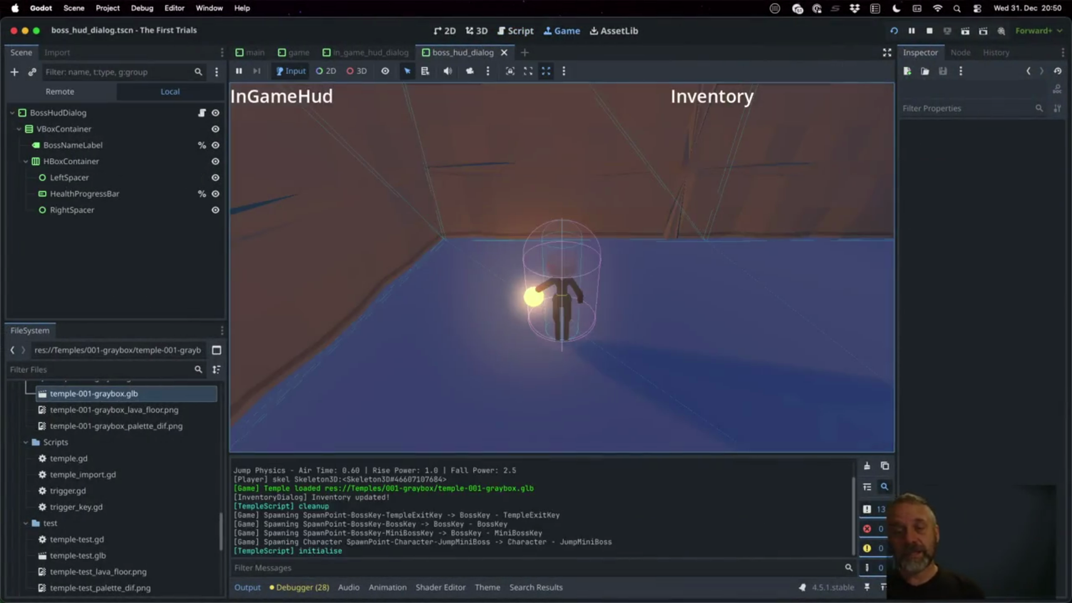
key(d)
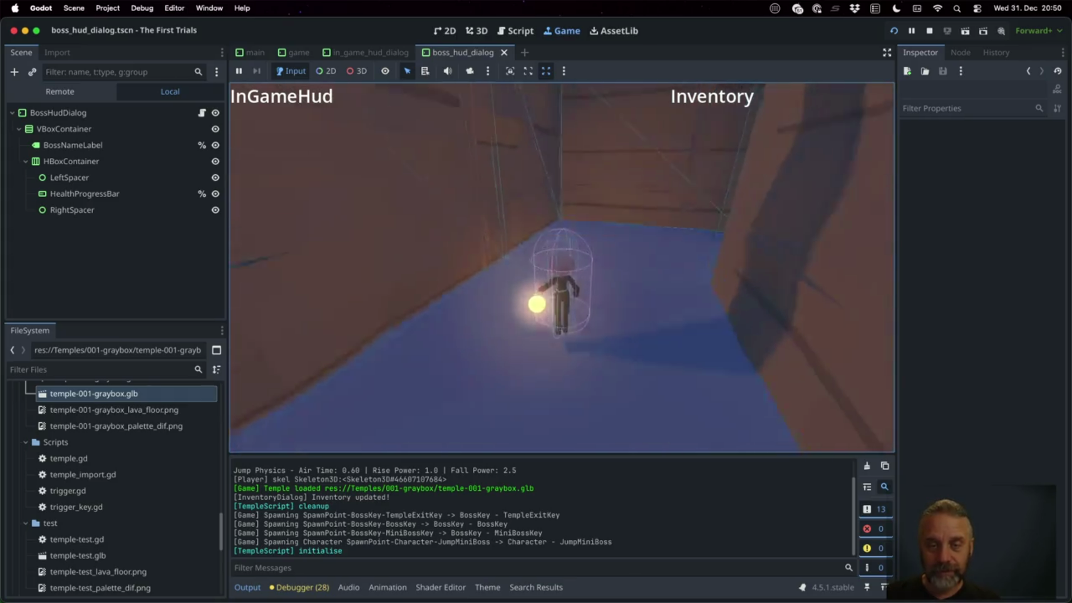
key(space)
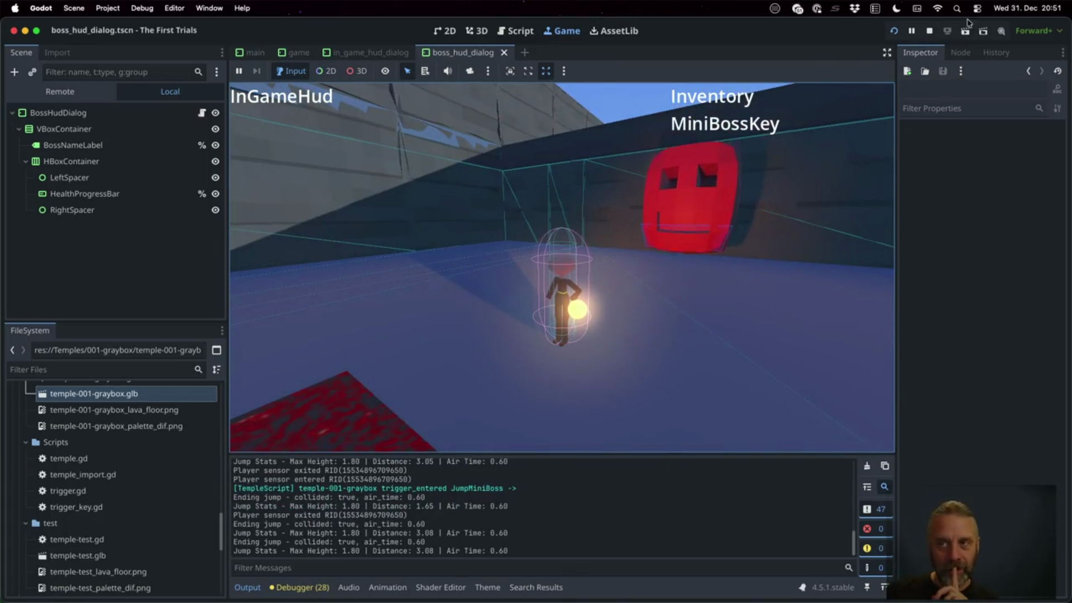
click(930, 32)
click(563, 231)
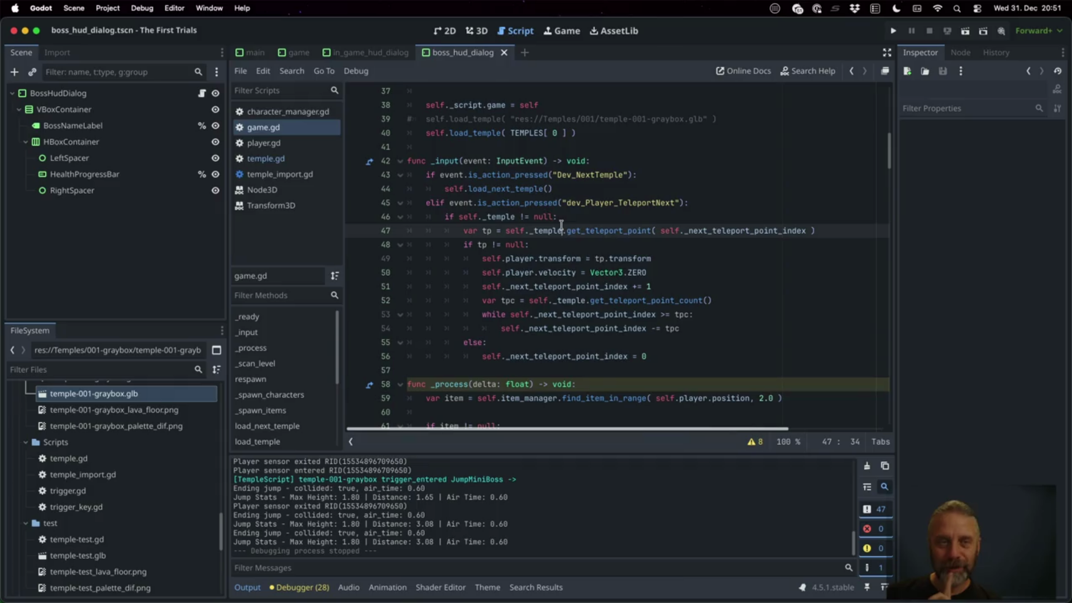
Add a dev_Player_TeleportPrev action in the Project Settings Input Map.
click(101, 8)
click(126, 26)
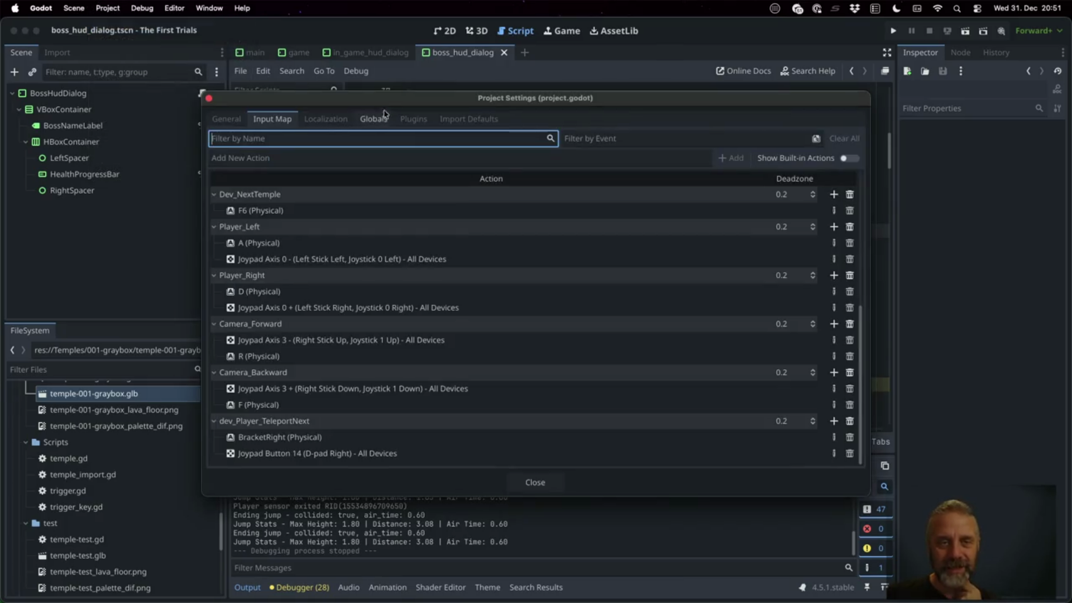
click(277, 157)
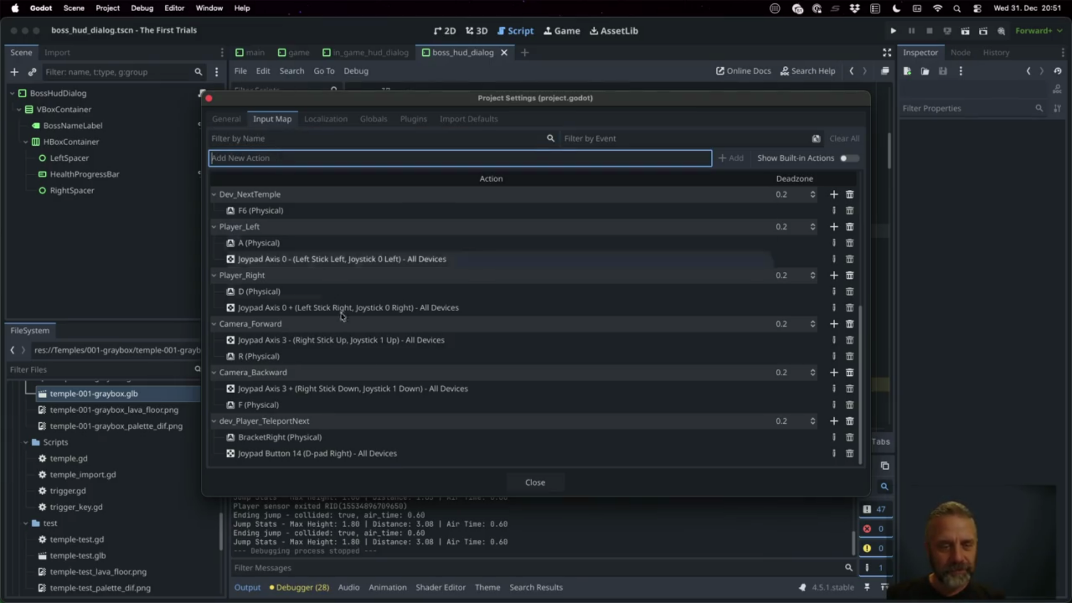
text(dev_Player_TeleportP)
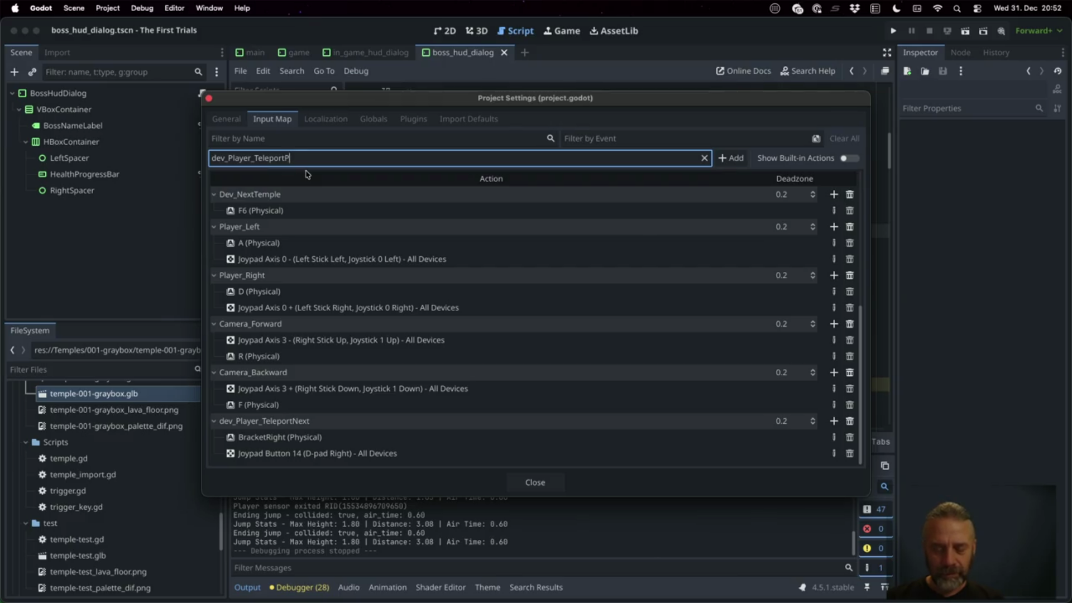
key(Return)
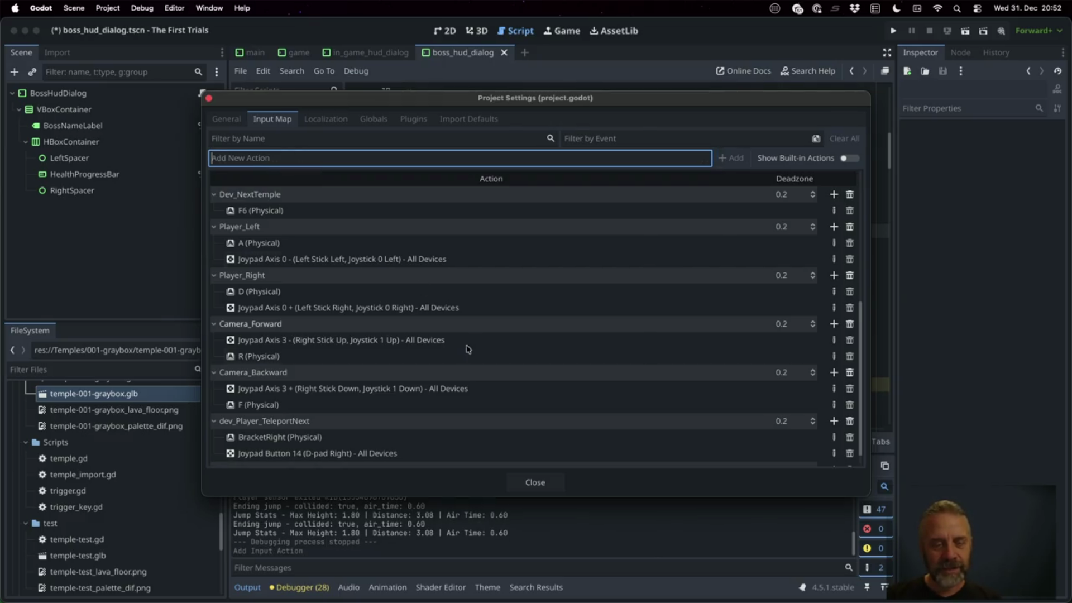
Bind BracketLeft and Joypad Button 13 (D-pad Left) to the action, then close the settings.
scroll(538, 407, down, 1)
click(832, 454)
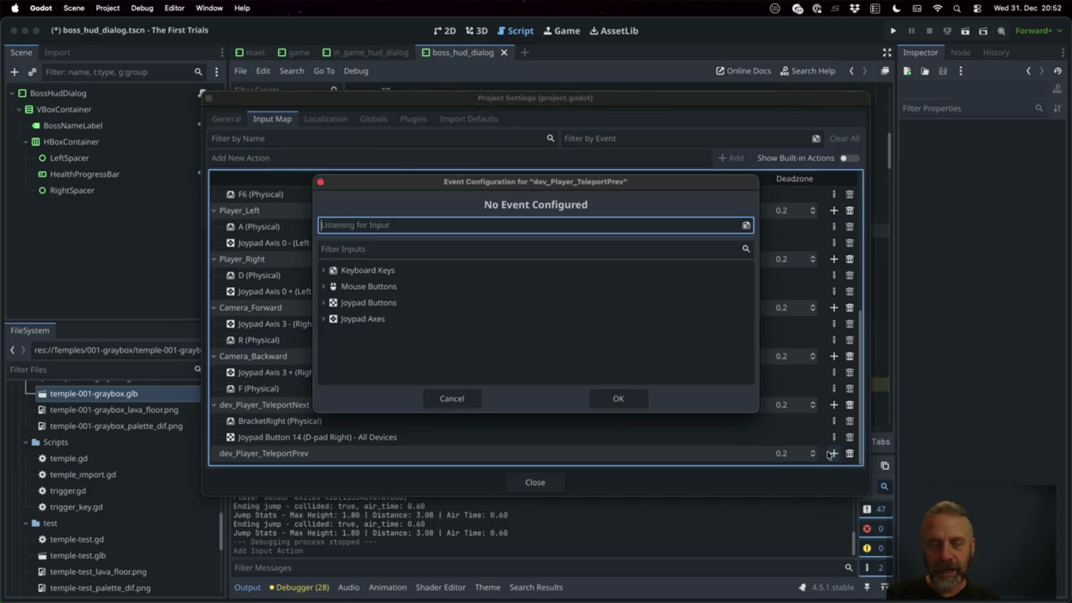
key(bracketleft)
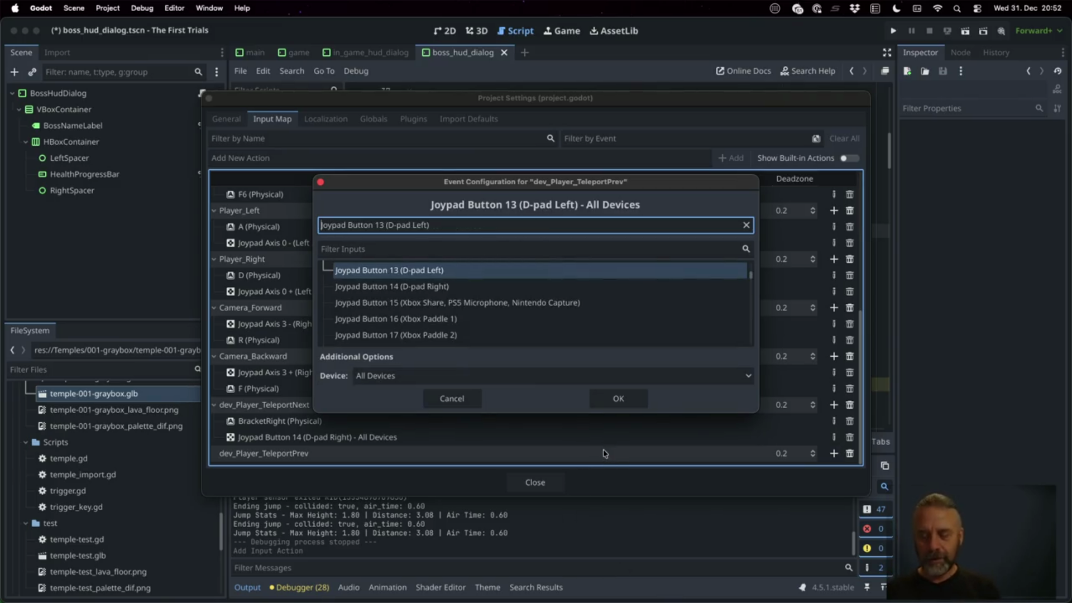
key(bracketleft)
click(617, 400)
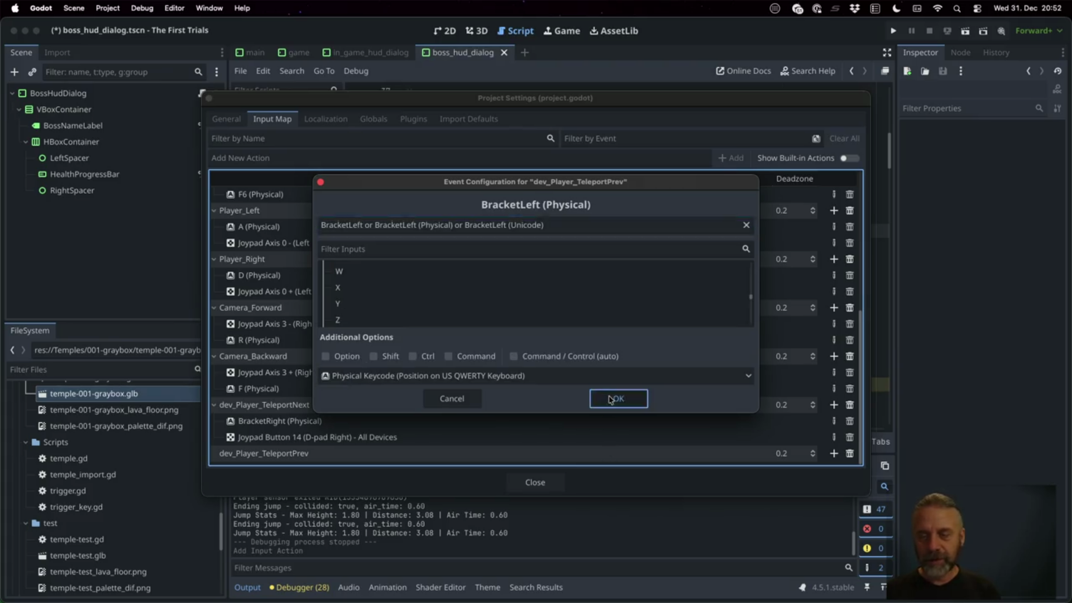
click(834, 438)
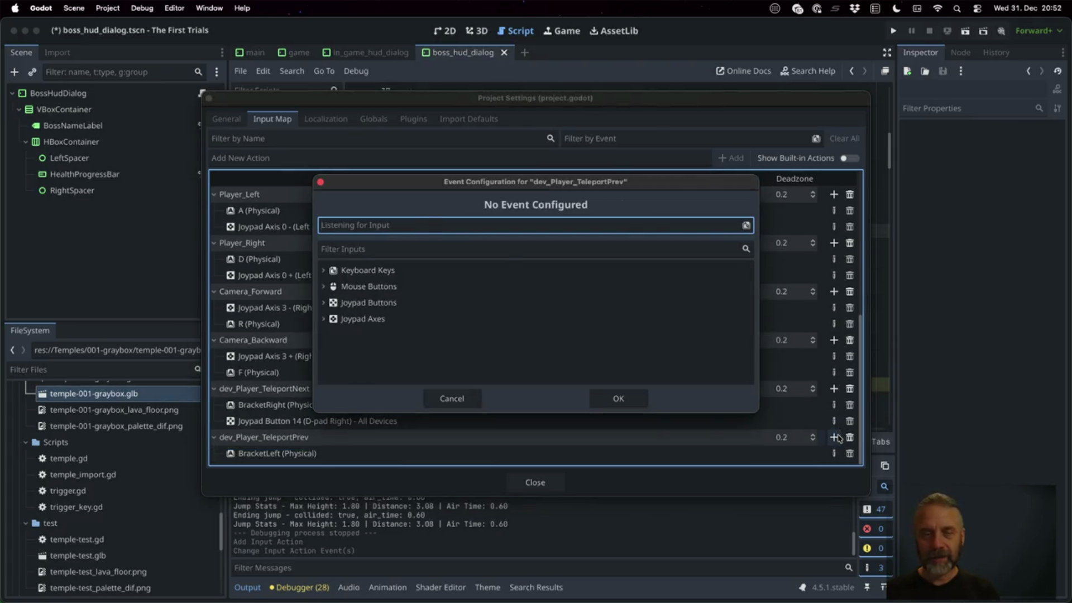
click(617, 400)
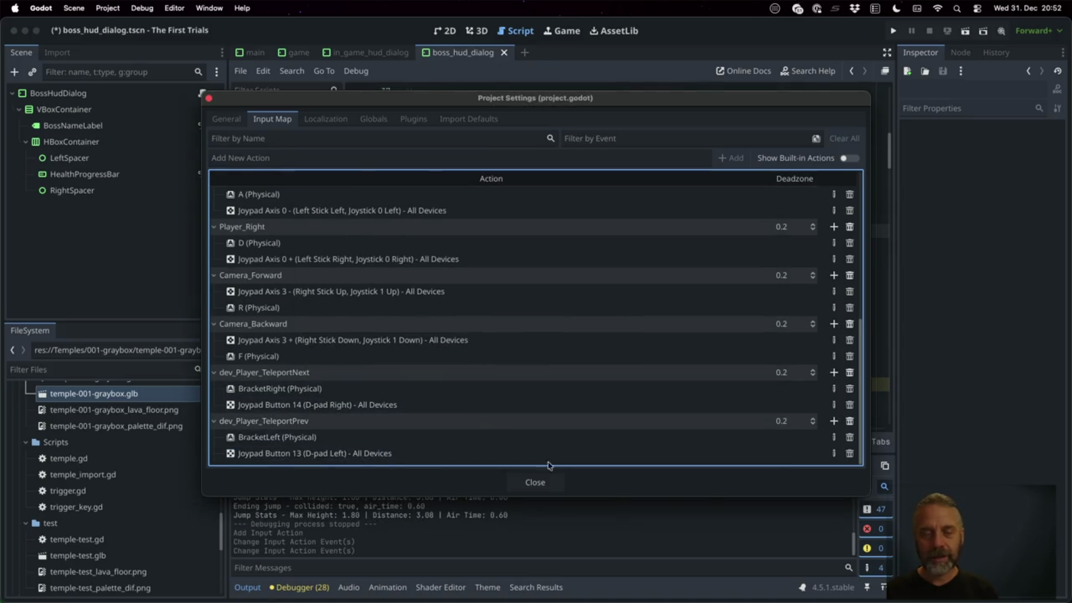
click(535, 482)
click(566, 287)
click(535, 217)
key(Up)
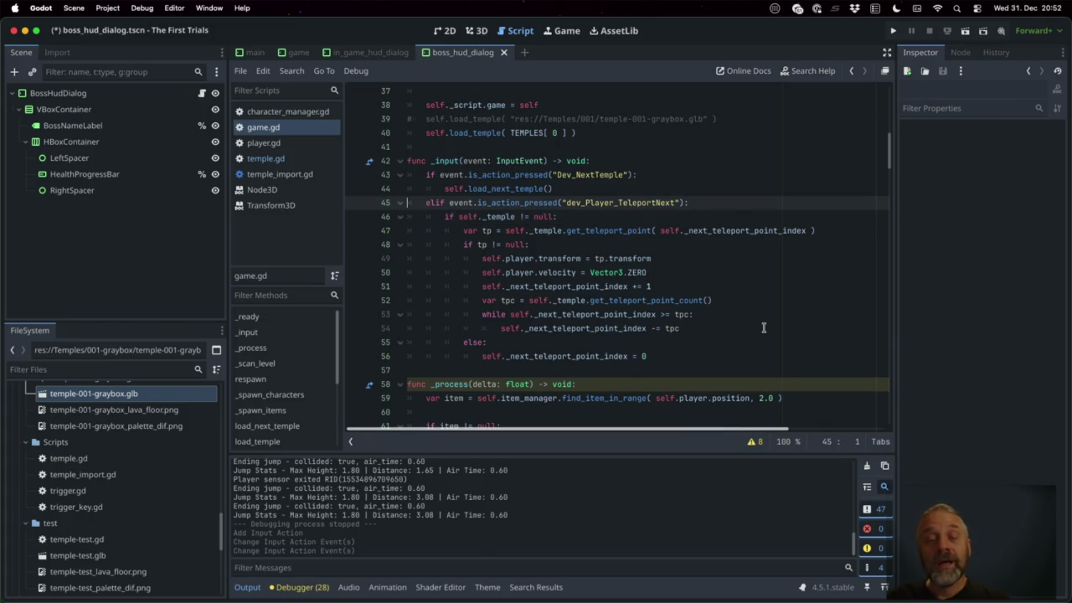
Duplicate the TeleportNext block (lines 45–56) and change the copy's action to dev_Player_TeleportPrev.
key(shift+Down)
key(shift+Down)
key(shift+Down)
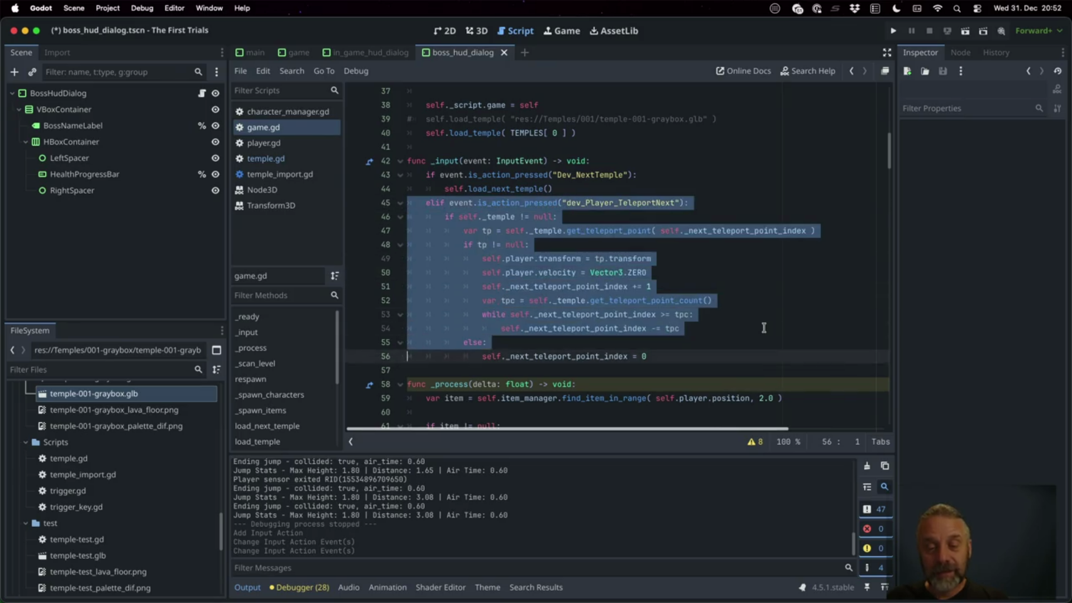
key(shift+Down)
key(ctrl+c)
key(Right)
key(ctrl+v)
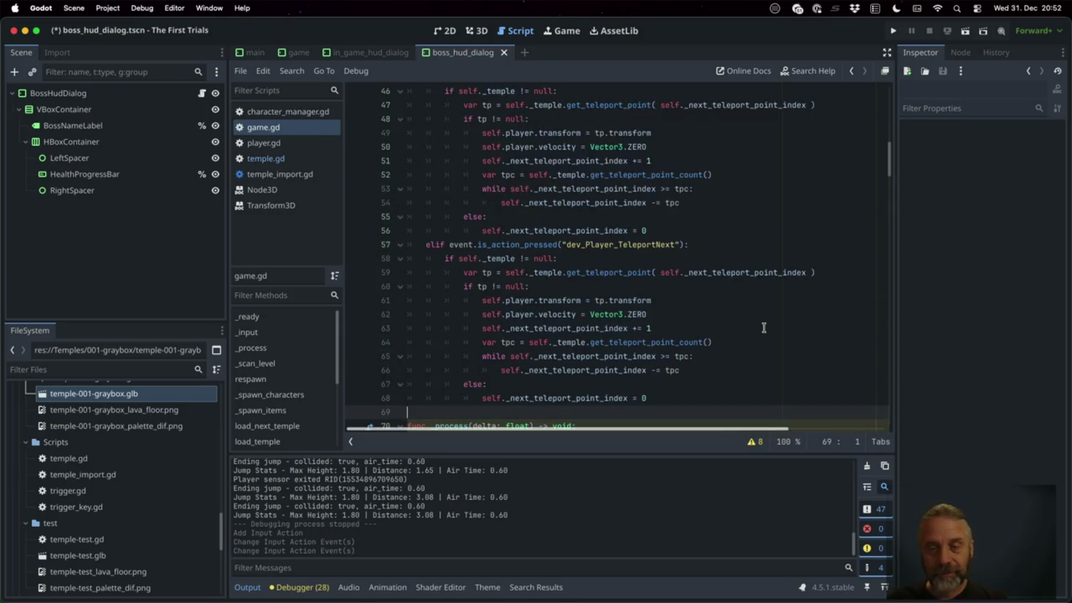
click(659, 242)
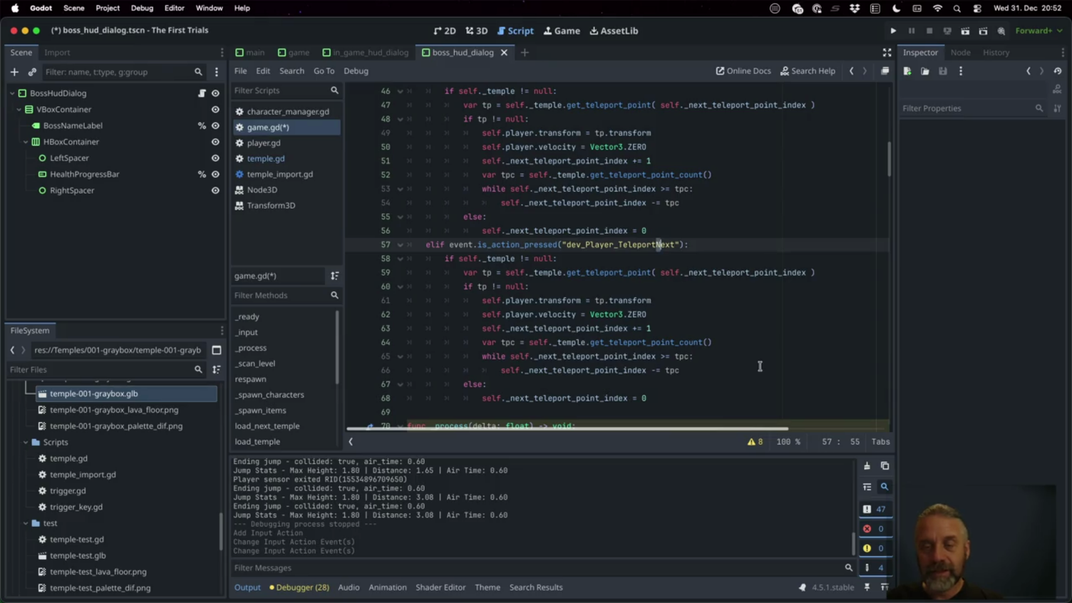
text(Prv)
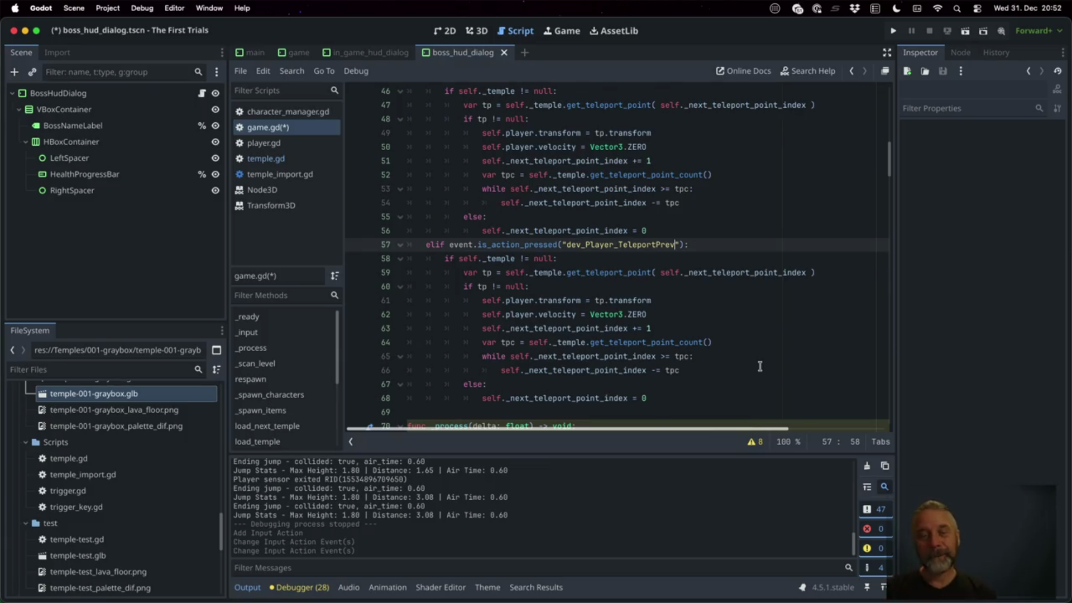
scroll(706, 322, down, 1)
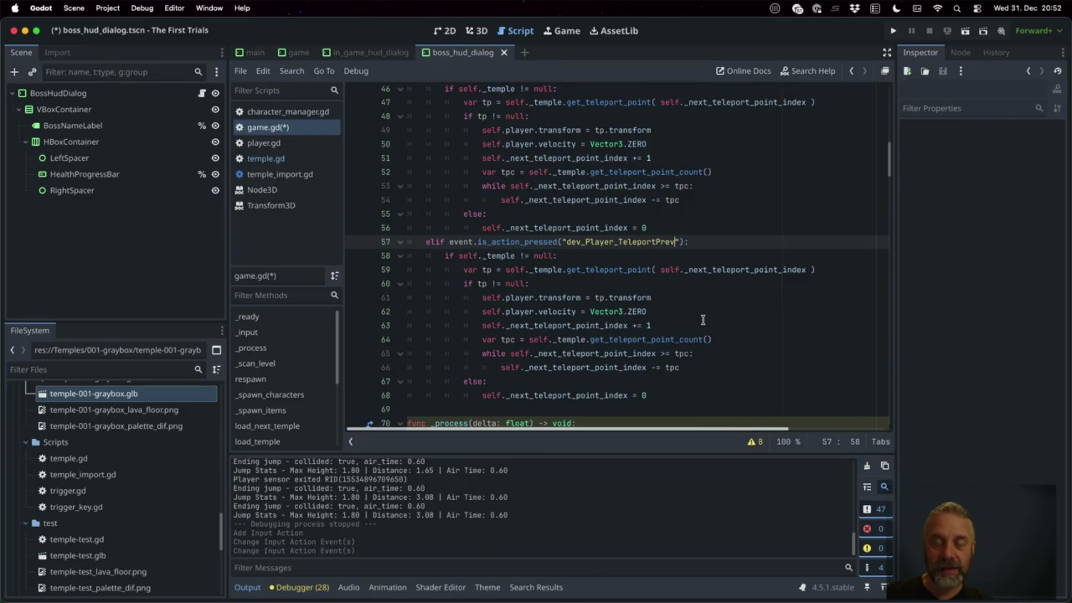
scroll(703, 320, down, 1)
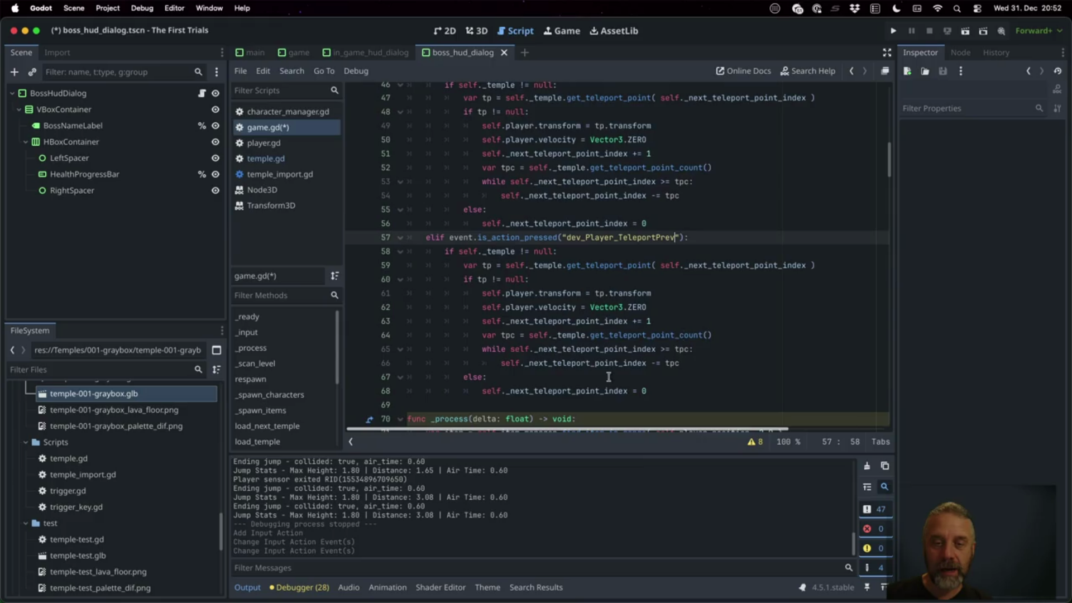
click(554, 404)
text(func)
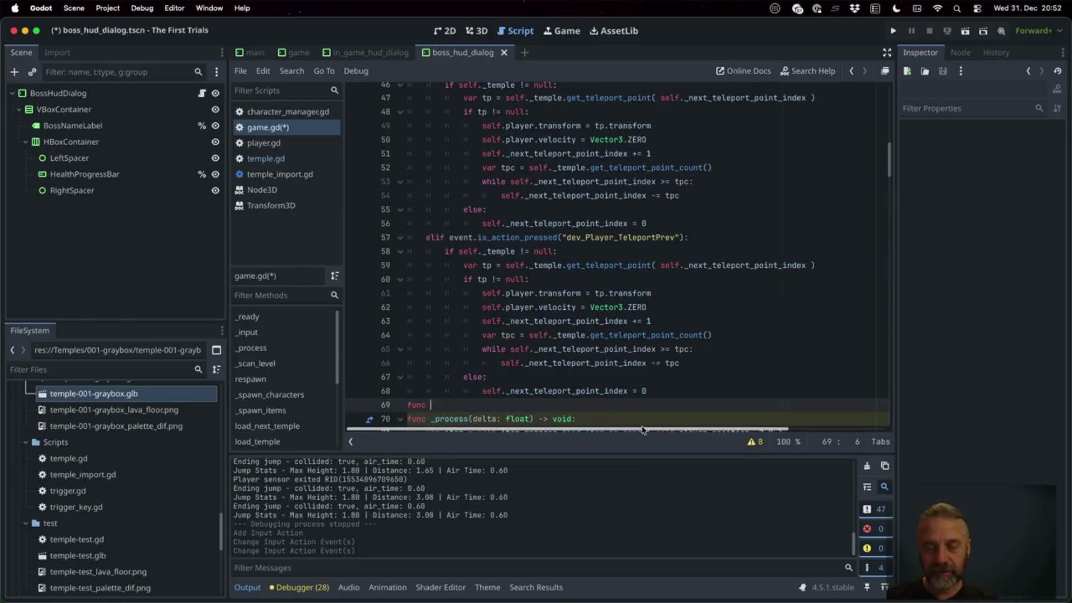
Write func _change_teleport_point_index(delta: int) that adds delta to the next teleport index.
text(_chan)
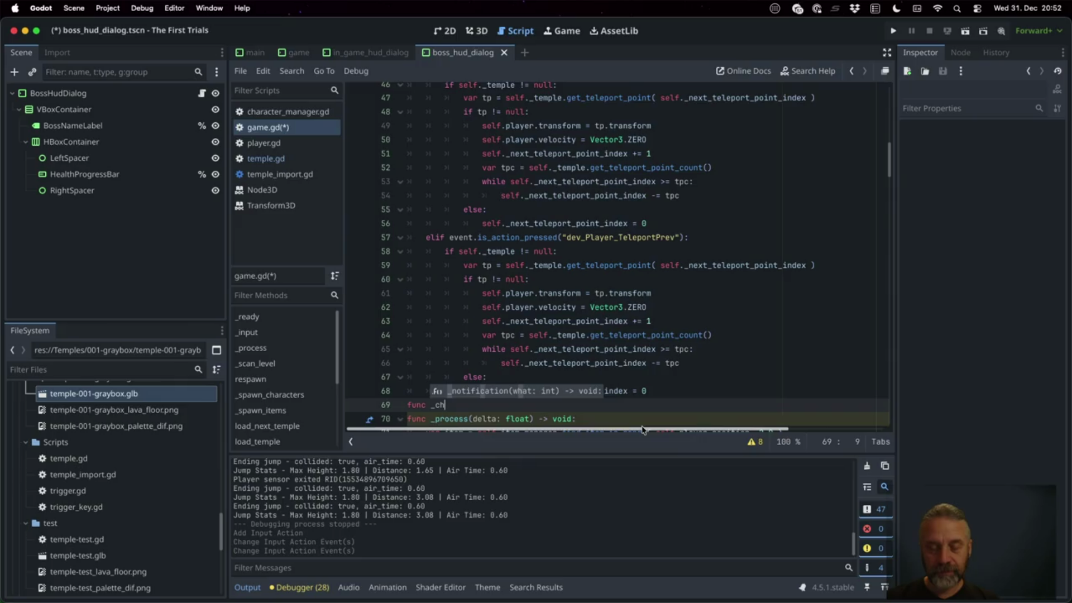
text(ge_teleport_point_index( delta:)
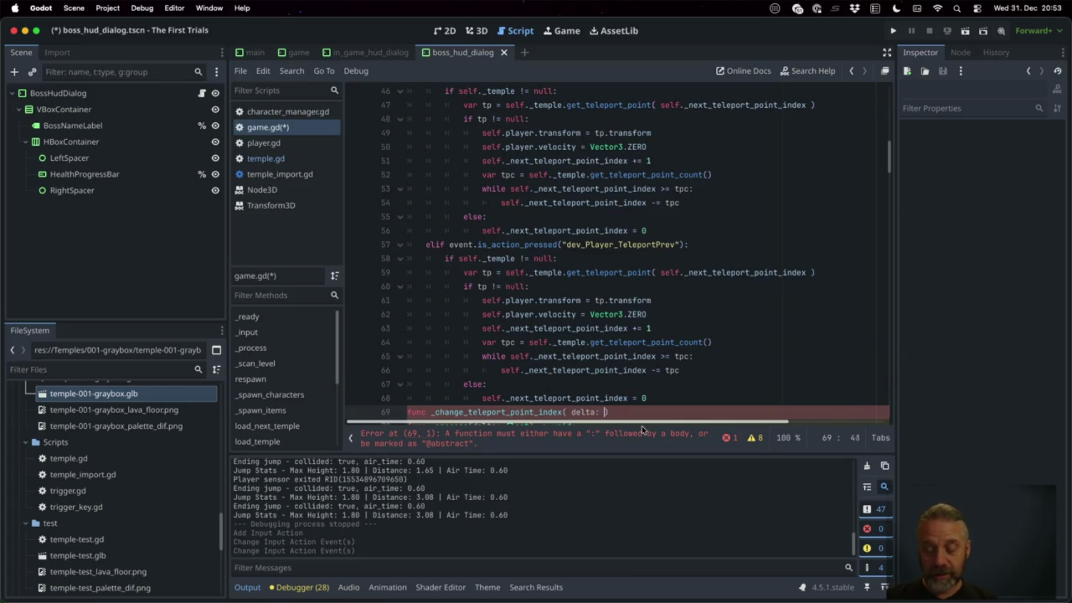
text())
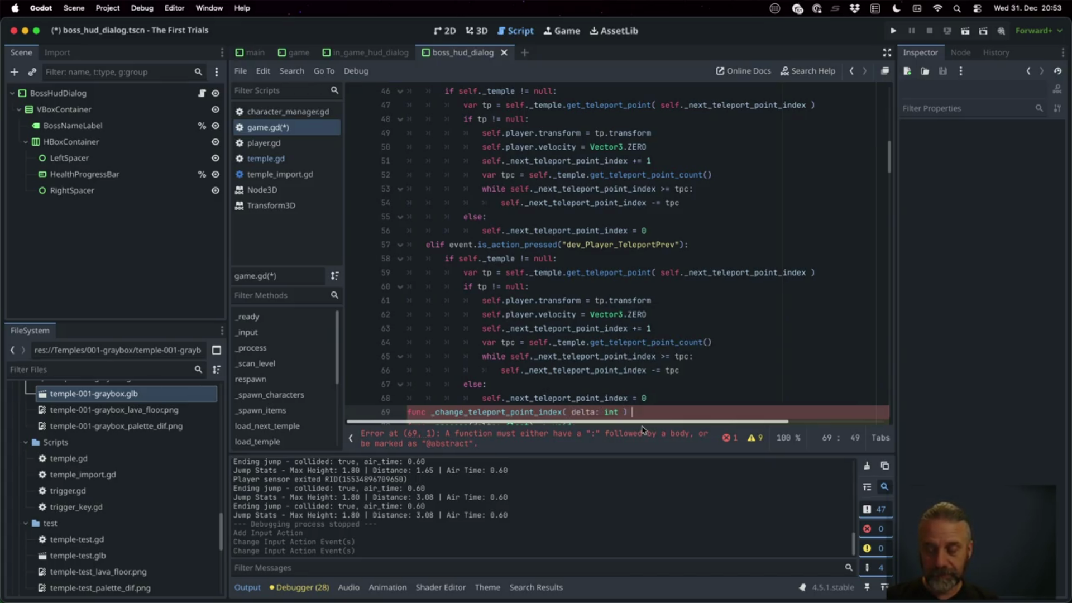
key(Return)
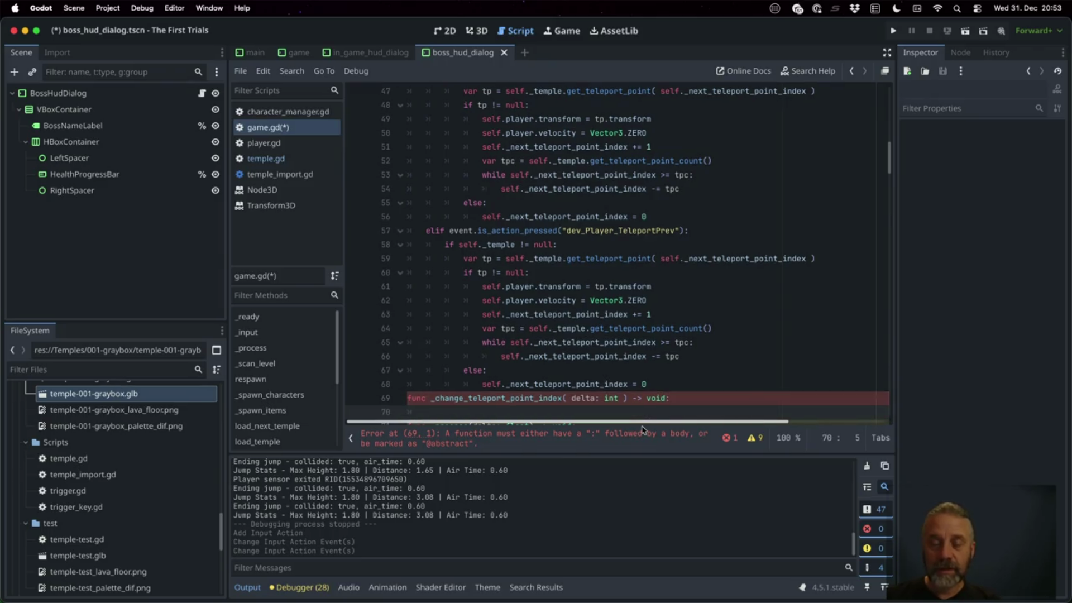
text(self._ne)
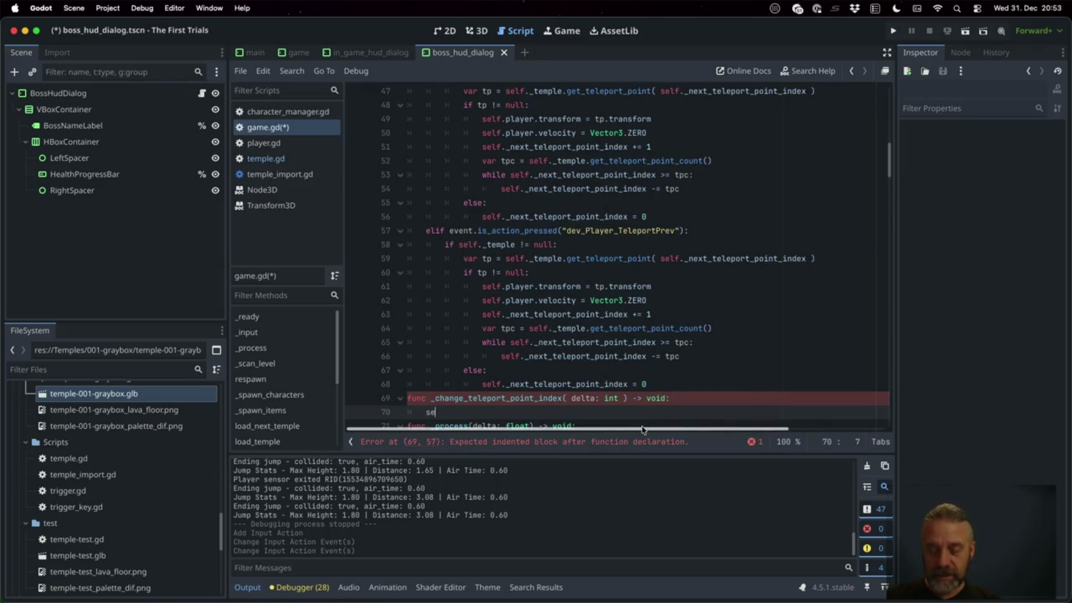
key(Return)
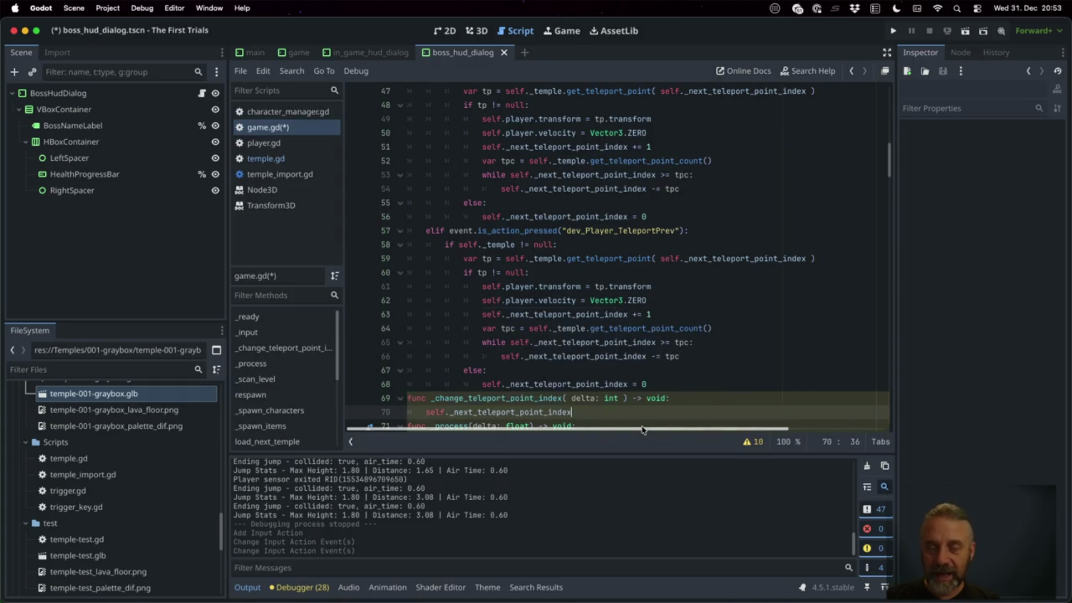
text( + delta)
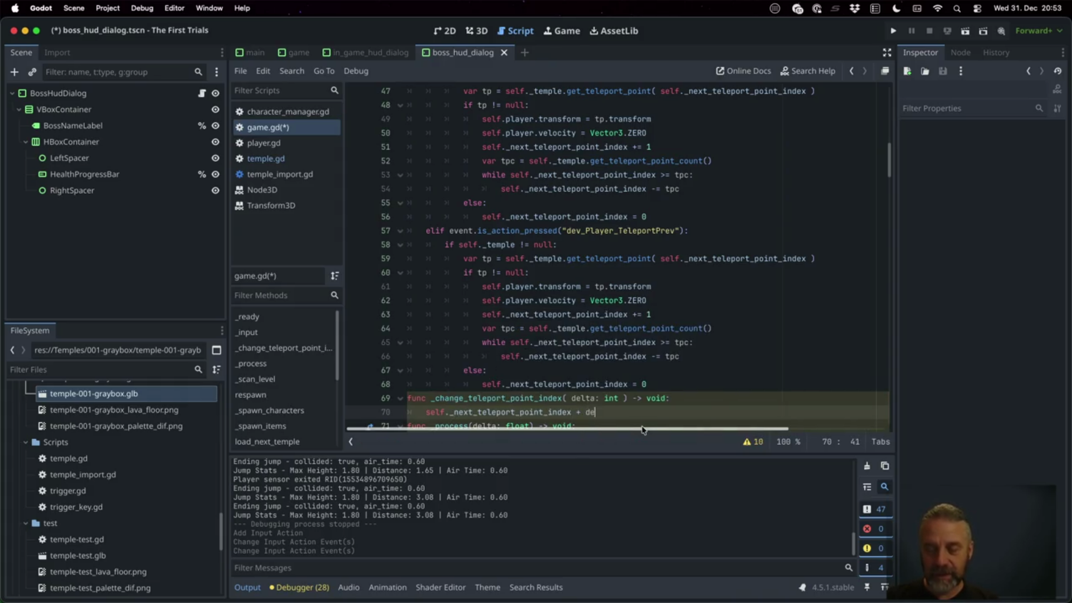
key(Return)
Copy the tpc count and wrap-around while loop into the helper and unindent them.
key(Up)
key(Up)
key(Up)
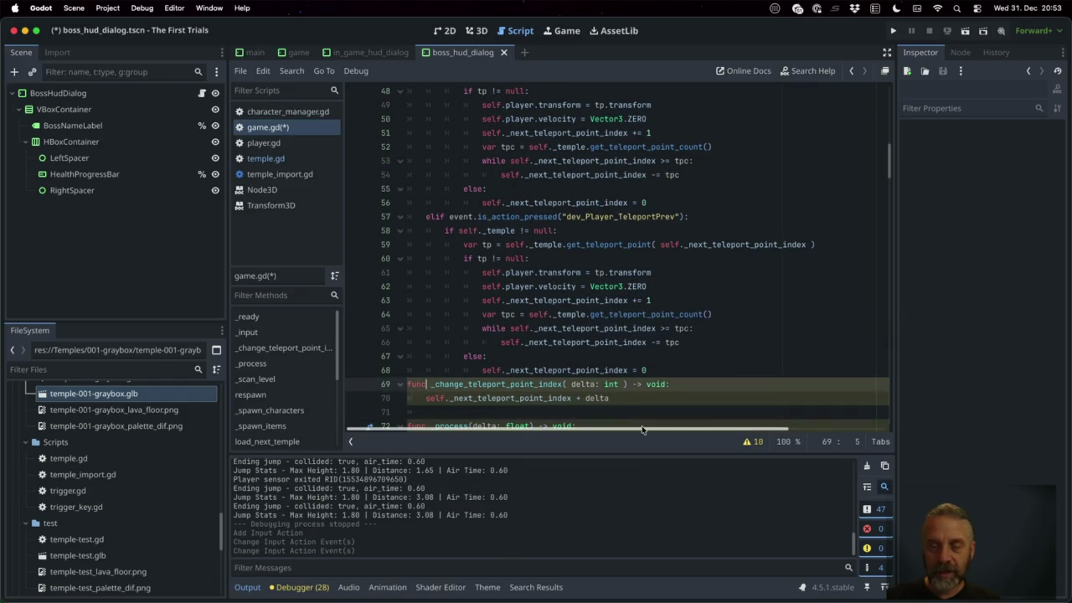
key(Home)
key(shift+Down)
key(shift+Down)
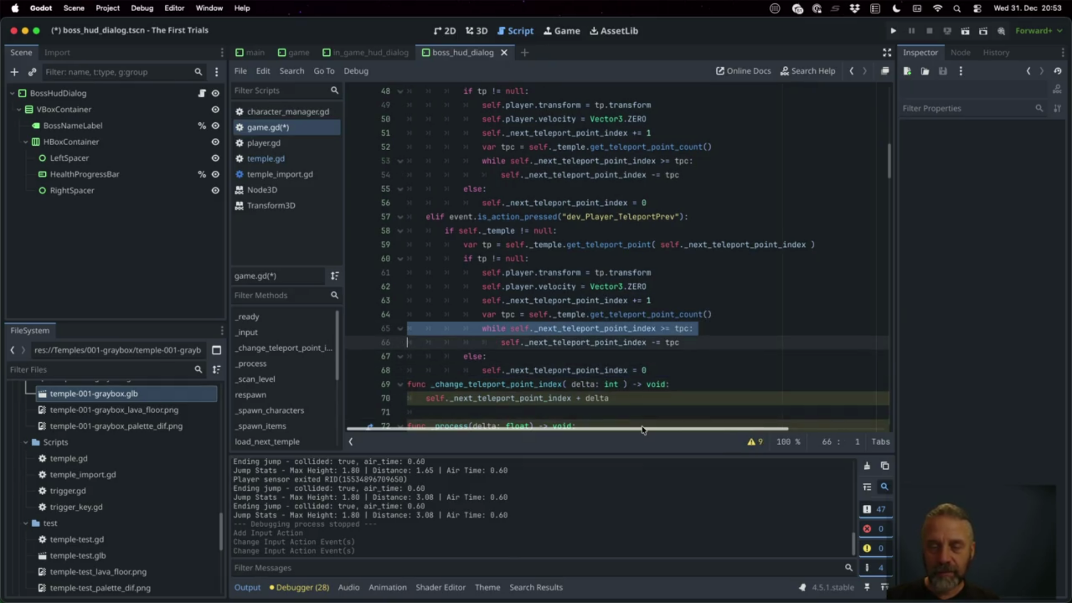
key(Up)
key(Up)
key(Up)
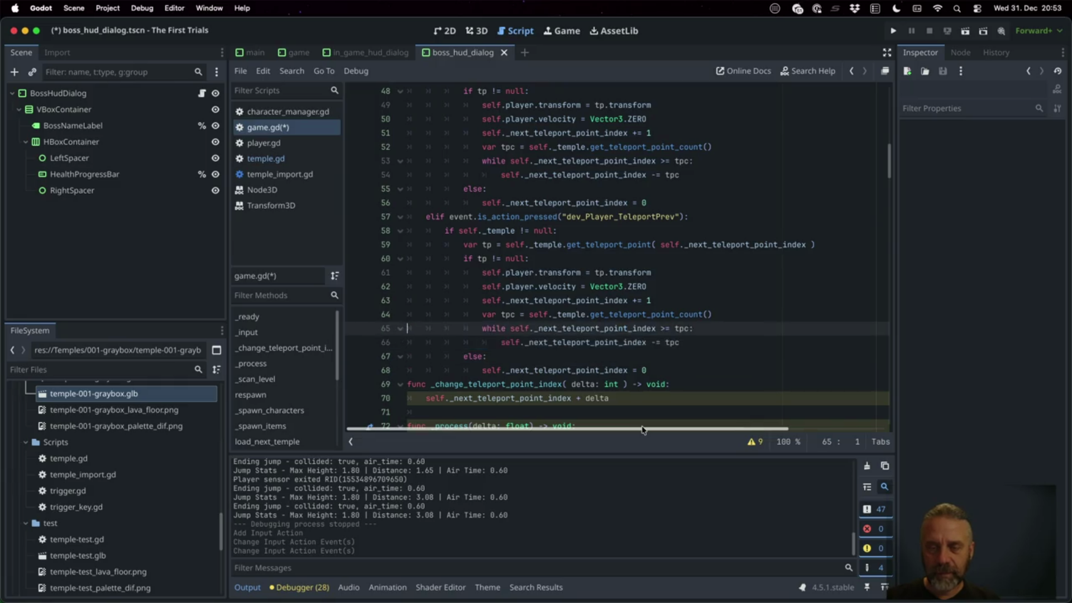
key(shift+Down)
key(shift+Down)
key(shift+Down)
key(Right)
key(Down)
key(Down)
key(Down)
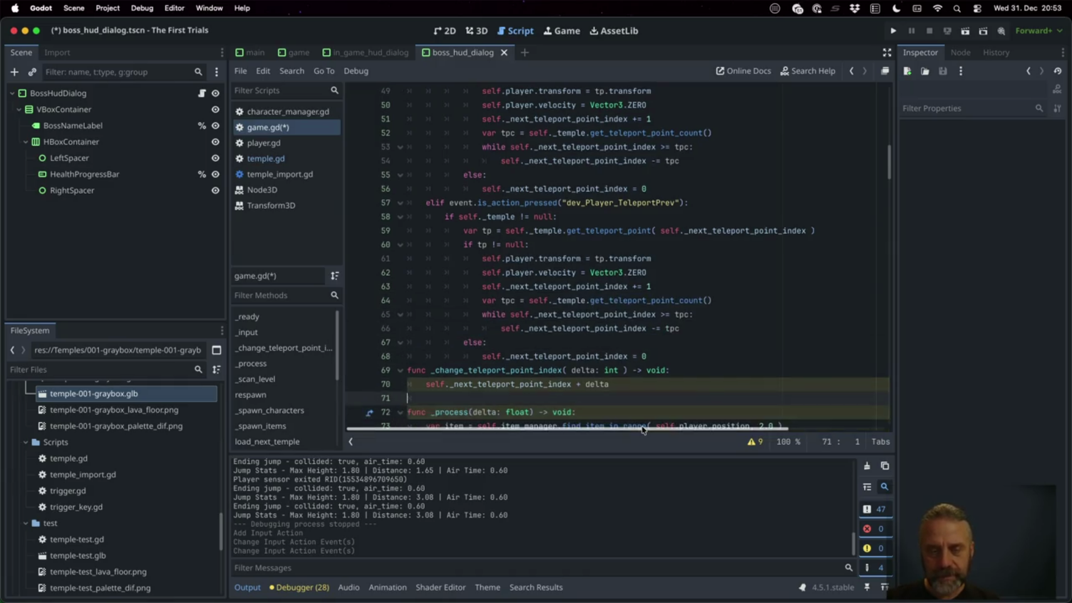
text(var tpc = self._temple.get_teleport_point_count() 				while self._next_teleport_point_index >= tpc: 					self._next_teleport_point_index -= tpc)
key(shift+Up)
key(shift+Up)
key(shift+Up)
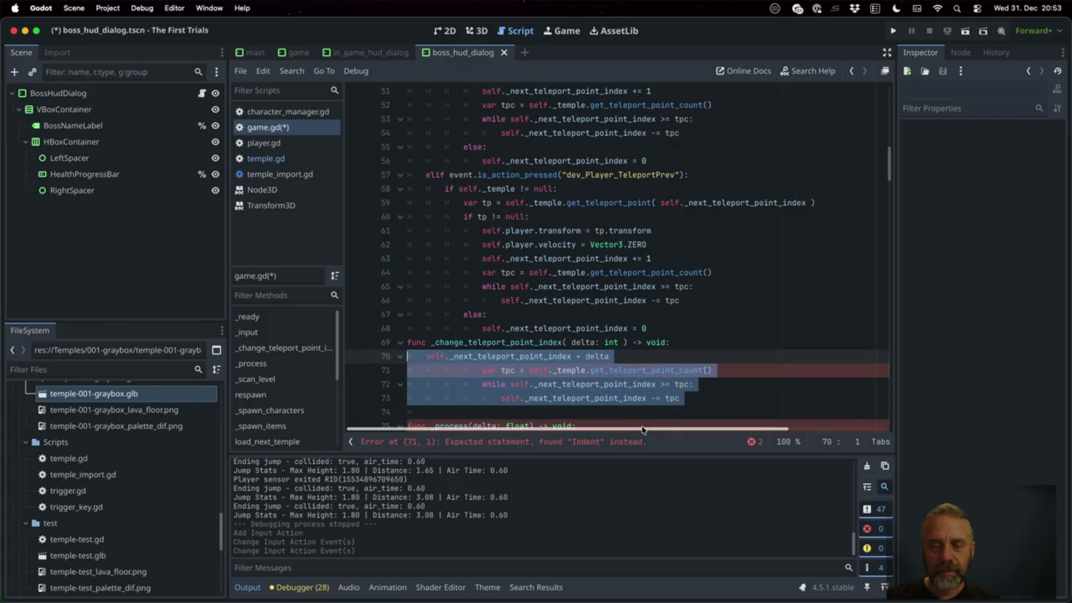
key(shift+Tab)
key(shift+Tab)
key(shift+Tab)
key(Up)
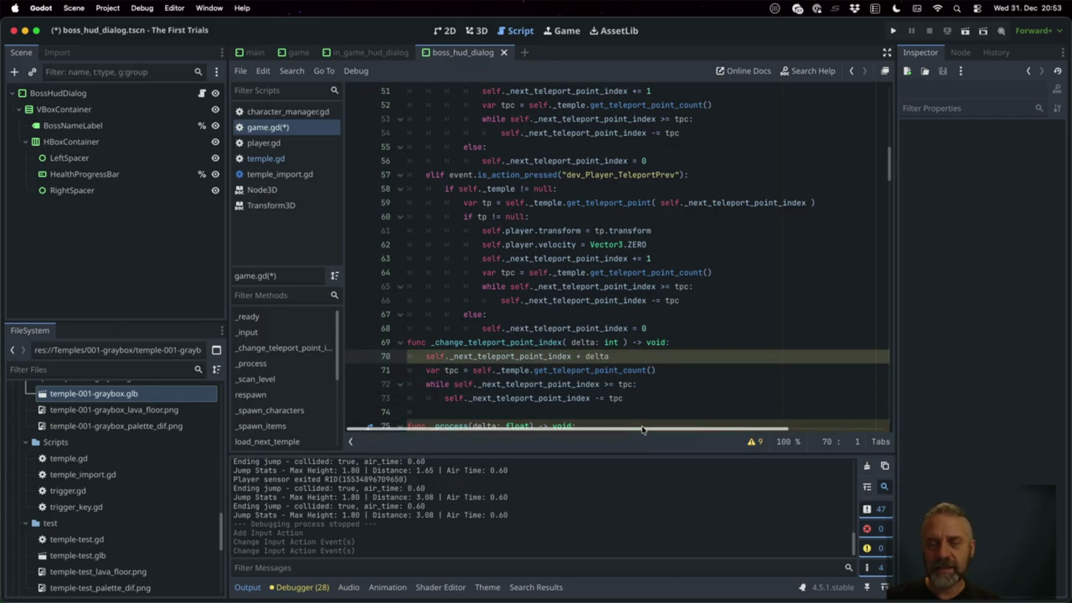
scroll(630, 330, up, 2)
scroll(622, 250, up, 1)
scroll(622, 249, up, 2)
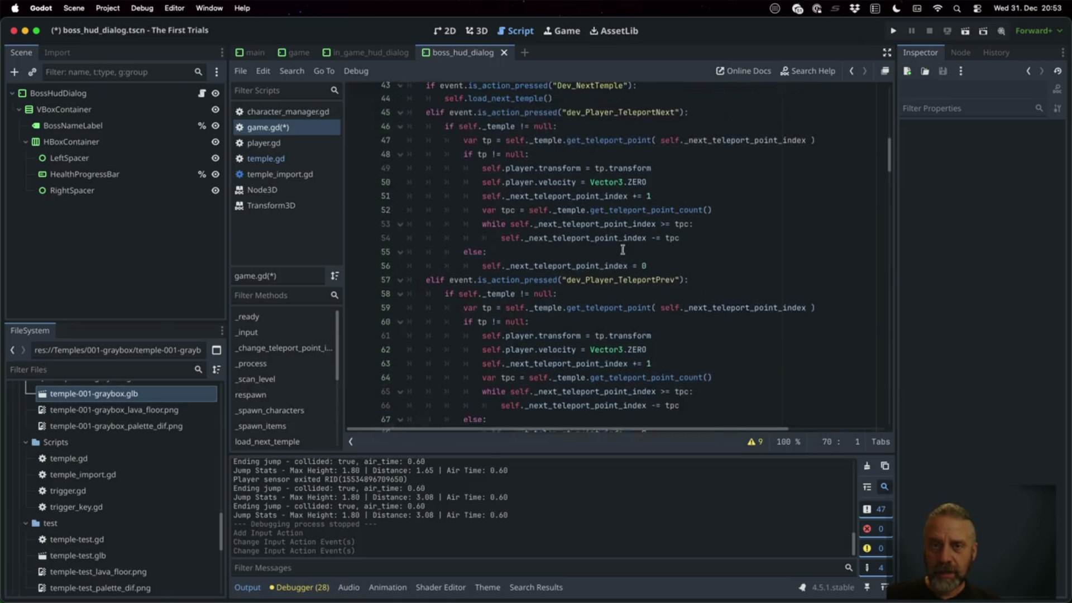
Insert self._change_teleport_point_index(1) under the null-temple check in the TeleportNext branch.
click(586, 132)
key(Return)
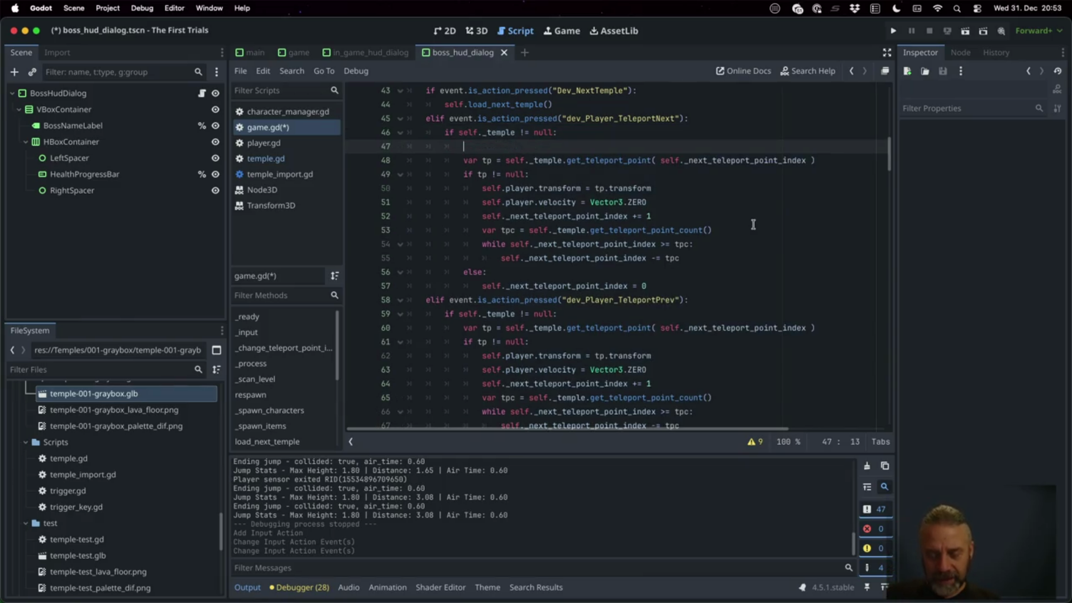
text(self._)
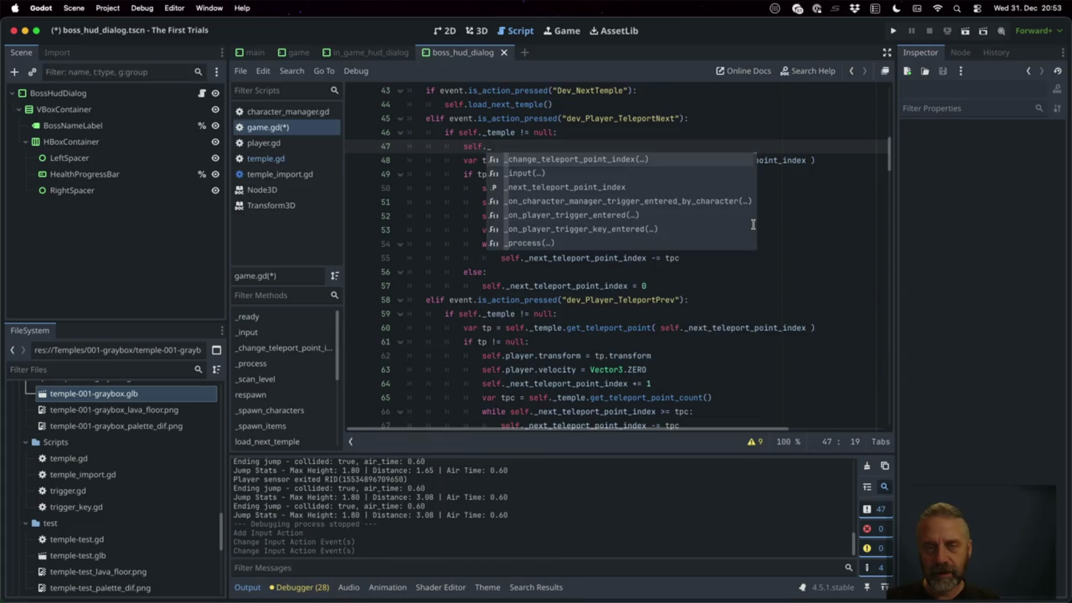
key(Return)
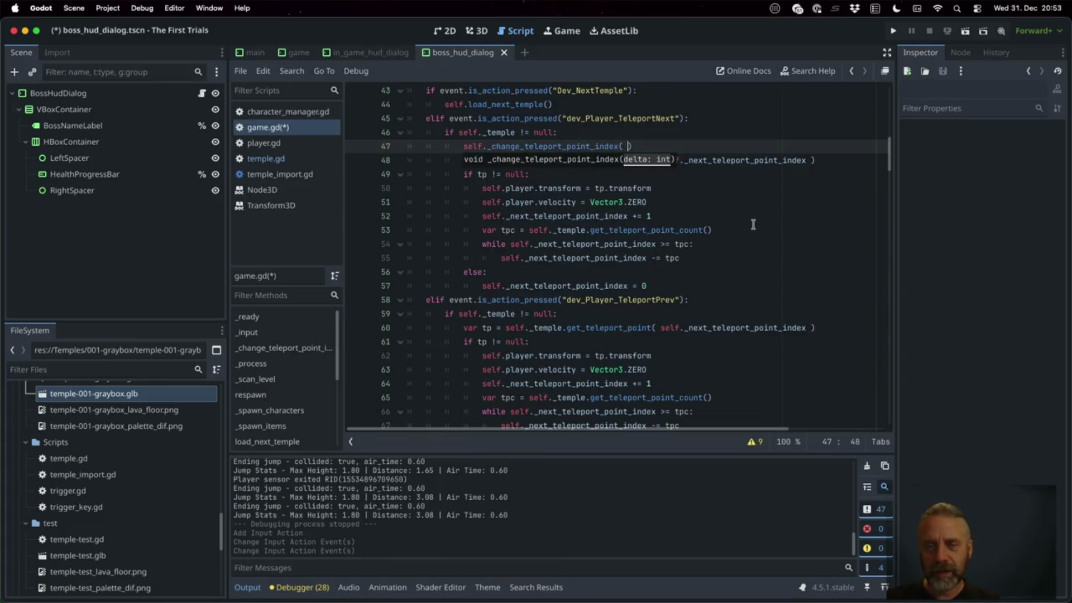
text(1)
Add the same helper call to the TeleportPrev branch with argument -1.
key(Home)
key(Down)
key(Down)
key(Down)
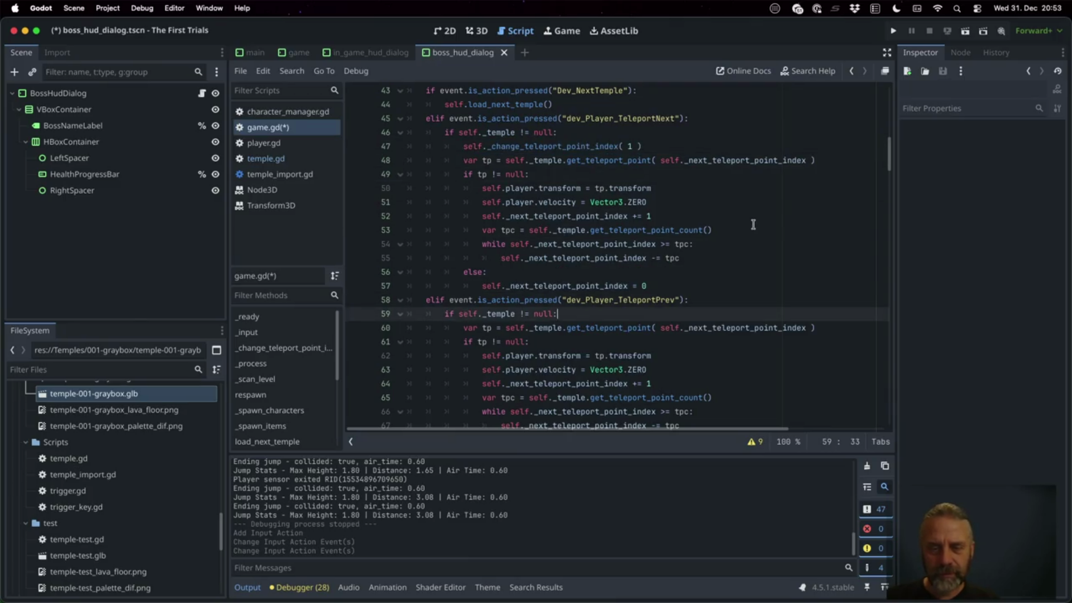
key(Return)
text(self._change_teleport_point_index( 1 ))
text(-)
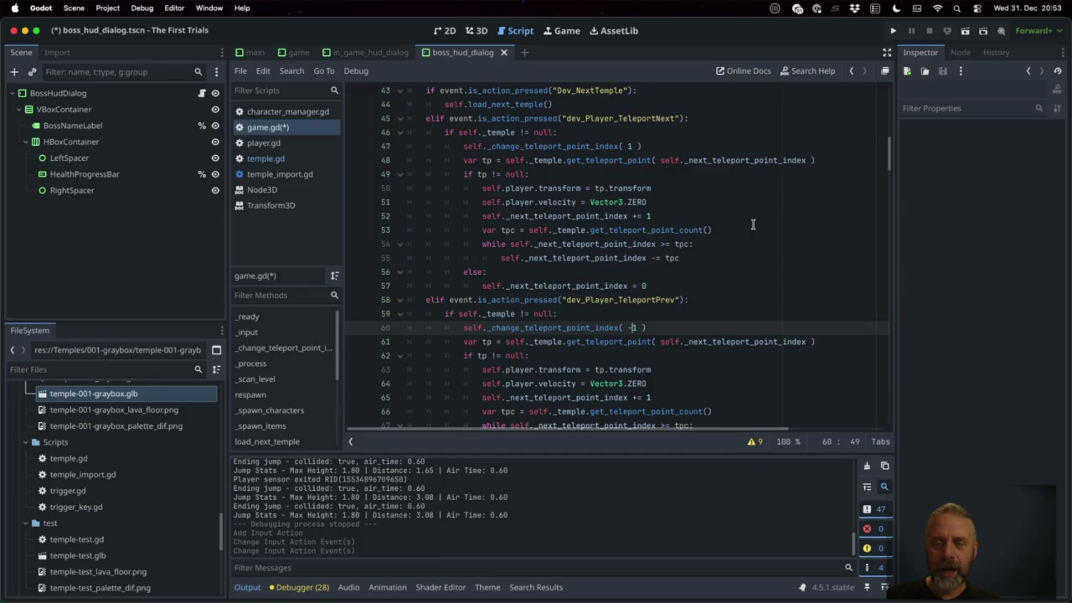
Open a blank line above the helper function for a new function.
key(Down)
key(Down)
key(Down)
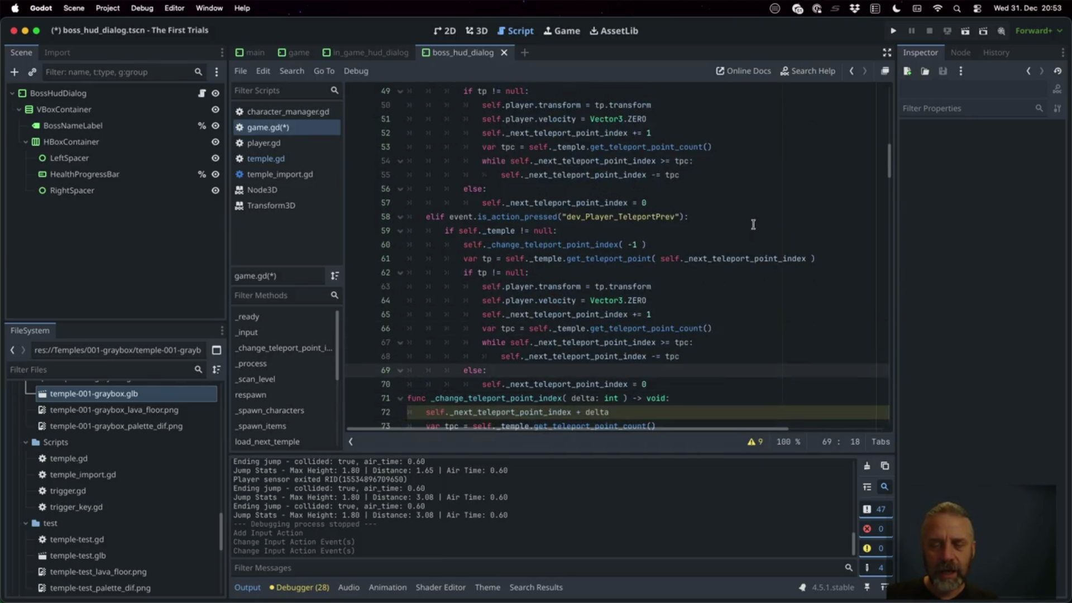
key(Down)
key(Up)
key(Down)
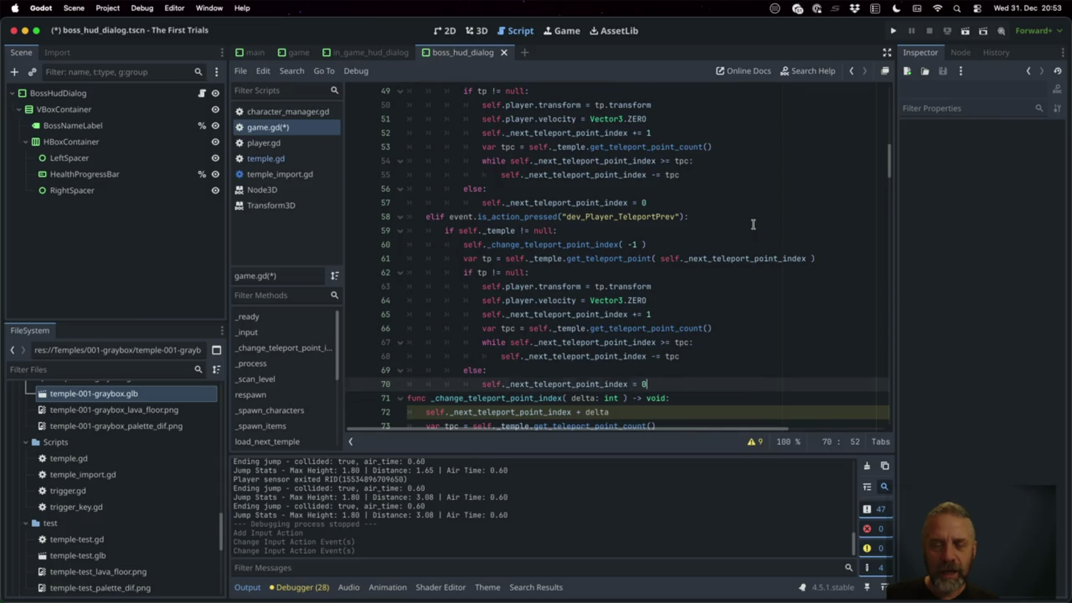
key(Return)
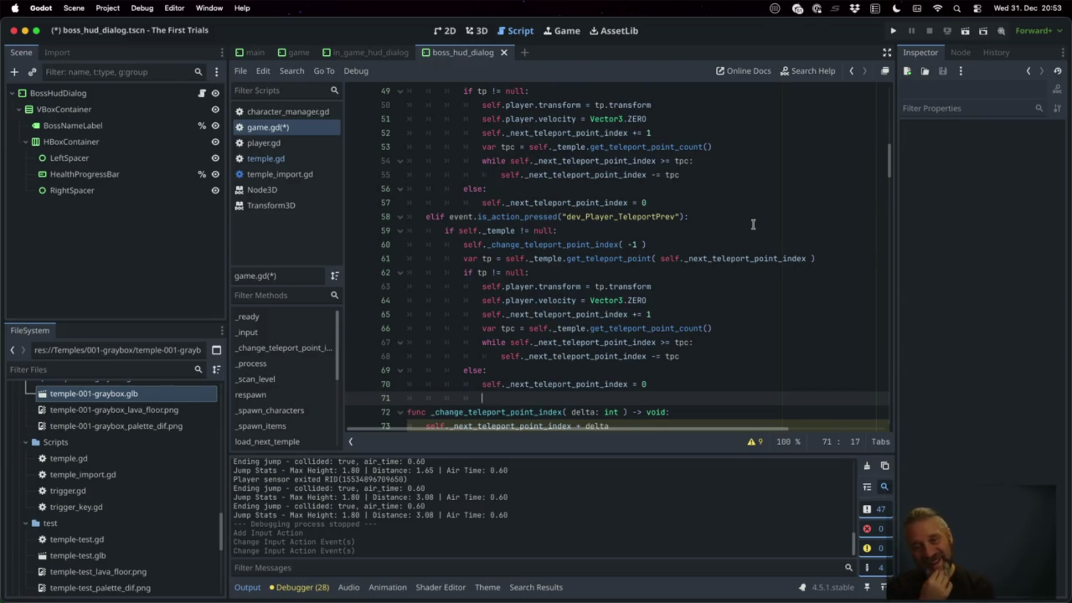
key(Up)
key(Up)
key(Up)
key(Home)
key(Down)
key(Down)
key(Down)
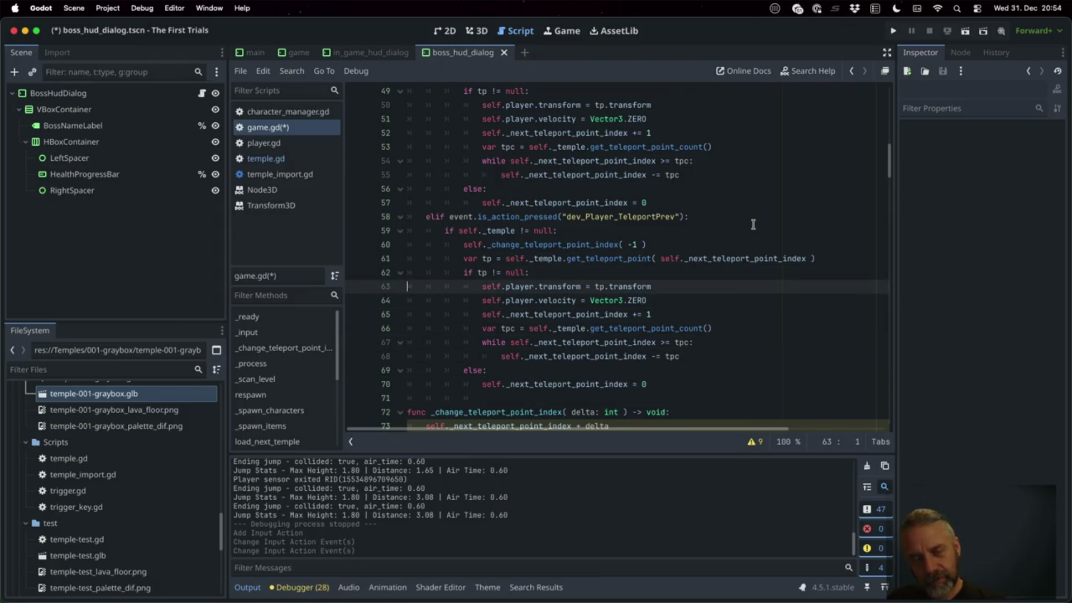
key(Down)
key(Down)
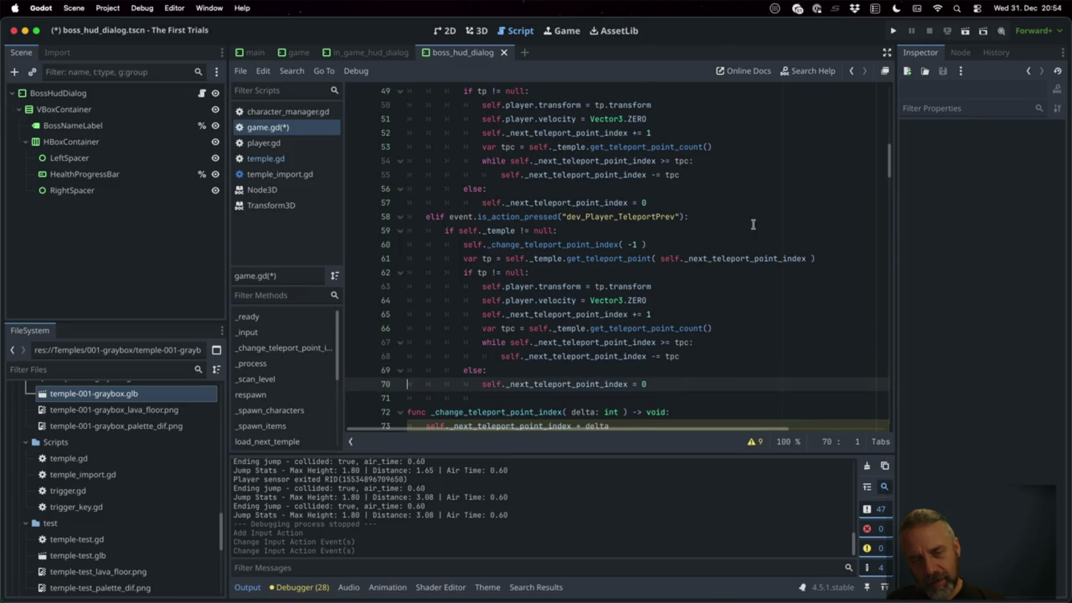
key(Return)
text(func)
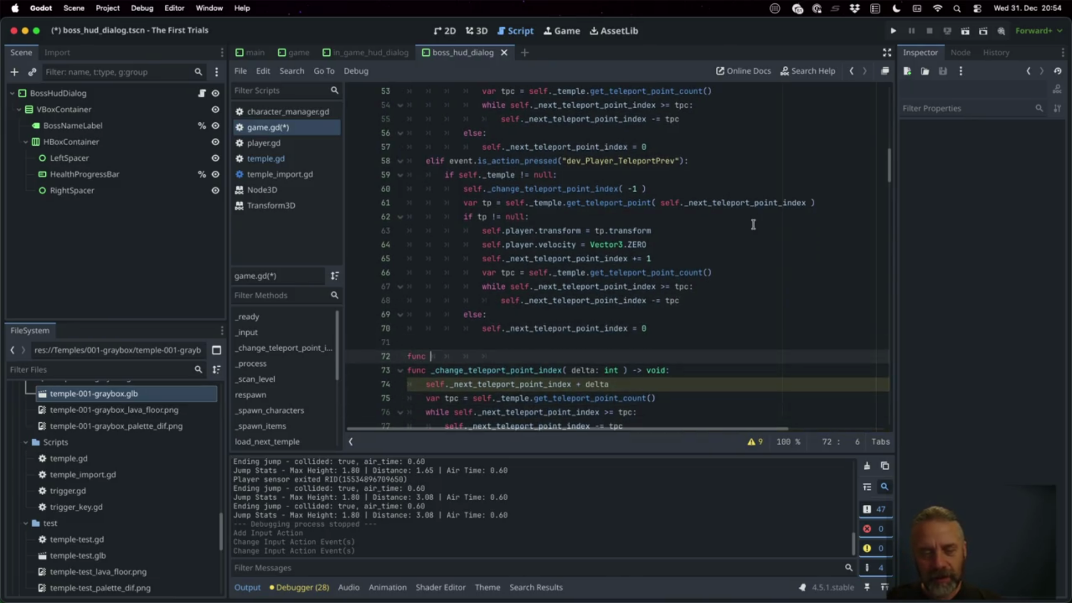
Create func _teleport() and paste the TeleportPrev teleport code into it, dedented one level.
text(_)
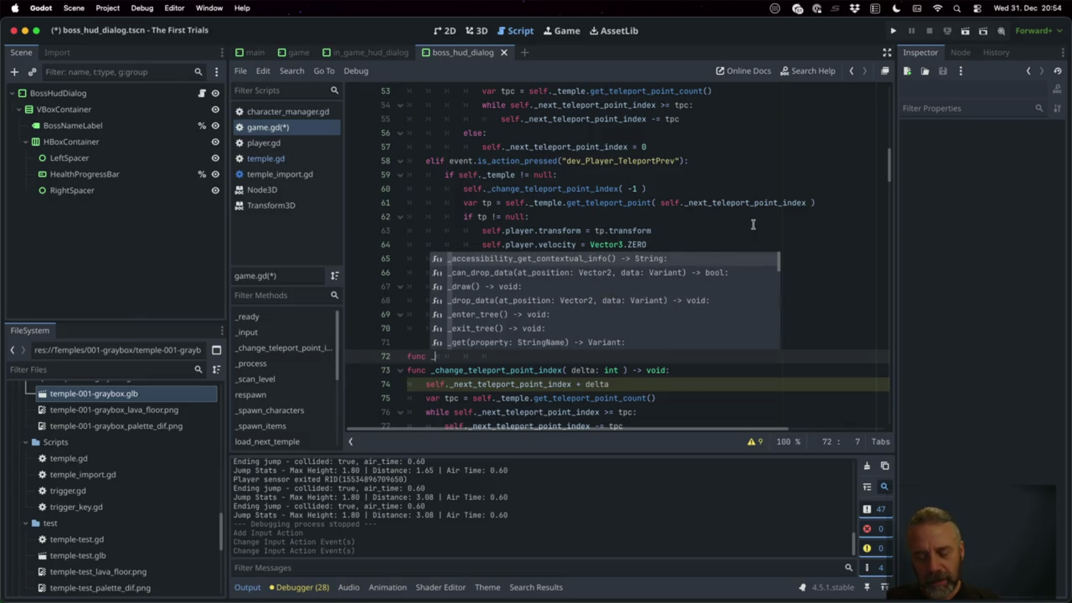
text(telep)
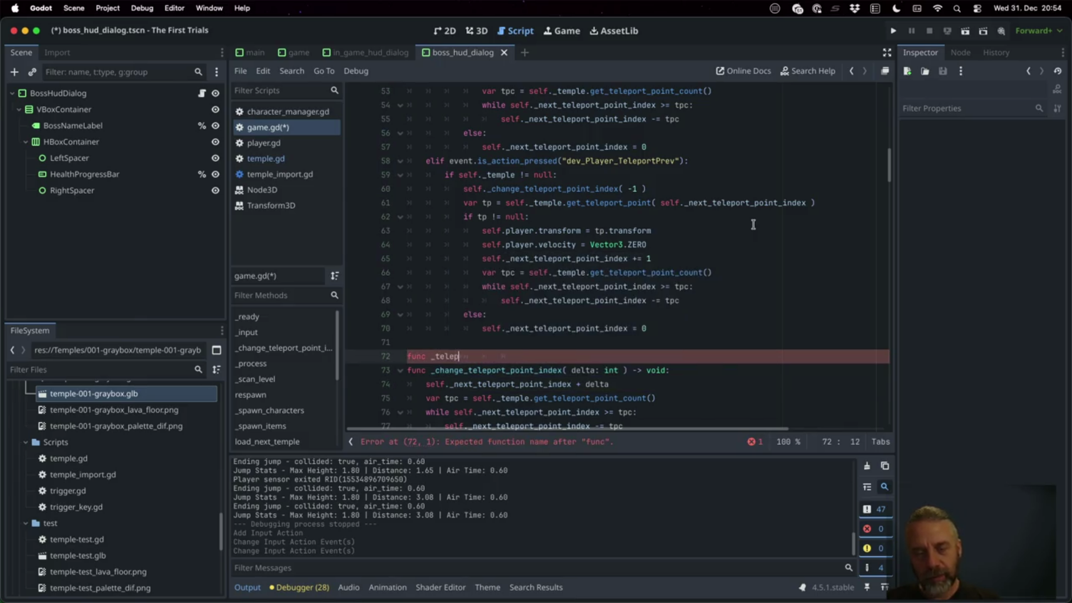
text(ort() ->)
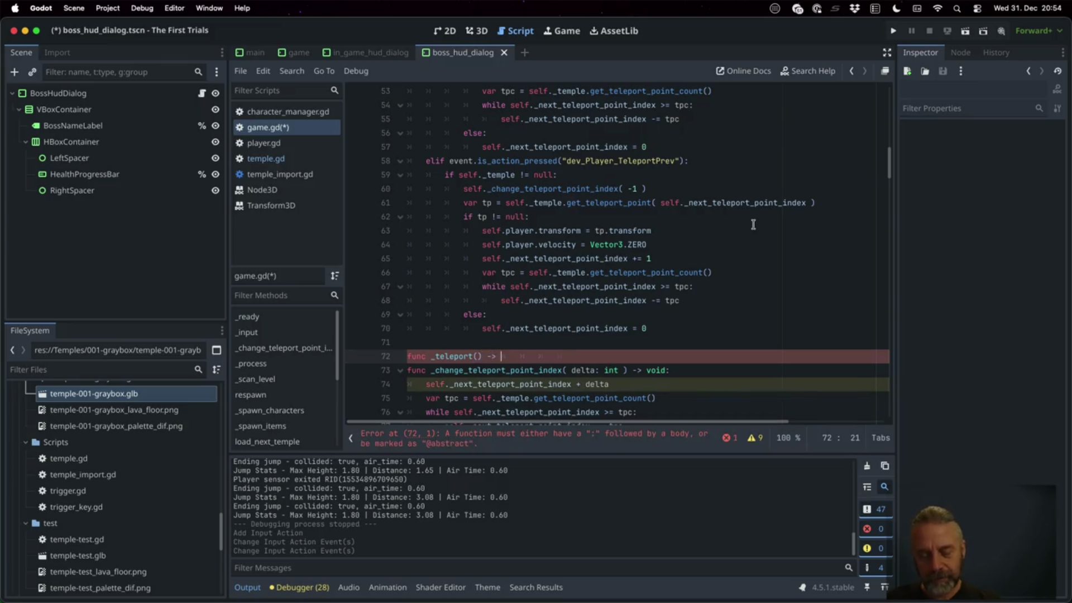
text(:)
key(Return)
click(625, 190)
key(Down)
key(Home)
key(Home)
key(shift+Down)
key(shift+Down)
key(shift+Down)
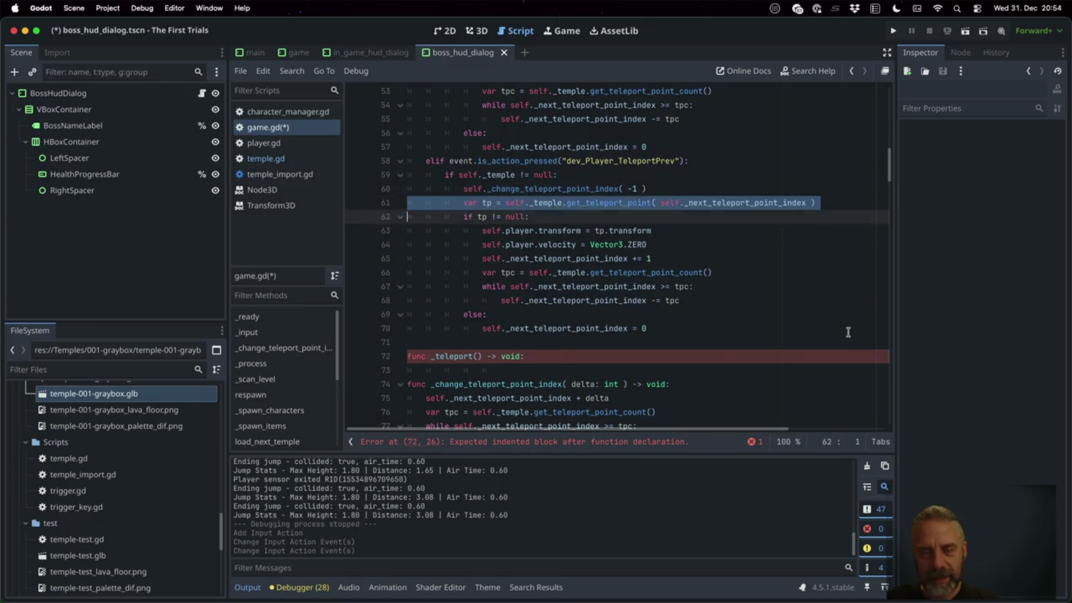
key(ctrl+c)
key(Down)
key(Down)
key(ctrl+v)
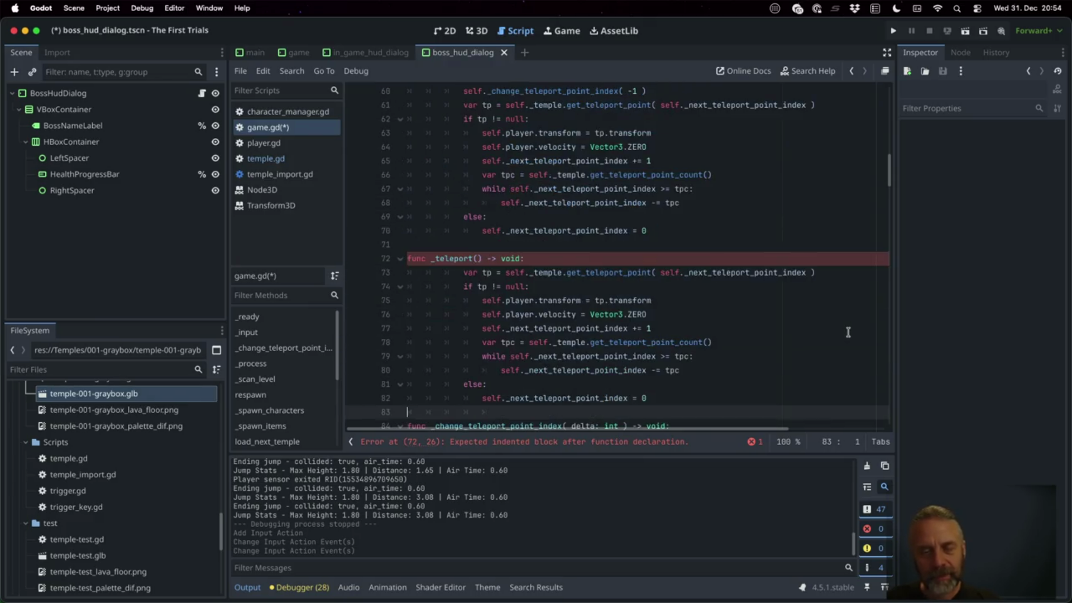
key(shift+Up)
key(shift+Up)
key(shift+Up)
key(shift+Up)
key(shift+Up)
key(shift+Up)
key(shift+Tab)
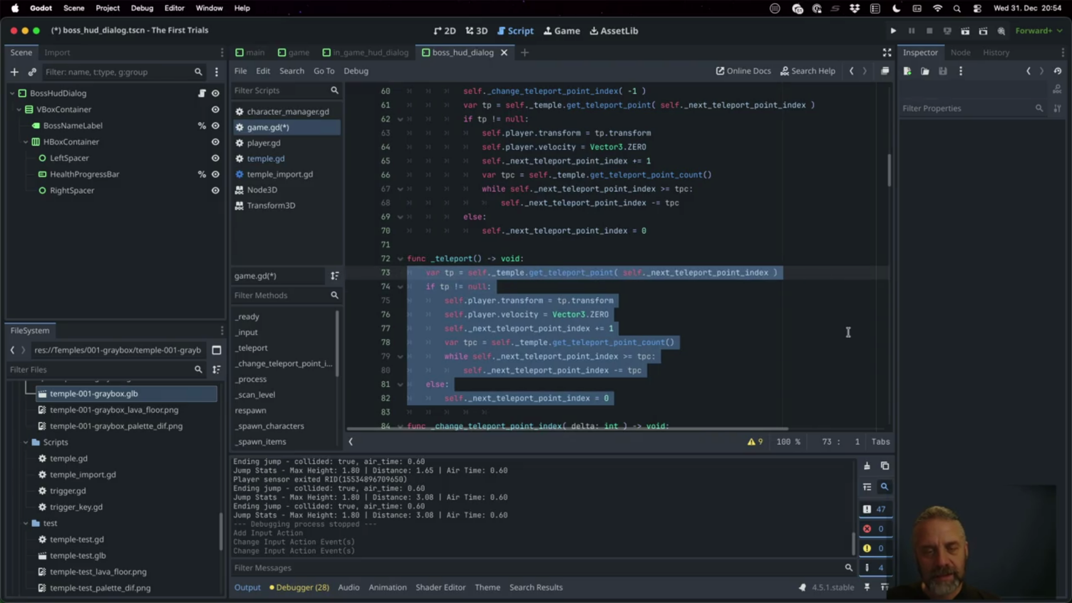
Review the _teleport() body line by line and open a new line in the TeleportPrev branch.
key(Down)
key(Down)
key(Down)
key(Up)
key(Up)
key(Up)
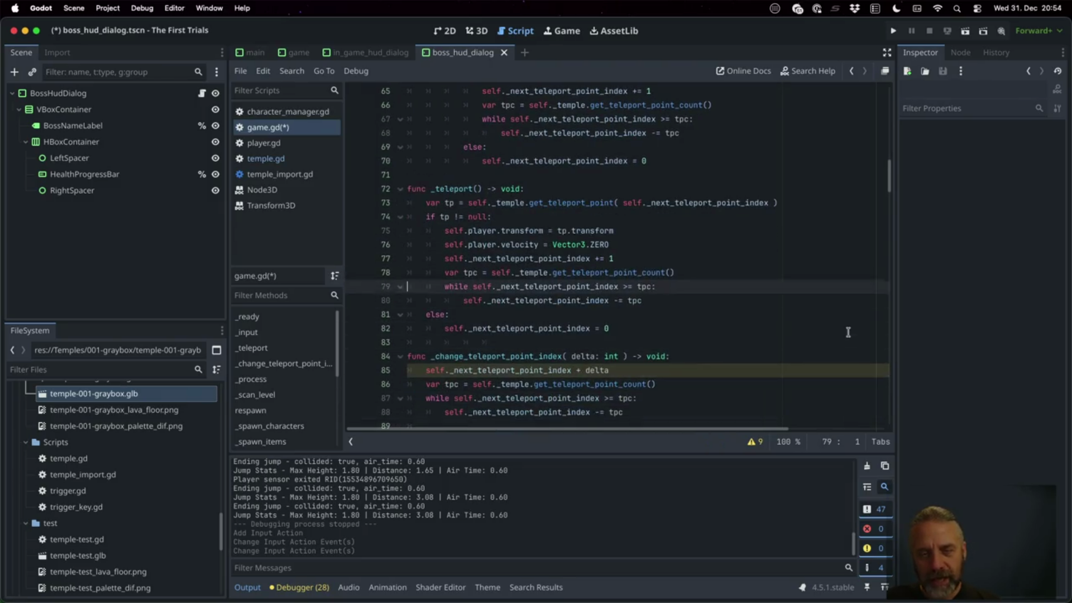
key(Down)
key(Down)
key(Up)
key(End)
key(Down)
key(Down)
key(Down)
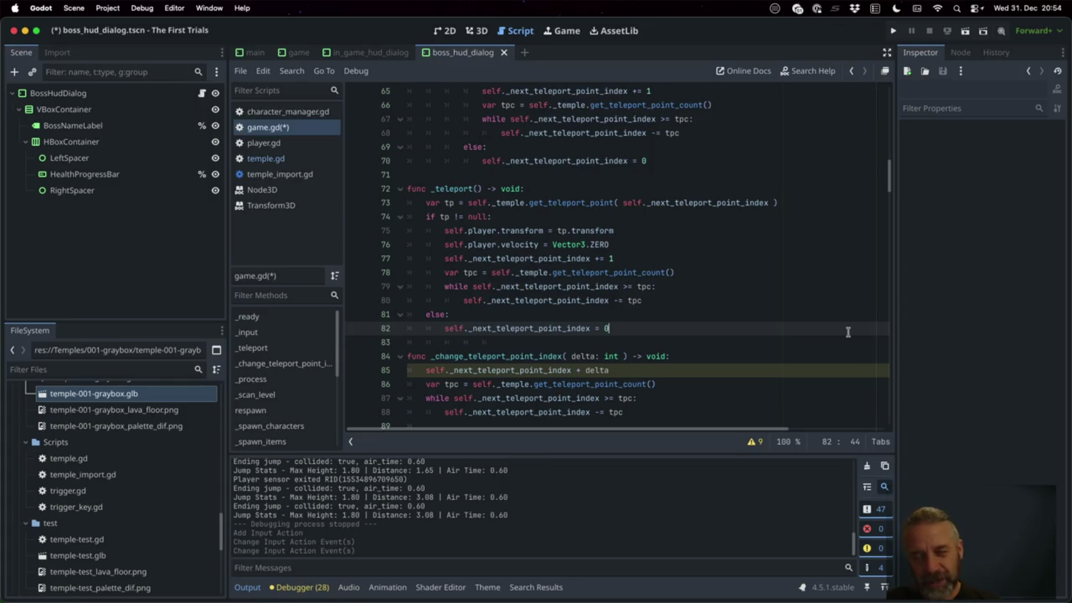
key(Up)
key(Up)
key(Up)
key(Up)
key(Down)
key(Down)
key(Down)
key(Up)
key(Return)
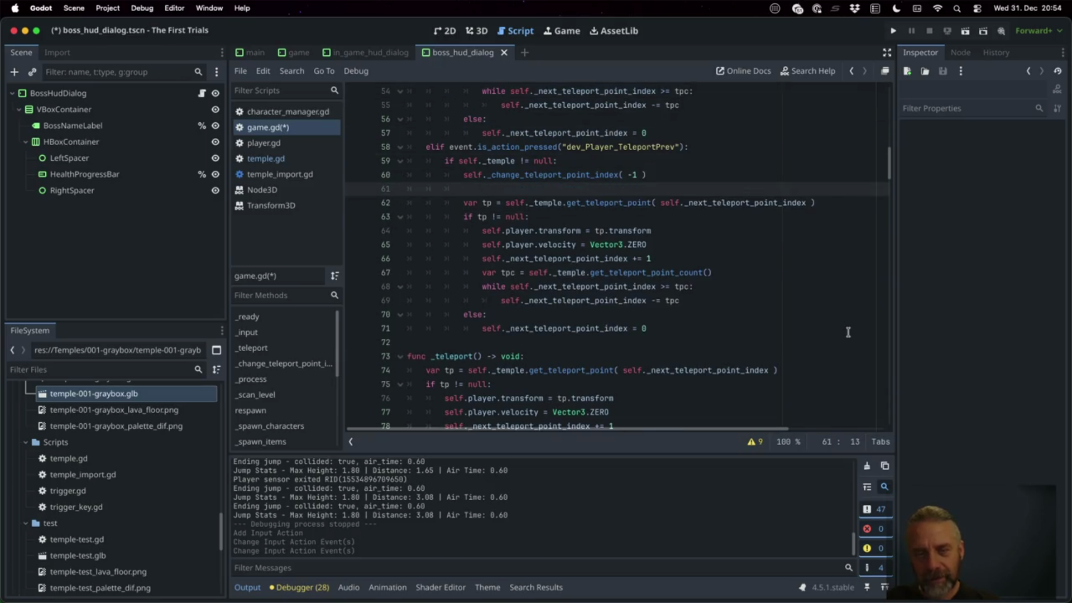
Replace the duplicated teleport code in the TeleportPrev branch with a self._teleport() call.
text(self.)
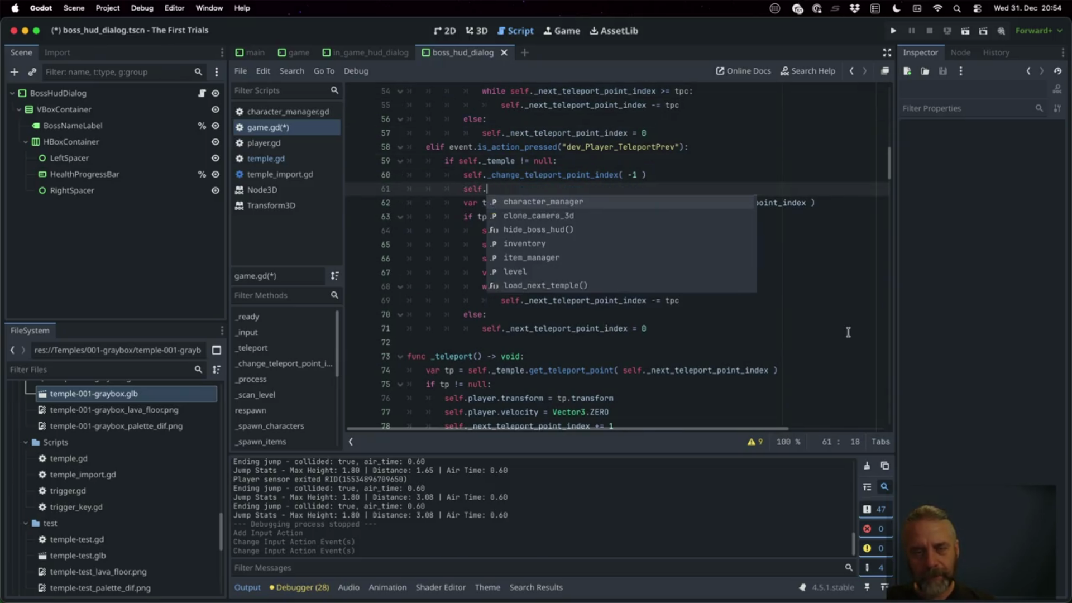
text(_tele)
key(Return)
key(Down)
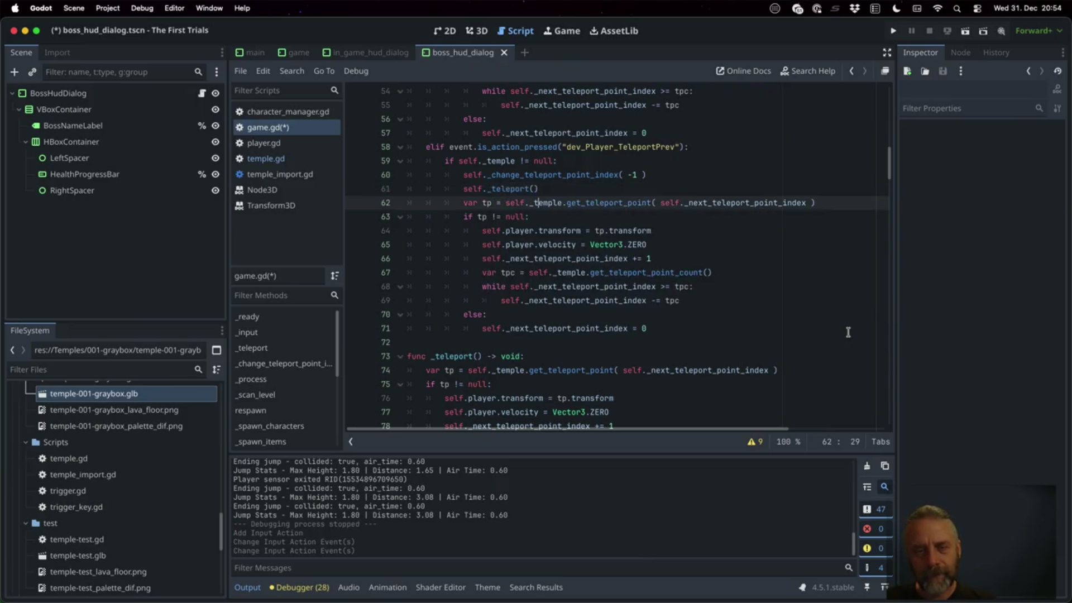
key(shift+Down)
key(shift+Down)
key(shift+Down)
key(Delete)
key(Up)
key(Up)
key(Up)
key(Up)
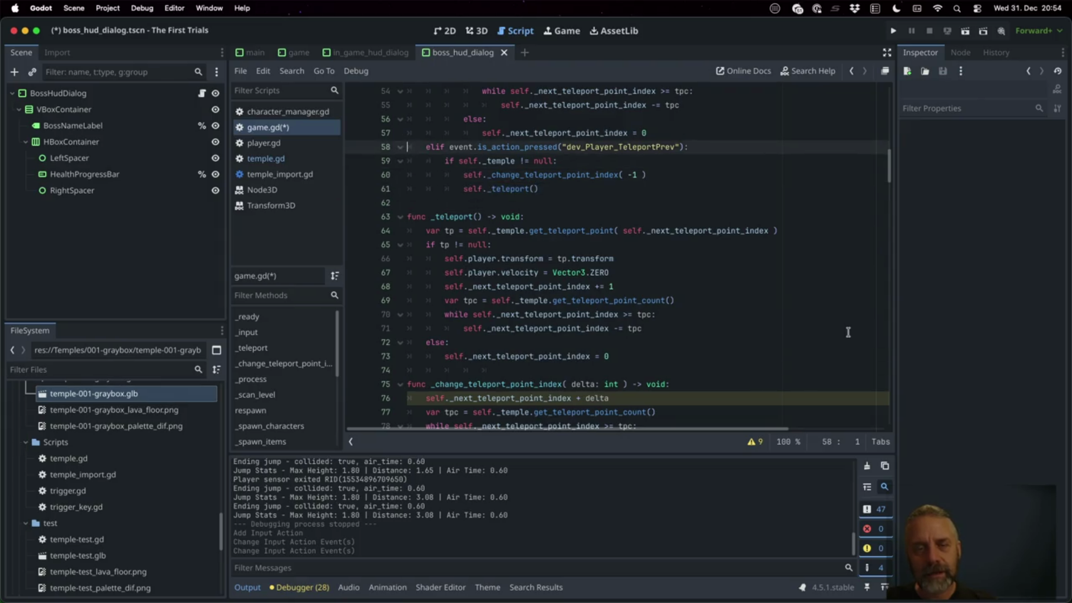
Swap TeleportNext's duplicated teleport block for the _teleport() call and save game.gd.
key(shift+Up)
key(shift+Up)
key(shift+Up)
key(shift+Up)
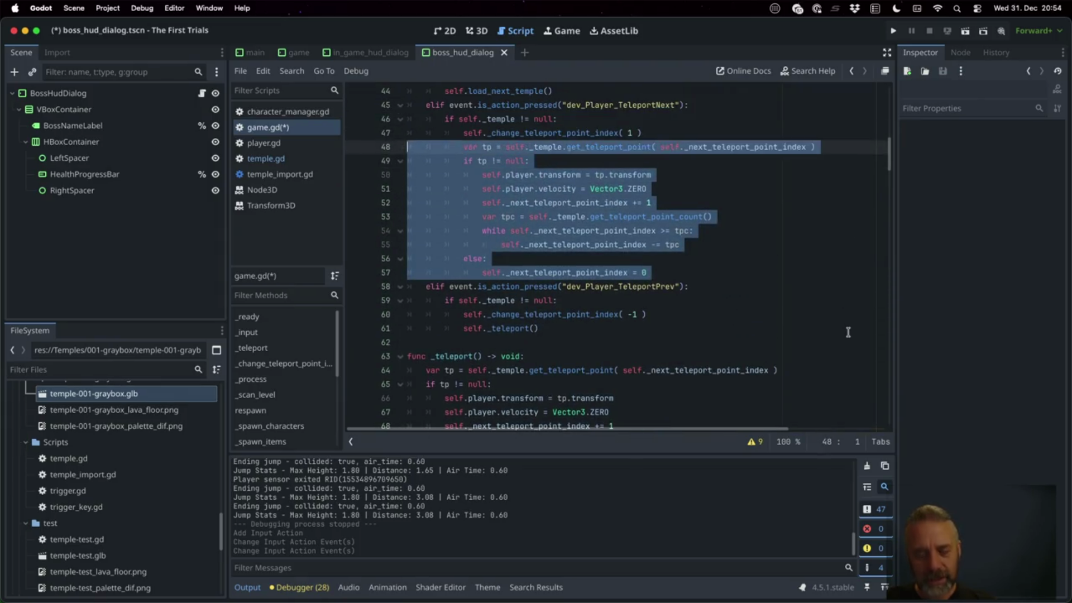
key(Delete)
key(Up)
key(Up)
key(Up)
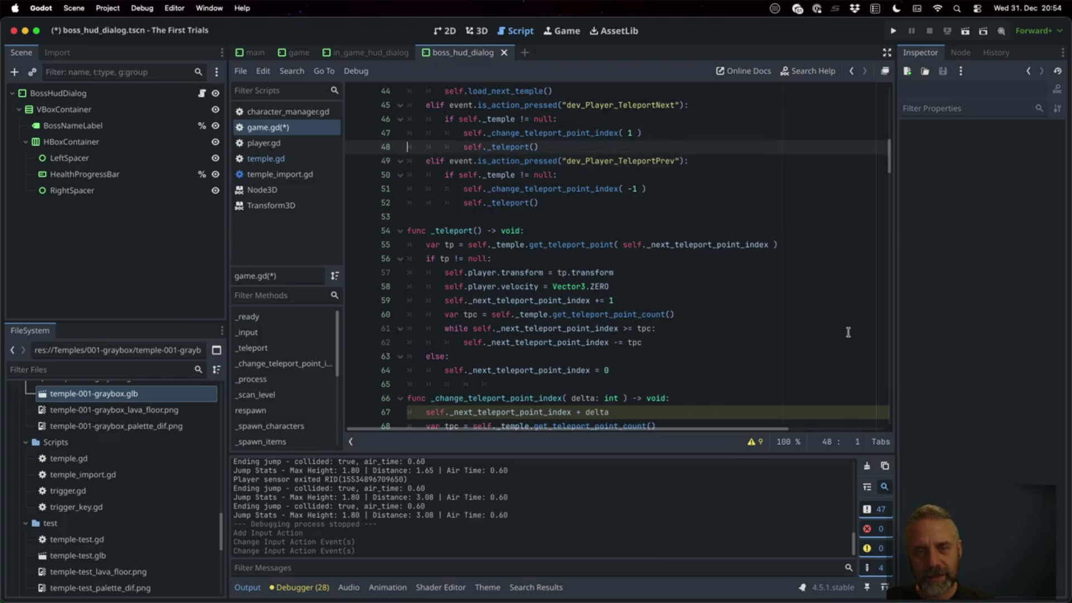
key(Down)
key(Down)
key(Down)
key(Down)
key(ctrl+s)
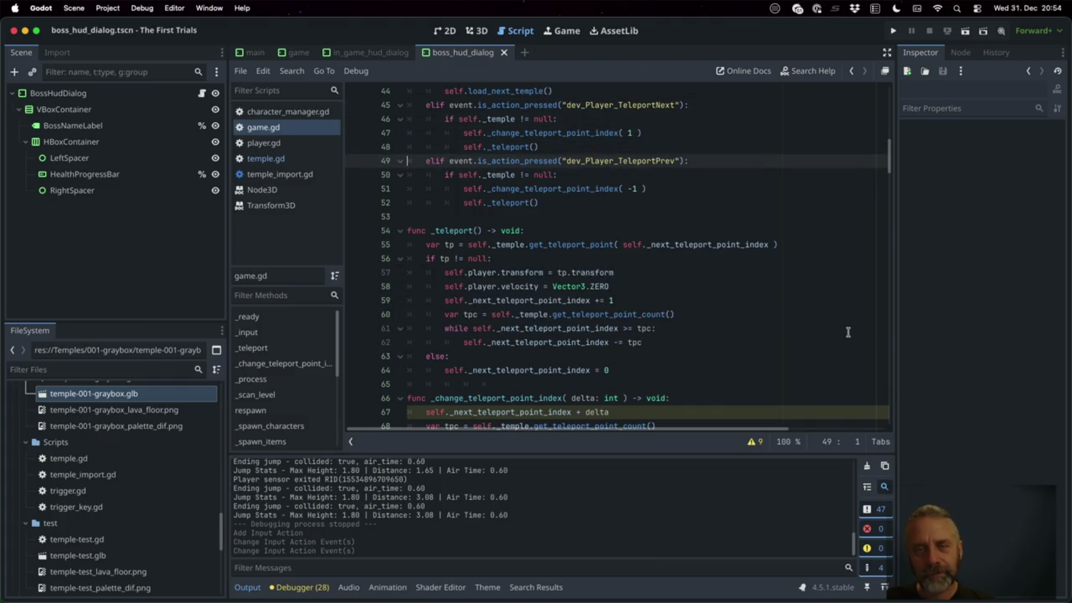
key(Down)
key(Down)
key(Down)
key(Up)
key(Up)
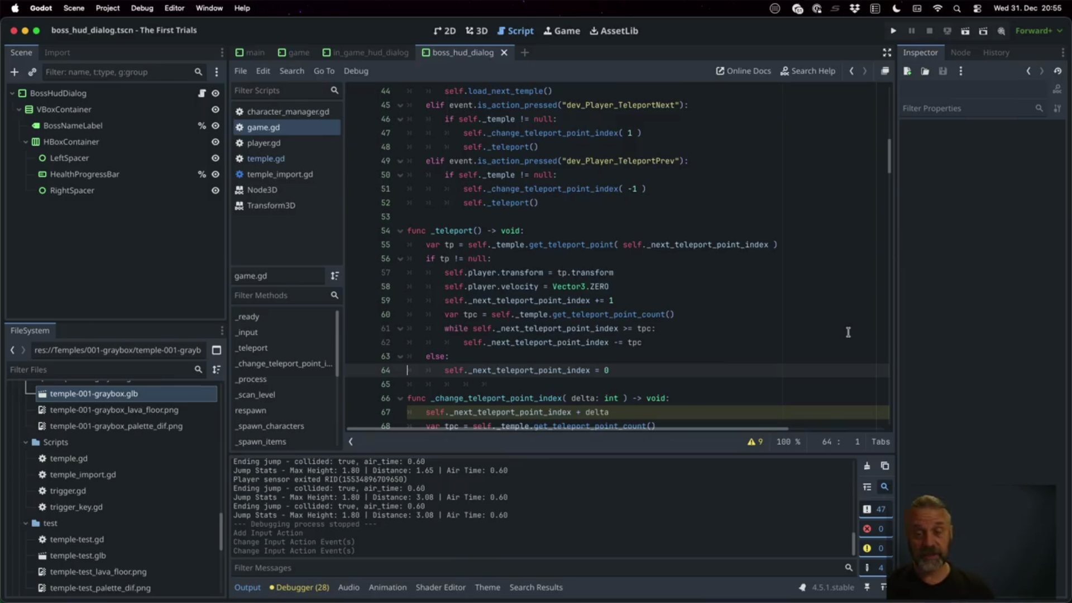
scroll(673, 300, up, 7)
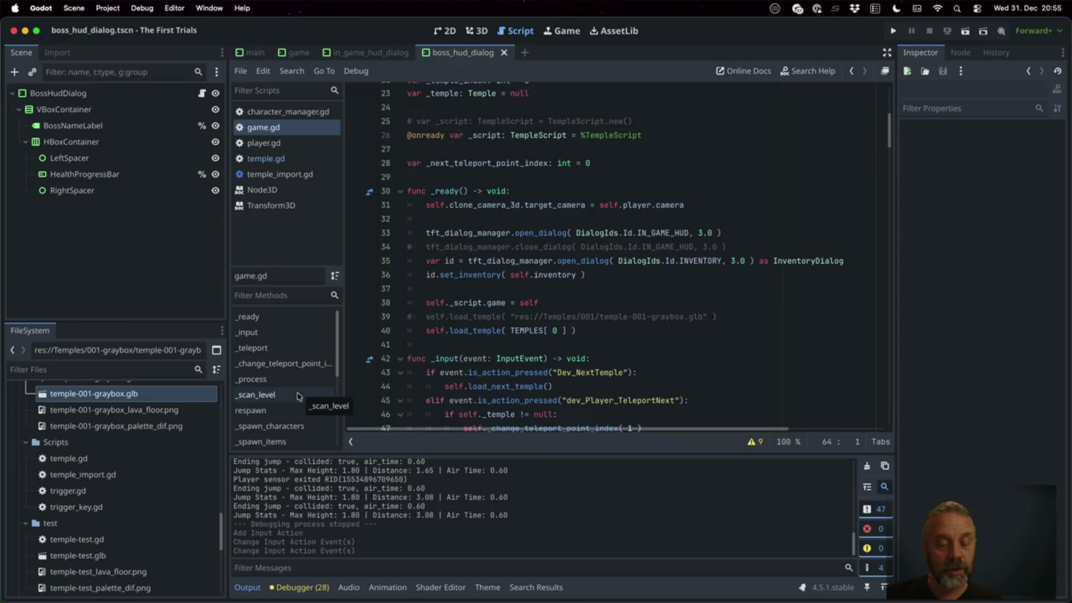
In load_temple, add self._next_teleport_point_index = 0 after _spawn_characters(), then run the game.
scroll(297, 385, down, 2)
scroll(298, 386, down, 1)
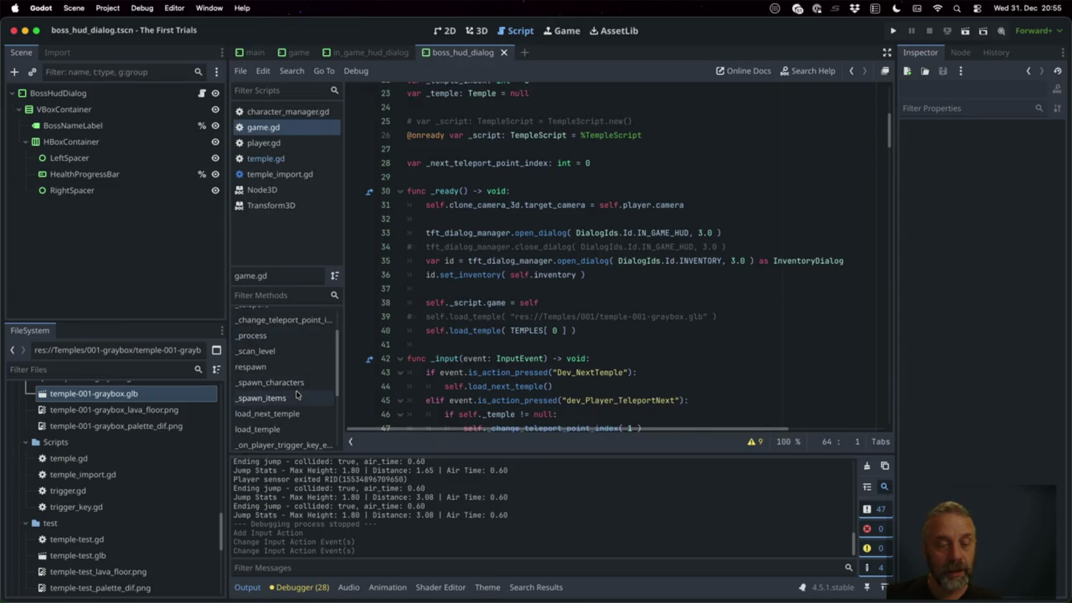
click(292, 430)
scroll(650, 278, down, 7)
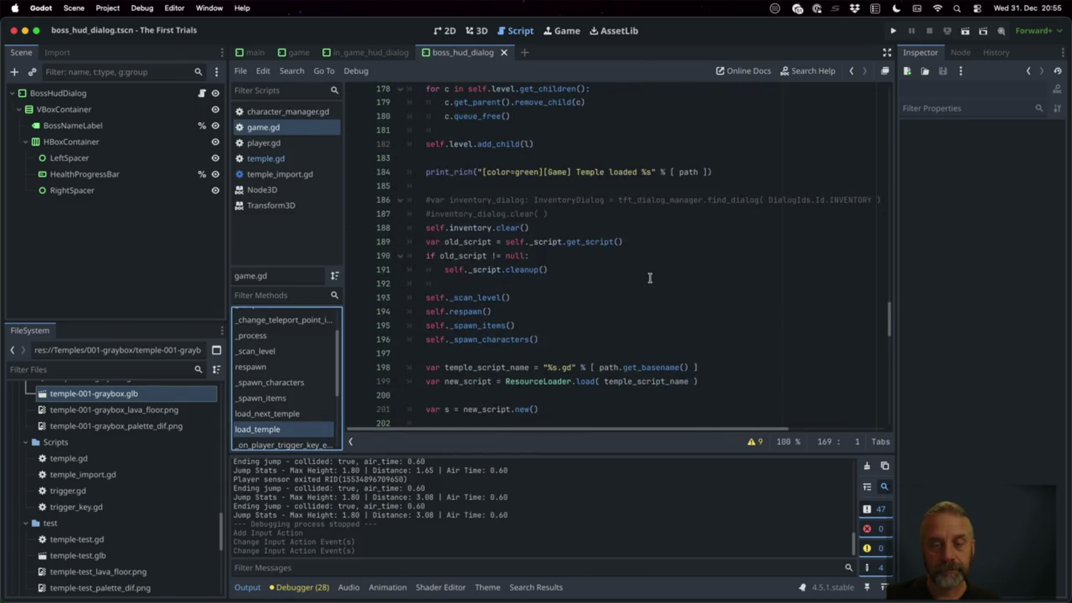
click(593, 300)
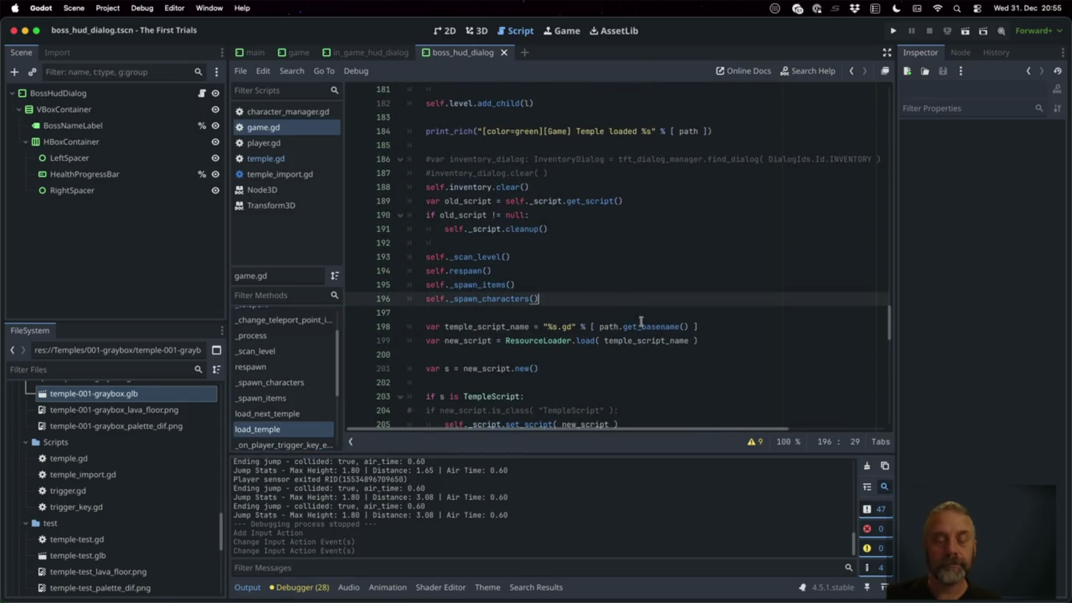
key(Return)
text(self._bne)
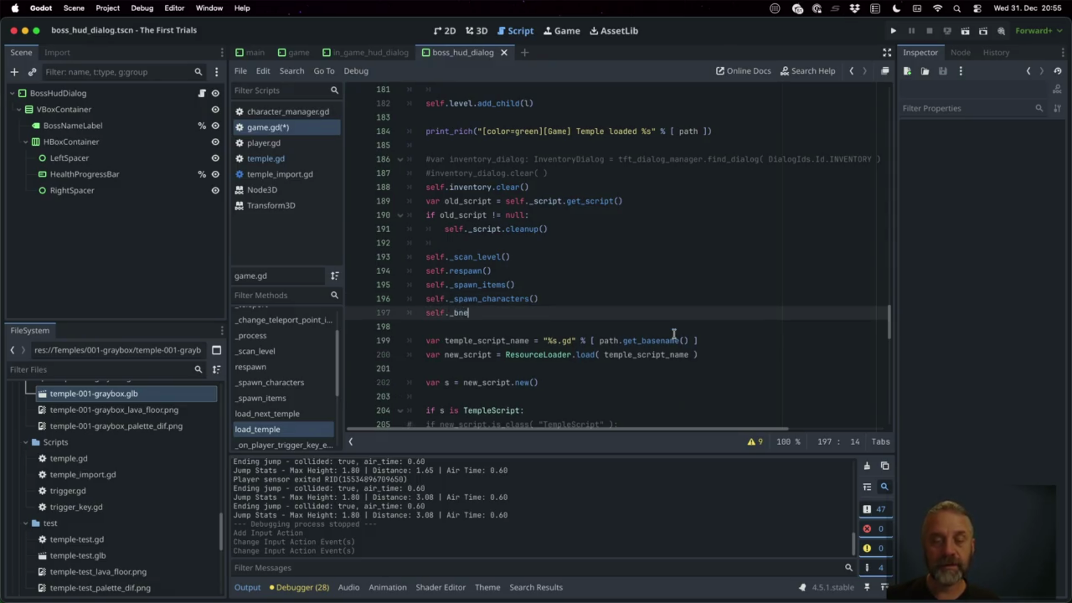
key(BackSpace)
key(BackSpace)
key(BackSpace)
text(nex)
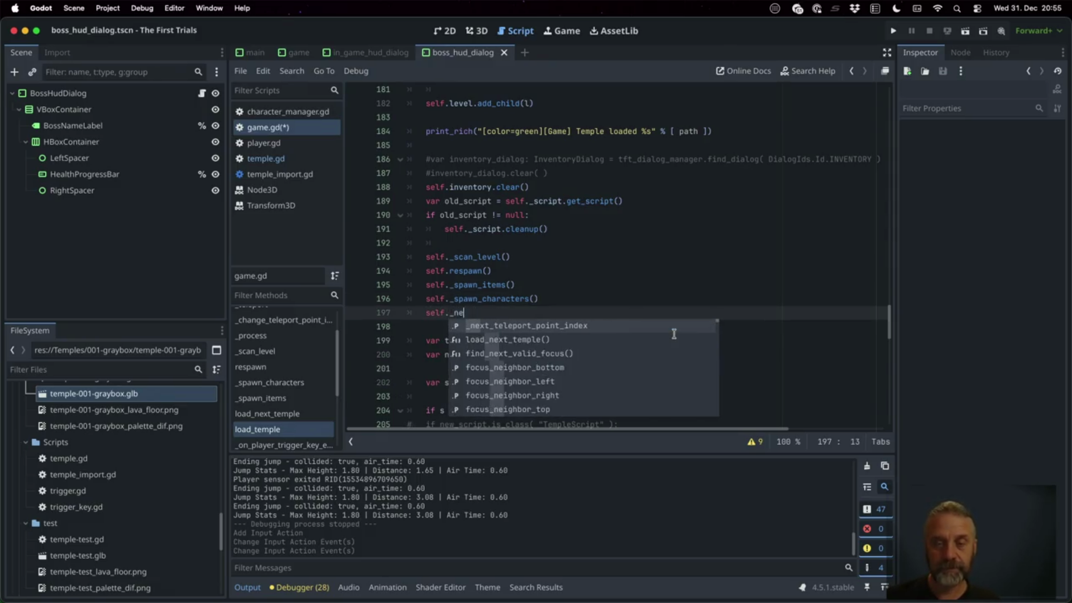
key(Return)
text(= 0)
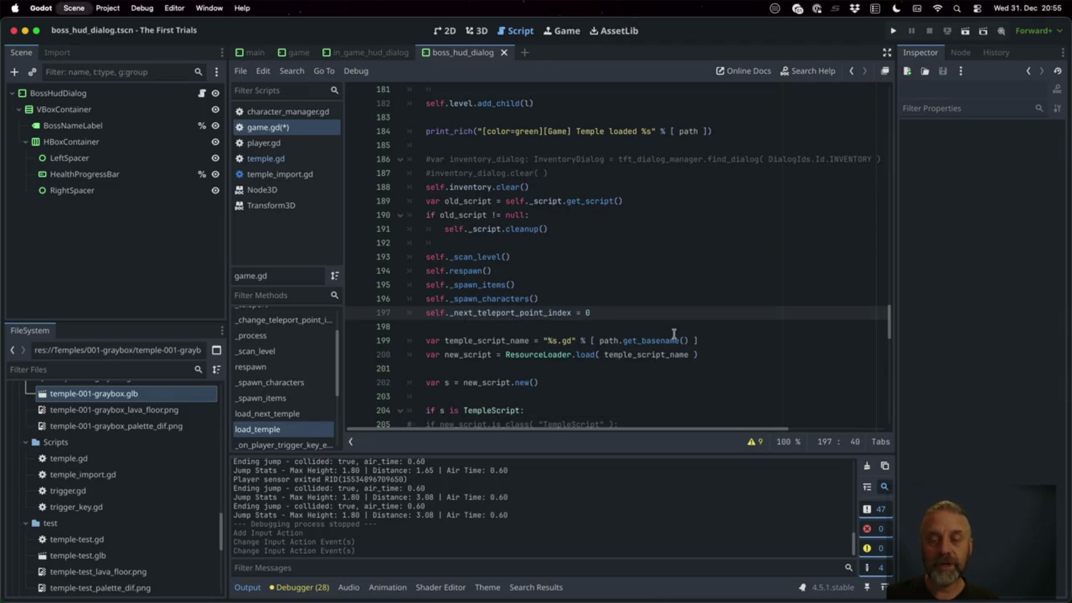
click(893, 31)
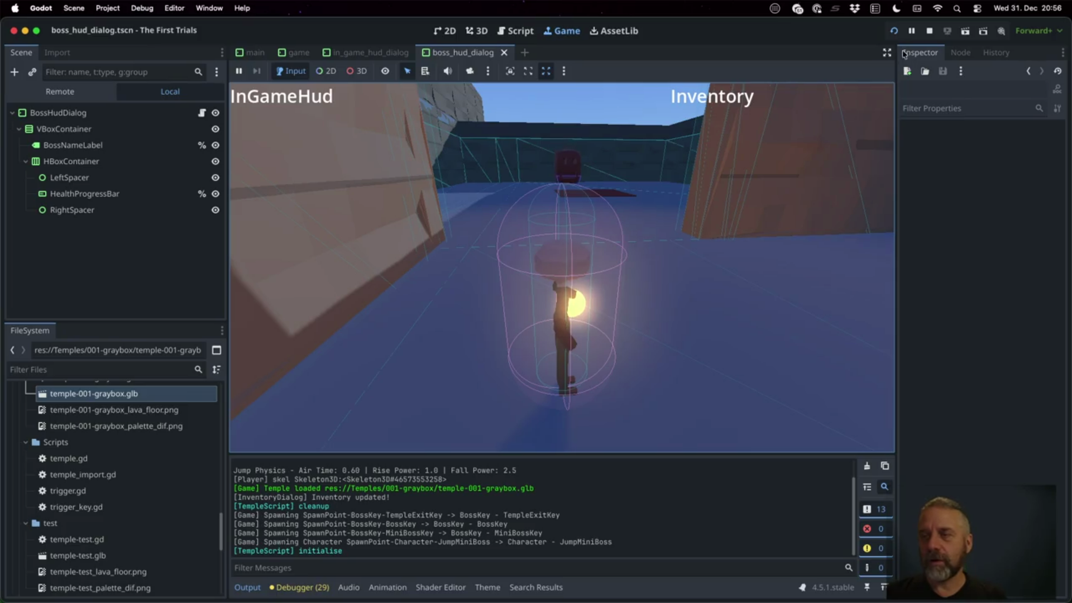
Stop the test run and go to the wrap-around loop in _change_teleport_point_index.
click(930, 31)
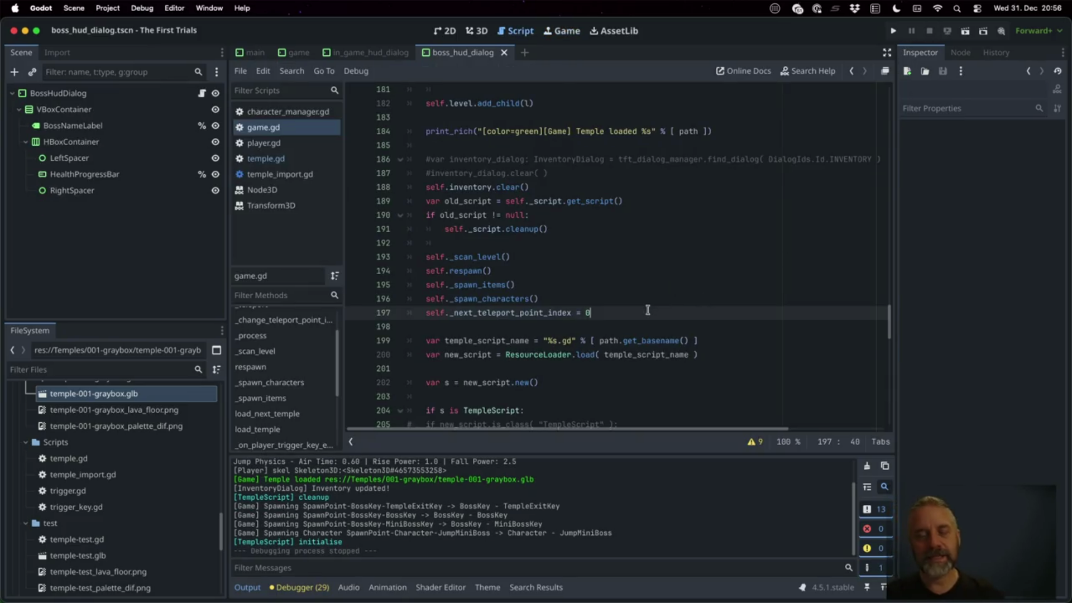
click(311, 321)
scroll(573, 345, down, 1)
click(520, 260)
Add a 'while self._next_teleport_point_index < 0' loop that adds tpc to the index.
key(Down)
key(Down)
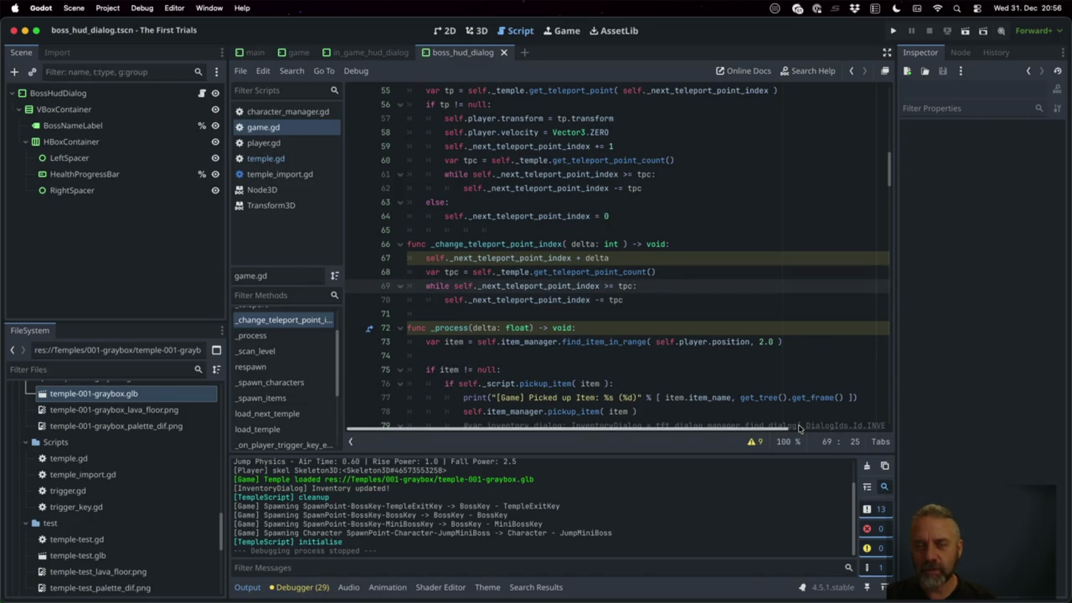
key(Down)
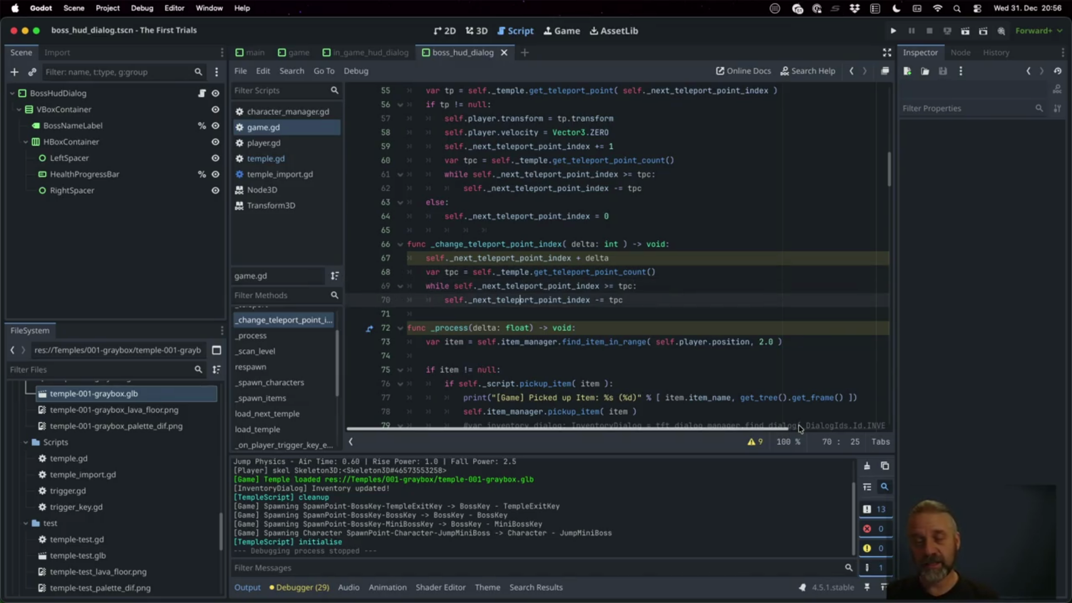
key(Up)
key(Up)
key(Down)
key(Down)
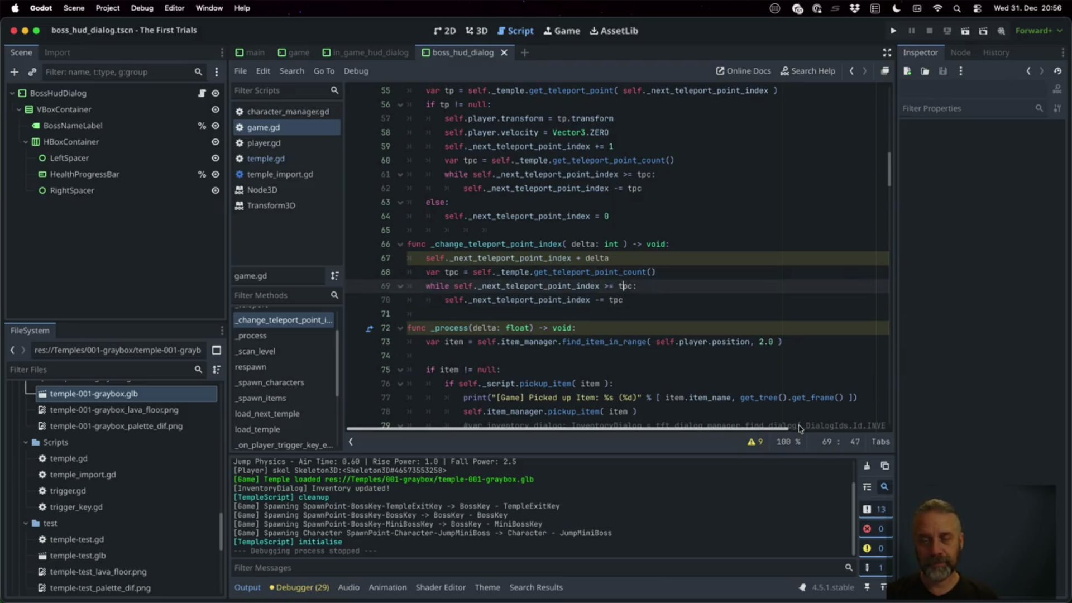
key(Return)
text(le self._nex)
key(Return)
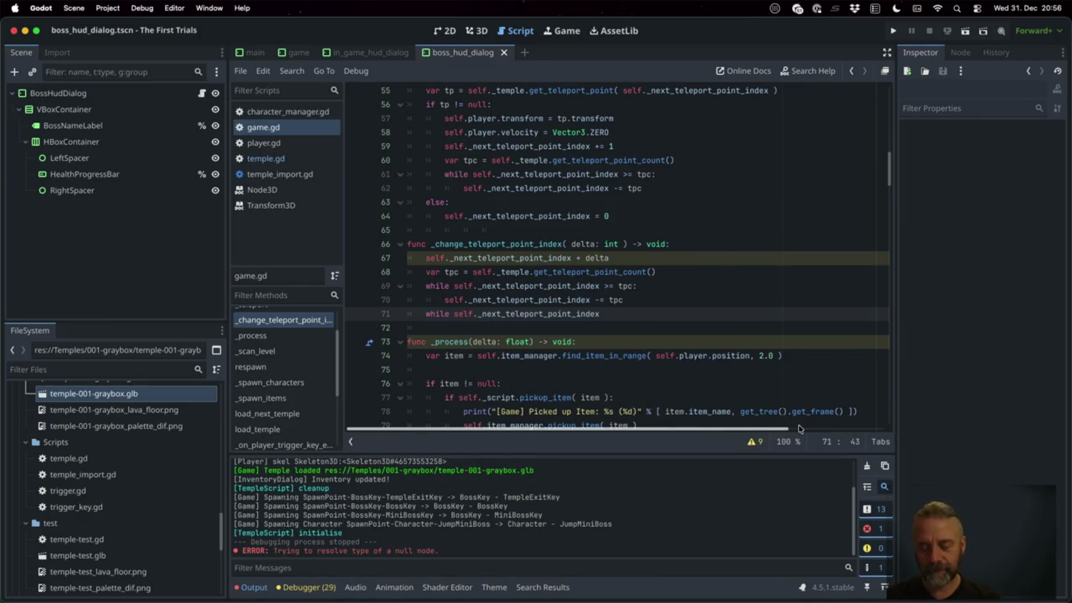
text(< 0)
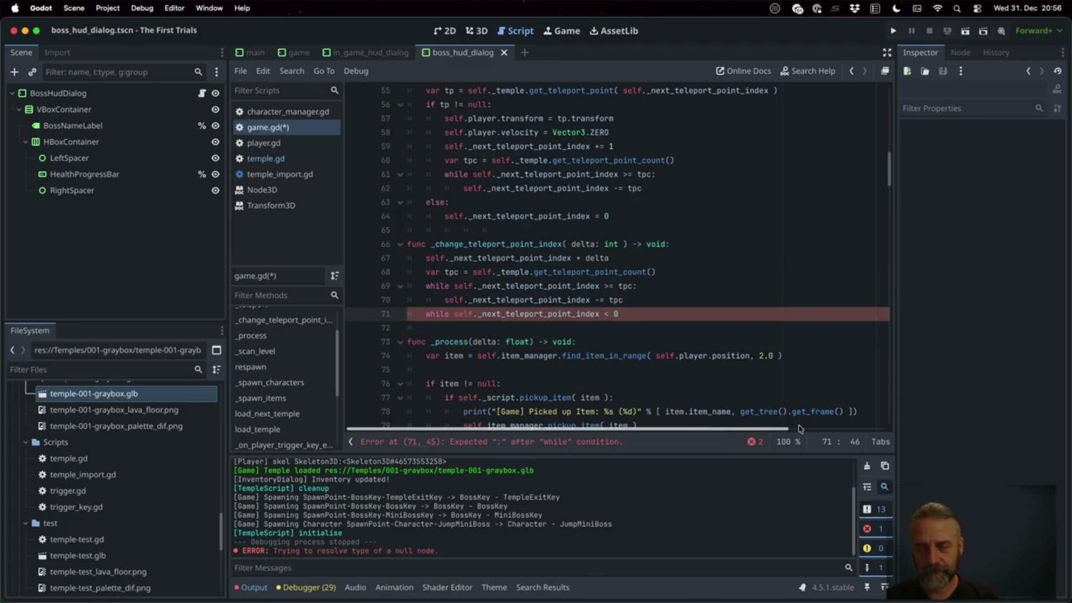
text(:)
key(Return)
text(f._nex)
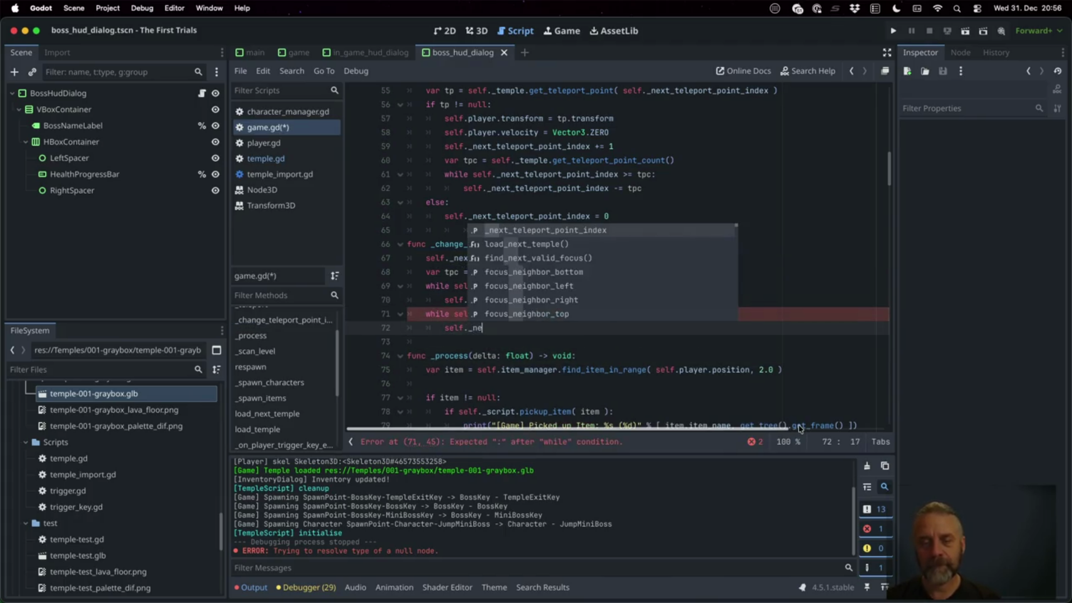
key(Return)
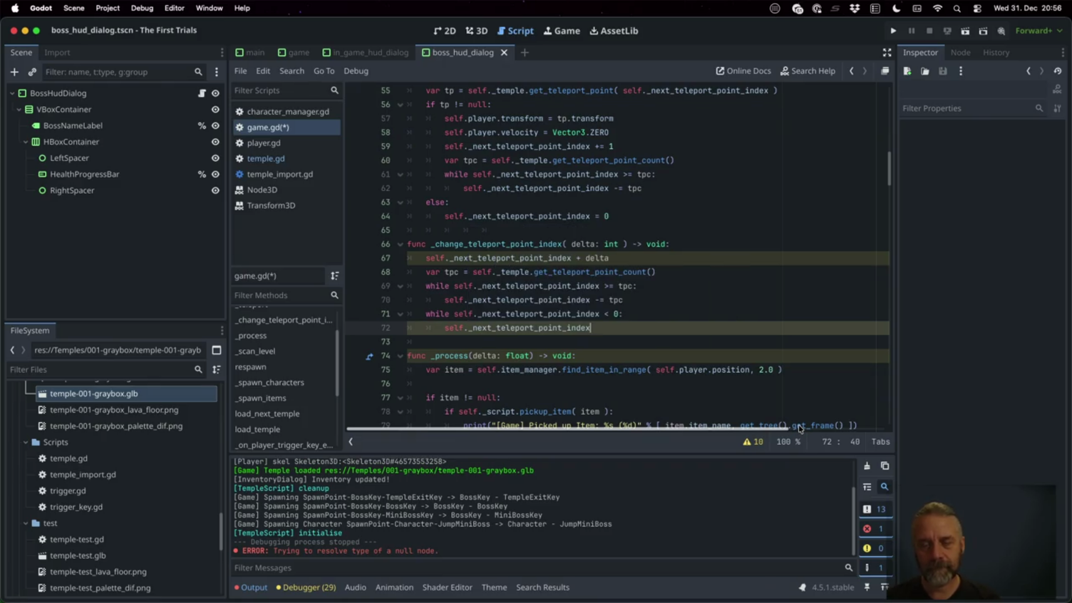
text( += tpc)
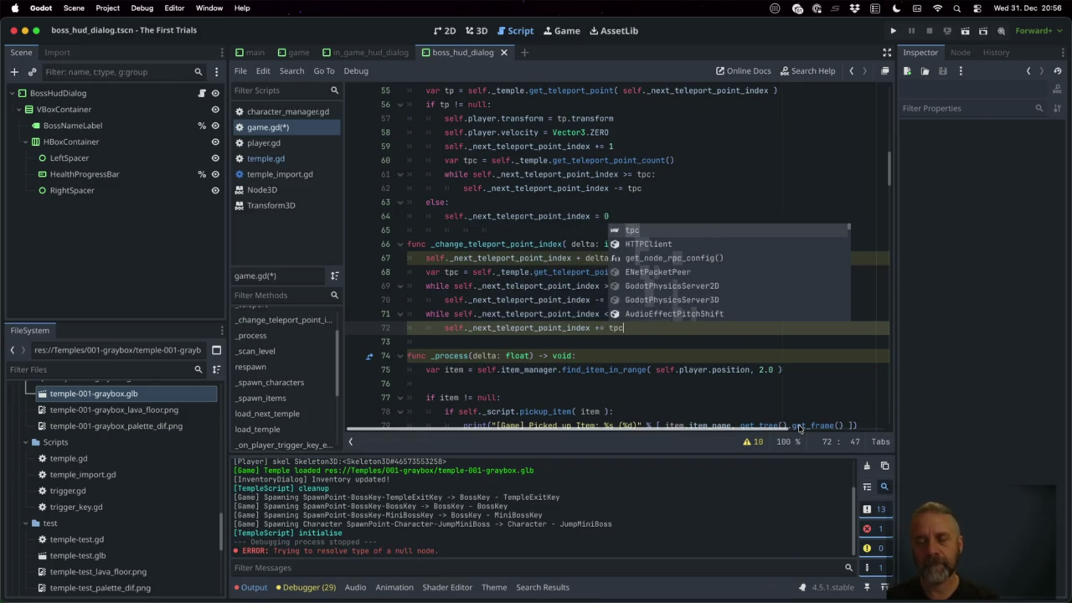
Start an 'if tpc == 0:' check below the teleport point count lookup.
key(Up)
key(Up)
key(Up)
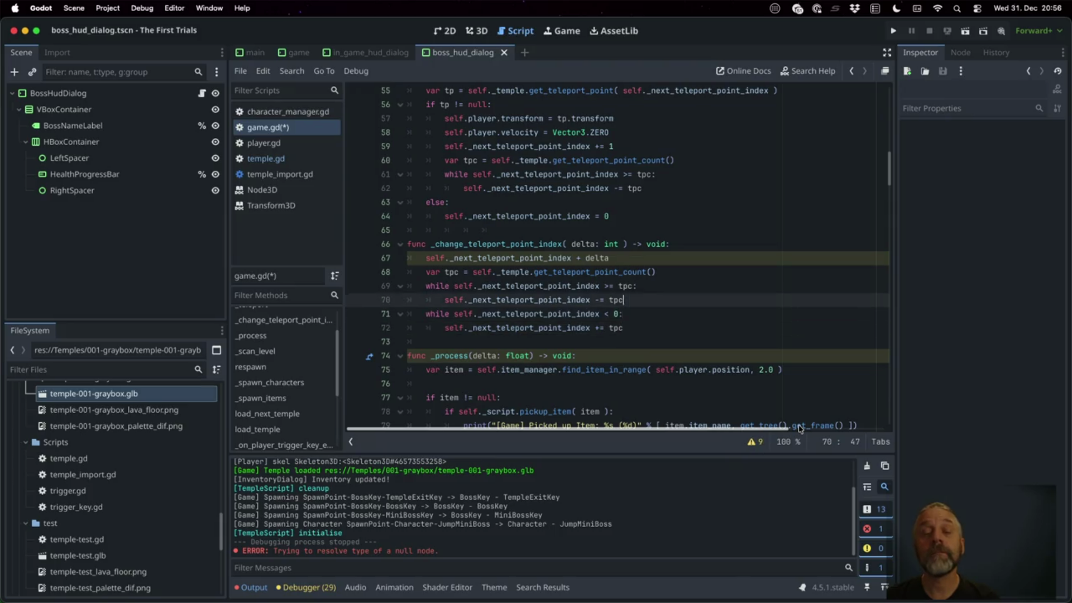
key(End)
key(Return)
text(if)
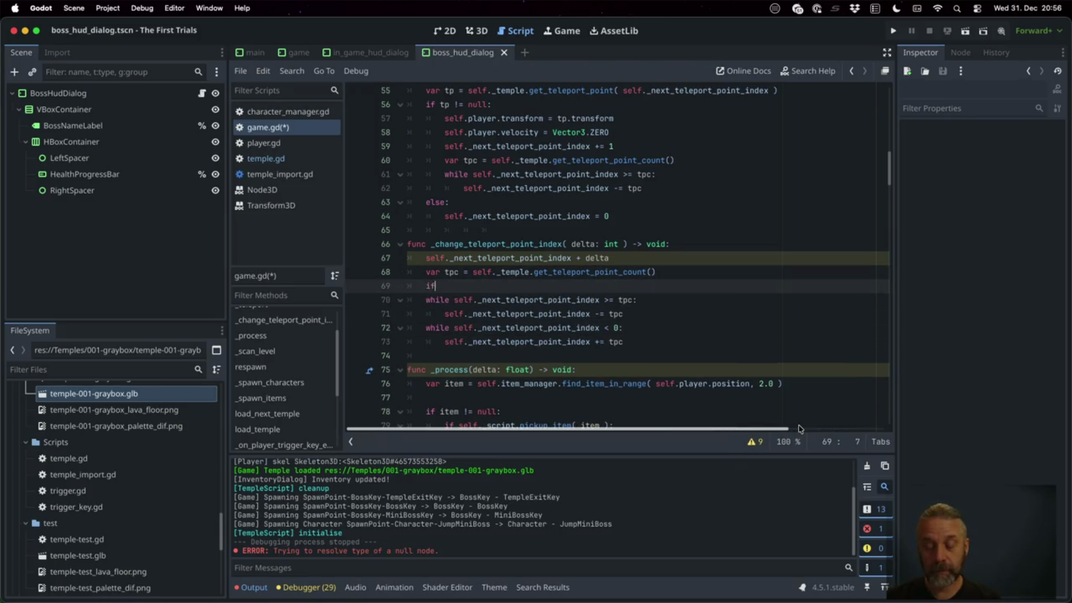
text( tpc == 0:)
In the zero-count guard, reset _next_teleport_point_index and return.
key(Return)
text(self)
key(BackSpace)
key(Escape)
text(f.ne)
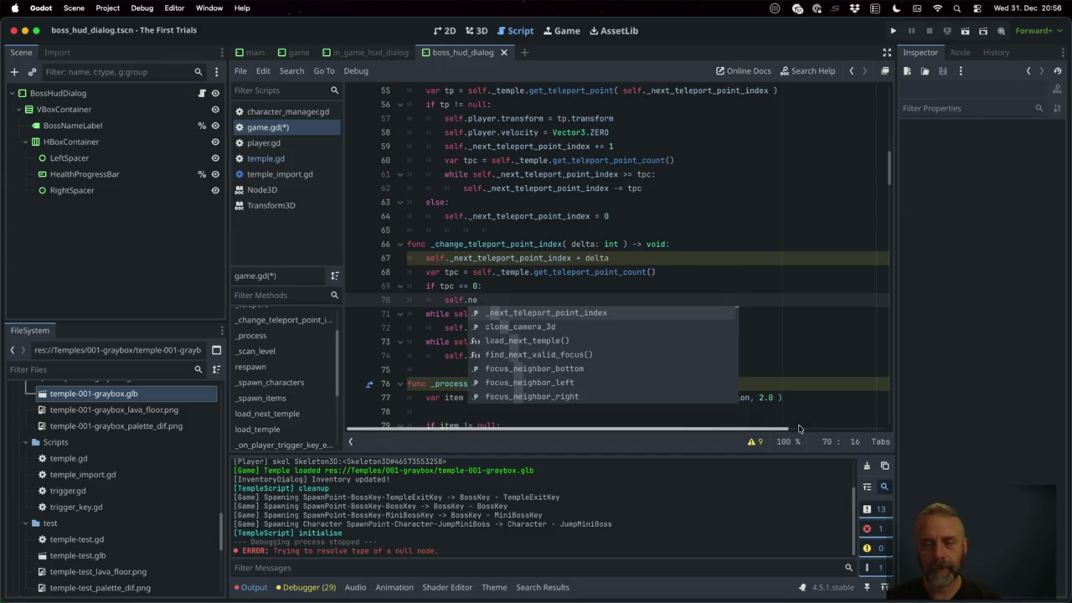
key(Return)
key(Return)
text(re)
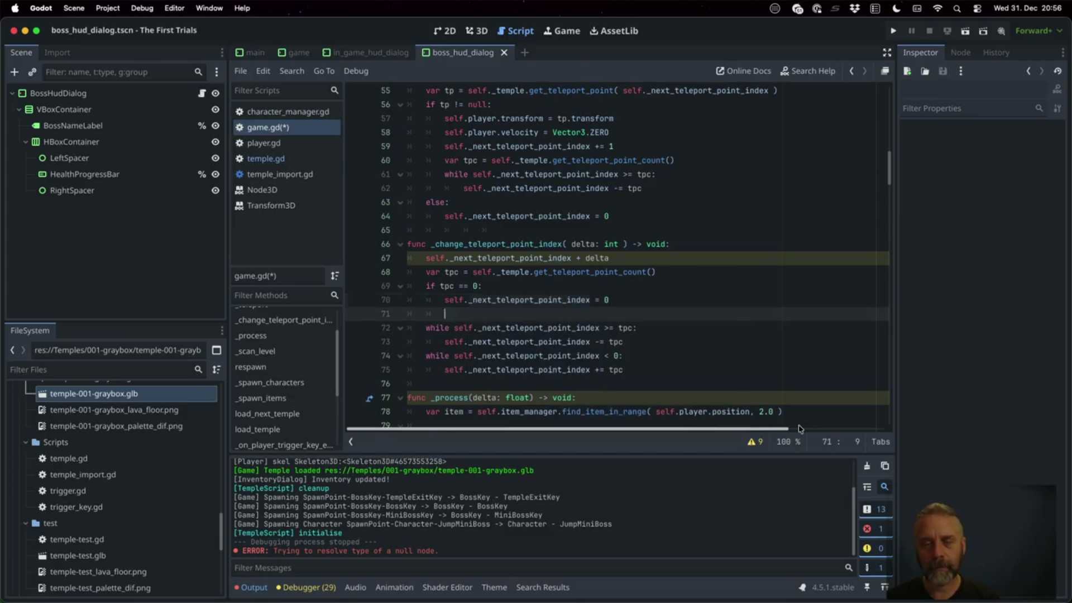
key(Return)
Move the delta addition line so it runs after the zero-count guard.
key(Up)
key(Up)
key(Up)
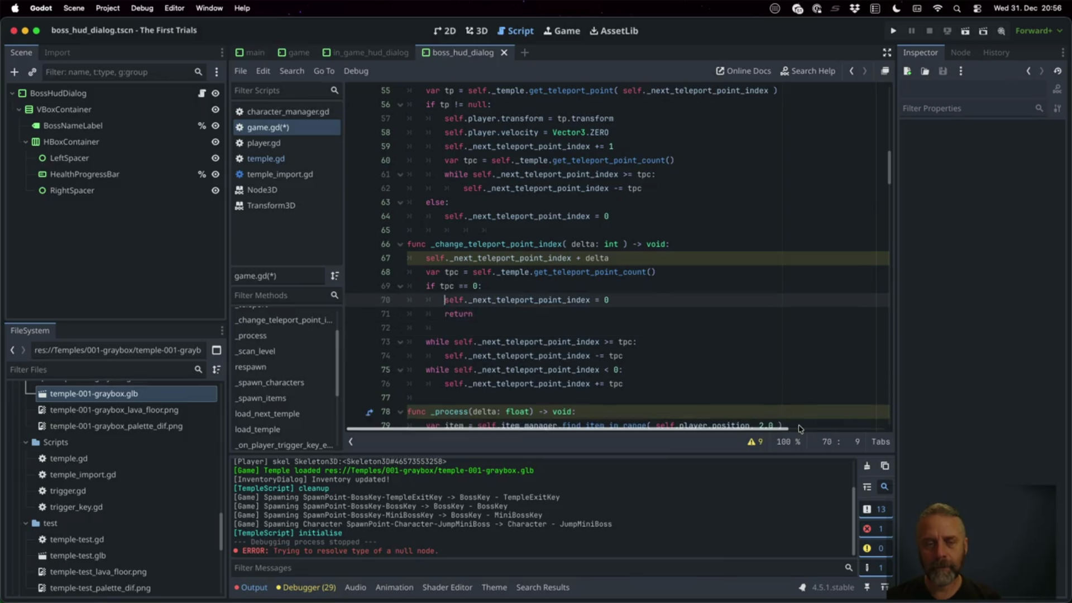
key(Home)
key(shift+Down)
key(ctrl+c)
key(Delete)
key(Down)
key(Down)
key(Down)
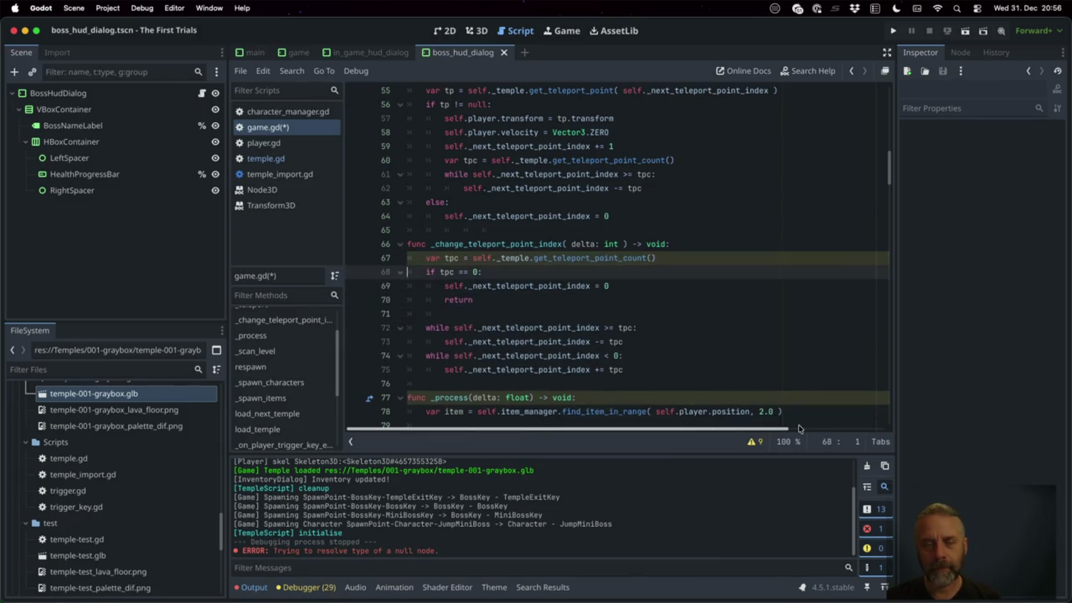
key(ctrl+v)
key(Up)
key(Up)
key(Up)
key(Down)
key(Down)
key(Down)
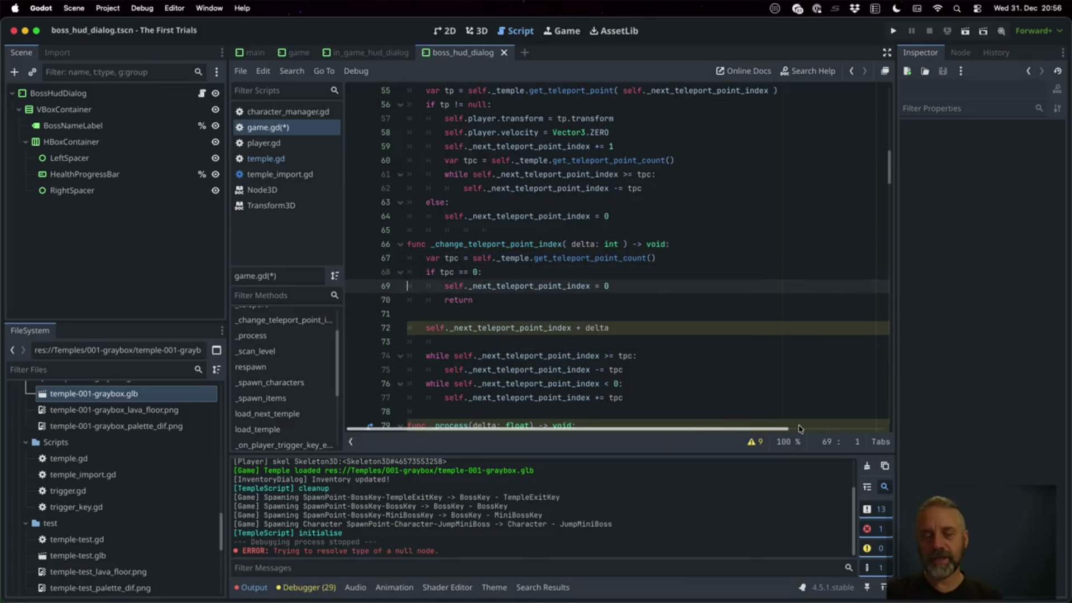
Put a blank line between the two wrap-around loops and save game.gd.
key(Down)
key(Down)
key(Down)
key(Up)
key(shift+Down)
key(shift+Down)
key(Up)
key(End)
key(Return)
key(ctrl+s)
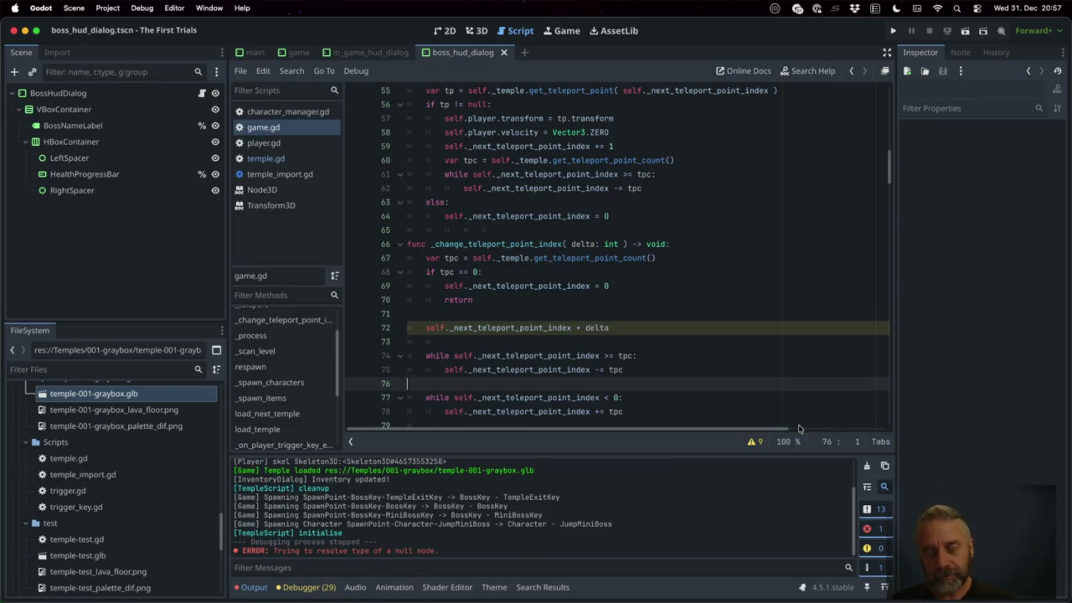
Insert a new line above the wrap loops for a trial modulo expression.
key(Up)
key(Up)
key(Up)
key(Return)
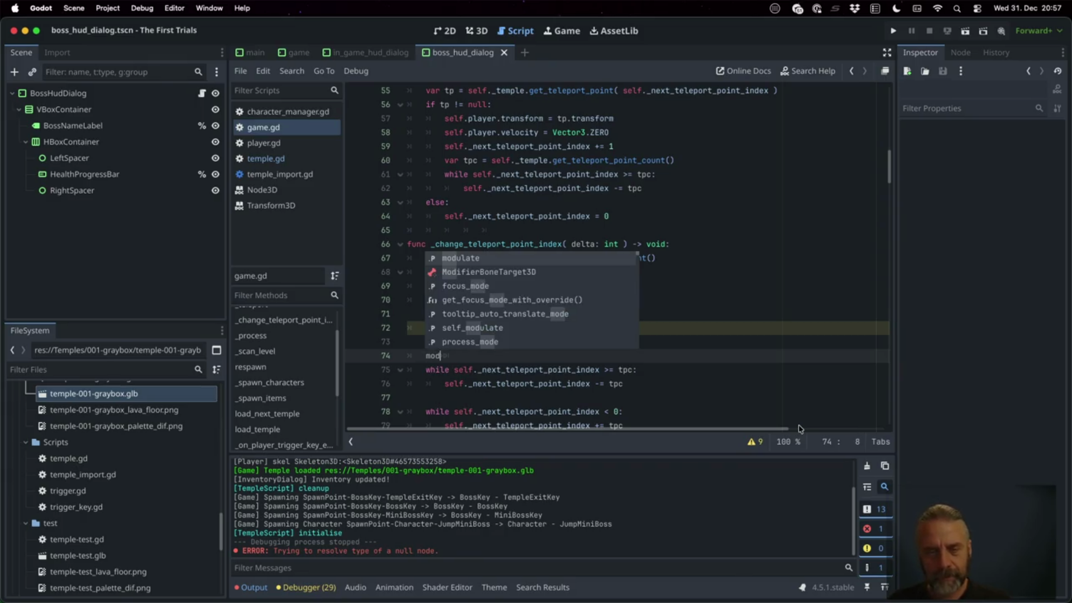
text(()
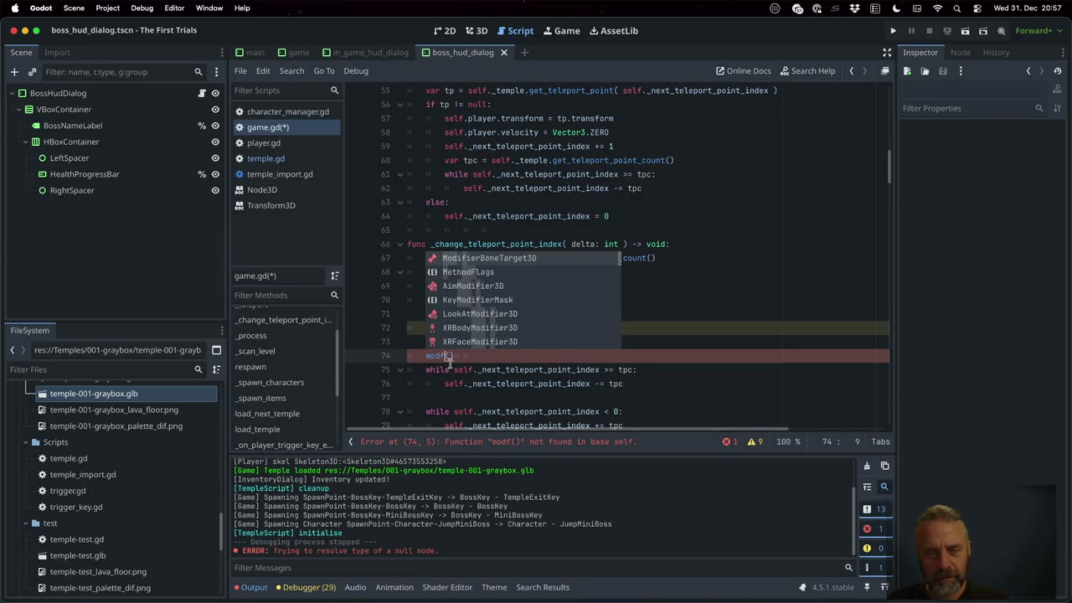
Experiment with a '5 % 1' modulo line, then delete it and save game.gd.
key(Escape)
key(shift+Left)
key(shift+Left)
key(shift+Left)
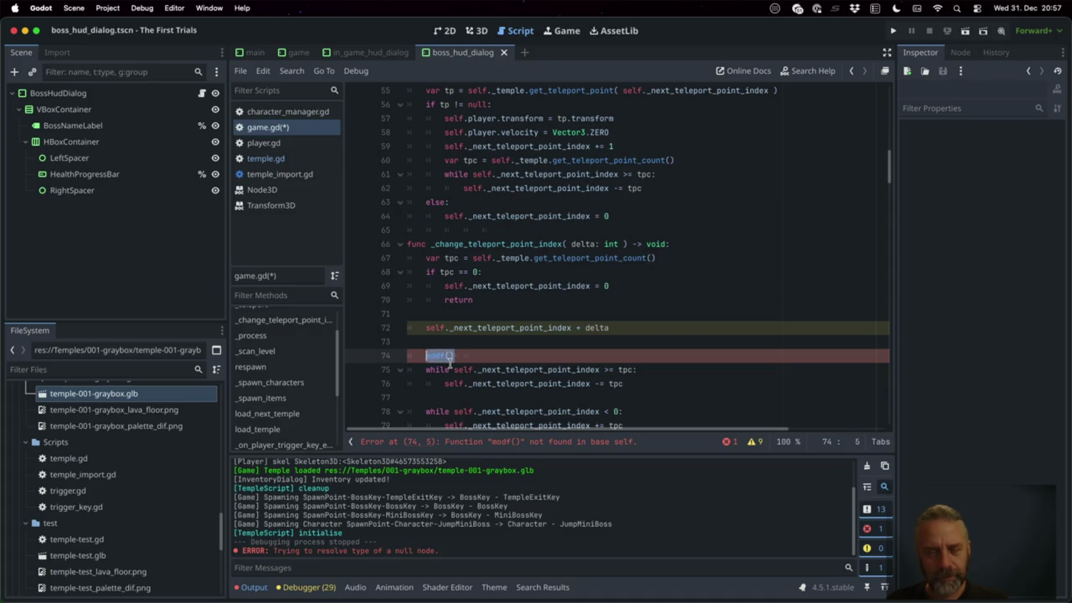
text(remain)
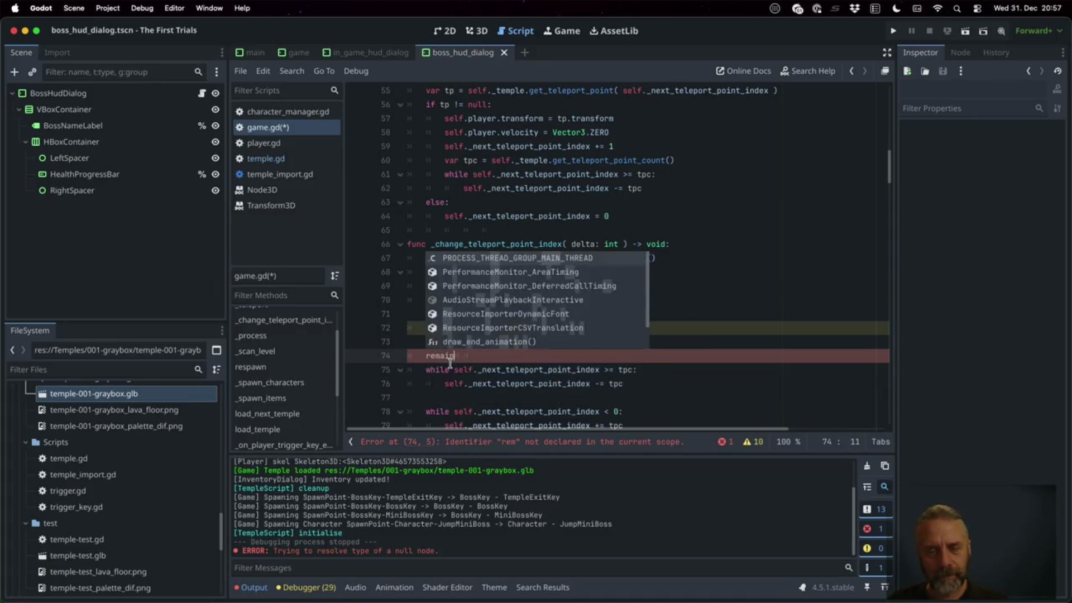
key(Escape)
key(BackSpace)
key(BackSpace)
key(BackSpace)
text(s)
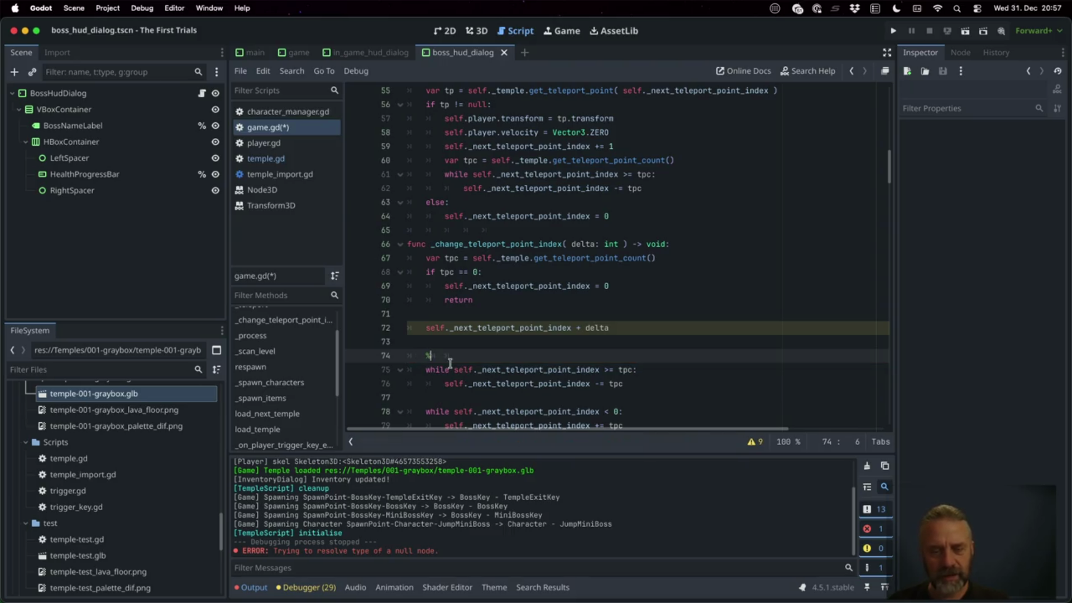
key(shift+Left)
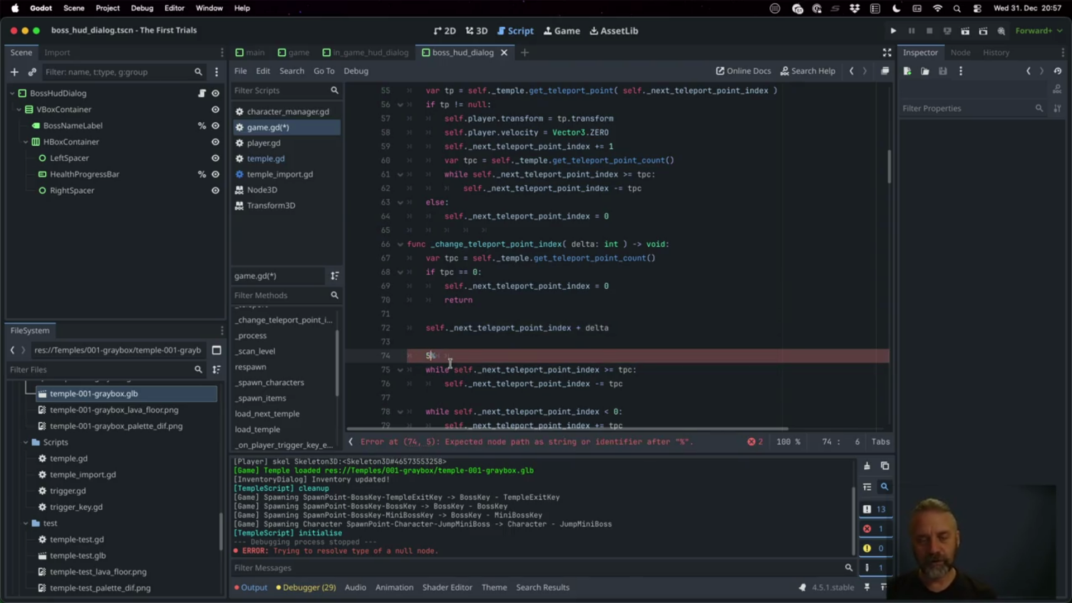
text(1)
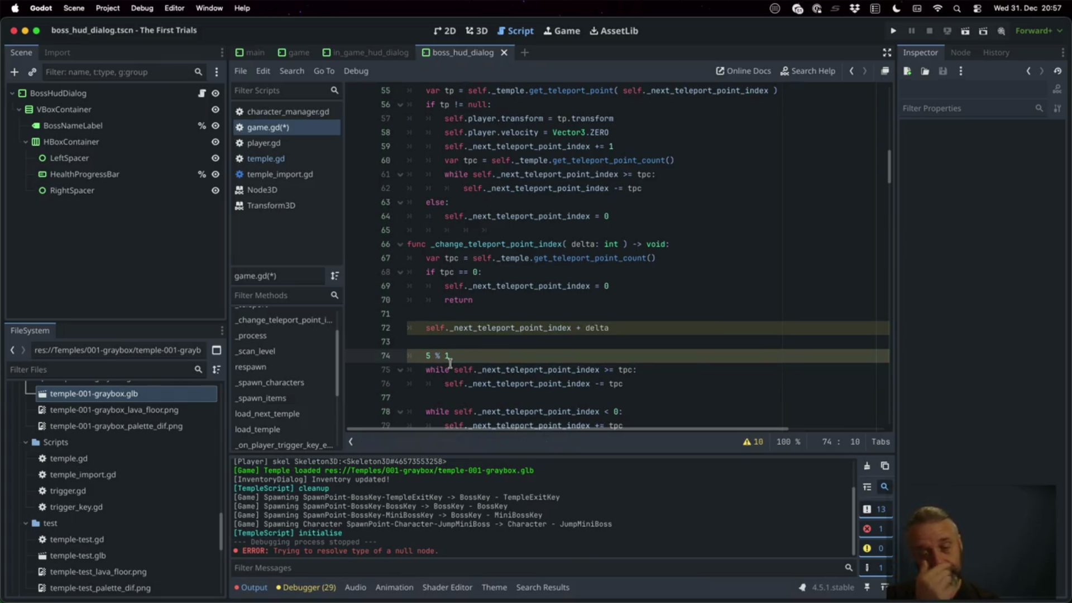
key(shift+Down)
key(BackSpace)
key(super+s)
key(Down)
Review each use of tpc in the count lookup and both wrap-around loops.
key(Up)
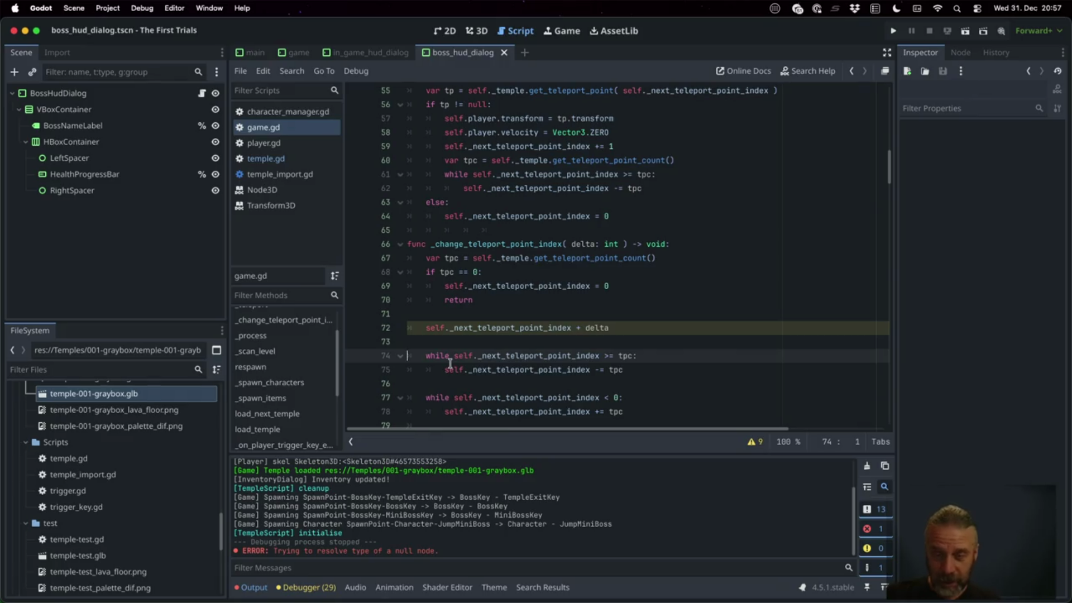
key(Down)
key(Down)
key(Down)
key(Down)
key(Down)
key(Up)
key(Up)
key(Down)
key(Up)
key(Down)
key(alt+shift+Left)
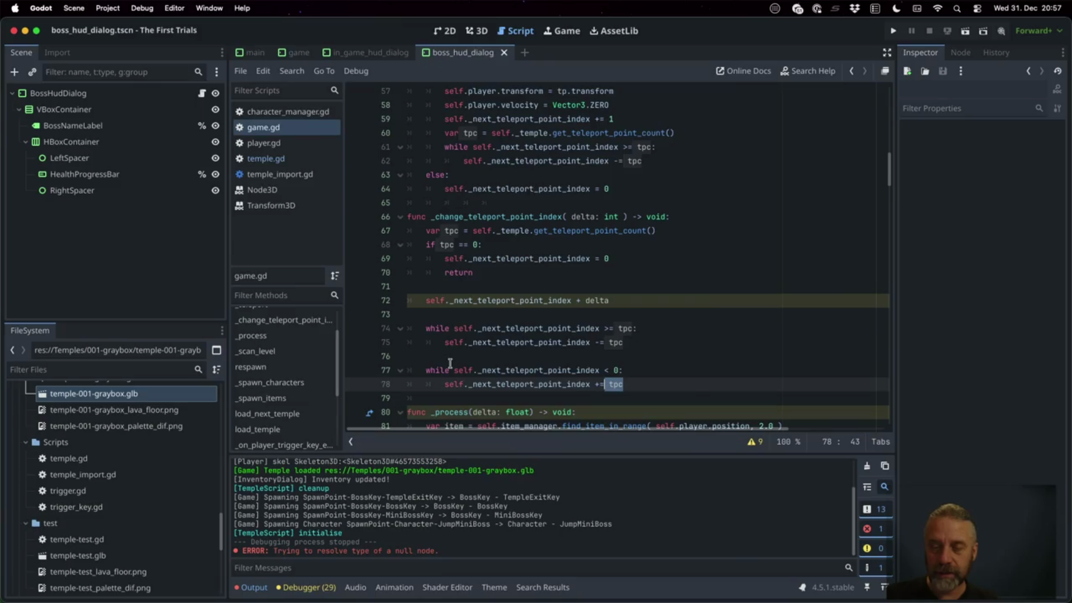
double_click(453, 233)
click(605, 384)
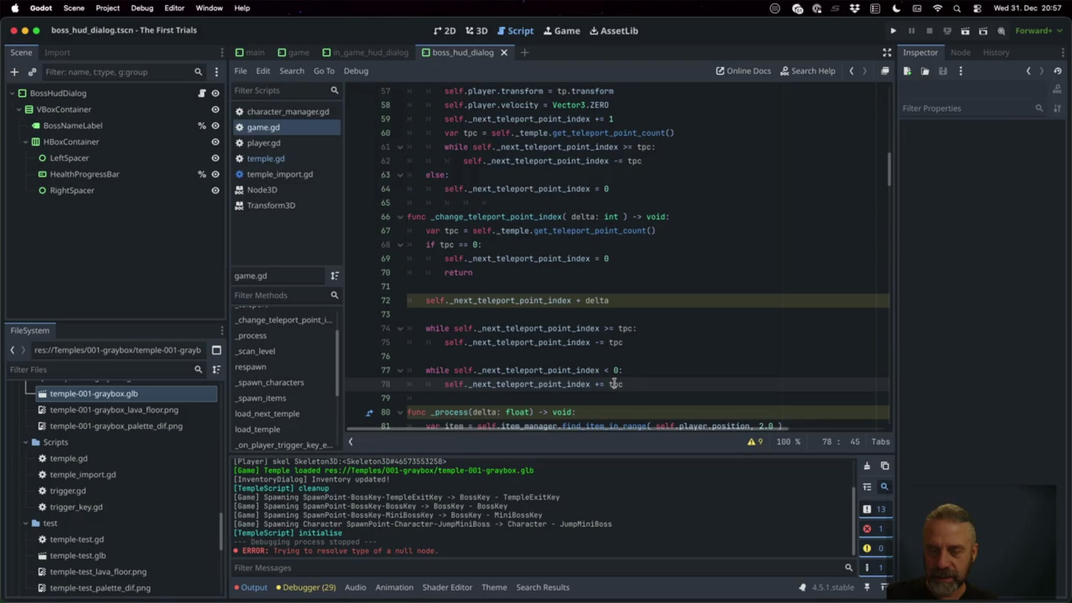
double_click(626, 328)
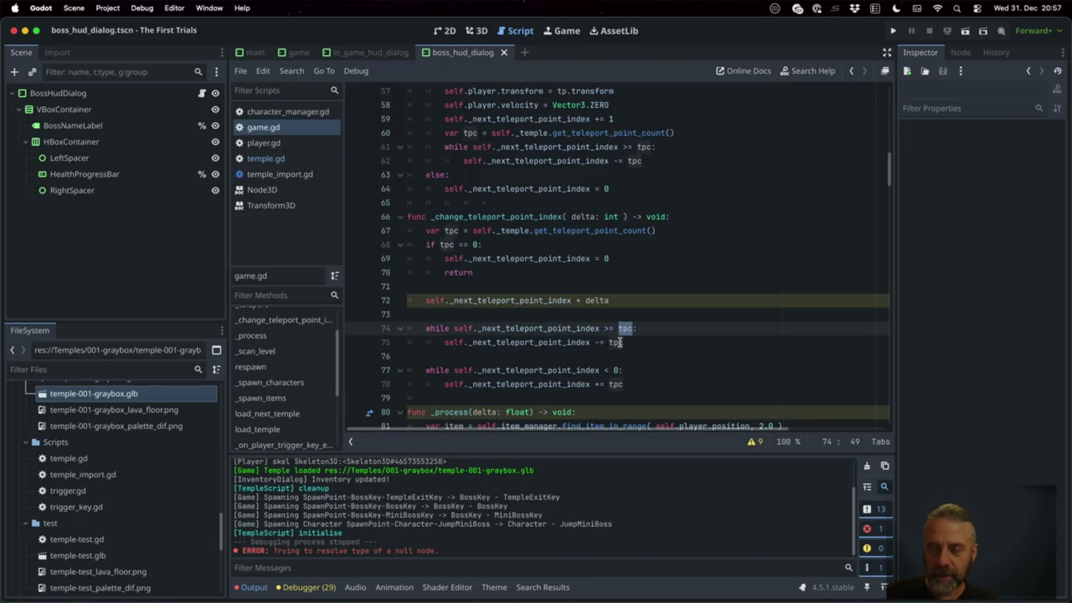
double_click(616, 342)
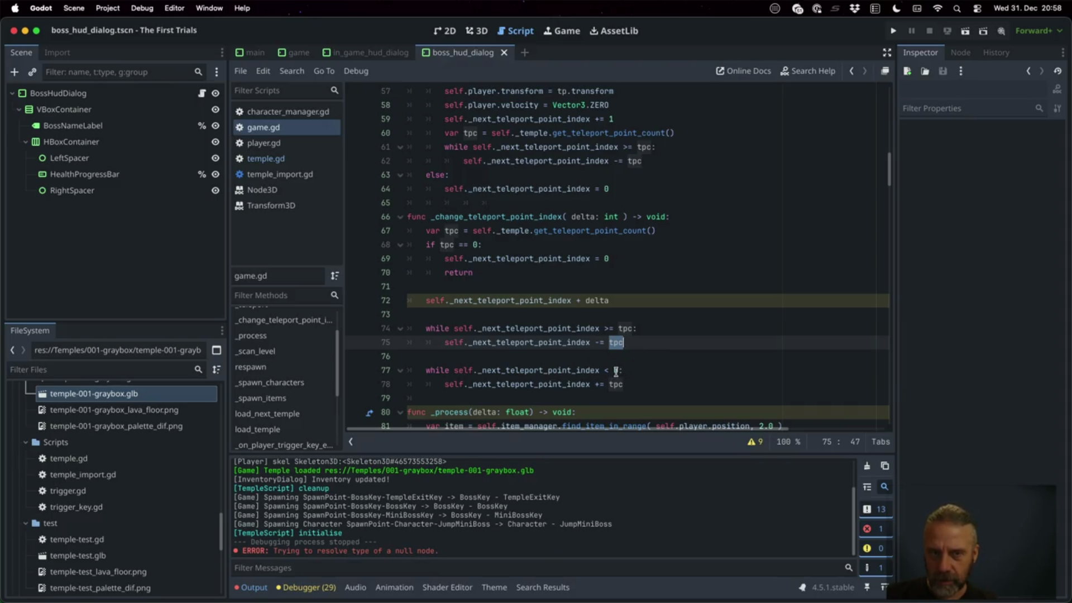
double_click(616, 384)
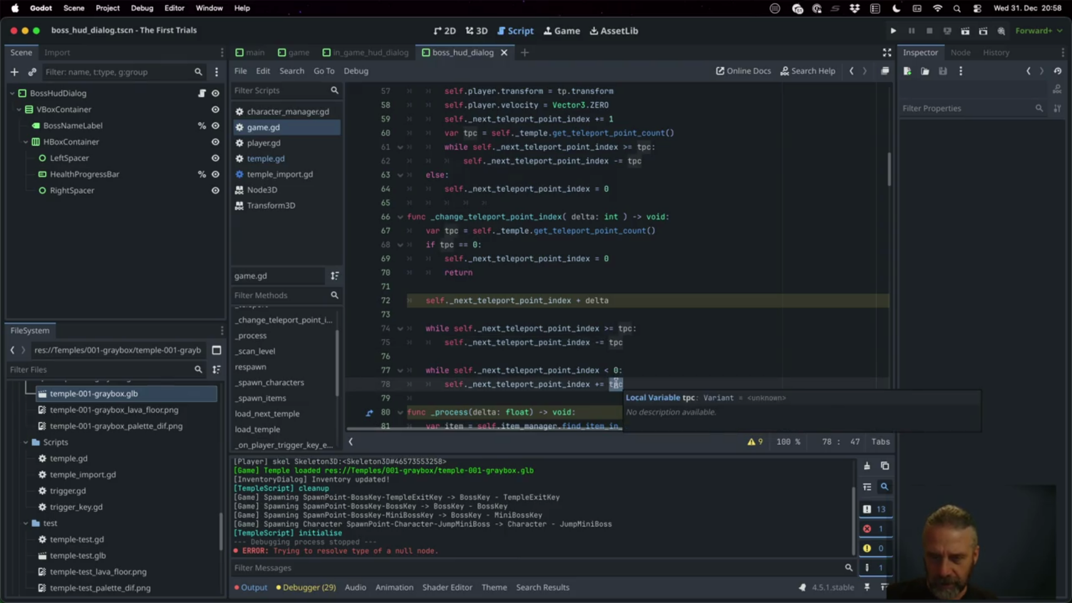
Check the below-zero comparison, save all changes, and run the game.
click(619, 369)
drag(604, 368, 619, 369)
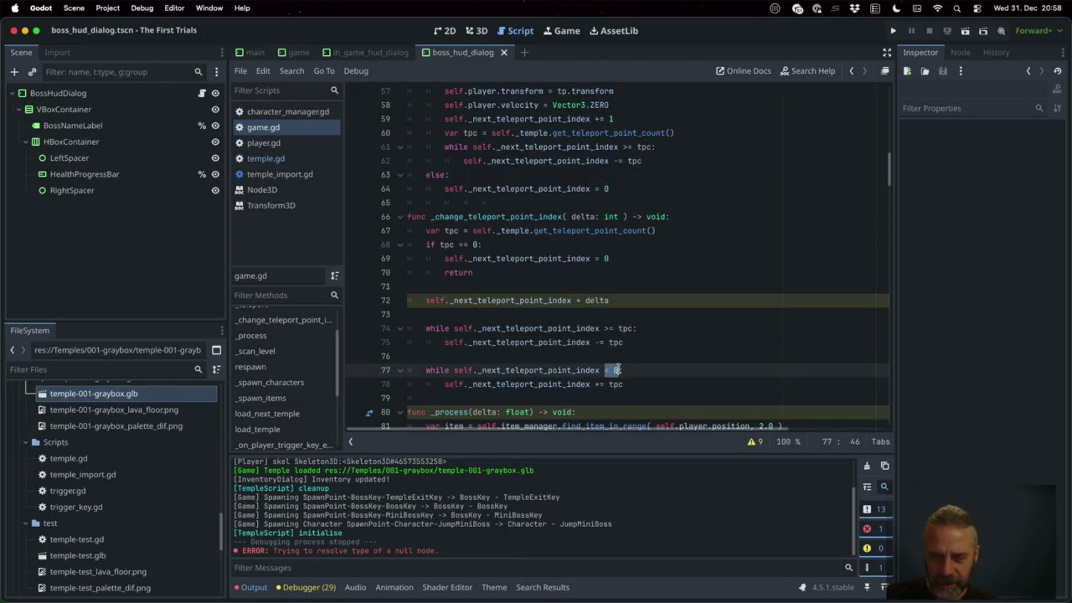
double_click(615, 383)
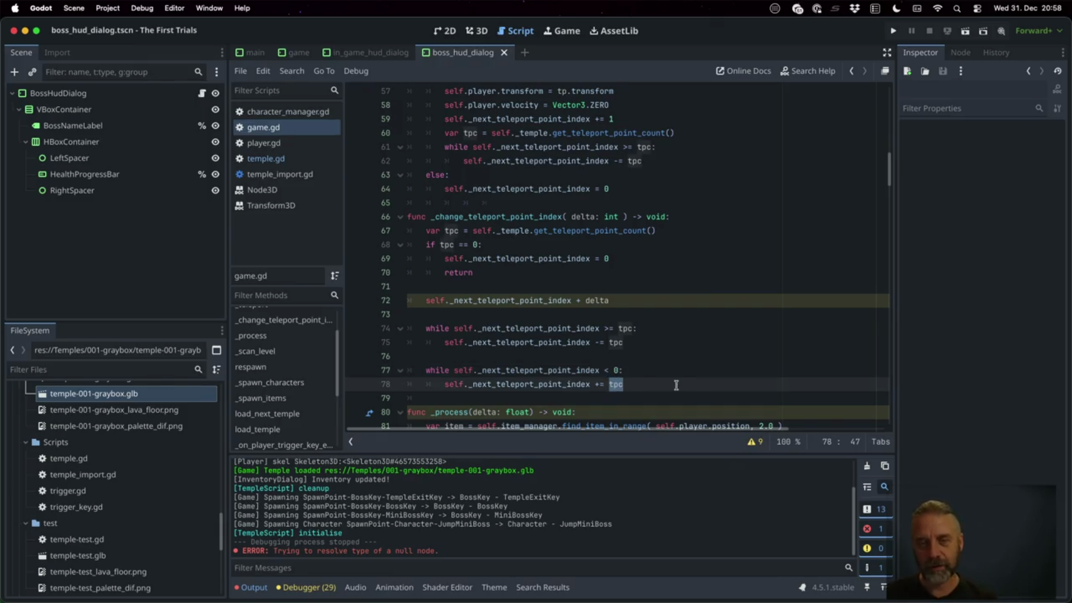
key(super+s)
click(888, 31)
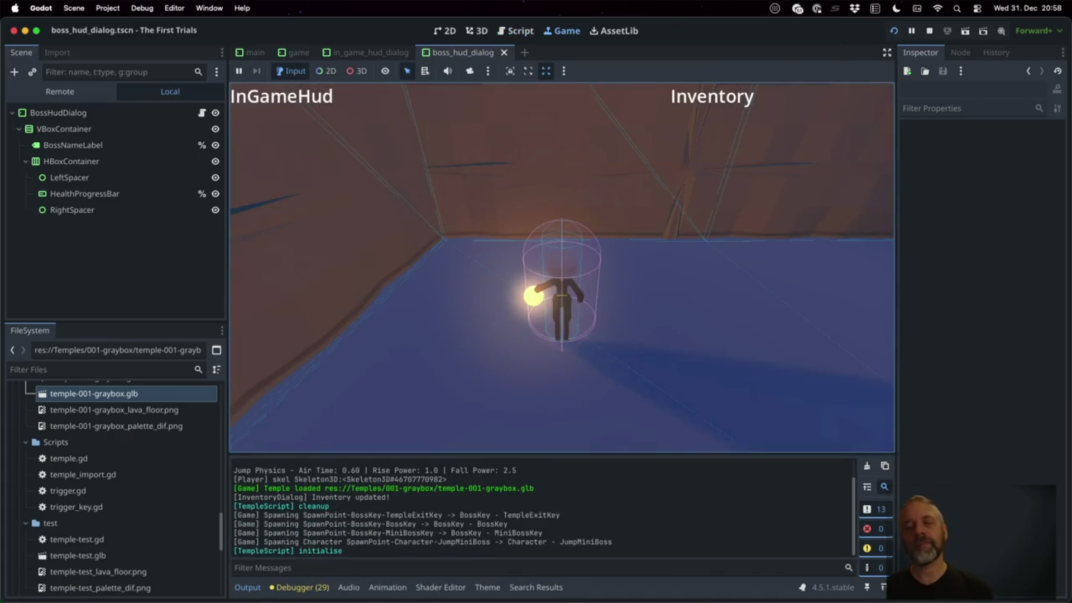
Teleport with Space in the running game, then stop it and return to game.gd.
click(703, 281)
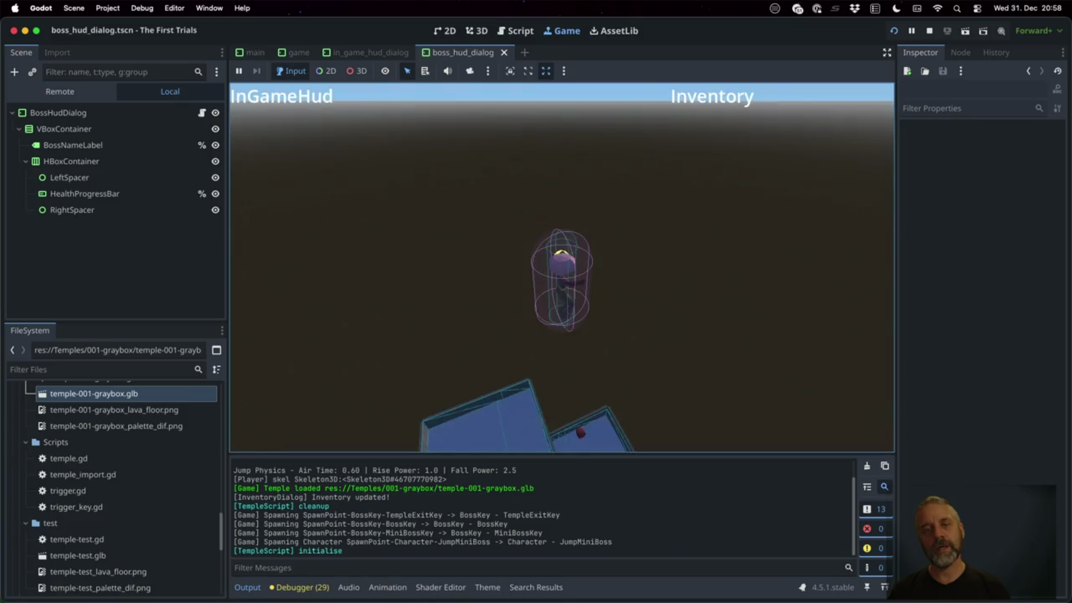
key(space)
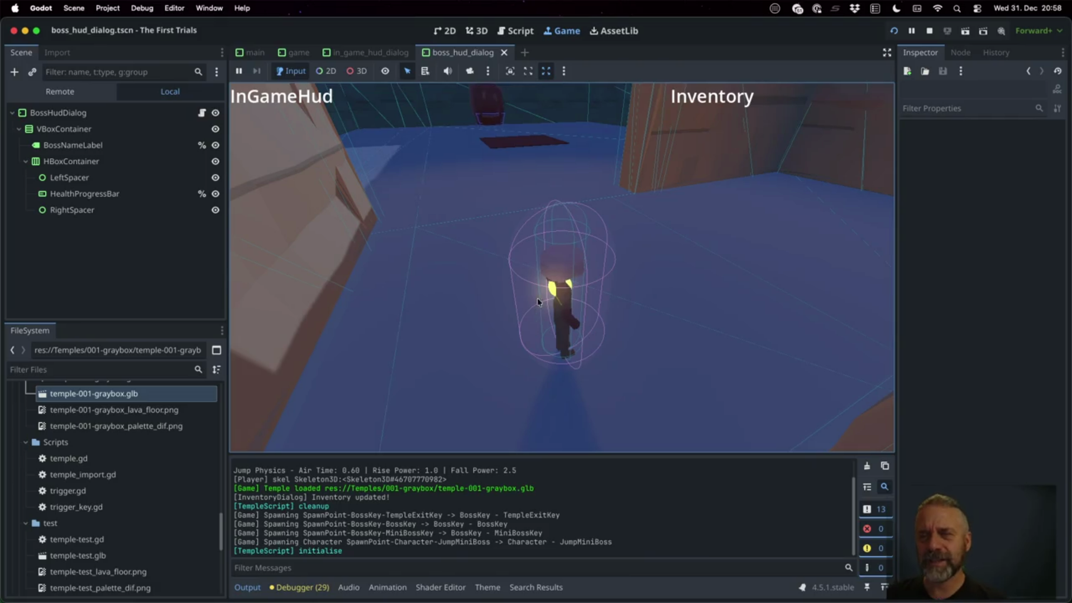
click(929, 31)
click(656, 259)
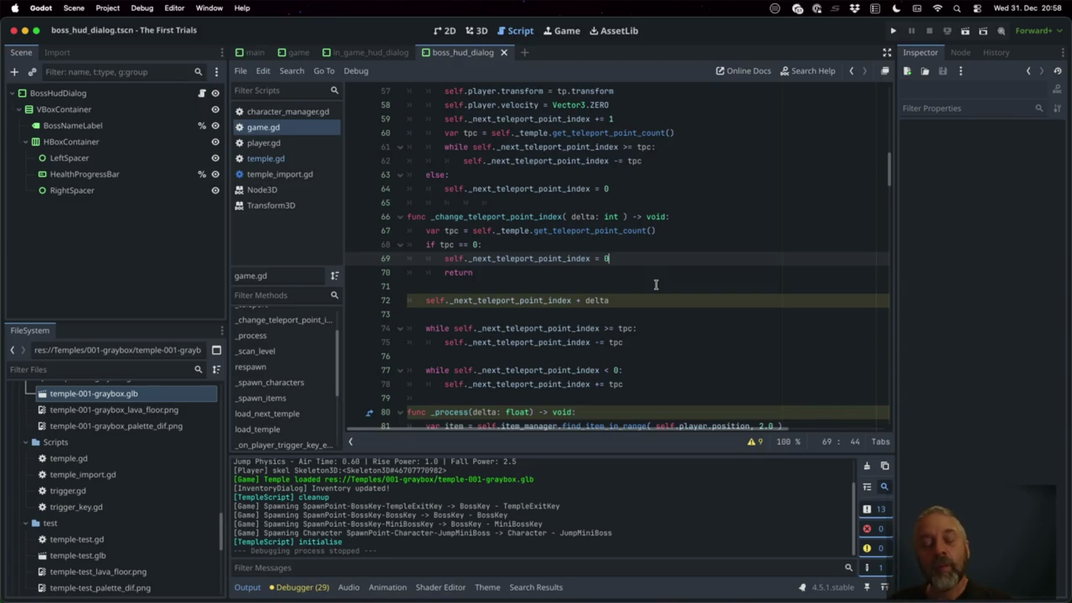
Add a print("TPI: %d" % [ self._next_teleport_point_index ]) log at the helper's start.
click(638, 230)
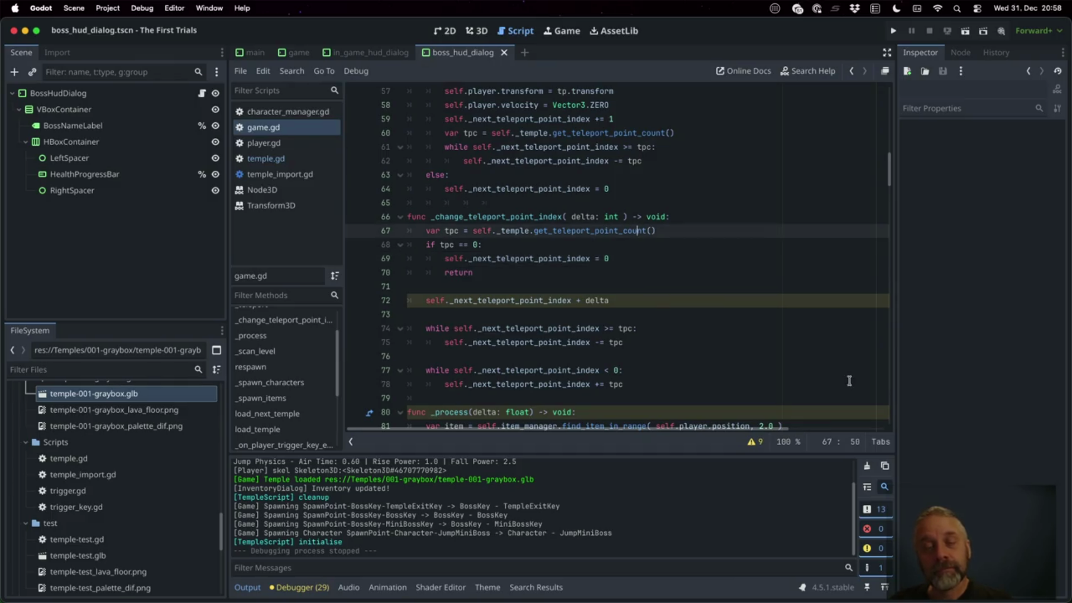
key(Down)
key(Down)
key(Down)
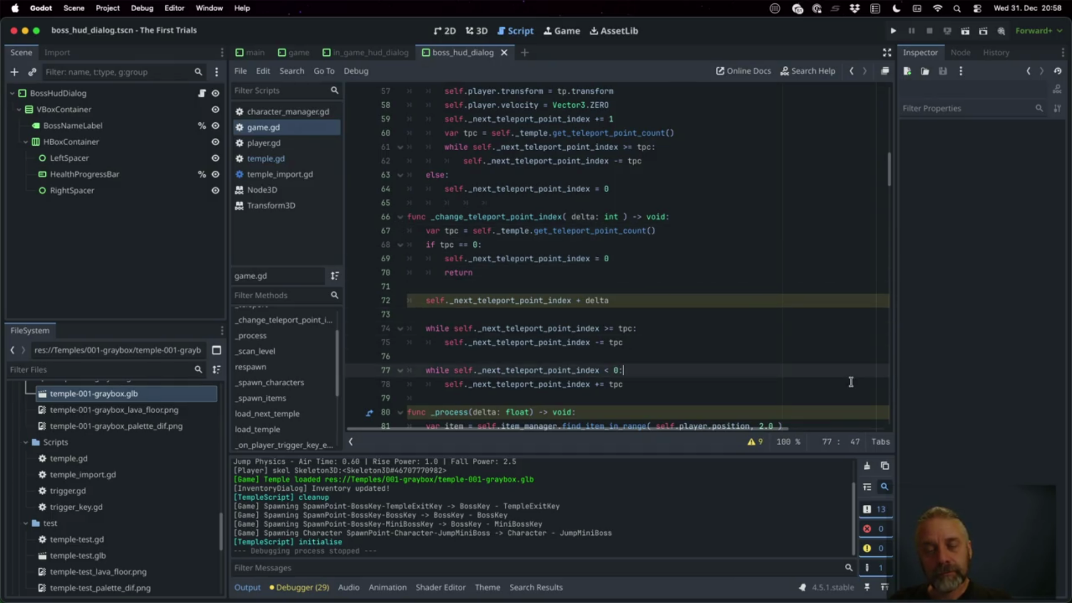
key(Up)
key(Up)
key(Up)
key(End)
key(Return)
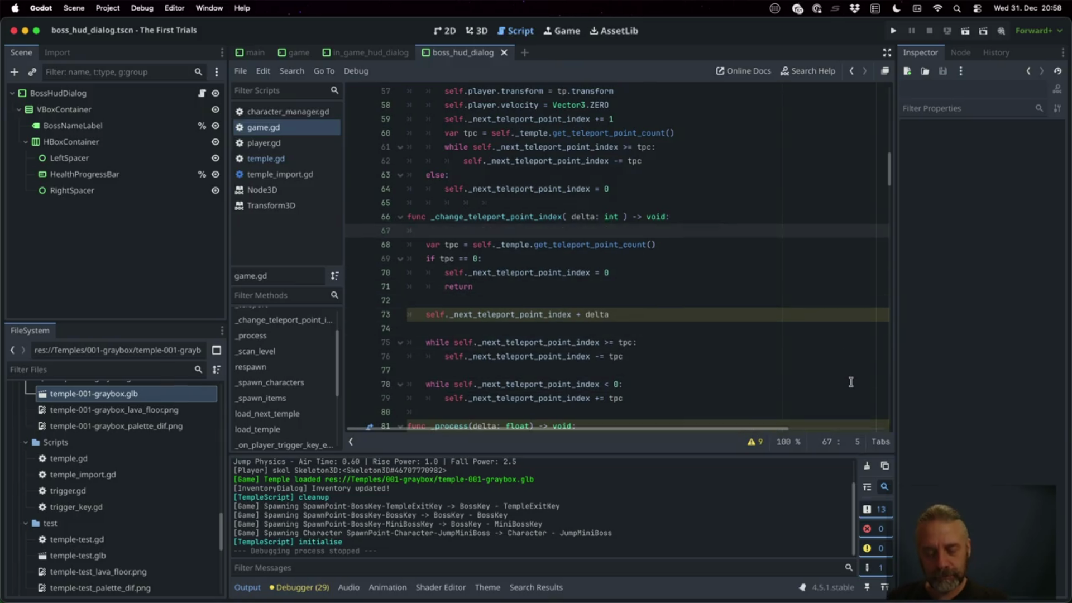
text(print("TPC)
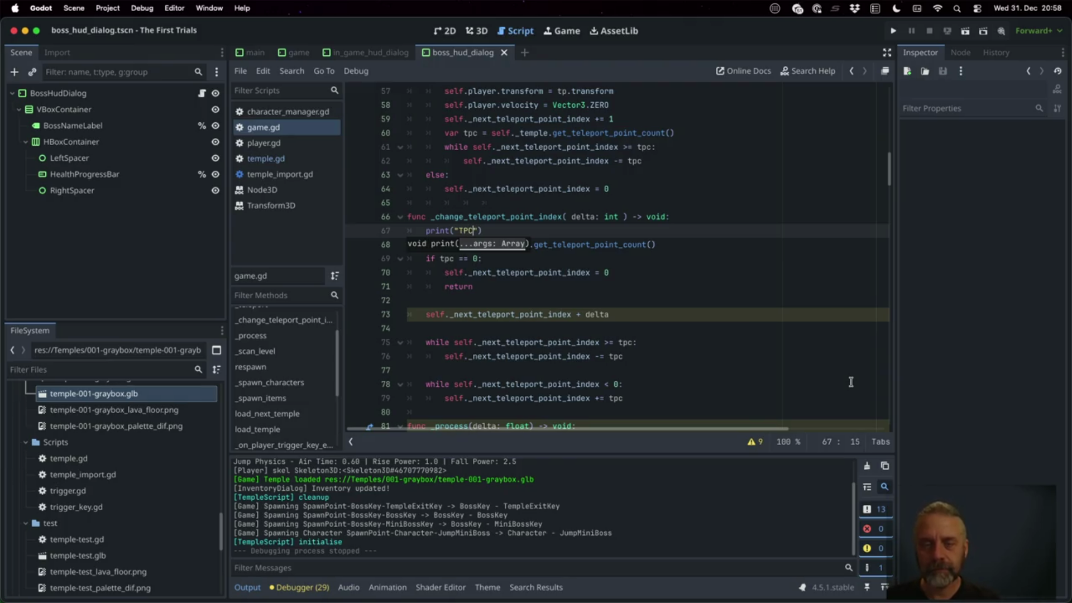
key(BackSpace)
text(I: %d" % [)
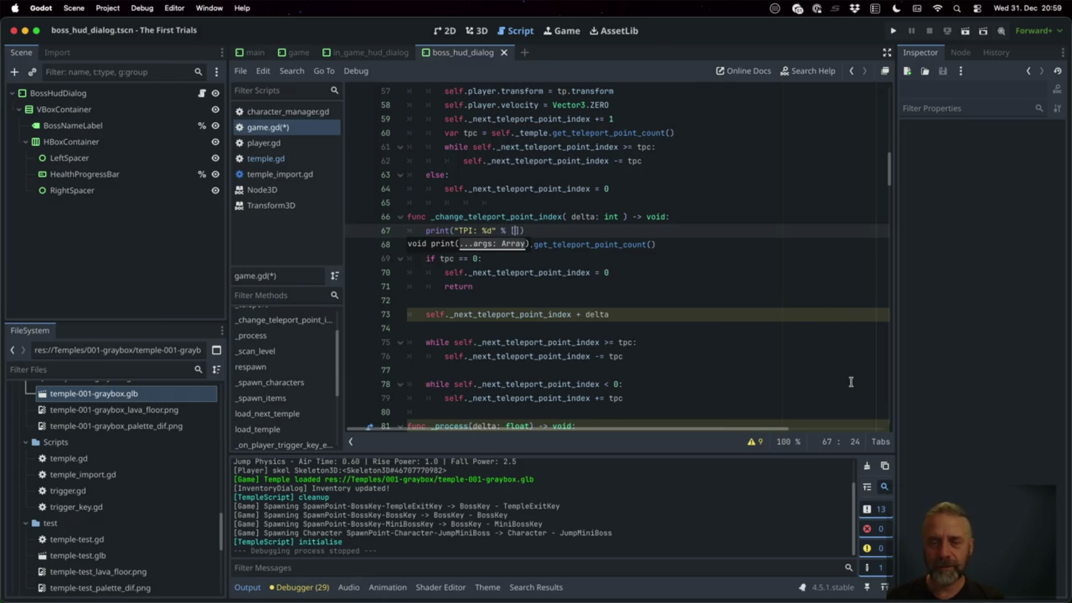
text( self._)
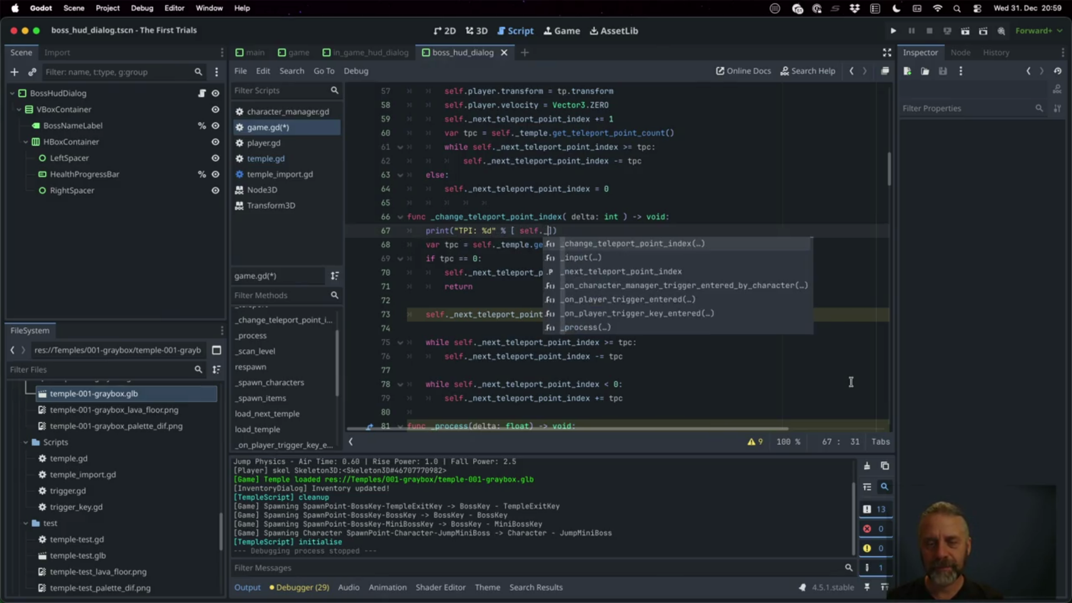
text(ne)
key(Return)
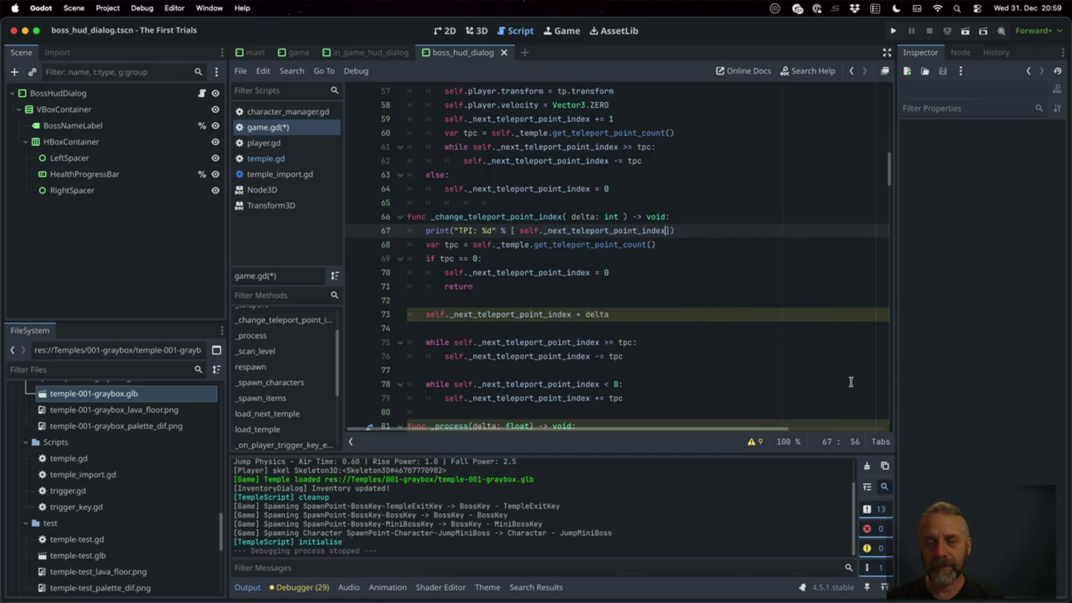
Paste a copy of the index log line after the wrap-around loops.
key(Down)
key(Down)
key(Down)
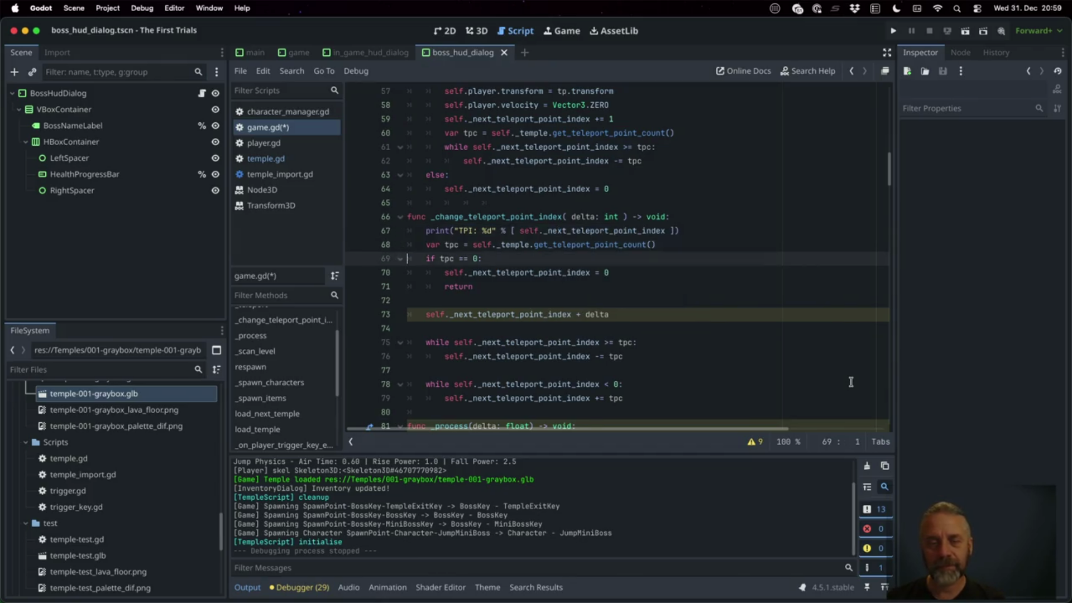
text(print("TPI: %d" % [ self._next_teleport_point_index ]))
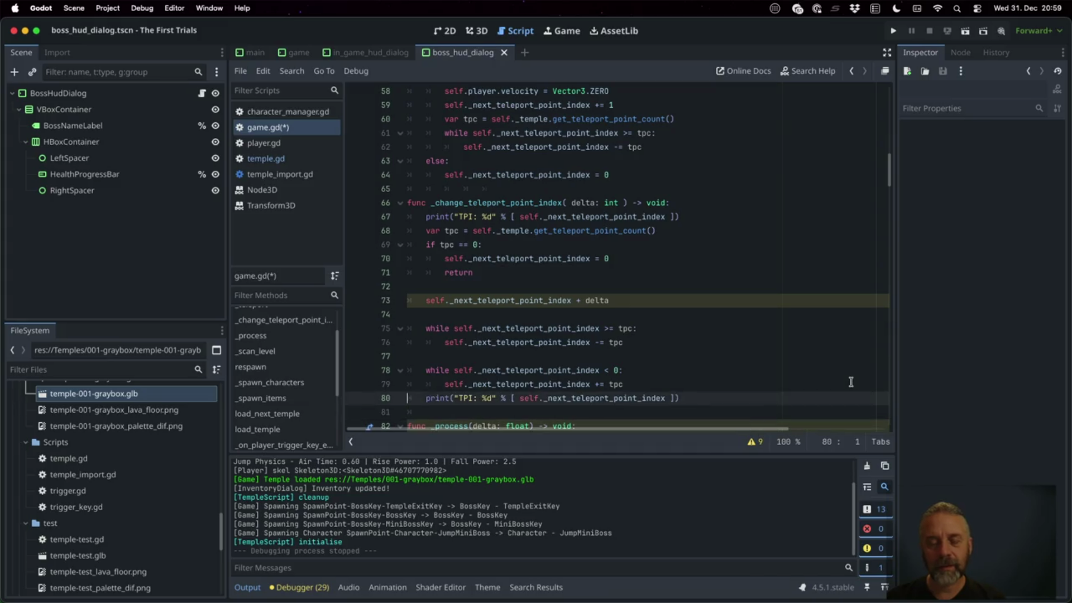
click(851, 382)
key(Return)
Extend the first log to "TPI: %d + %d" so it also prints delta.
key(Up)
key(Up)
key(Up)
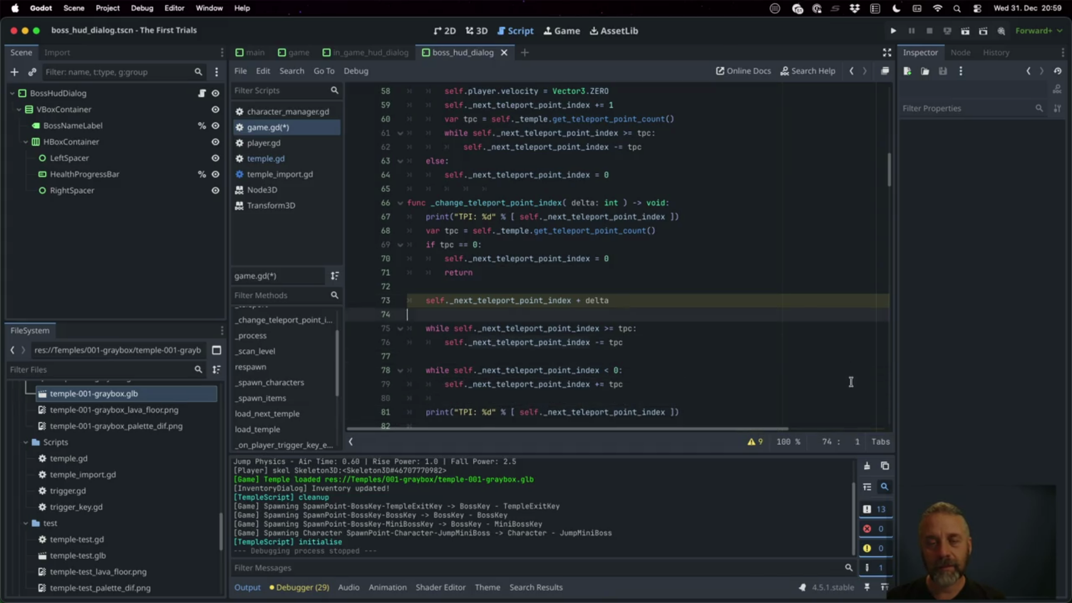
key(Down)
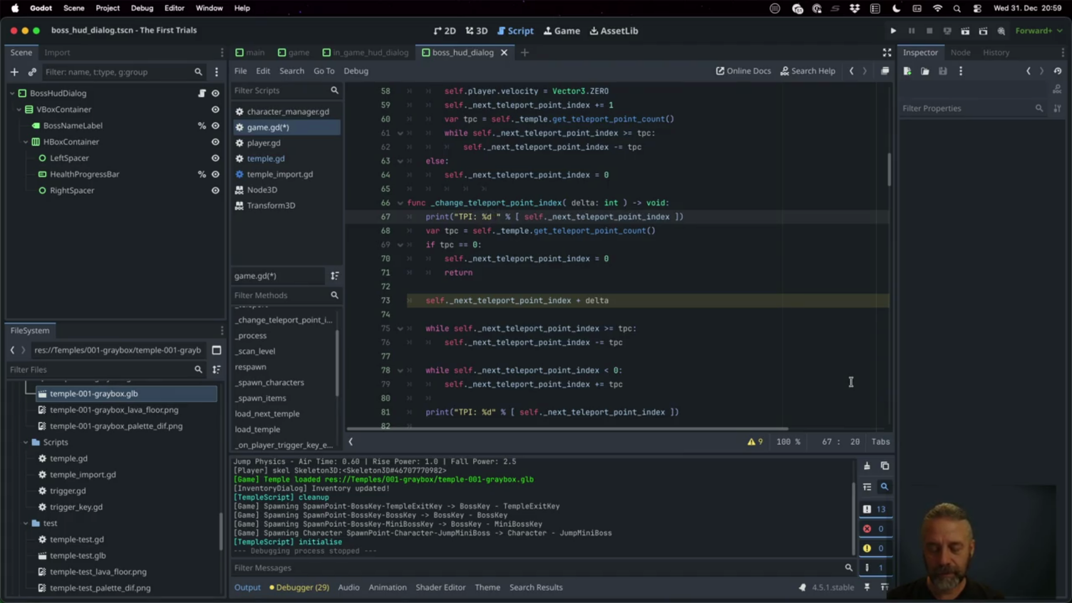
text(+ %)
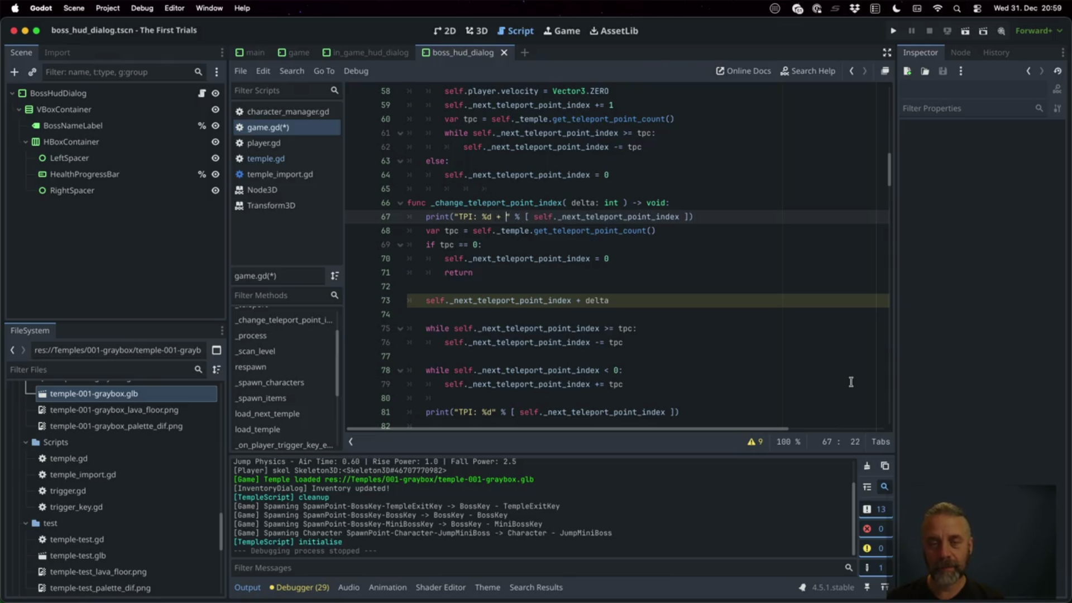
text(d)
key(End)
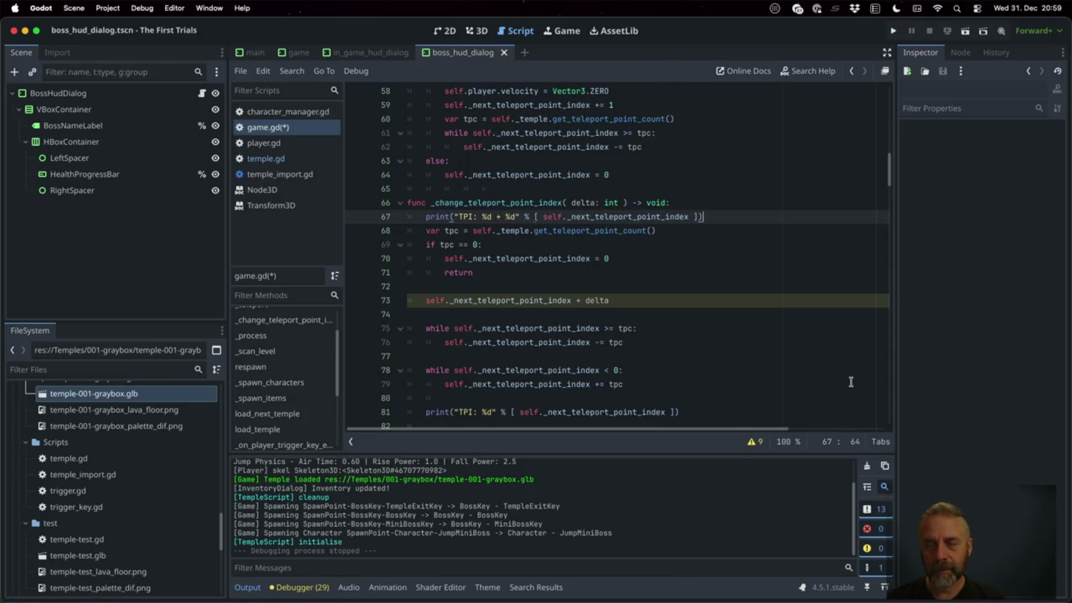
text(, delta)
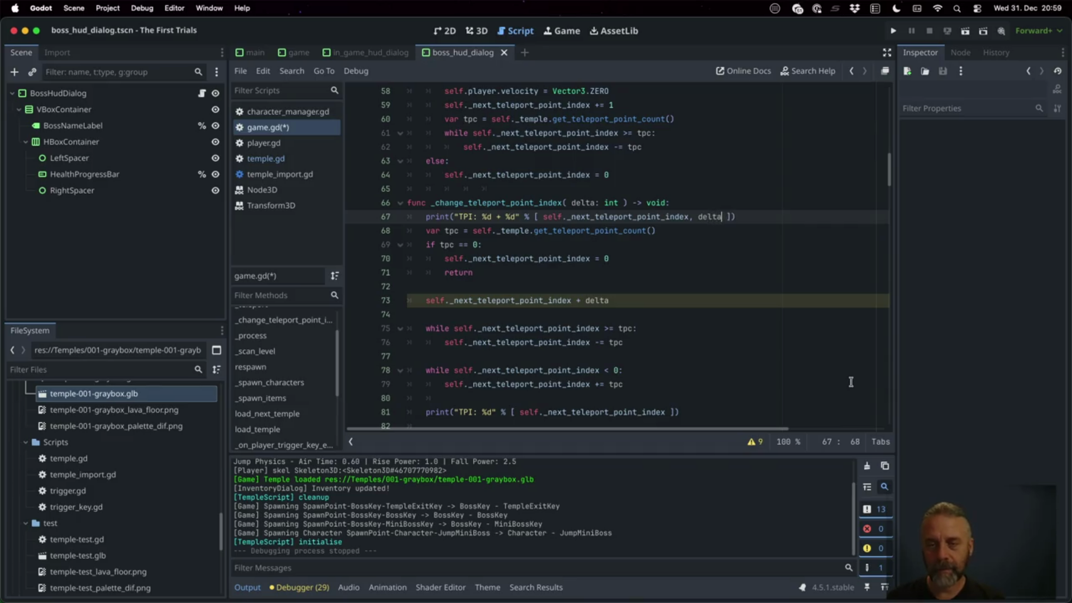
key(Escape)
click(764, 244)
scroll(743, 249, up, 3)
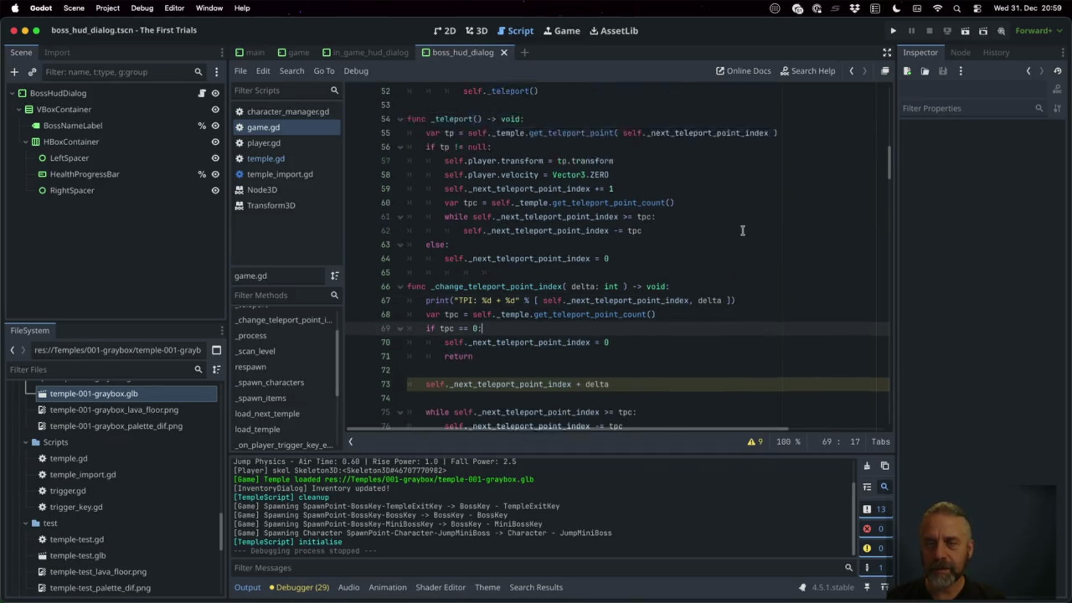
scroll(723, 254, up, 3)
Run the project and teleport next twice with C, then back with Left, logging TPI lines.
click(633, 235)
click(893, 31)
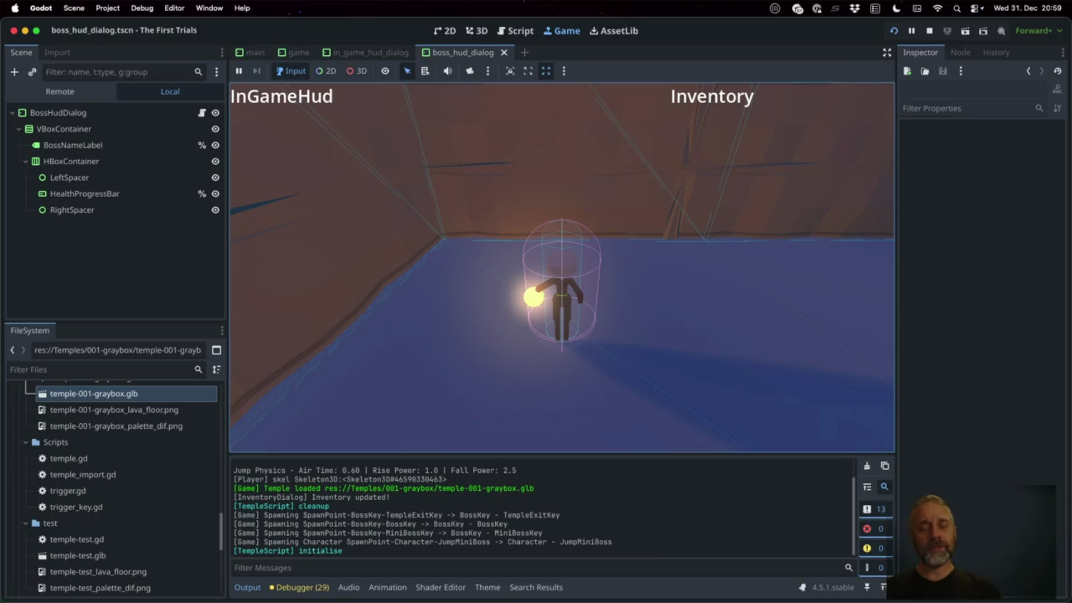
click(648, 341)
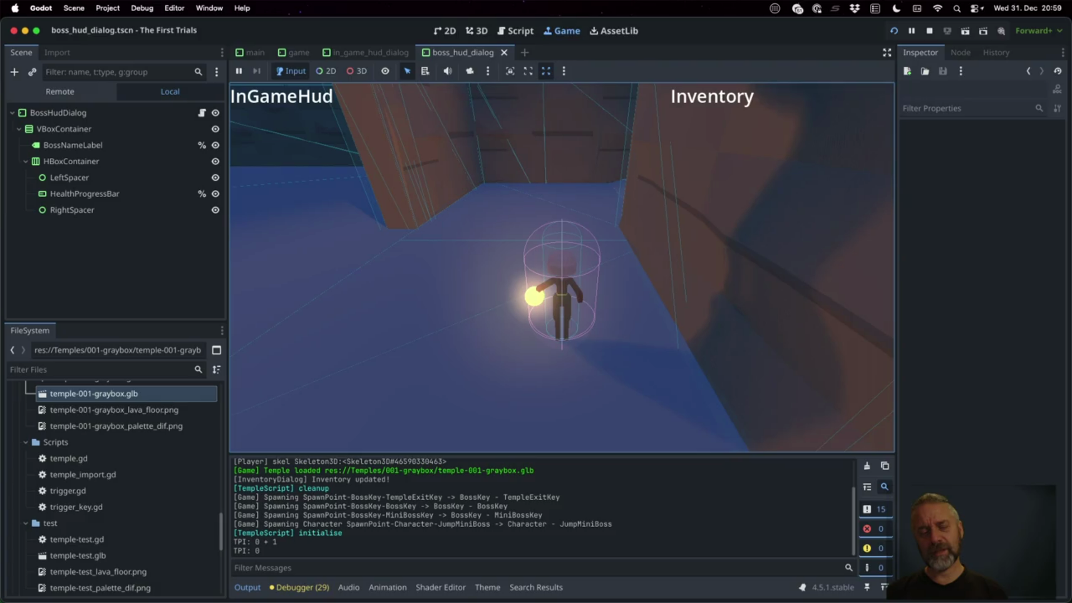
key(c)
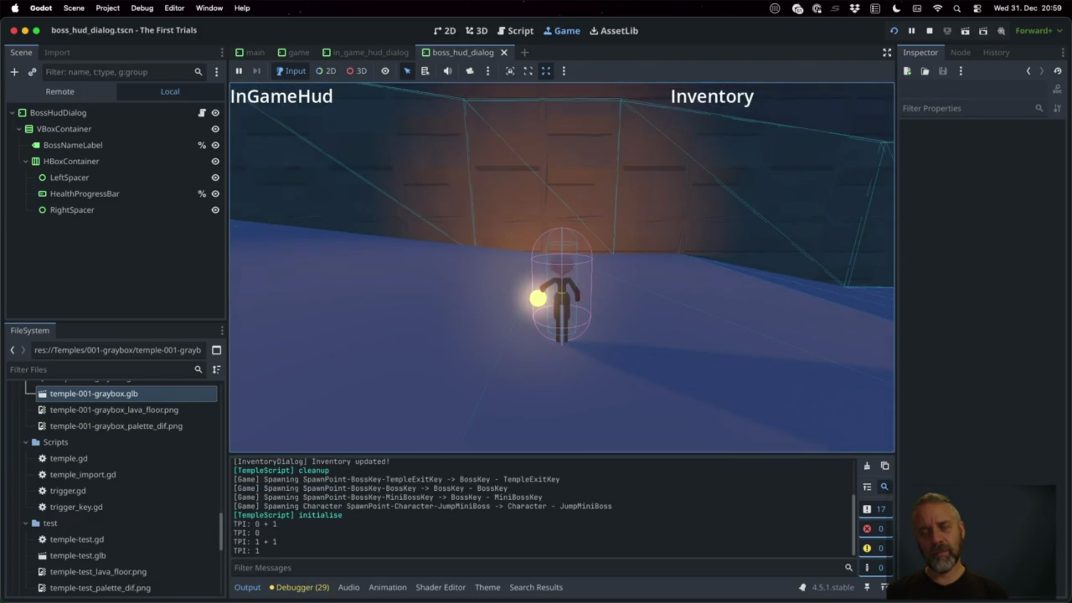
key(c)
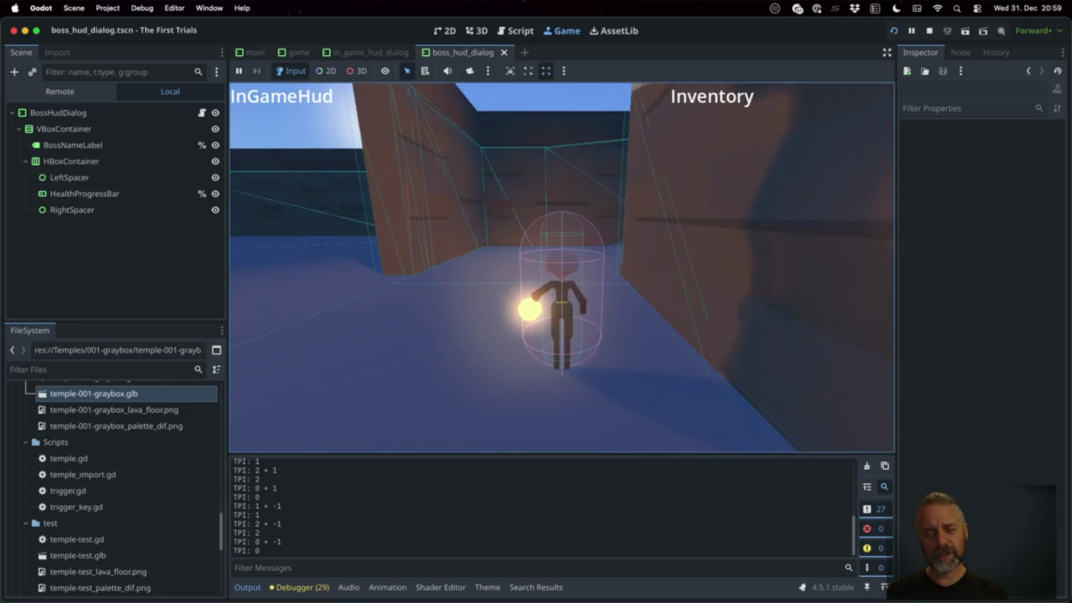
key(Left)
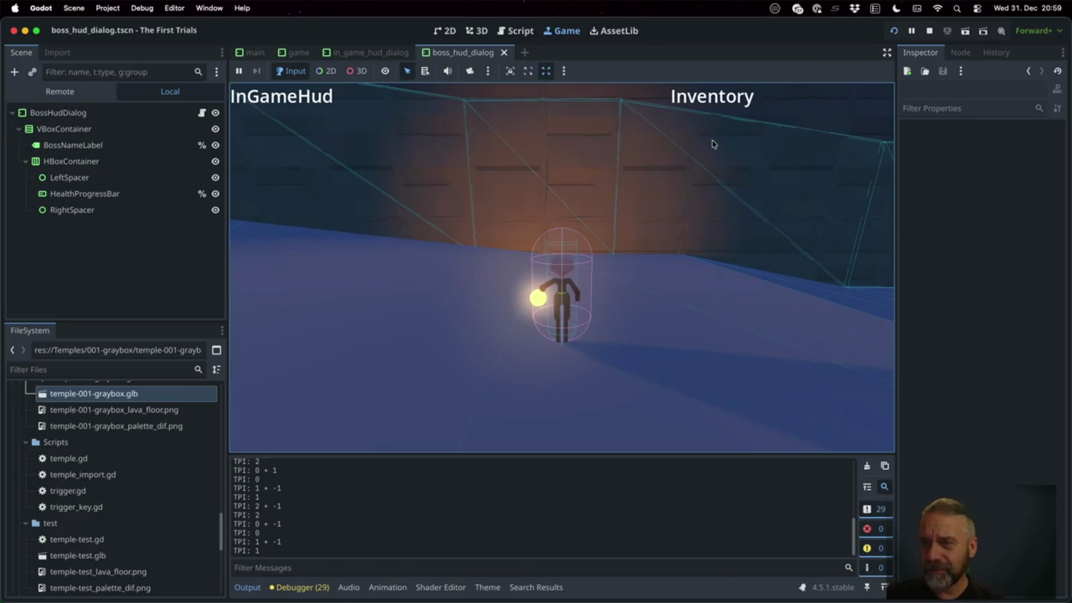
Stop the running game and return to game.gd's teleport code, removing a stray '+' on line 68.
click(931, 33)
click(512, 259)
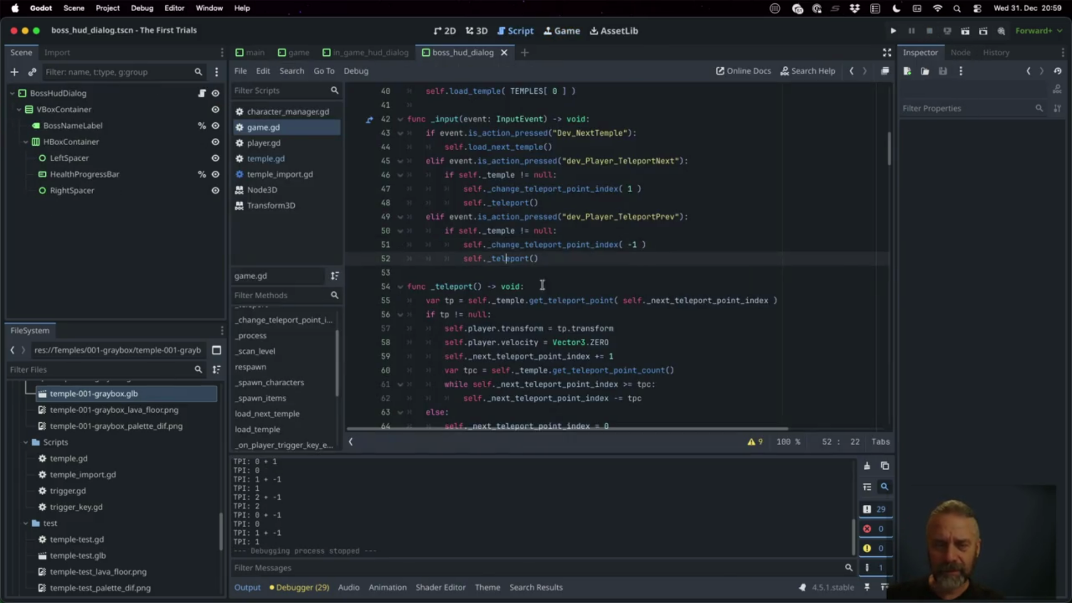
scroll(587, 316, down, 5)
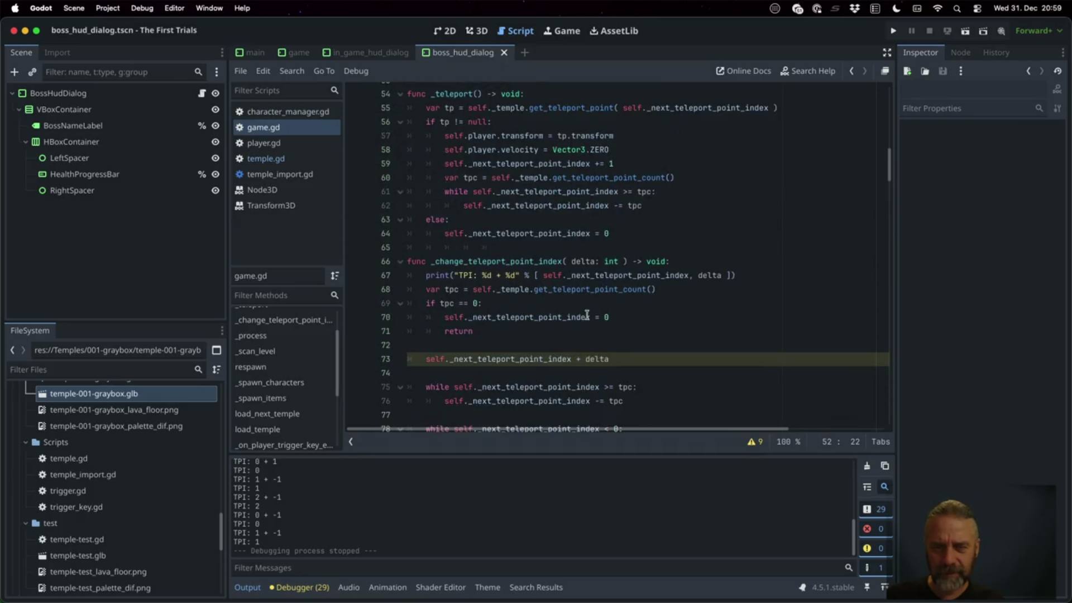
scroll(587, 315, down, 1)
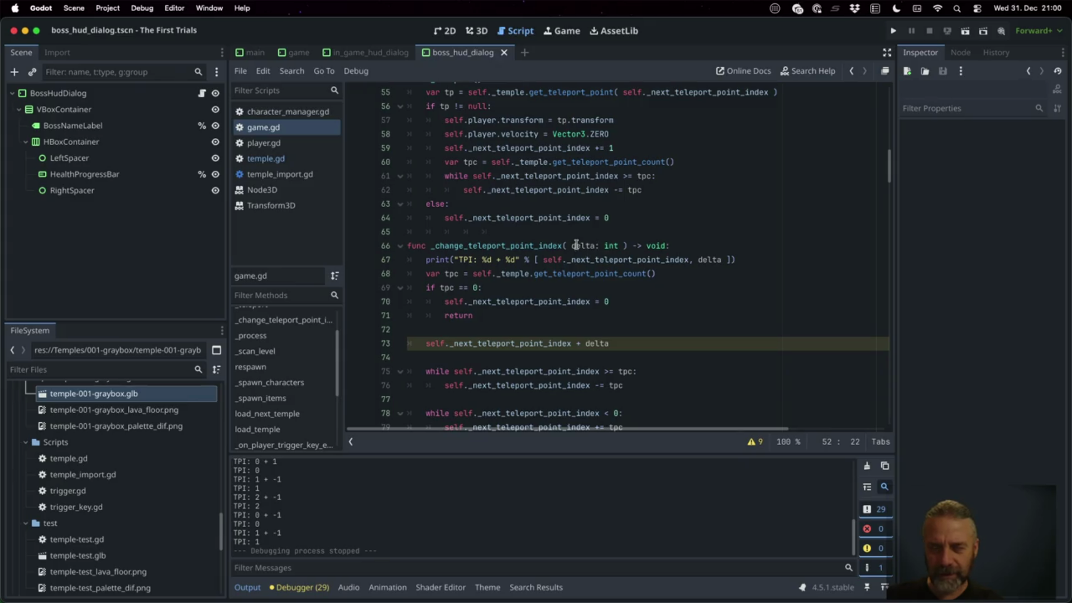
scroll(655, 376, down, 1)
click(666, 262)
text(+ delt)
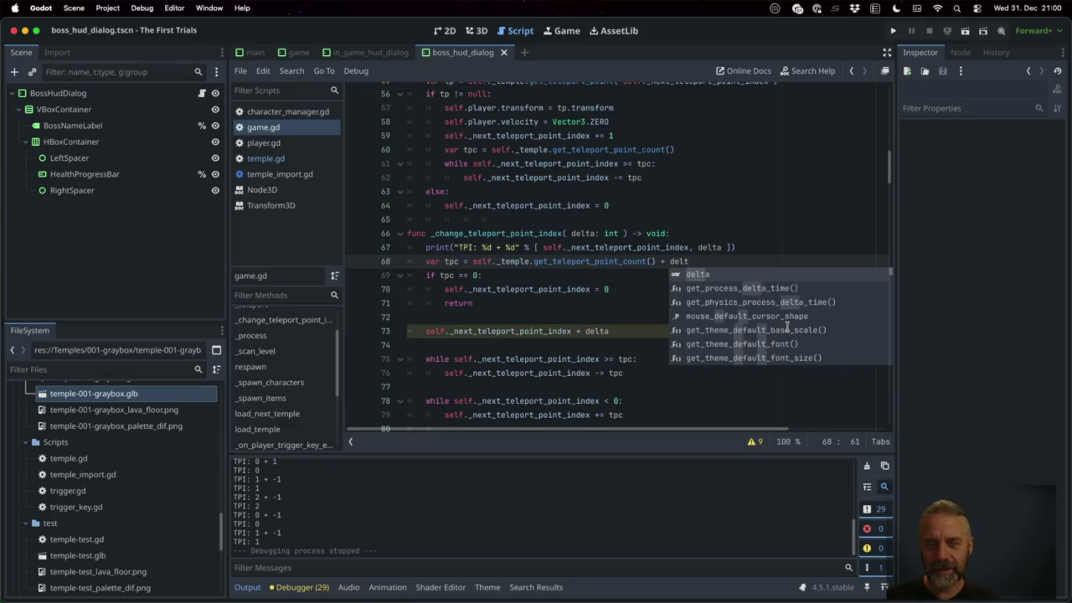
key(BackSpace)
key(BackSpace)
key(BackSpace)
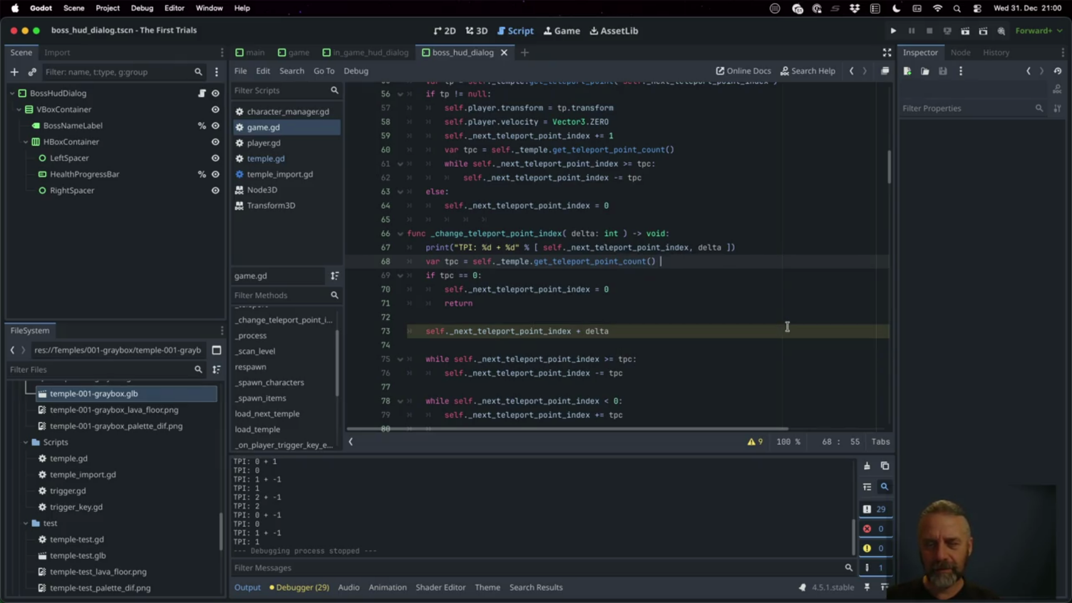
Fix line 73 to assign the delta to self._next_teleport_point_index, save game.gd and rerun the game.
key(Down)
key(Down)
key(Down)
key(Left)
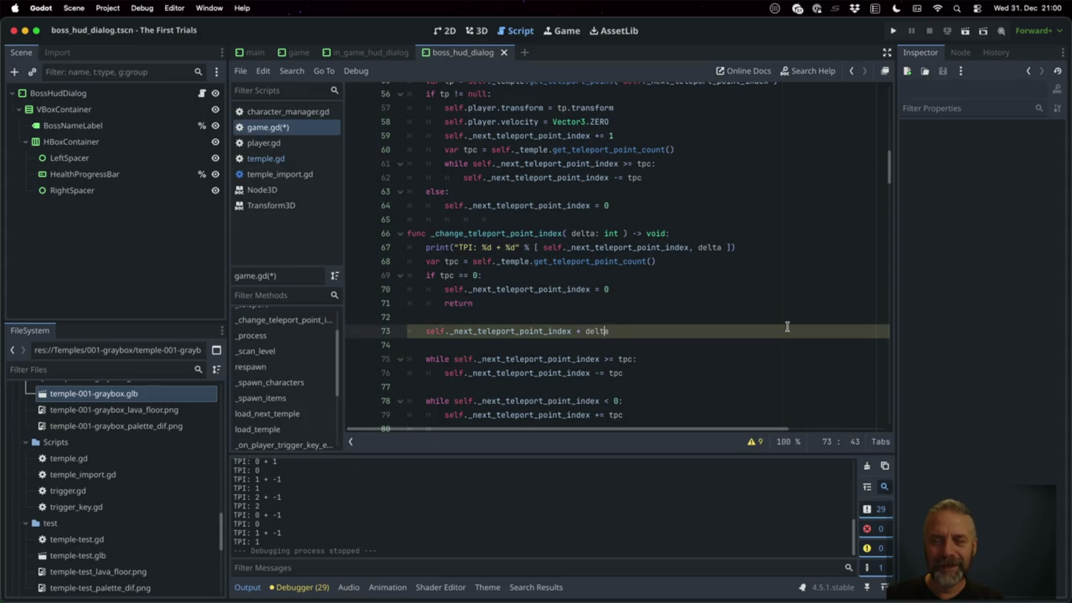
key(Left)
key(Left)
key(Left)
text(=)
key(super+s)
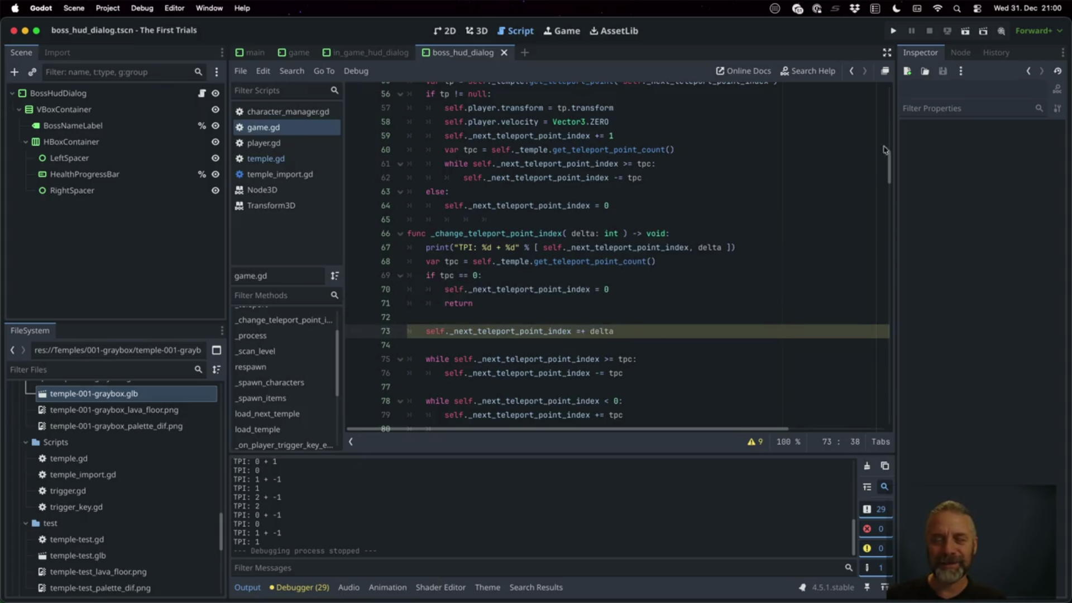
click(894, 30)
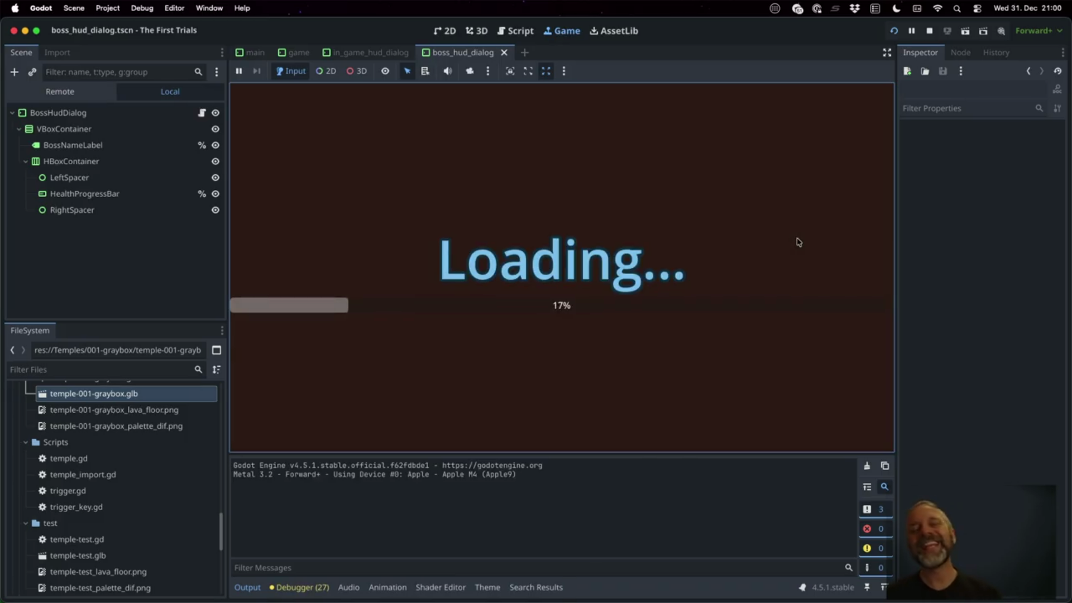
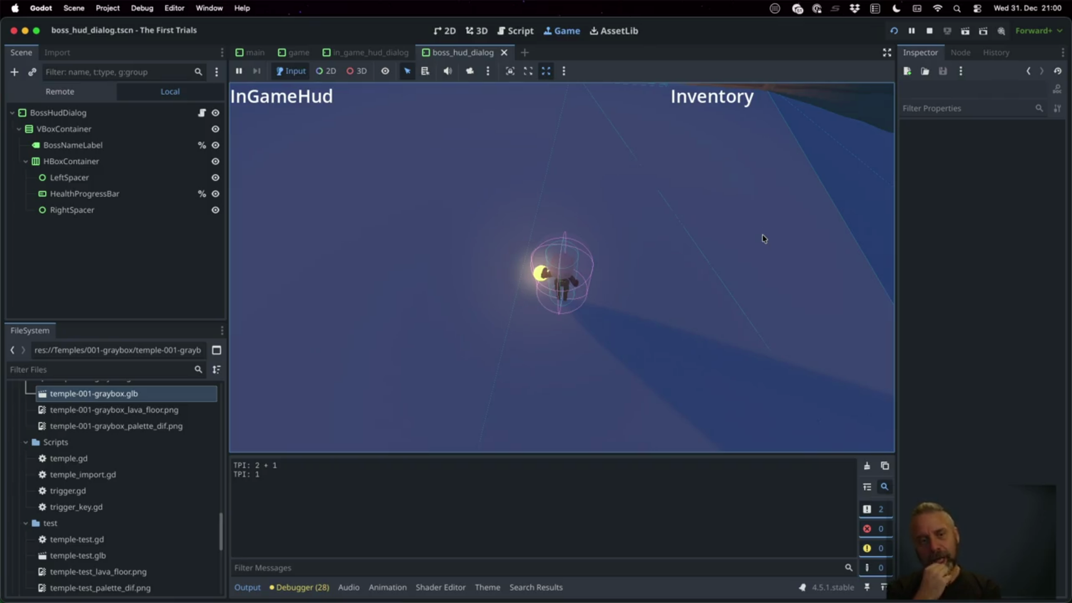
Stop the game and highlight the TPI index values in the output log.
click(929, 31)
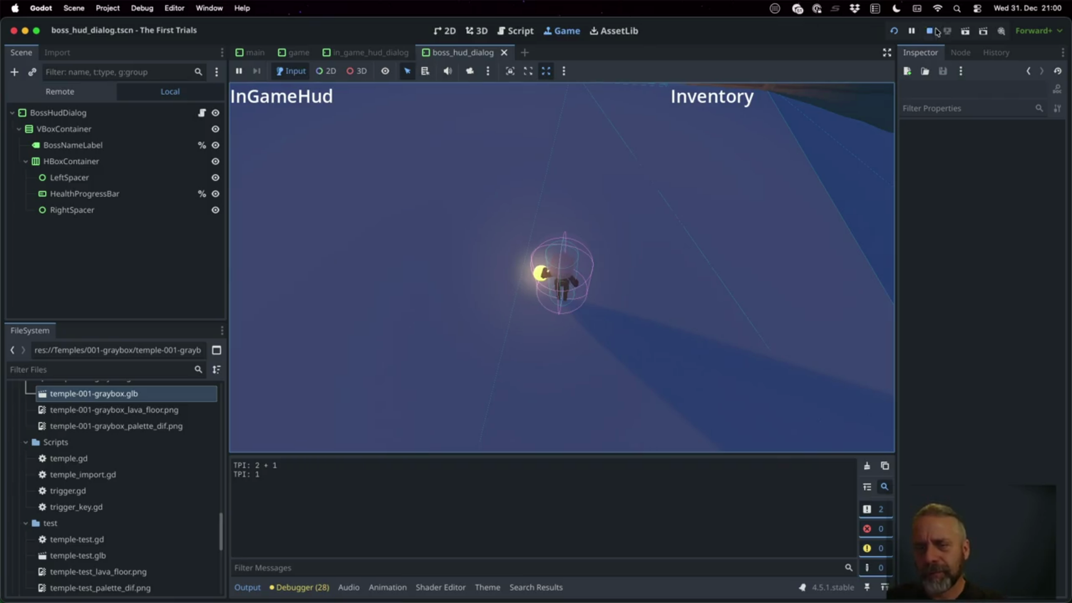
click(711, 203)
scroll(710, 208, down, 1)
scroll(710, 208, down, 2)
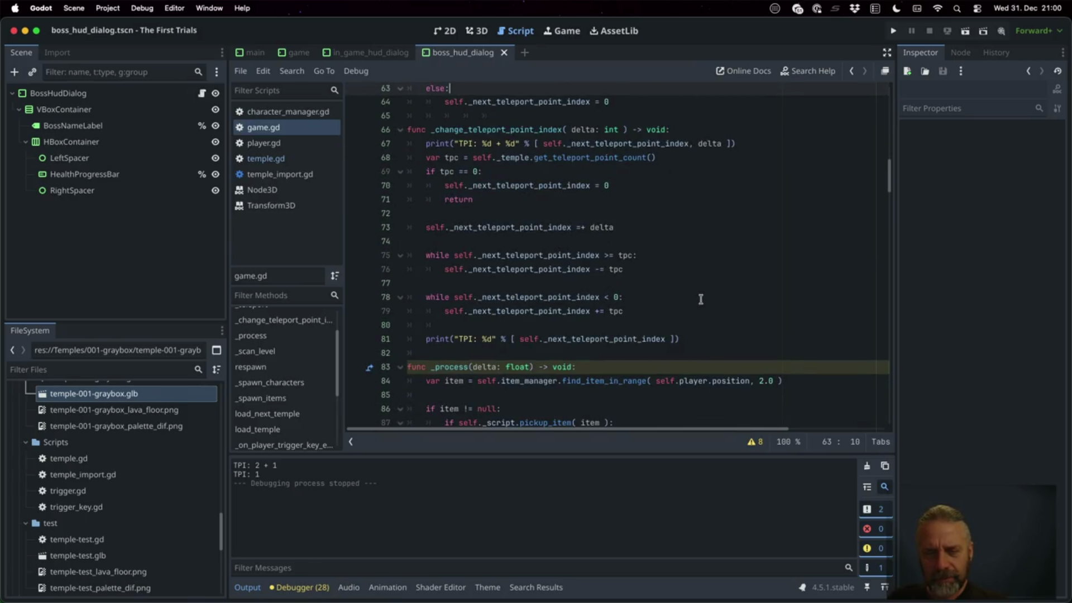
mouse_move(257, 467)
mouse_down()
mouse_move(268, 465)
mouse_move(258, 474)
mouse_up()
Extend the TPI print to "TPI: %d + %d [%d]", adding the point count tpc.
mouse_move(539, 272)
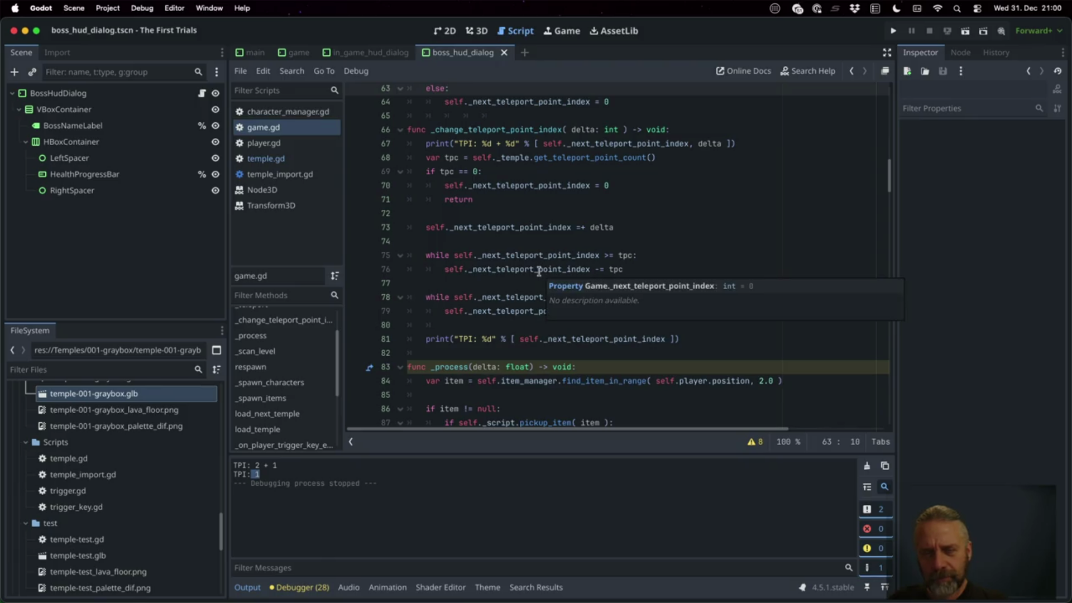
mouse_move(477, 185)
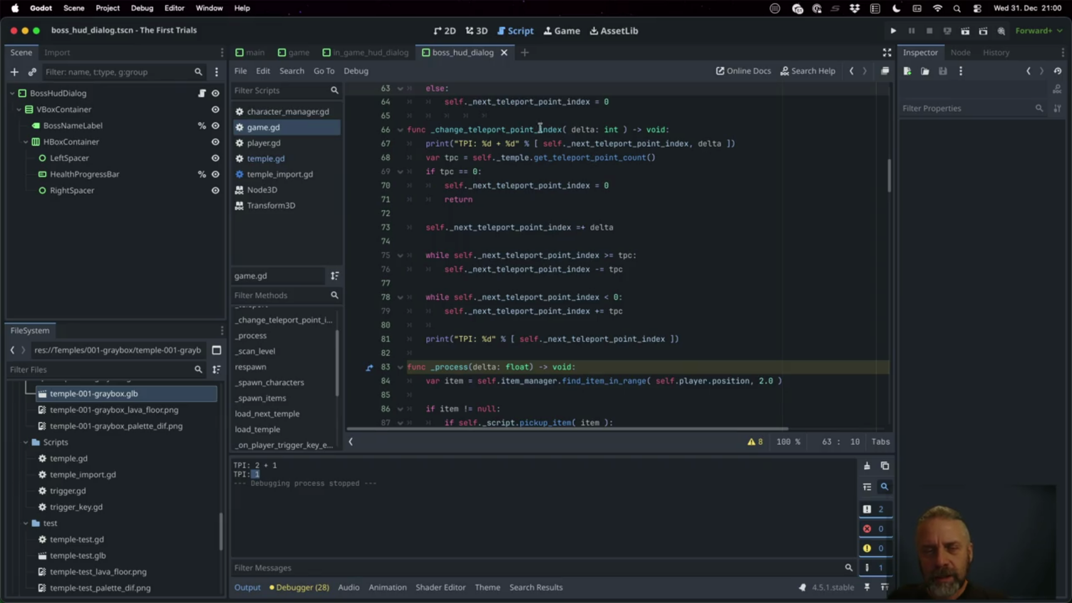
click(524, 143)
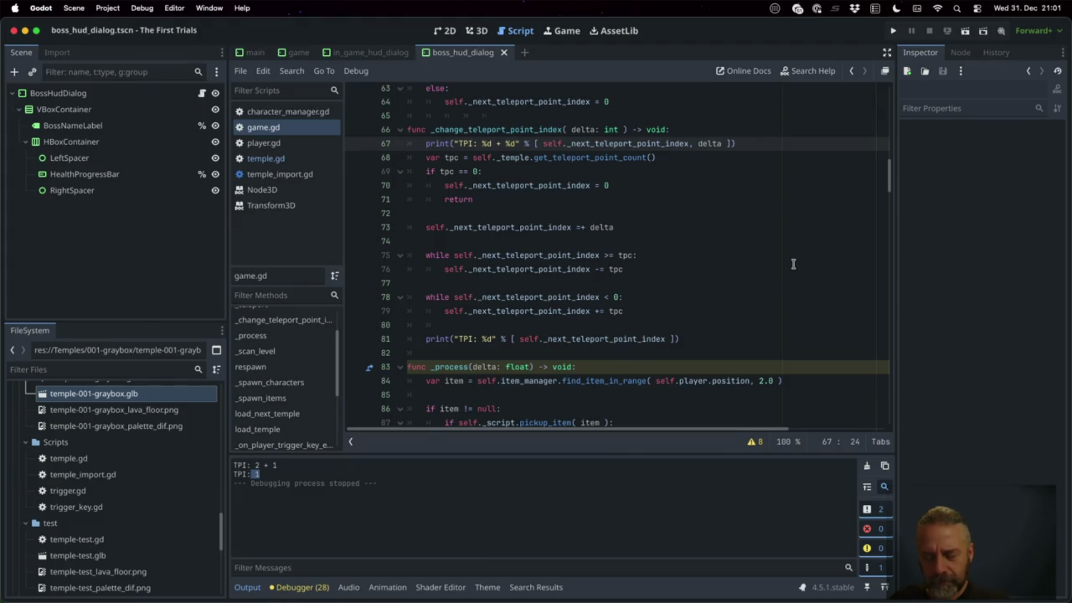
text([%d)
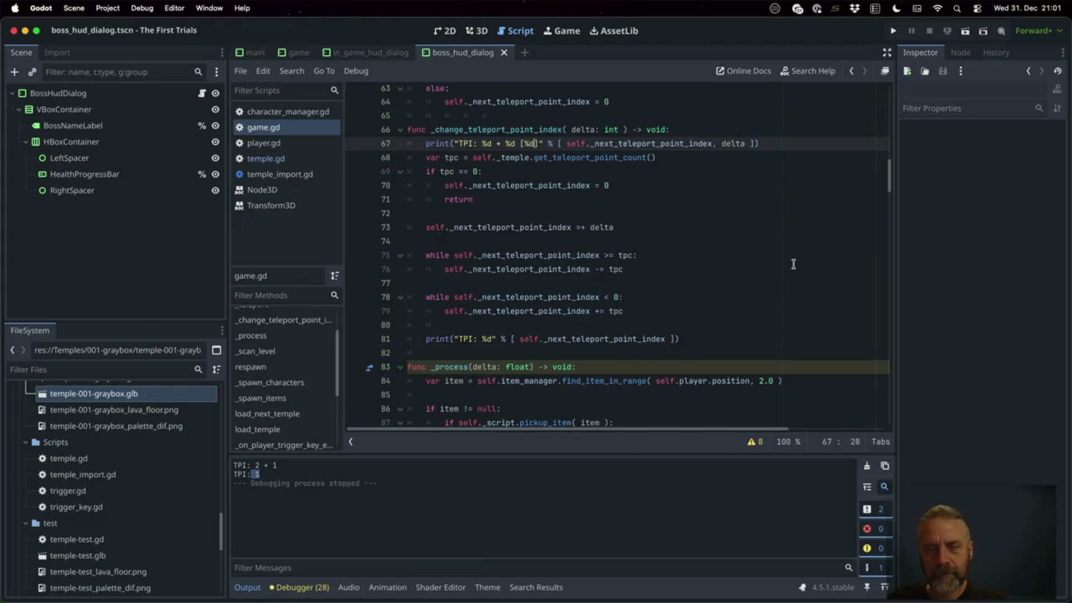
text(pc)
Move the TPI print below the tpc == 0 return block and rerun the game.
key(Home)
key(super+x)
key(Down)
key(Down)
key(Down)
key(Down)
key(Return)
key(super+v)
click(893, 30)
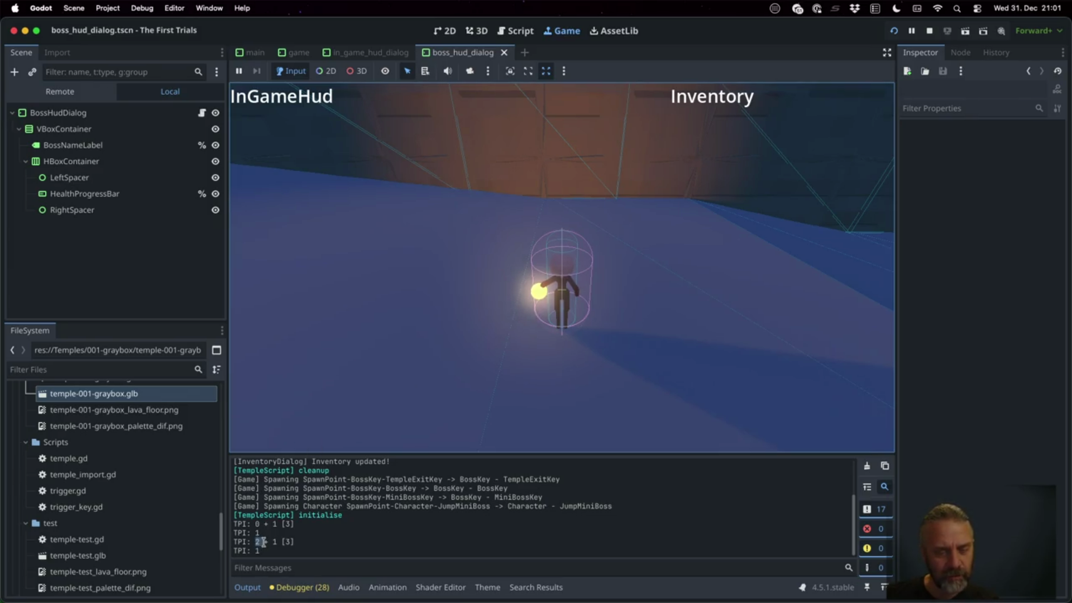
Highlight the TPI index in the log, then stop the game and return to game.gd.
double_click(258, 533)
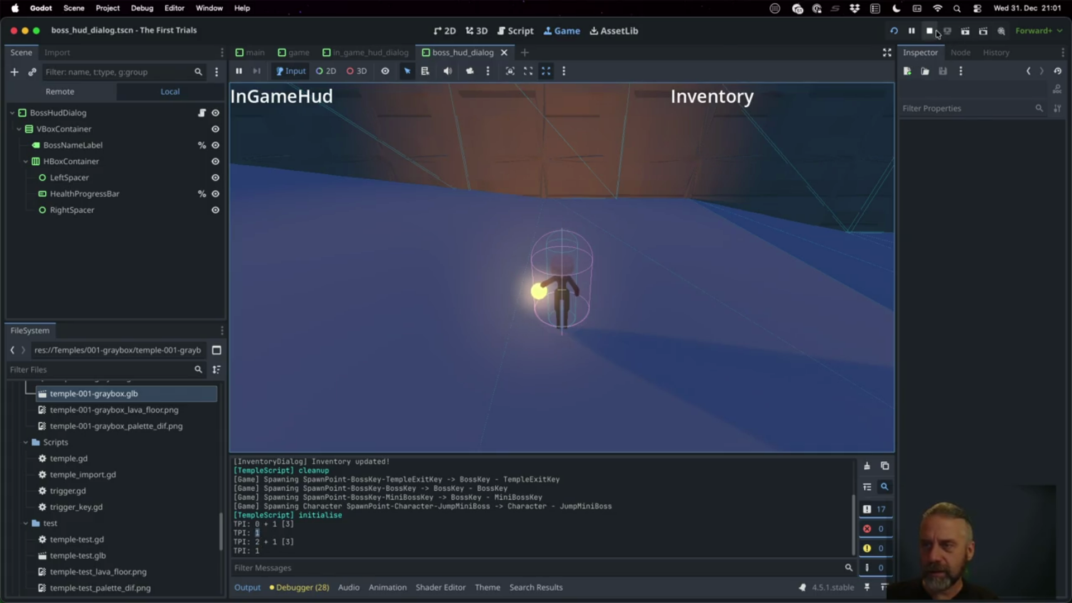
click(930, 31)
click(603, 314)
Delete the += 1 increment and tpc/while wrap-around lines in _teleport, save, and rerun.
scroll(603, 310, up, 4)
click(578, 202)
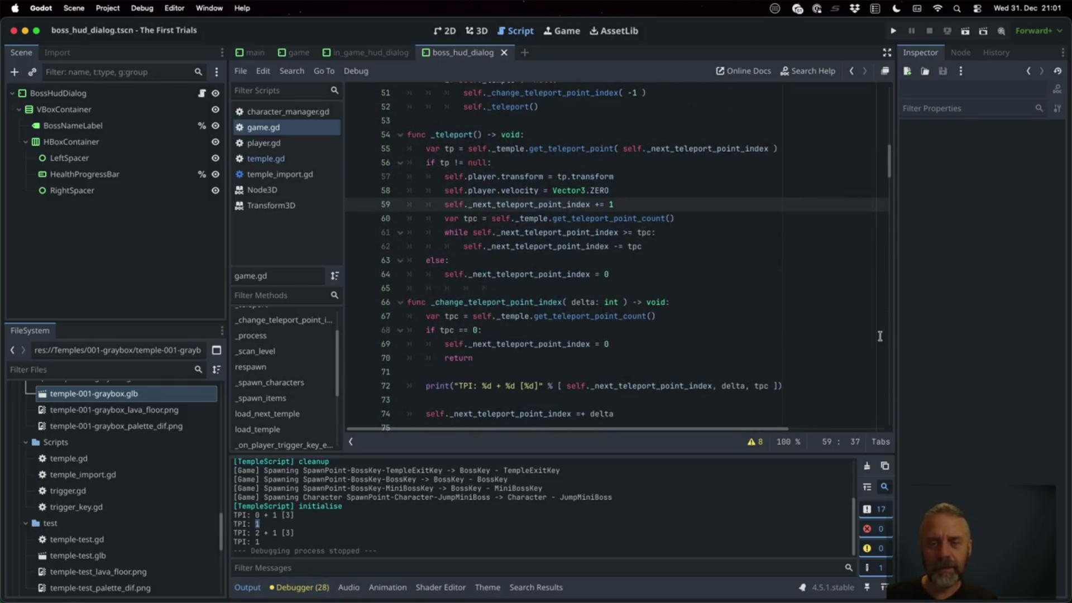
key(shift+Down)
key(Delete)
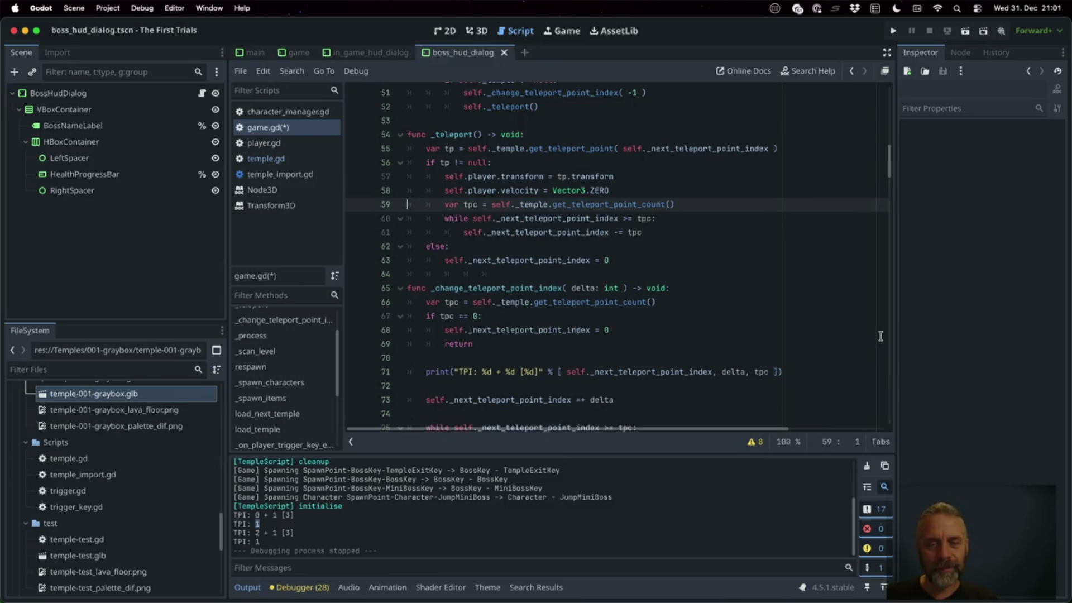
key(shift+Down)
key(shift+Down)
key(shift+Down)
key(Delete)
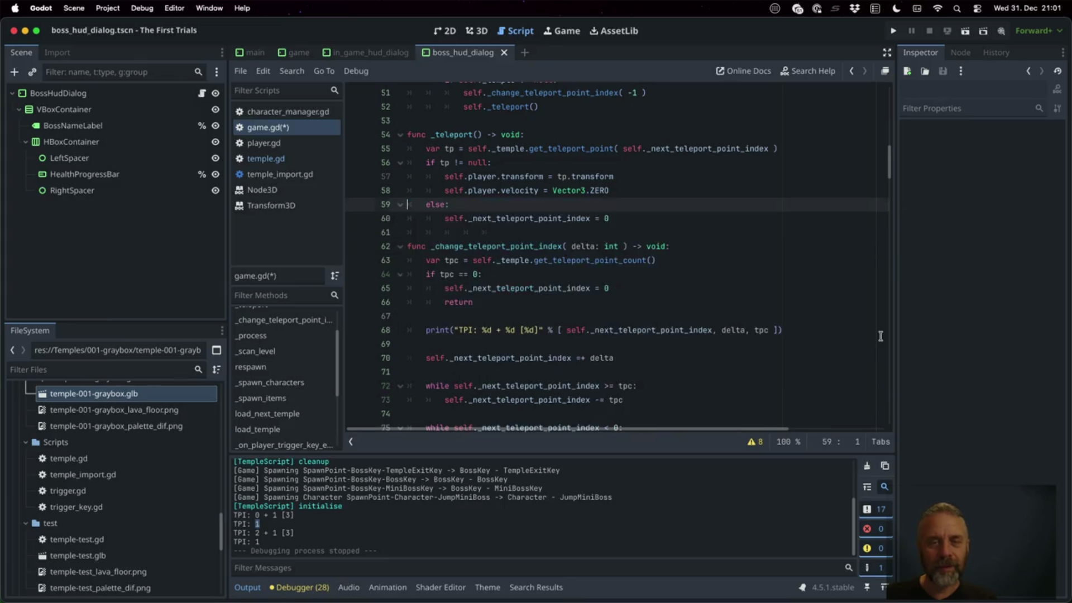
key(ctrl+s)
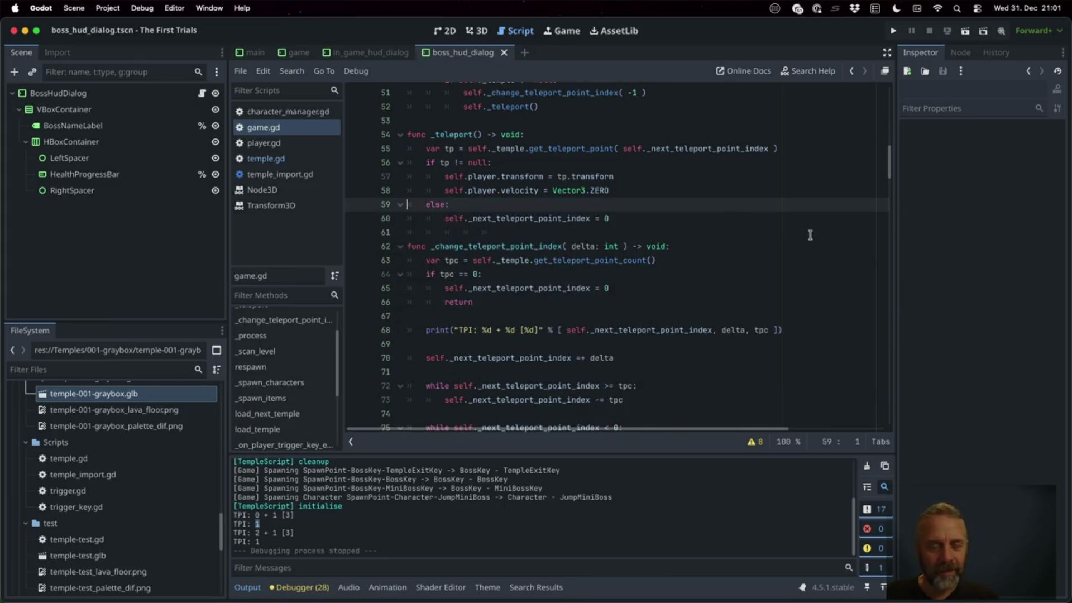
scroll(668, 227, down, 3)
scroll(684, 229, up, 3)
click(894, 31)
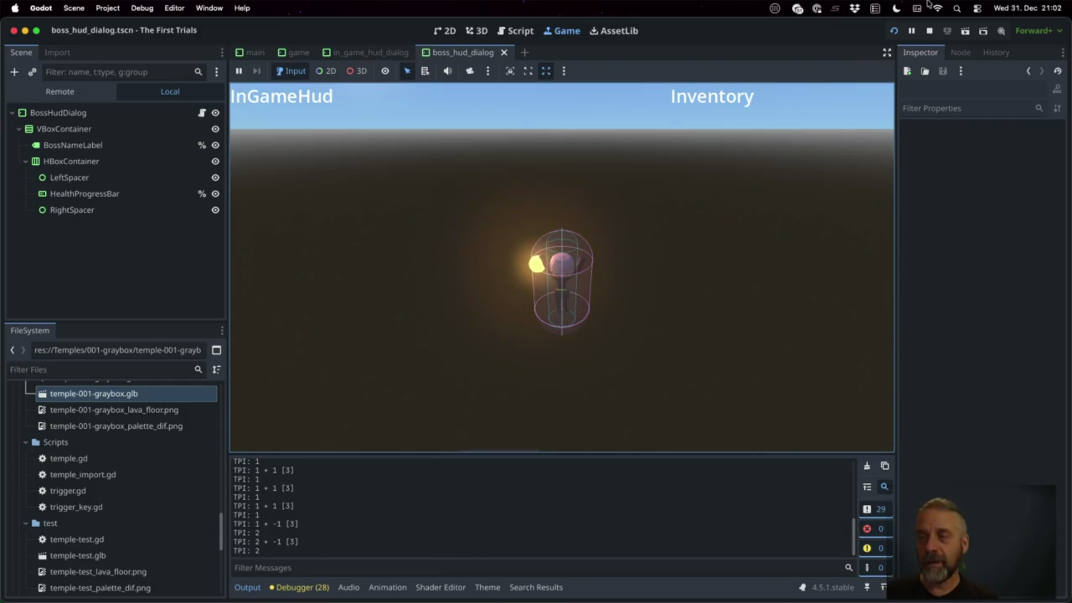
Stop the game after teleporting forwards and backwards through the points.
click(930, 32)
Highlight the "1 + 1" TPI values in the output log.
click(620, 259)
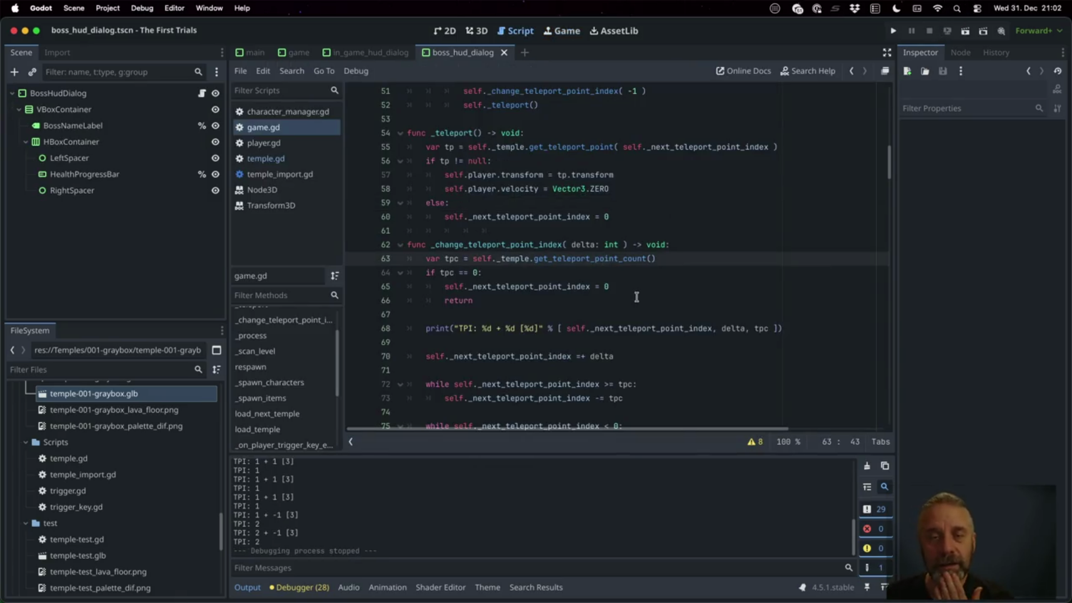
scroll(637, 296, up, 3)
scroll(631, 290, down, 5)
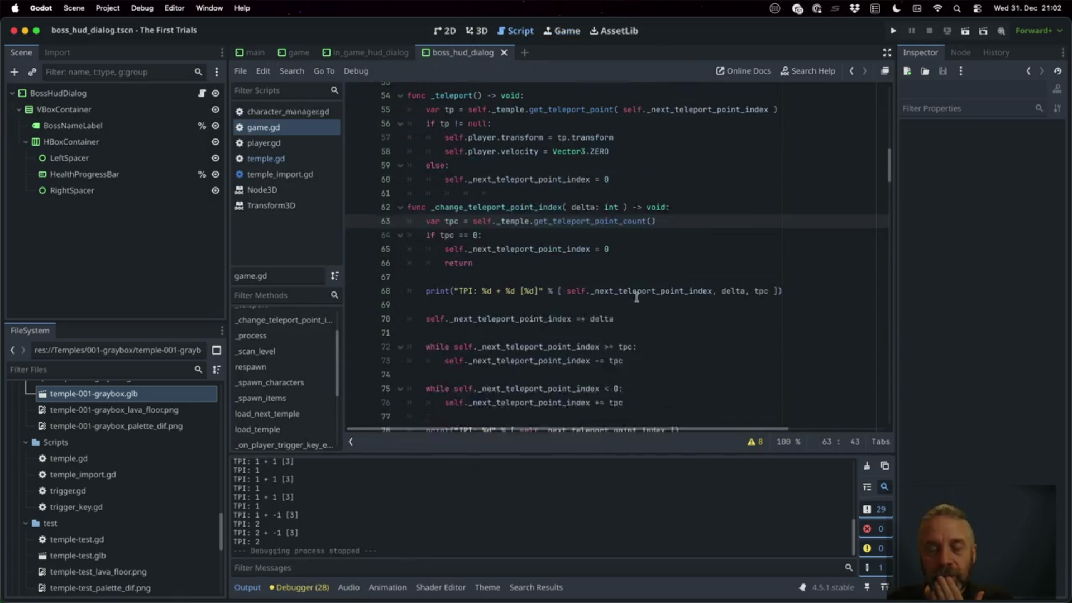
scroll(581, 520, up, 5)
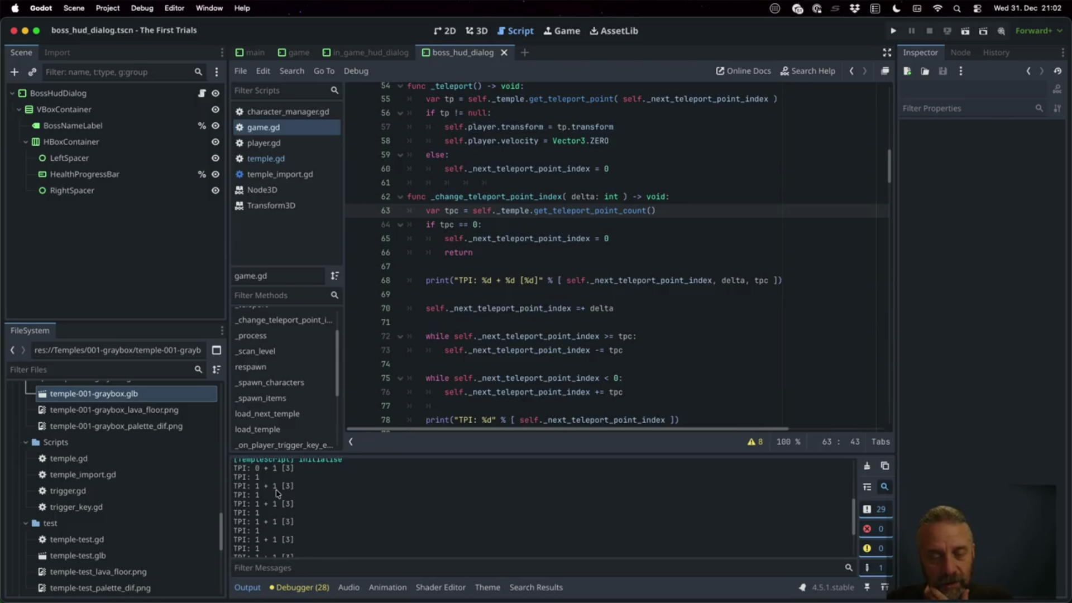
drag(258, 486, 278, 486)
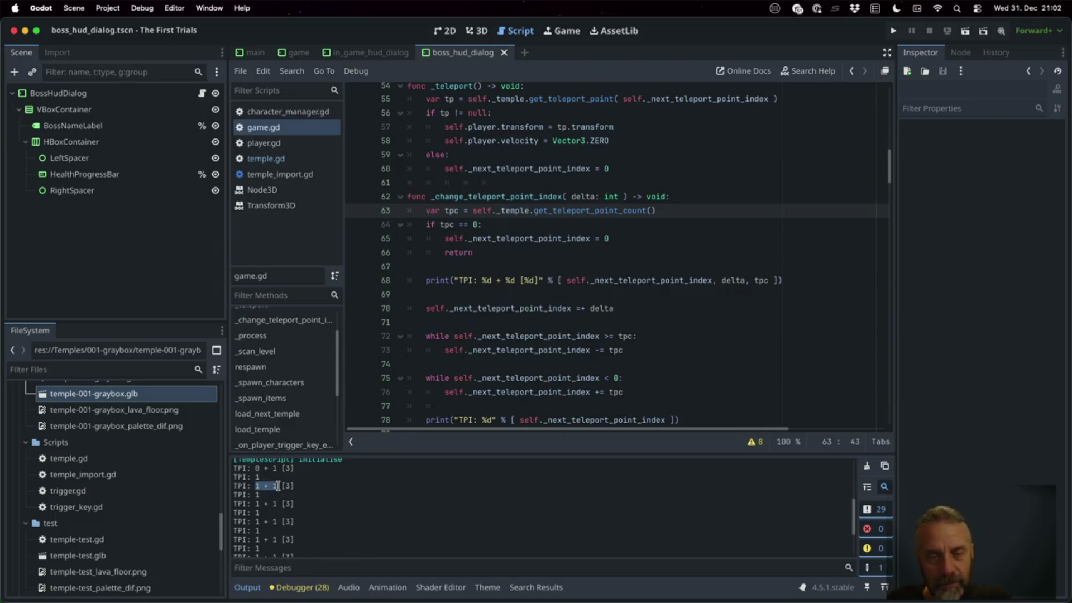
scroll(562, 293, down, 1)
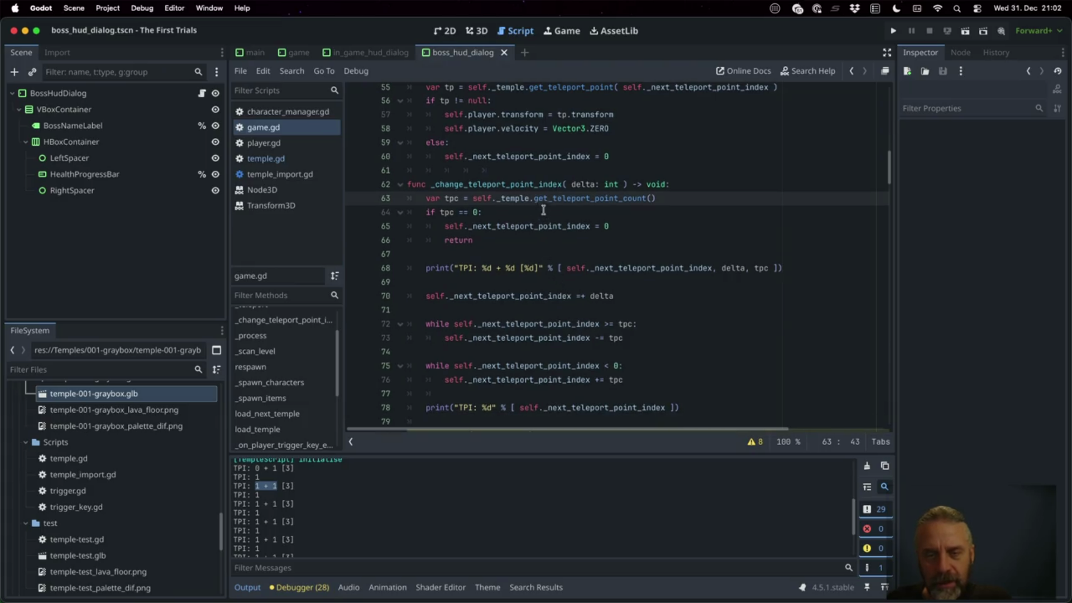
Trace every use of index in _change_teleport_point_index and its TPI prints.
double_click(638, 268)
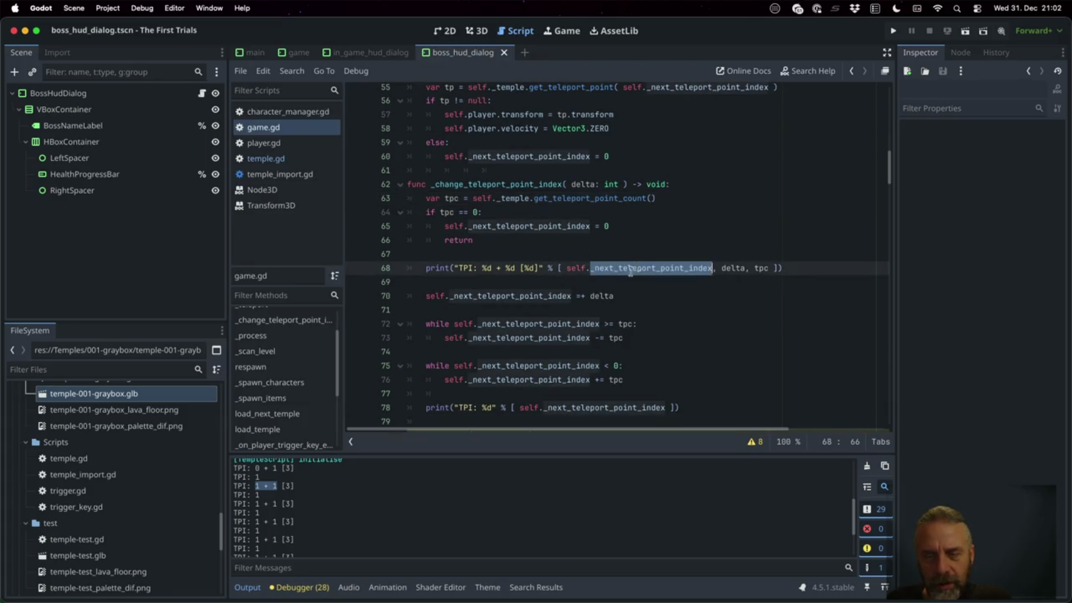
double_click(564, 293)
double_click(592, 296)
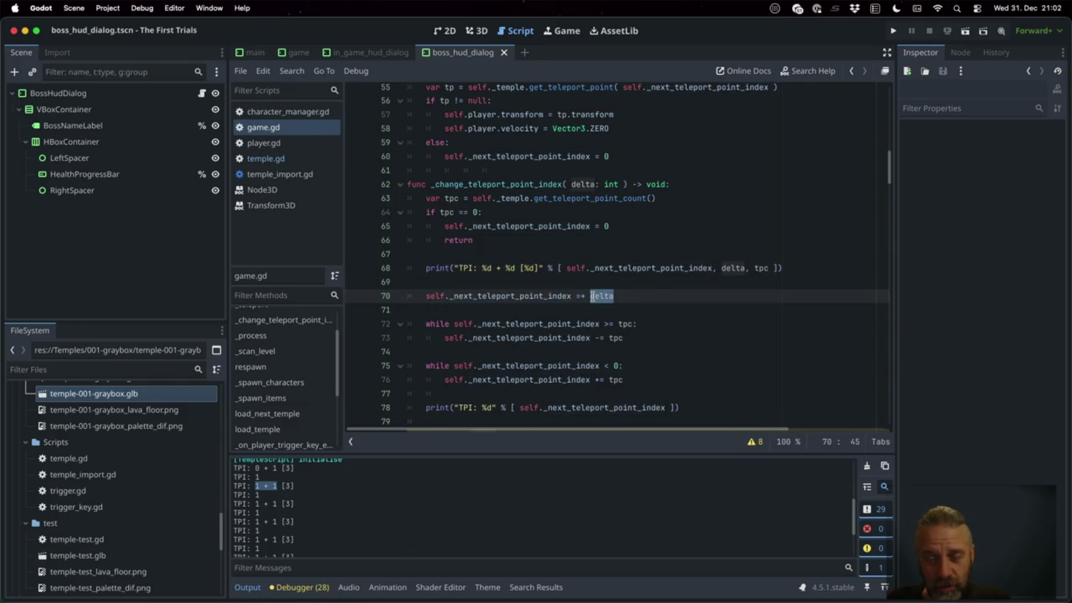
double_click(577, 323)
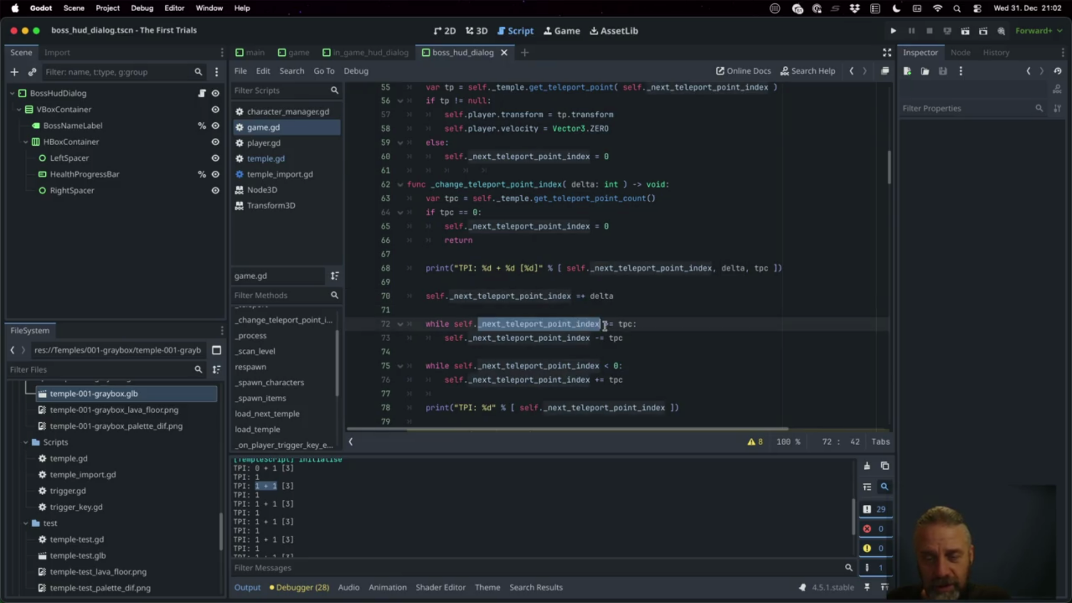
double_click(571, 363)
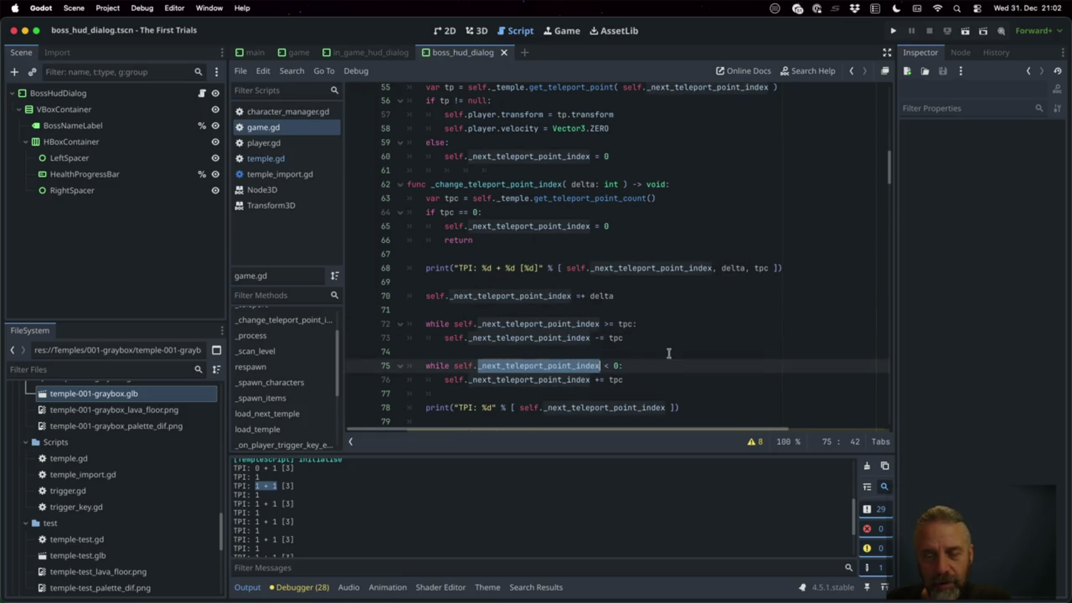
scroll(669, 353, down, 1)
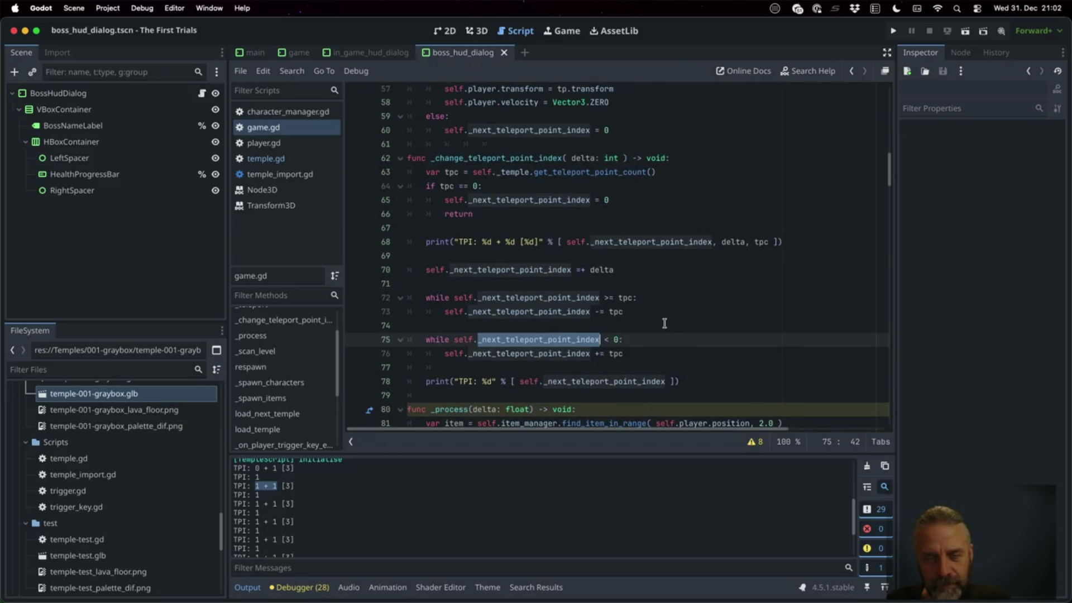
double_click(658, 242)
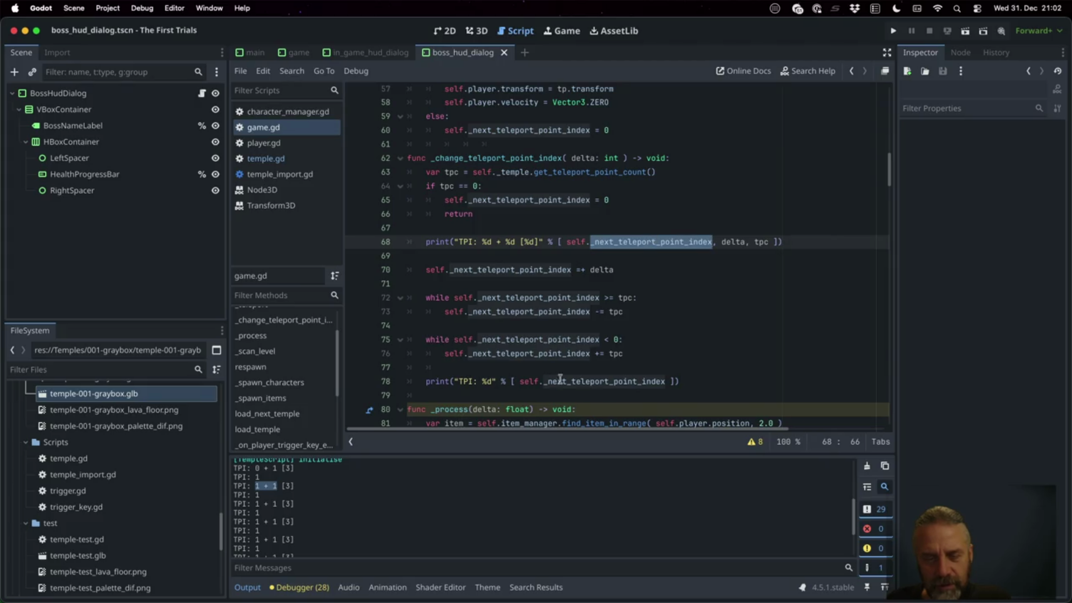
double_click(608, 381)
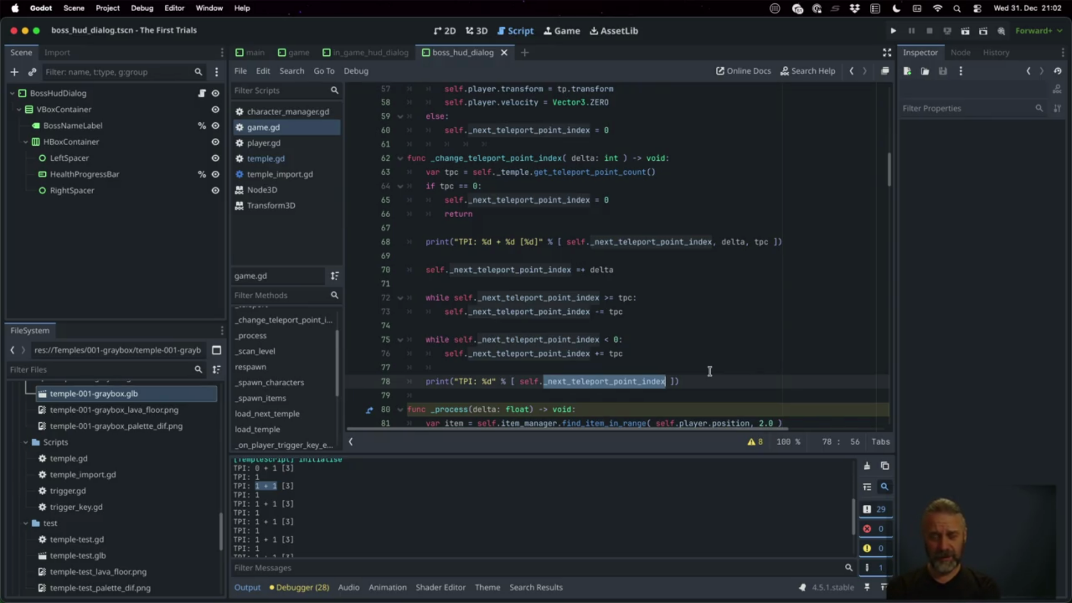
Copy the first TPI print onto a new line after the += delta increment.
click(674, 242)
key(Home)
key(shift+Down)
key(super+c)
key(Down)
key(Down)
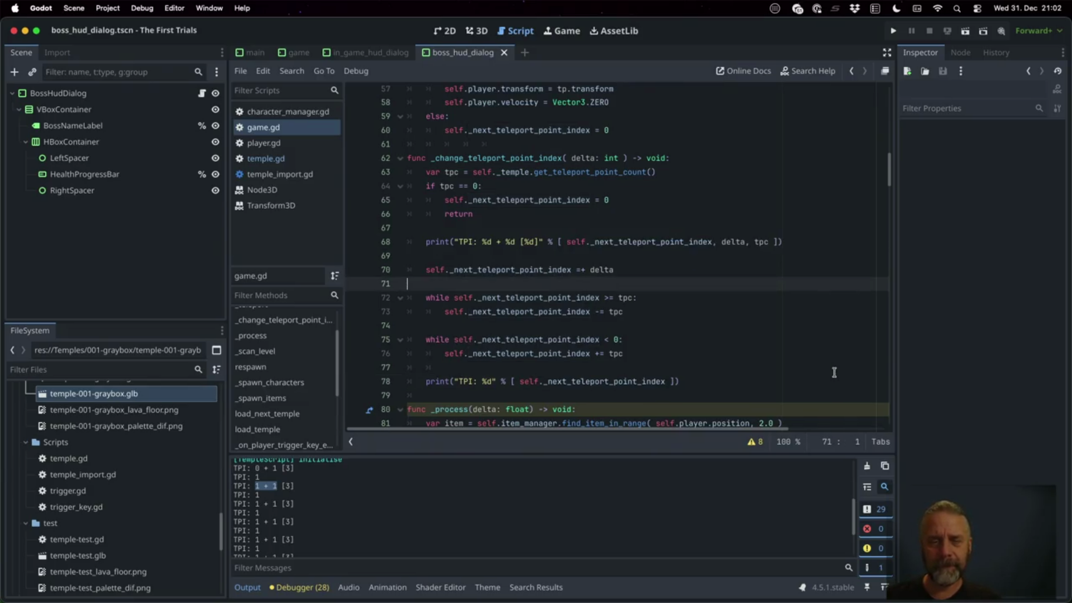
key(Return)
key(super+v)
Change the copy to print("TPI: -> %d [%d]" % [index, tpc]), save, and run.
key(Left)
key(Left)
key(Left)
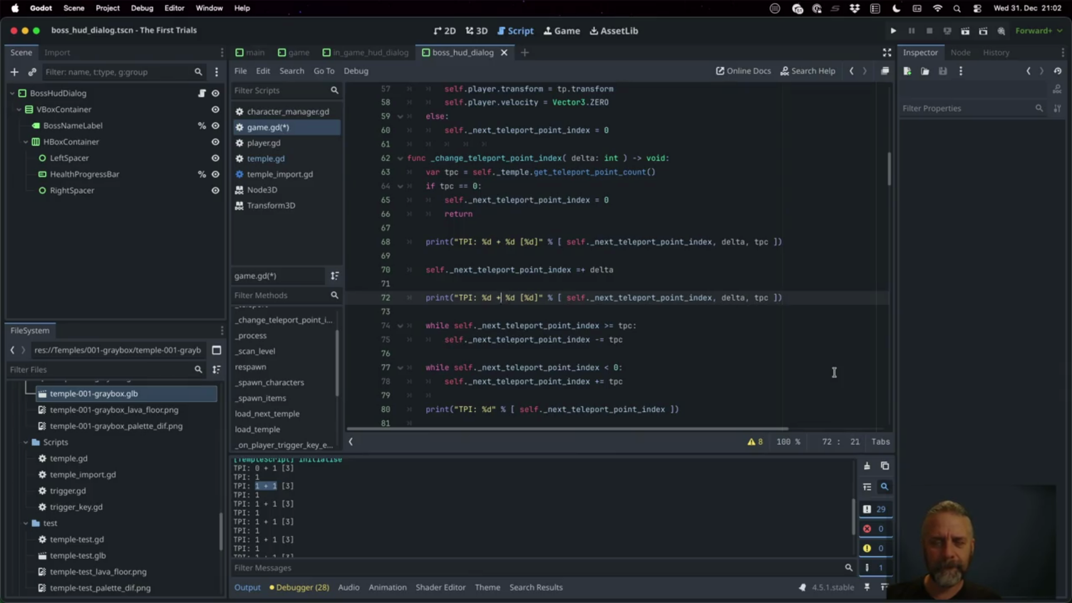
key(Left)
key(Left)
key(Left)
text(->)
key(Right)
key(Right)
key(Right)
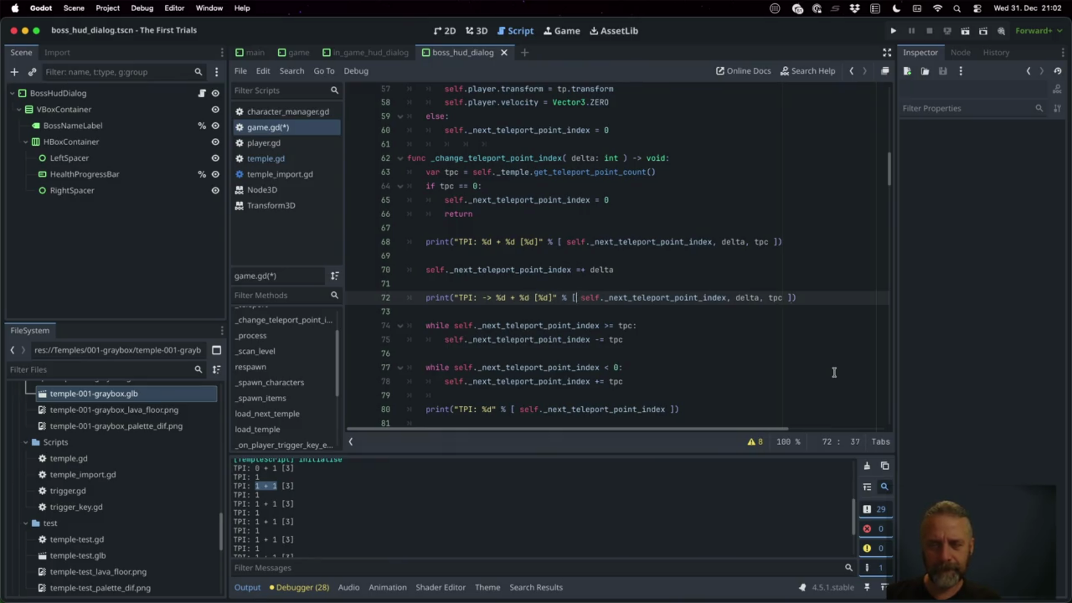
key(BackSpace)
key(BackSpace)
key(BackSpace)
key(End)
key(Left)
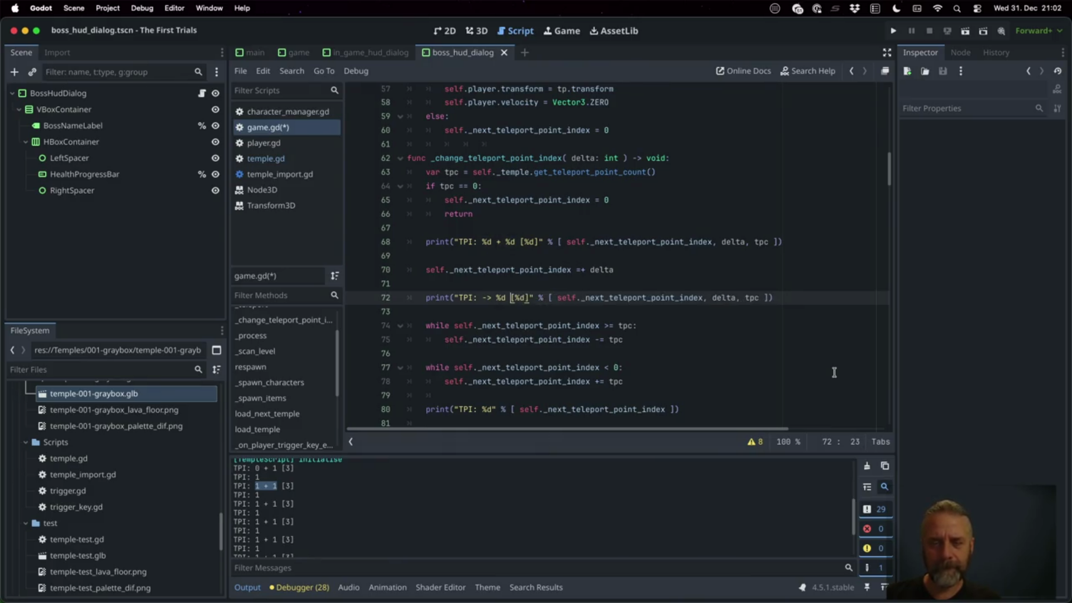
key(shift+Left)
key(shift+Left)
key(shift+Left)
key(BackSpace)
key(ctrl+s)
click(892, 32)
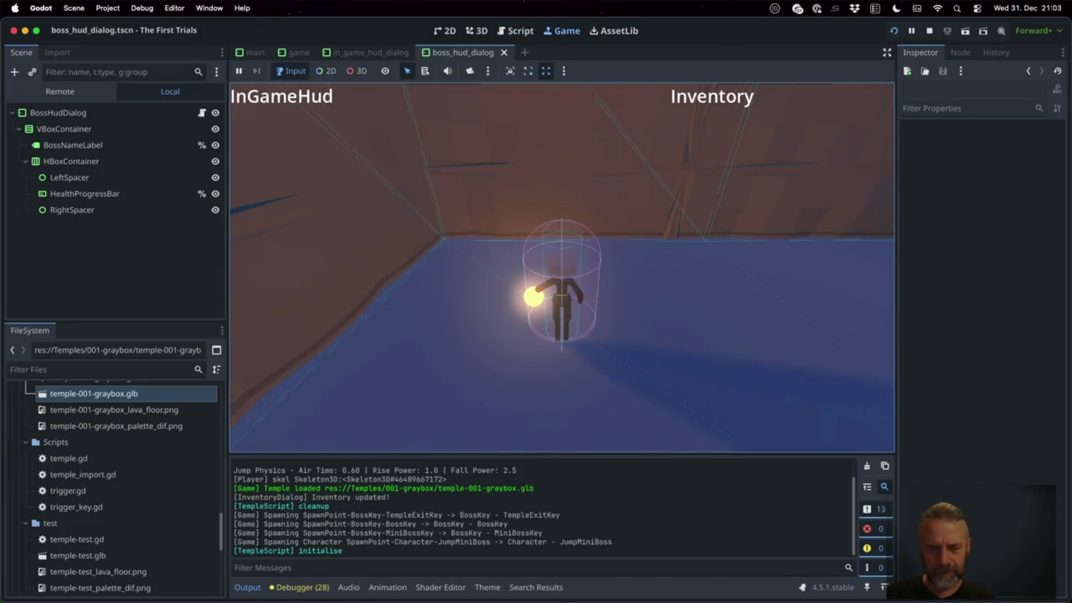
Teleport to the next point with c, select the resulting TPI log lines, and return to game.gd.
key(c)
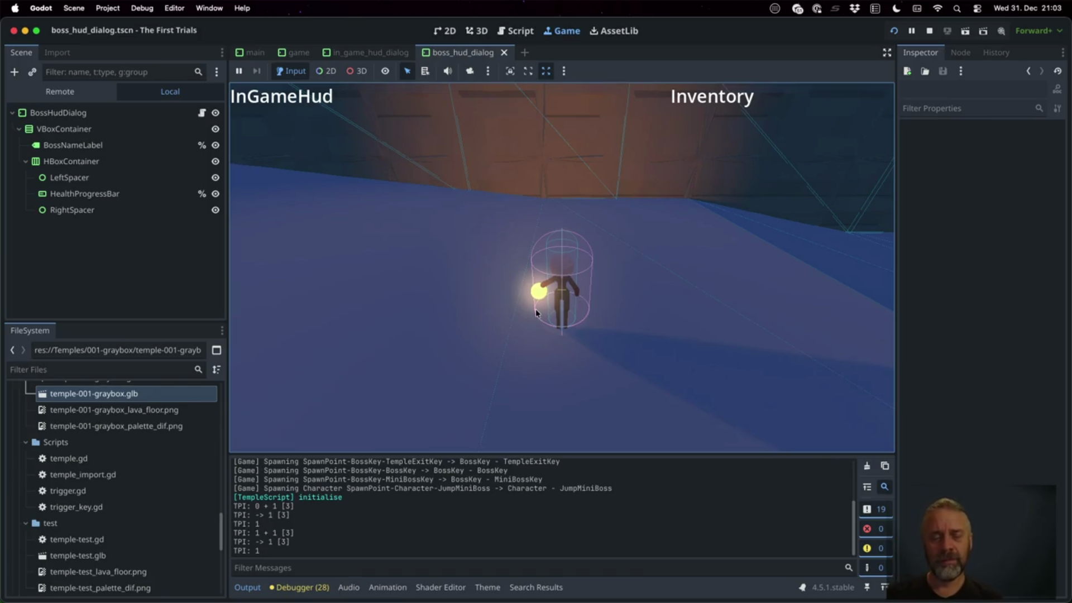
drag(256, 532, 292, 542)
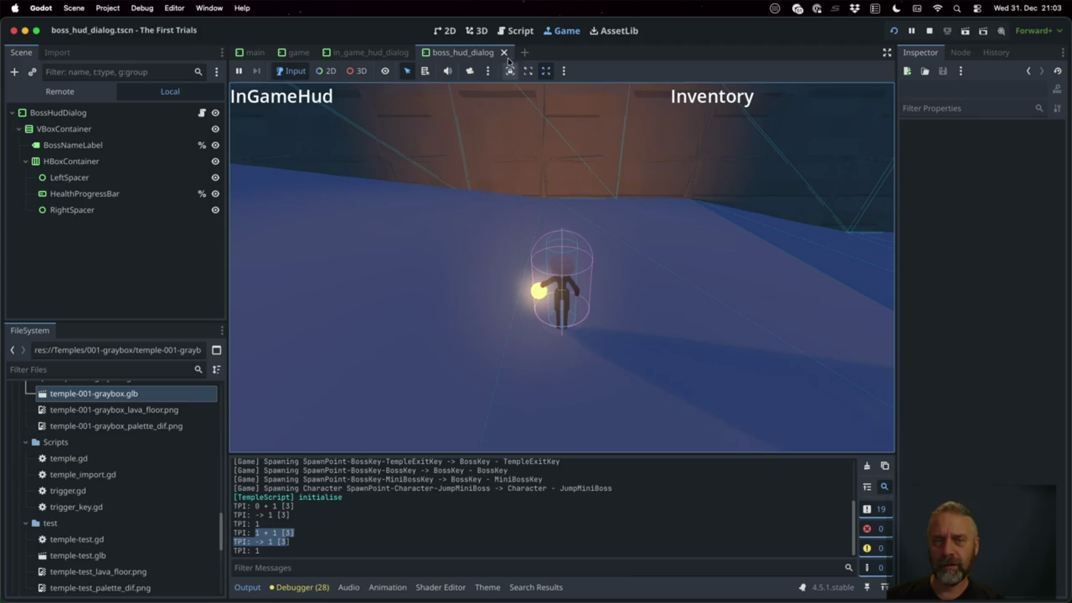
click(512, 33)
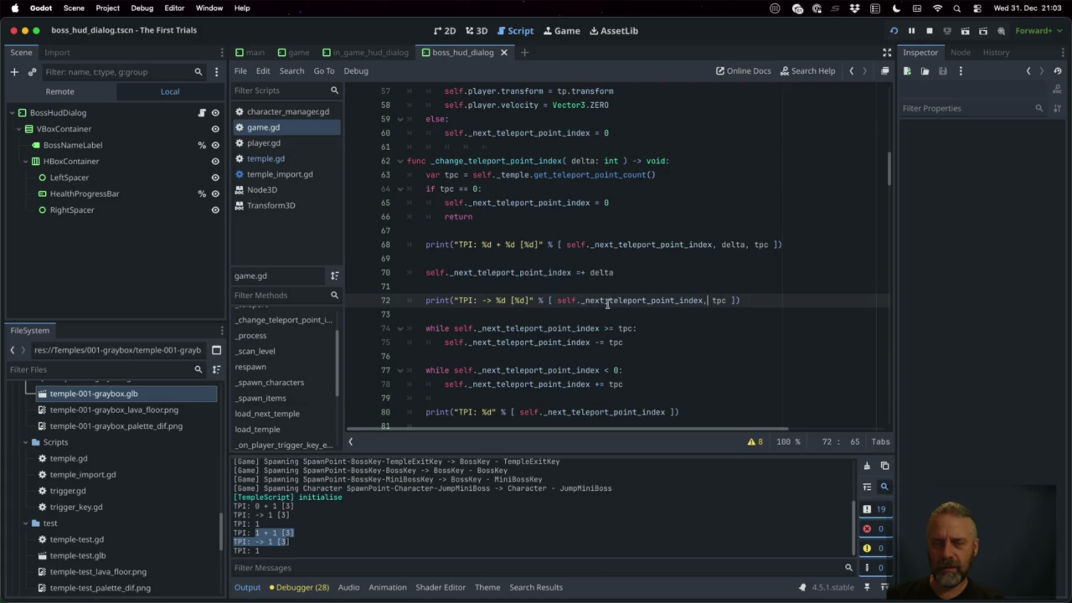
Change '=+' to '+= delta' on line 70, save game.gd, and relaunch the game.
click(581, 274)
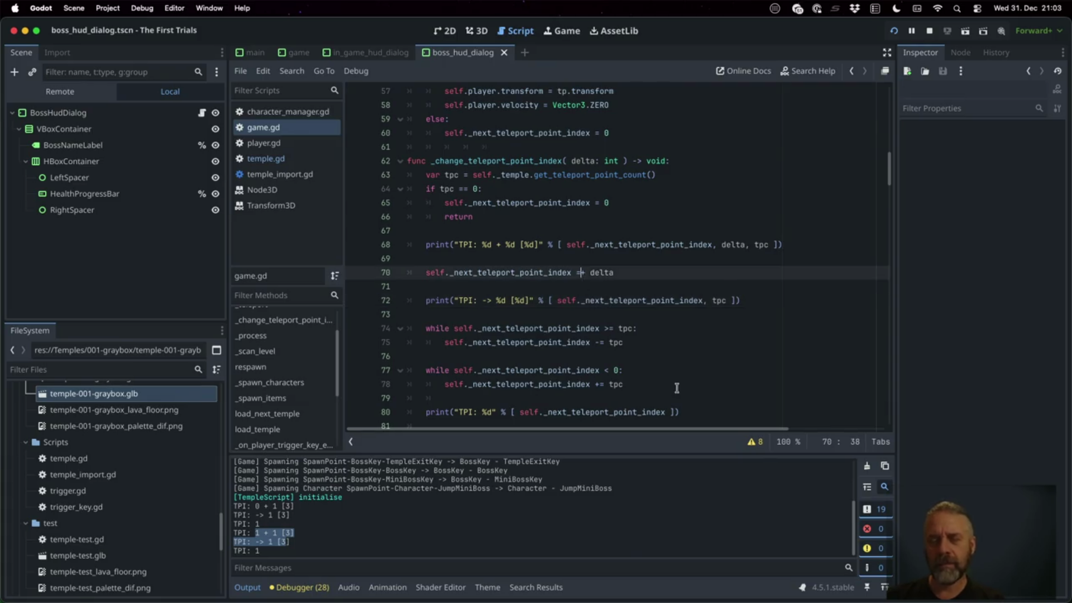
text(+)
key(BackSpace)
key(ctrl+s)
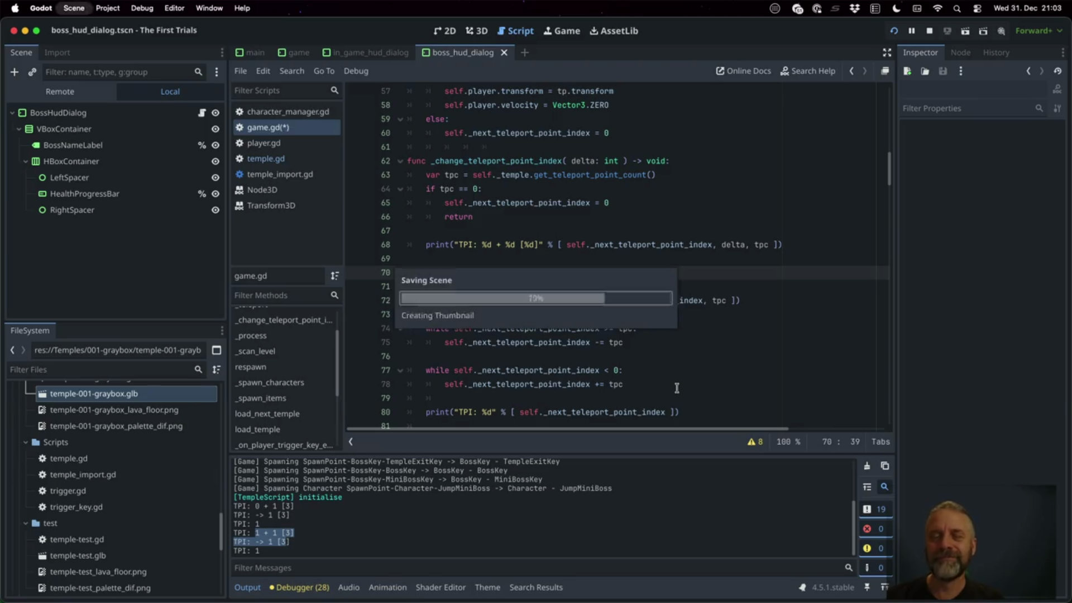
click(925, 30)
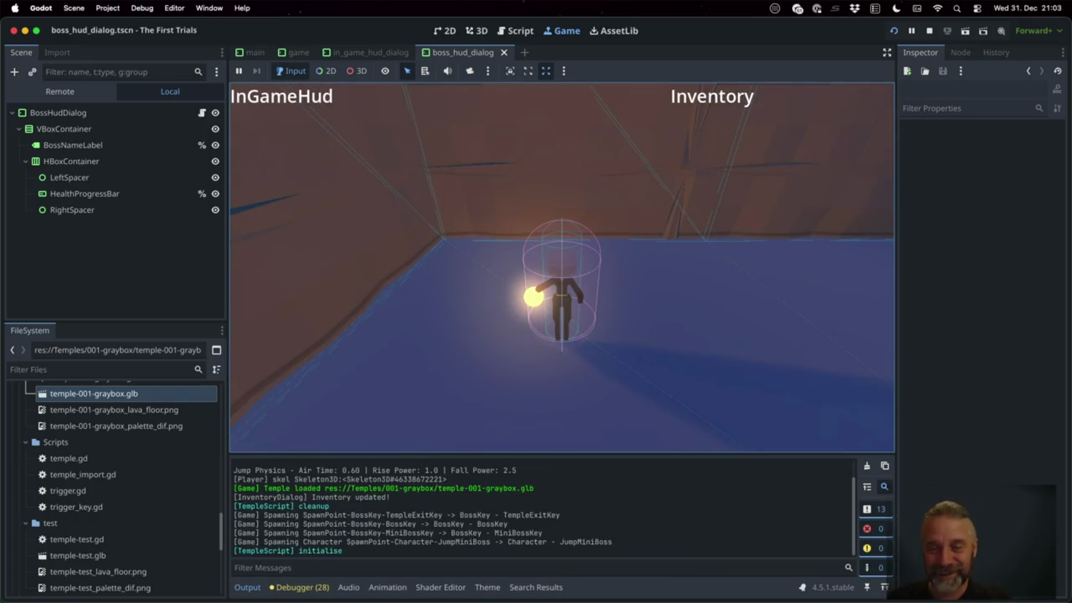
Step forward three teleport points with c, then back three with Shift+C.
key(c)
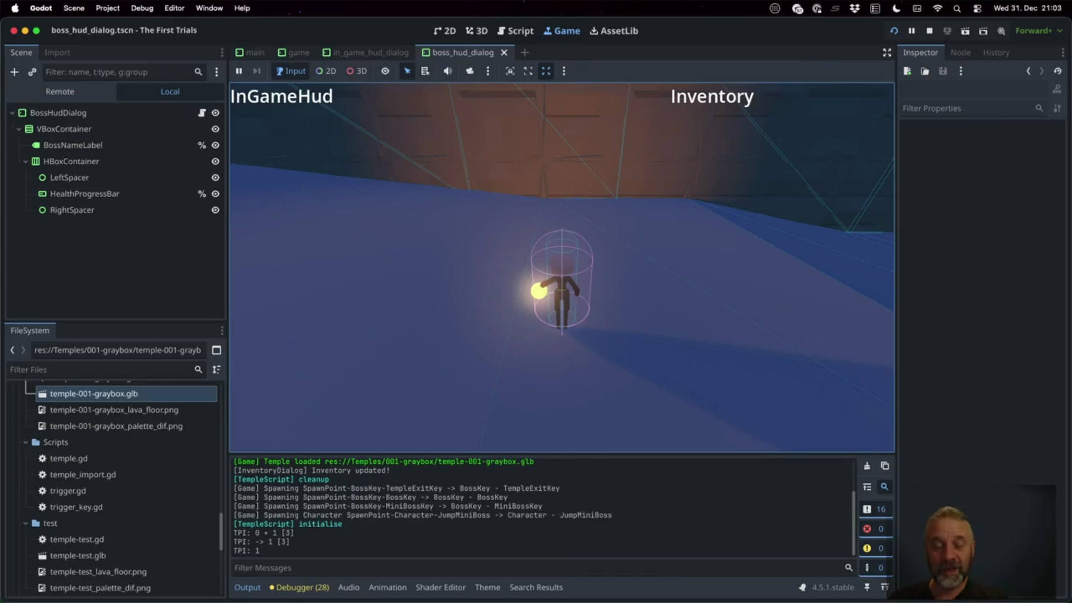
key(c)
key(c)
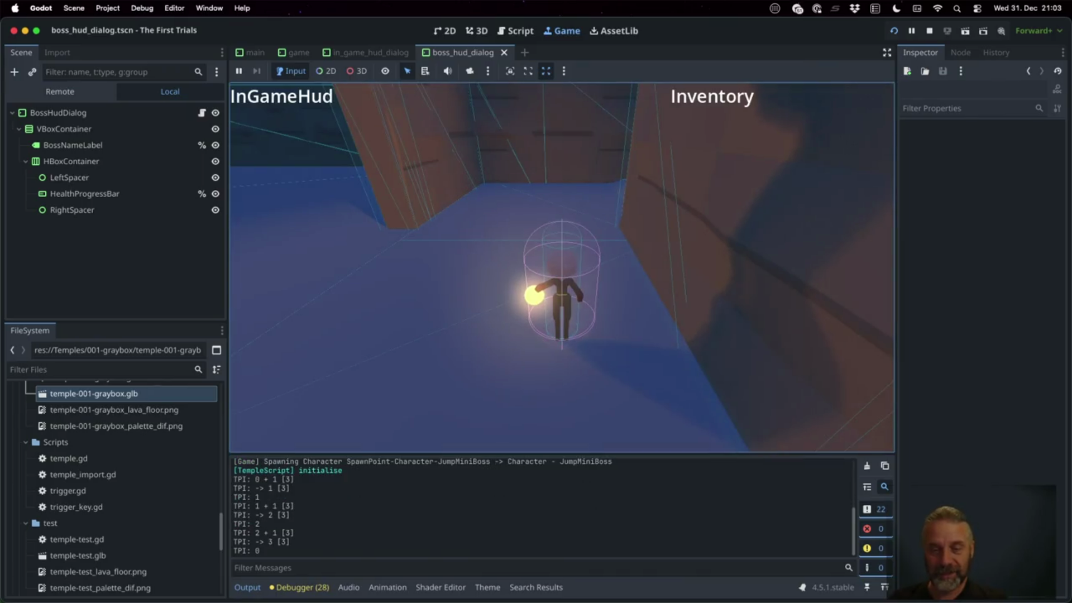
key(c)
key(c)
key(c)
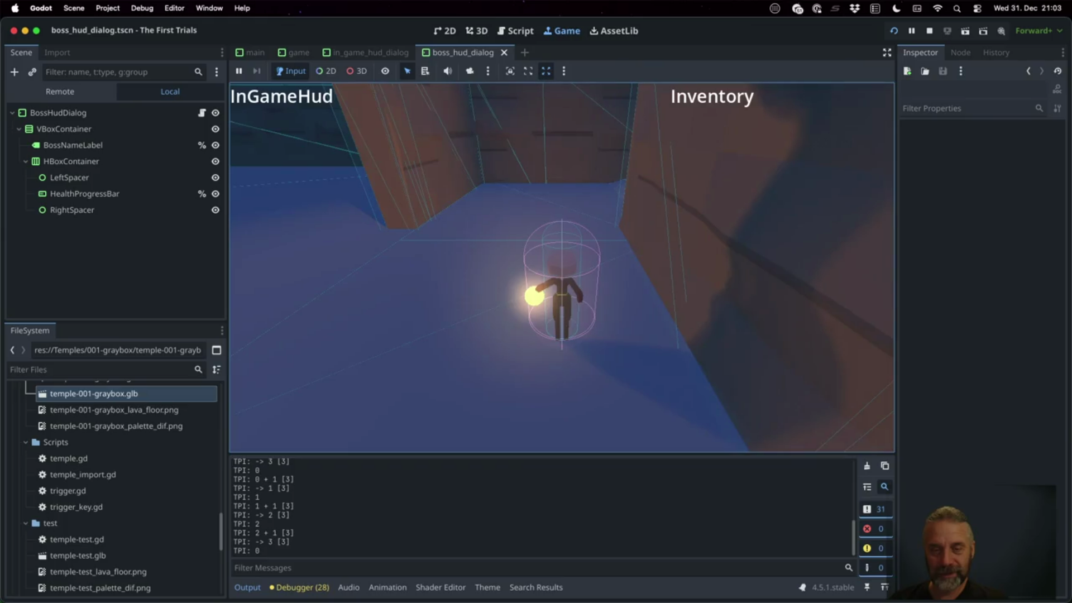
key(shift+c)
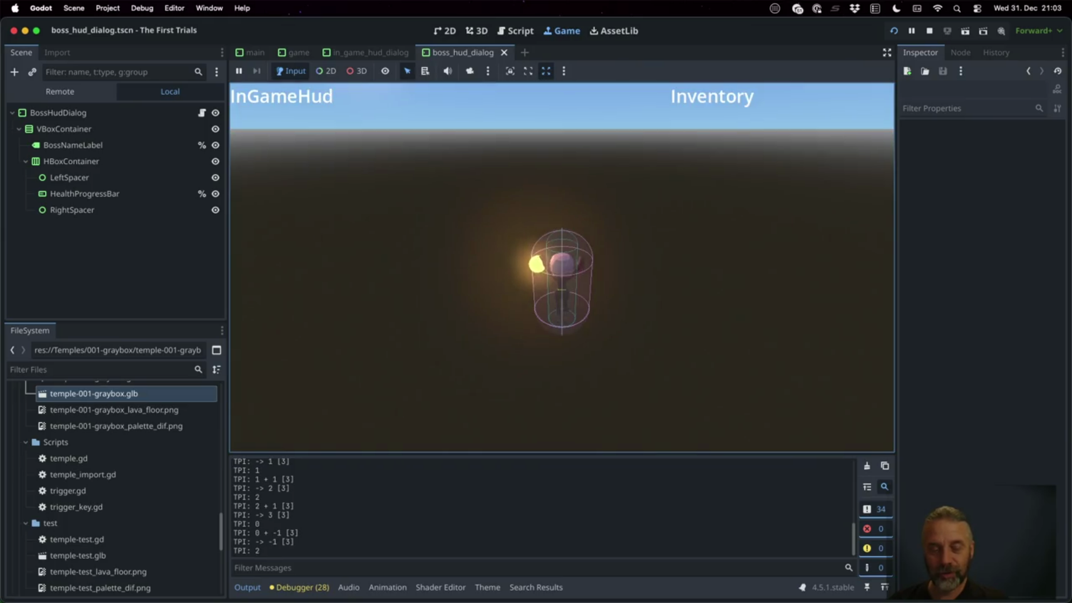
key(shift+c)
key(shift+c)
key(shift+c)
key(shift+c)
key(shift+c)
key(shift+c)
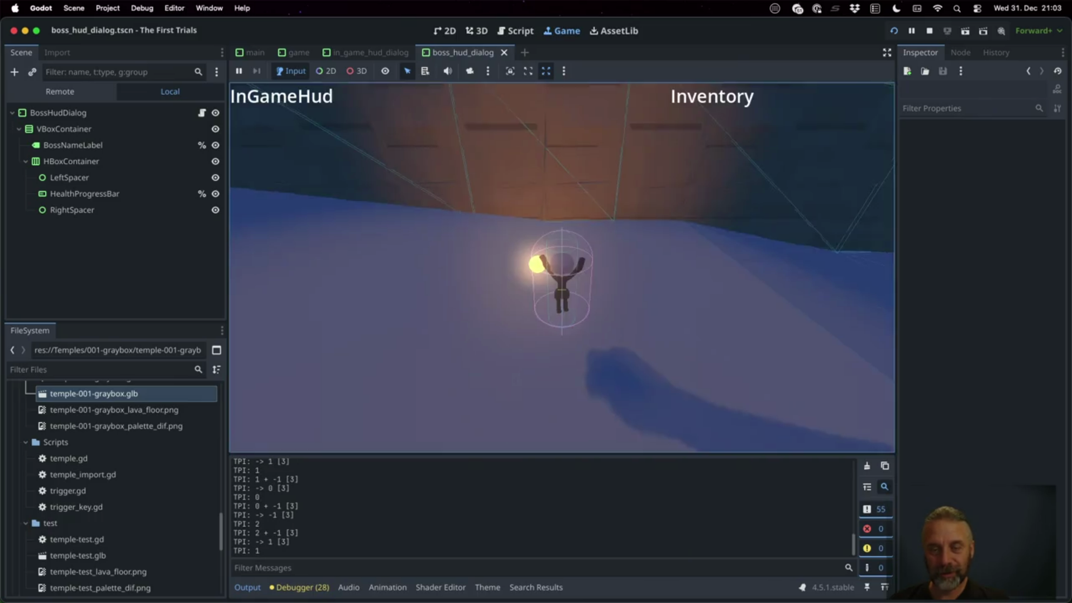
key(shift+c)
Rapidly alternate c and Shift+C past both ends of the points, then stop the game.
key(c)
key(c)
key(shift+c)
key(shift+c)
key(c)
key(c)
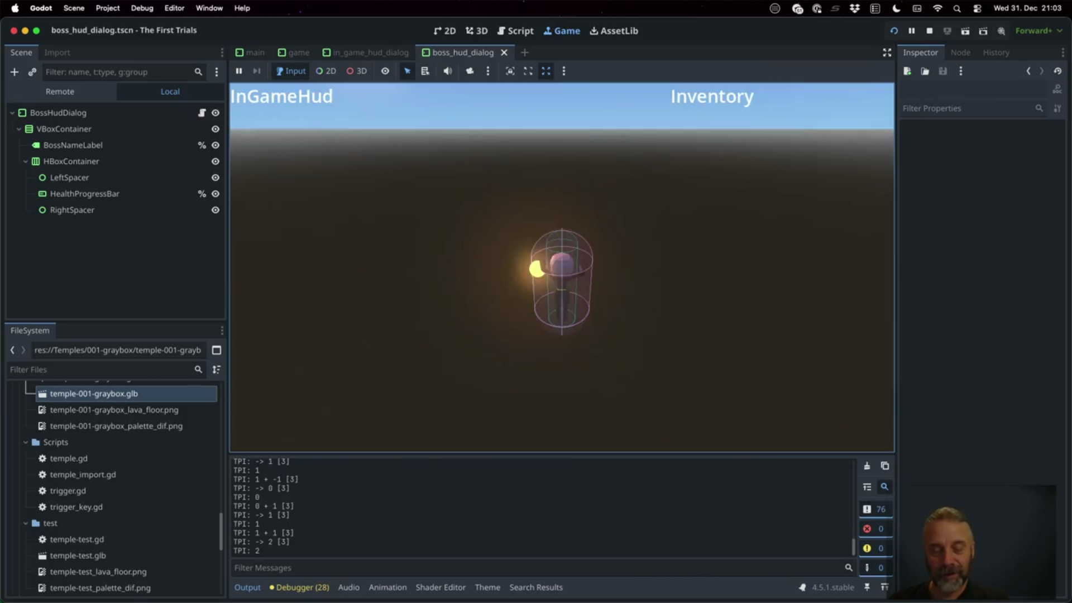
key(shift+c)
key(c)
key(shift+c)
key(c)
key(shift+c)
key(c)
key(shift+c)
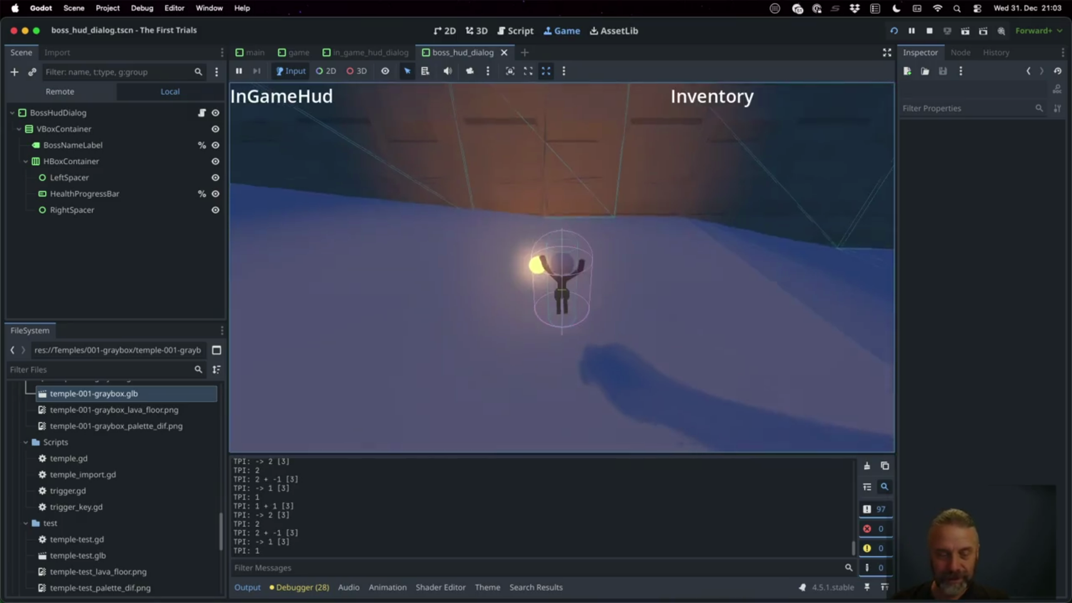
key(c)
key(c)
key(shift+c)
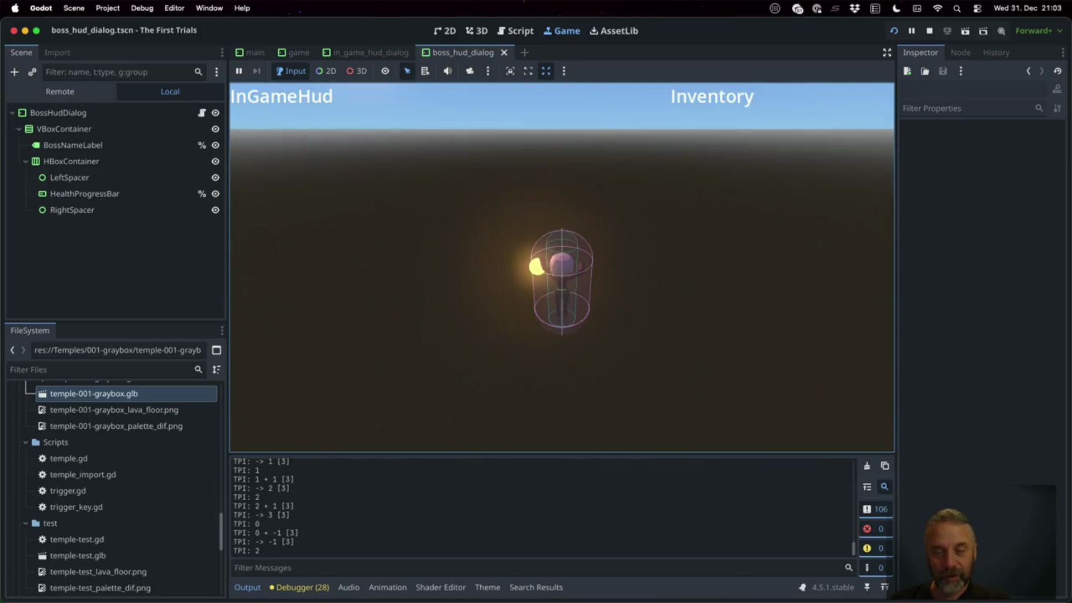
key(c)
key(shift+c)
key(c)
key(shift+c)
key(c)
key(shift+c)
key(c)
key(shift+c)
key(c)
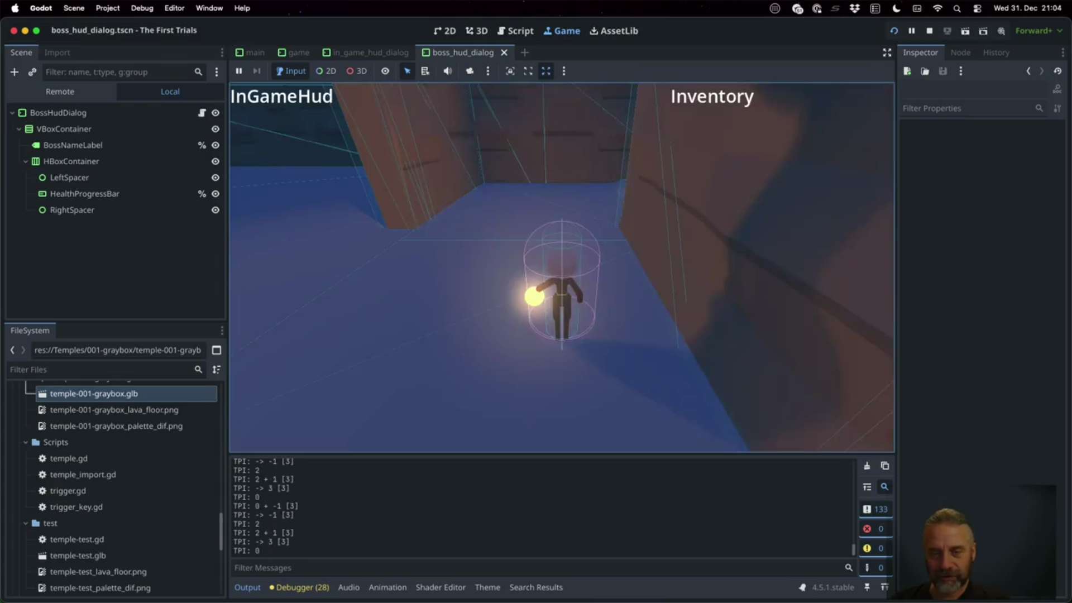
key(shift+c)
key(c)
key(shift+c)
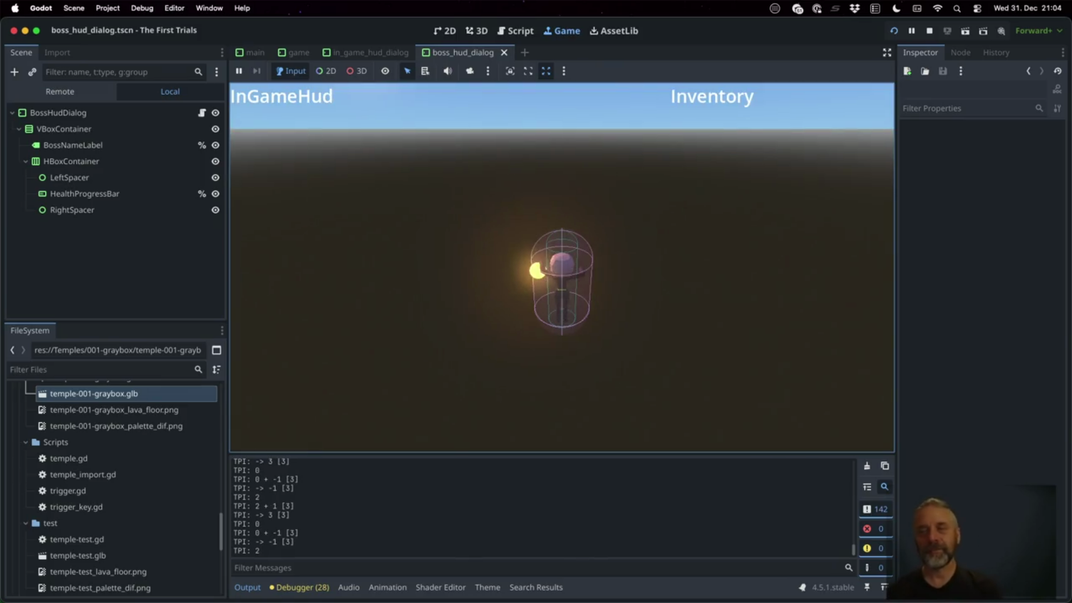
click(929, 31)
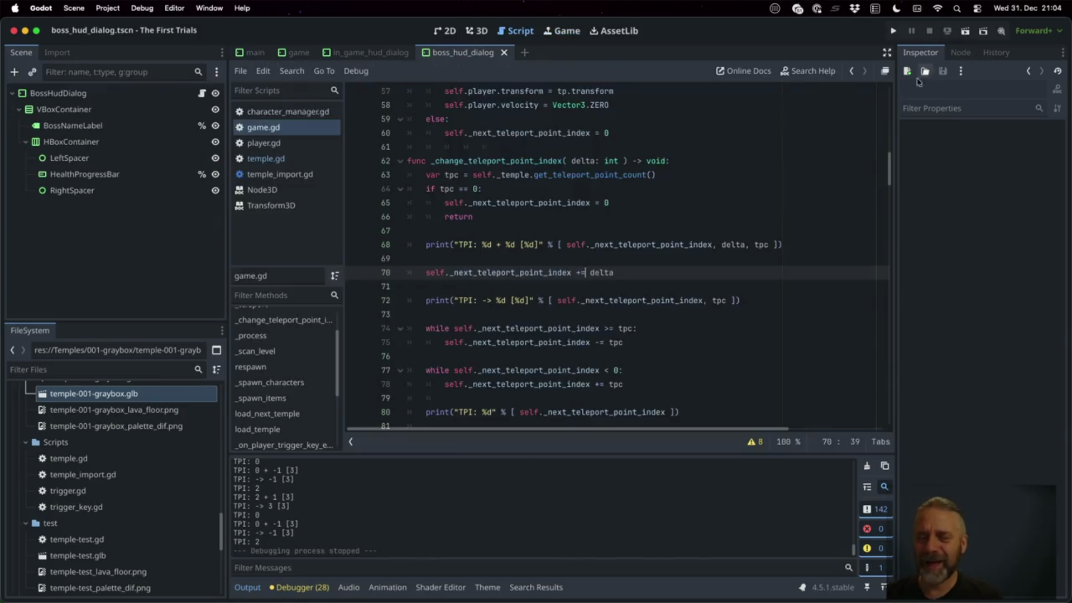
Delete both print("TPI…") lines and the leftover blank line, then run with Cmd+B.
click(538, 245)
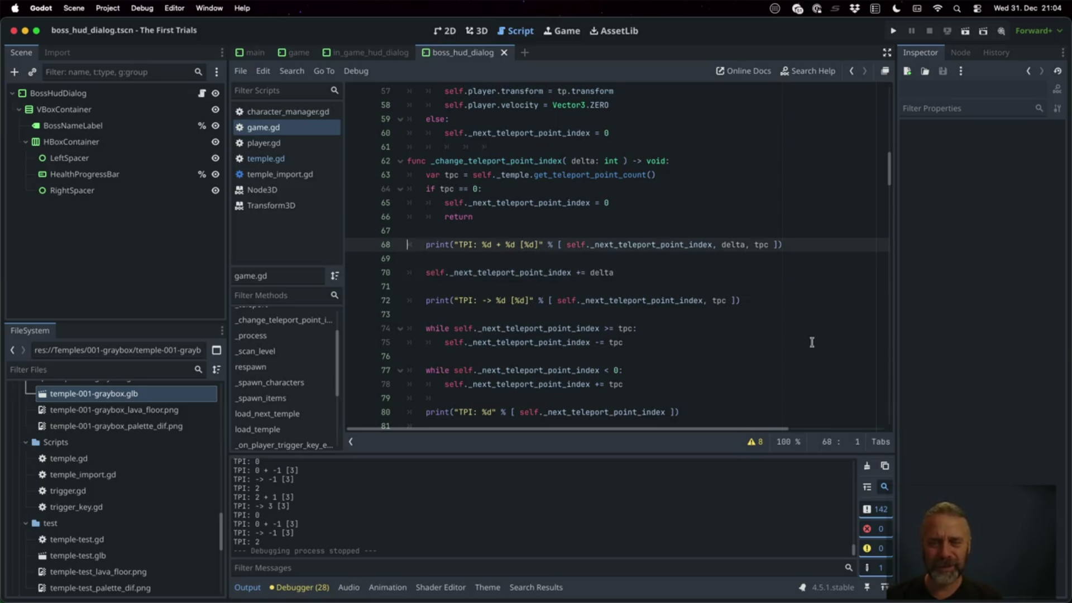
key(ctrl+shift+k)
key(Down)
key(Down)
key(shift+Down)
key(ctrl+shift+k)
key(Down)
key(Down)
key(Down)
key(shift+Down)
key(ctrl+shift+k)
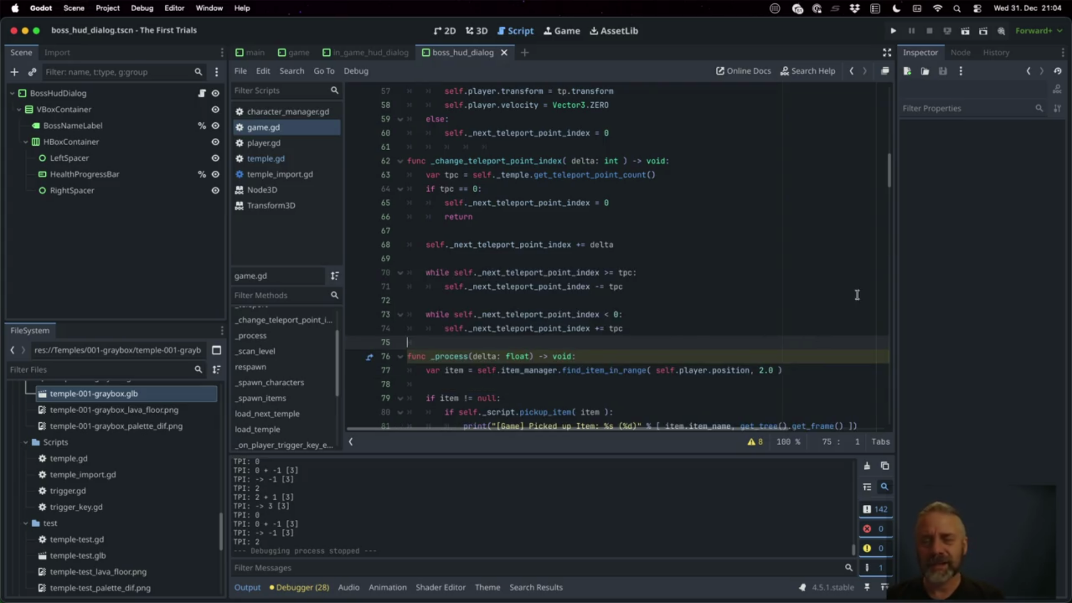
key(super+b)
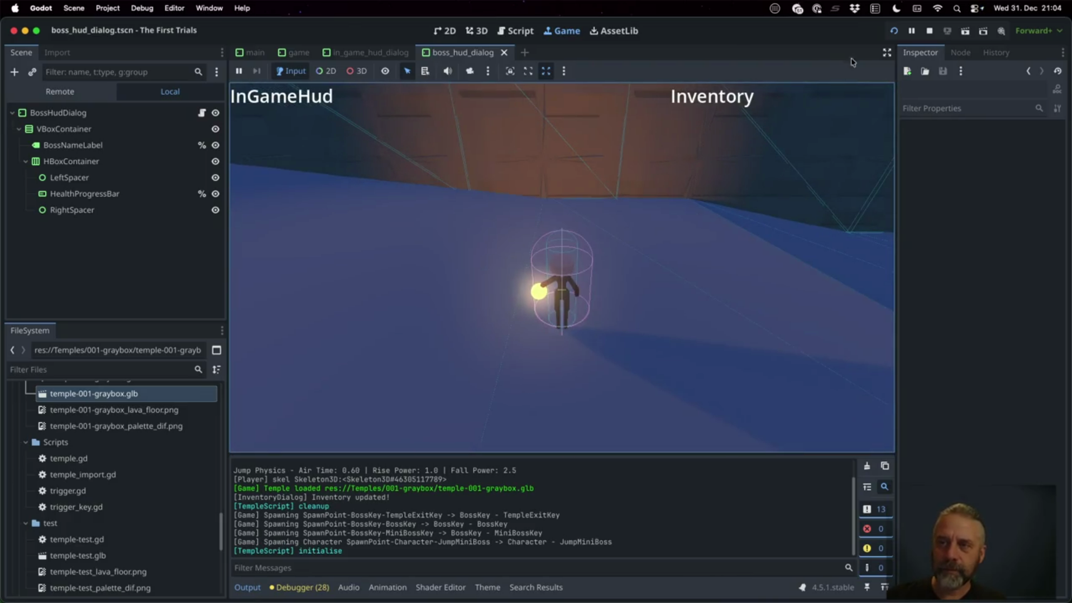
Stop the game and look over the wrap-around loop and teleport-next check.
click(929, 31)
click(669, 275)
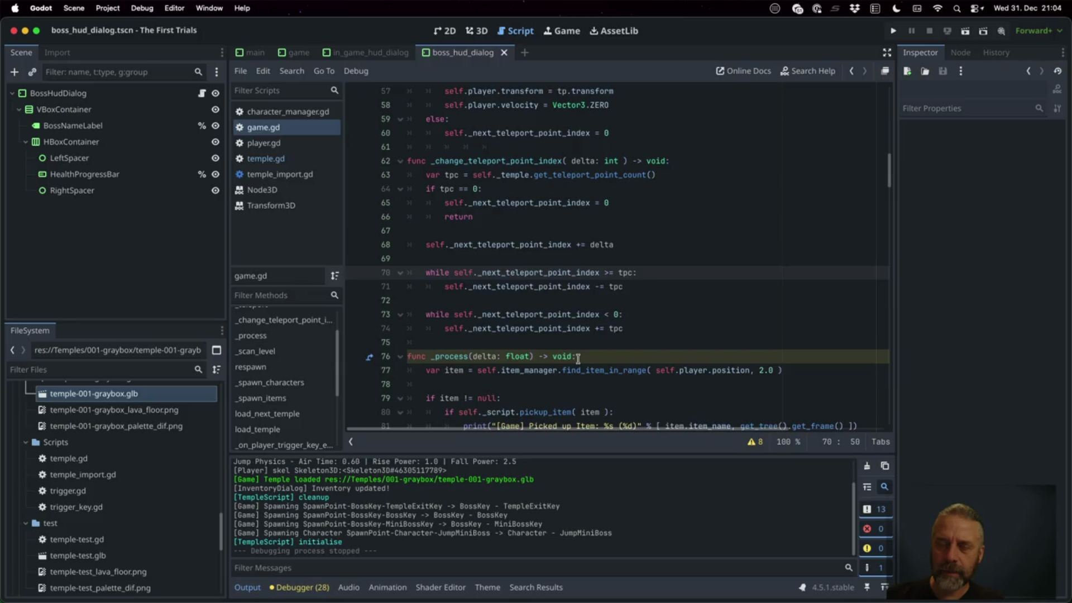
scroll(578, 359, down, 1)
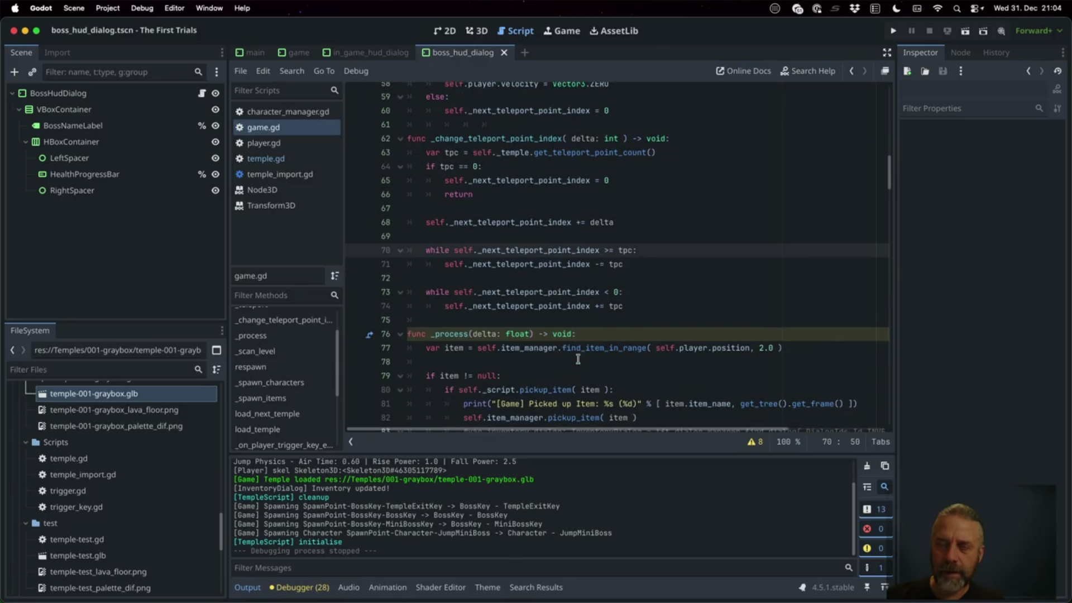
scroll(578, 359, up, 2)
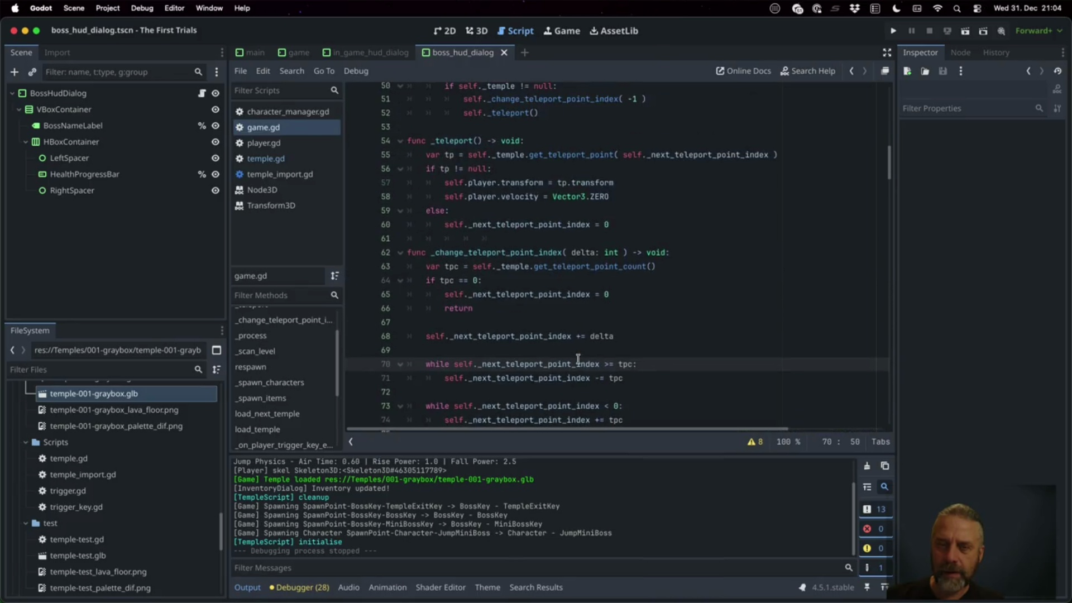
scroll(578, 359, up, 4)
click(573, 152)
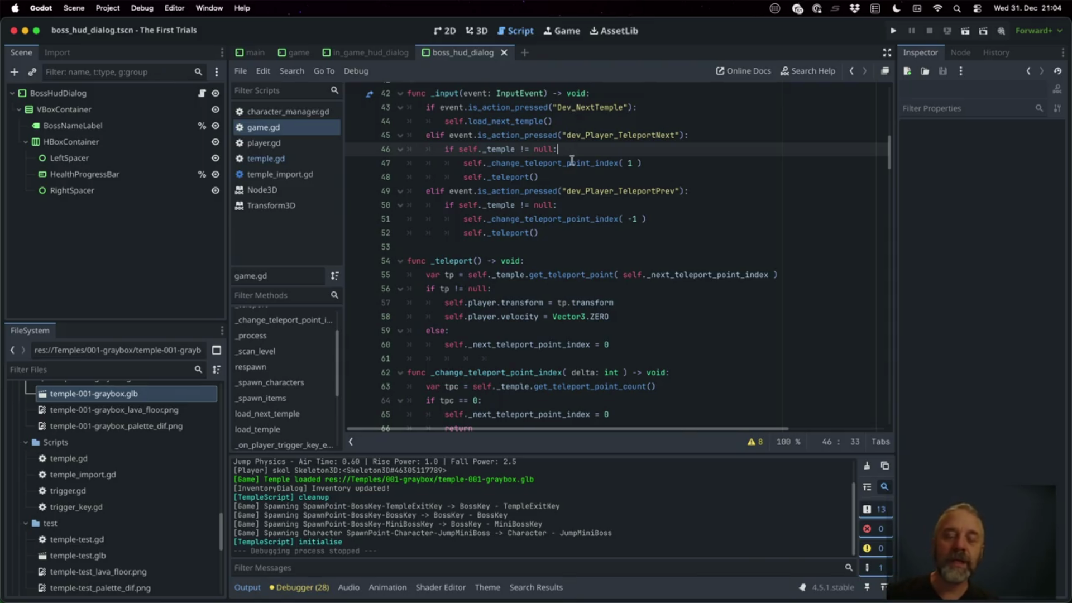
scroll(573, 160, down, 3)
scroll(548, 213, up, 1)
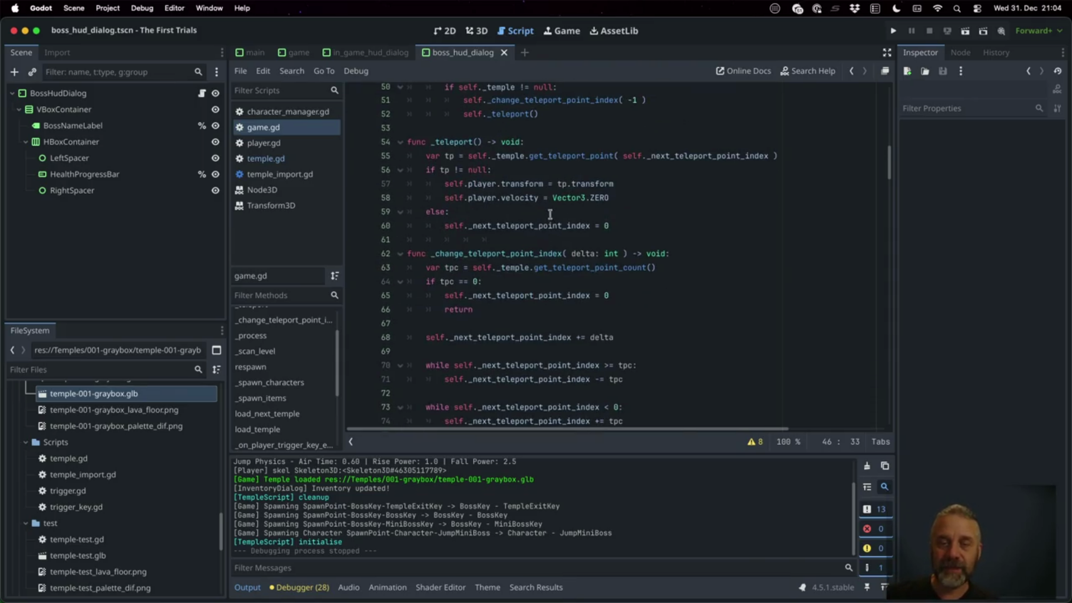
Select _next_teleport_point_index and search game.gd for its other uses.
mouse_move(548, 214)
double_click(516, 295)
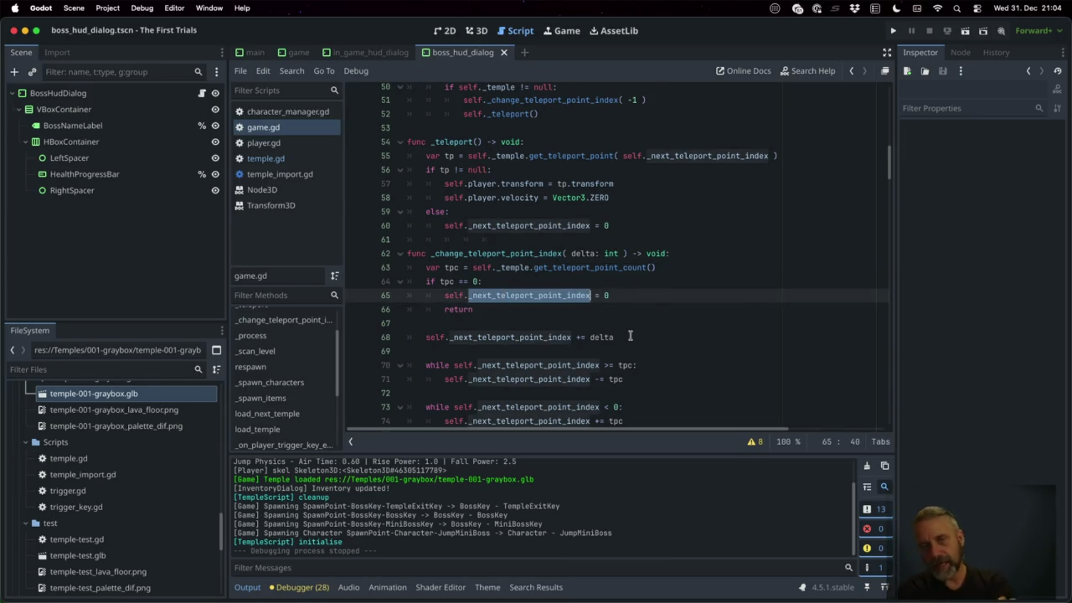
click(561, 104)
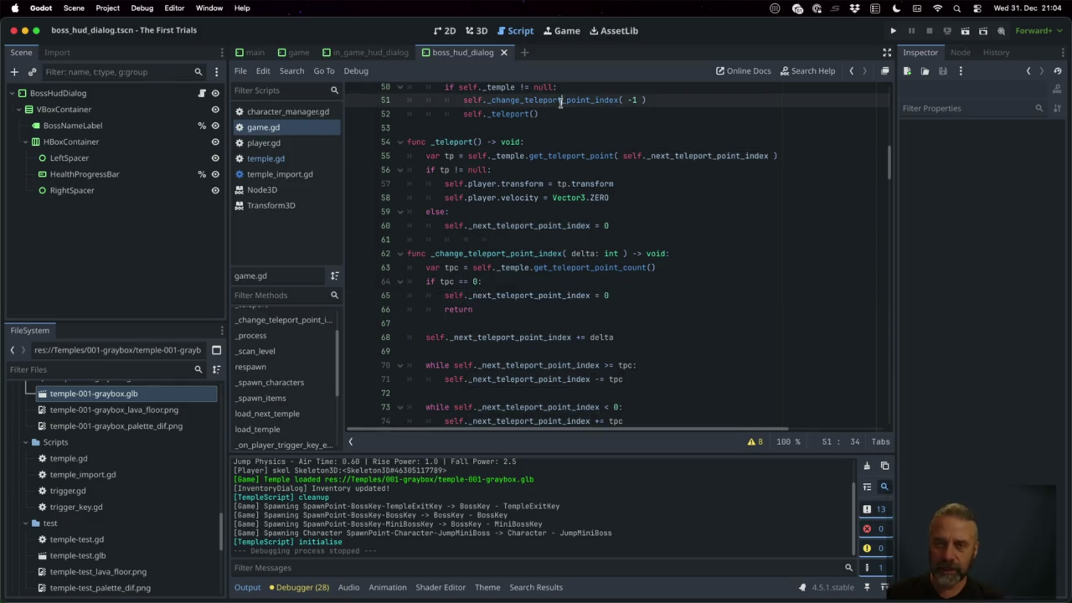
click(513, 116)
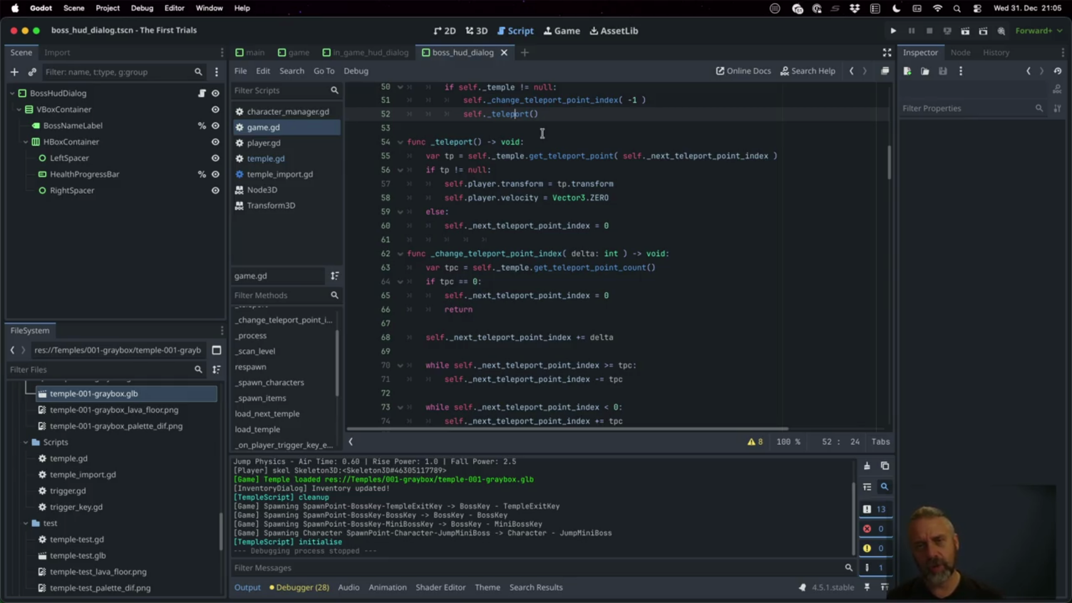
key(ctrl+f)
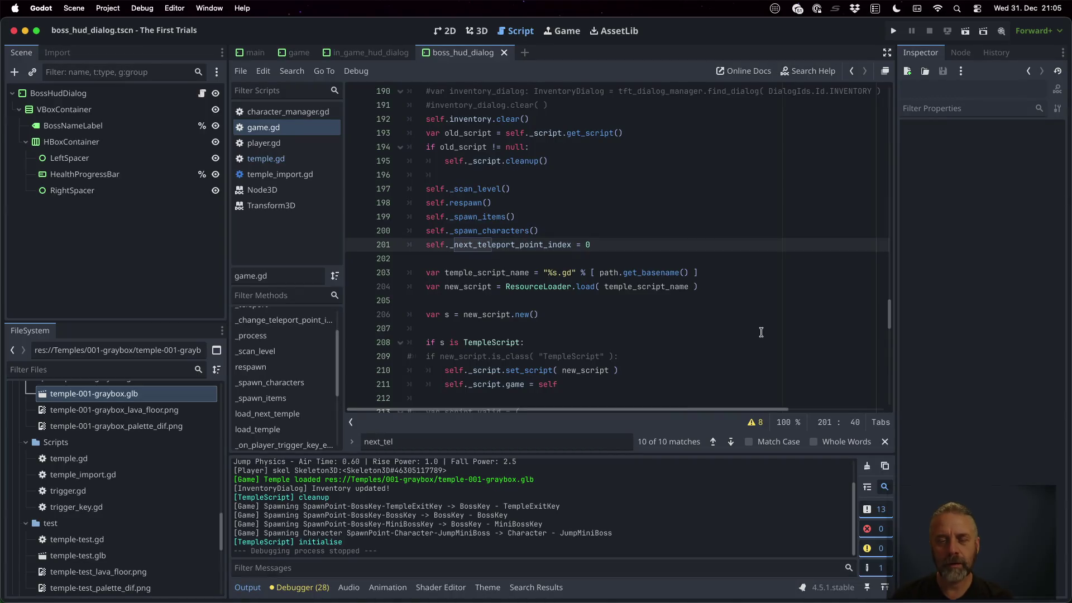
Make line 201 read 'if self._temple == null:', indent the index reset under it, and save.
text(elf.-tem)
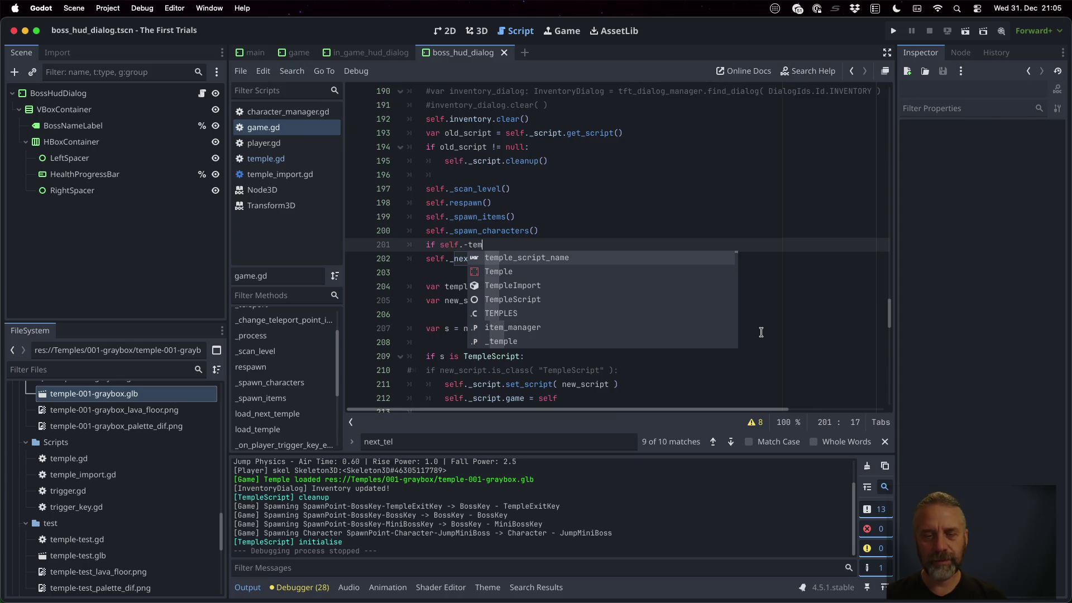
key(Down)
key(Down)
key(Down)
key(Return)
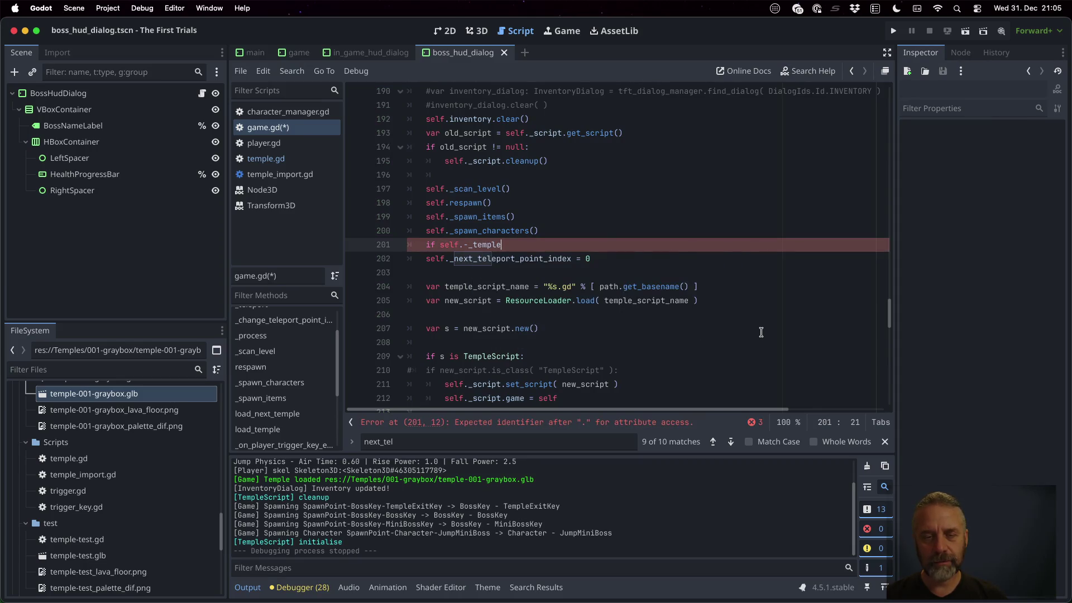
key(BackSpace)
key(End)
text(== null)
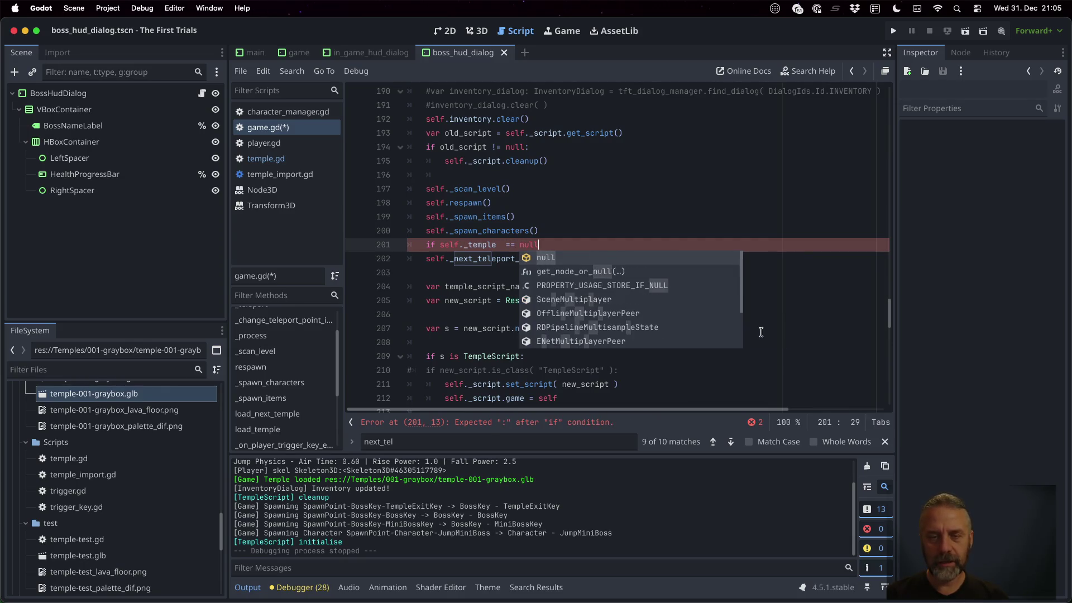
text(:)
key(Home)
key(Right)
key(BackSpace)
key(Down)
key(Home)
key(Tab)
key(ctrl+s)
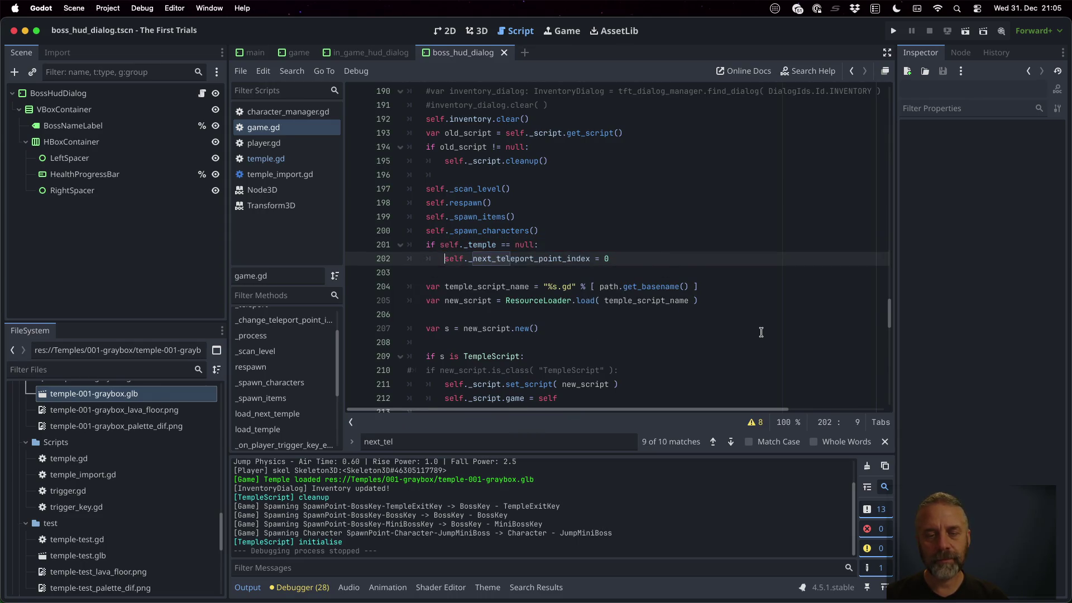
Add an else: branch that assigns self._next_teleport_point_index.
key(Return)
key(BackSpace)
text(se:)
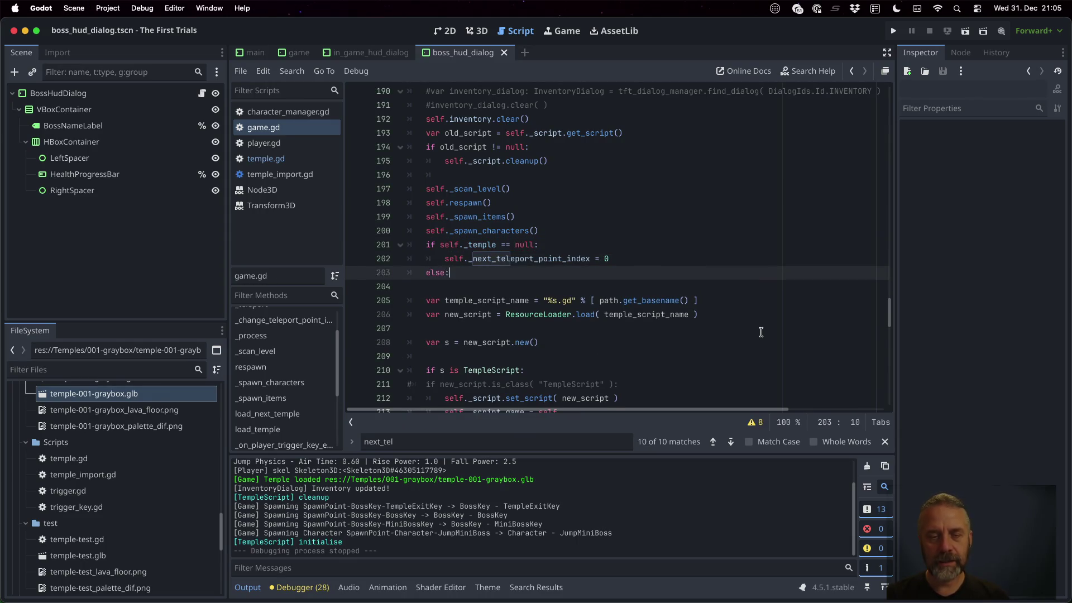
key(Return)
text(self.-)
key(BackSpace)
key(BackSpace)
key(BackSpace)
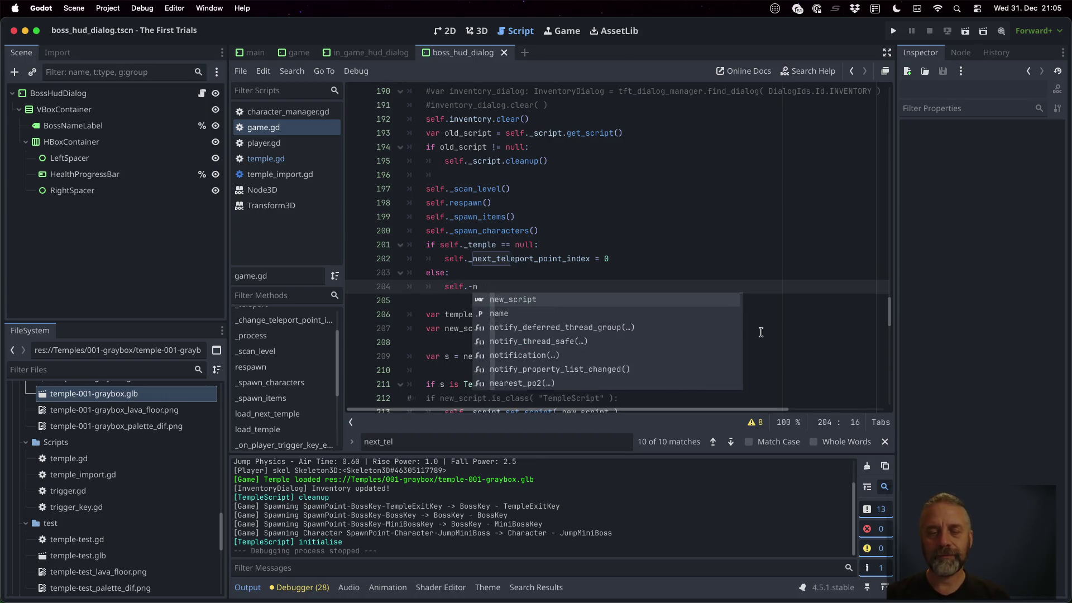
text(x)
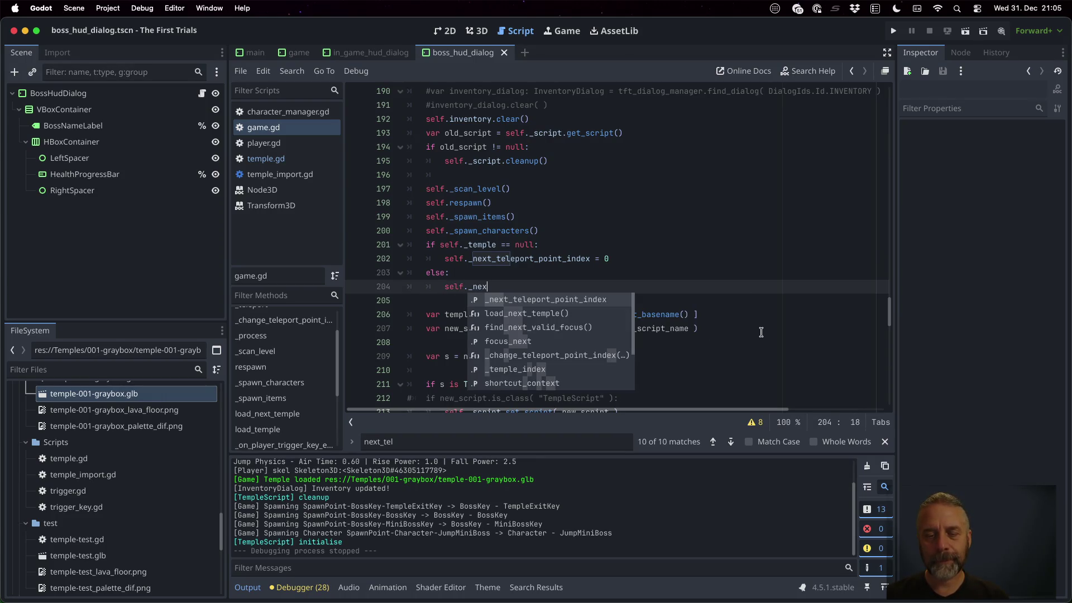
key(Return)
Assign it self._temple.get_teleport_point_count() - 1 and save game.gd.
text(self.-tem)
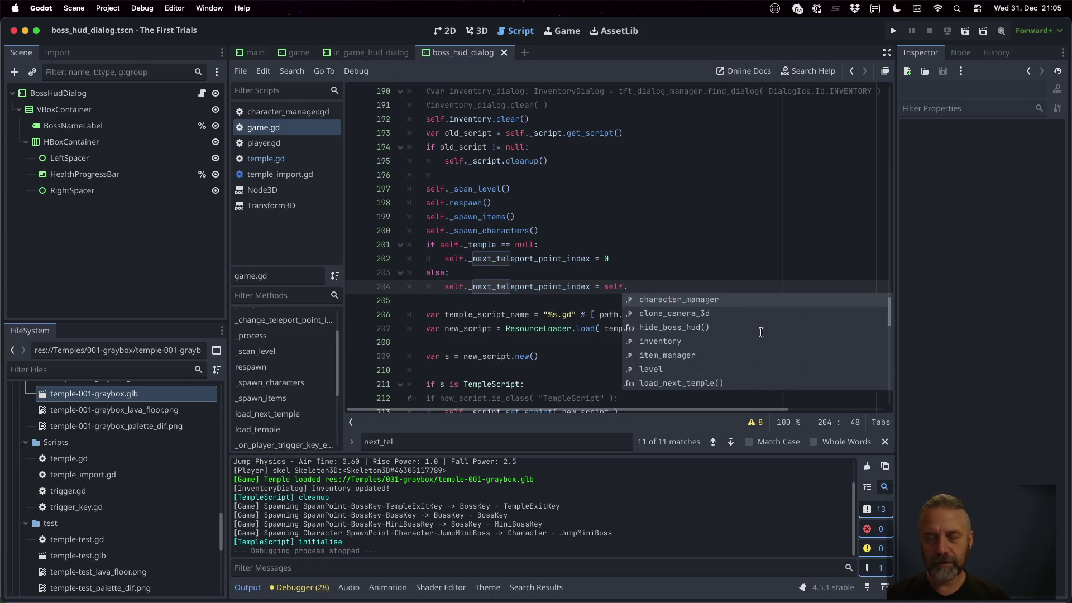
key(BackSpace)
key(BackSpace)
key(BackSpace)
text(_tem)
key(Return)
text(.get)
click(761, 327)
key(Return)
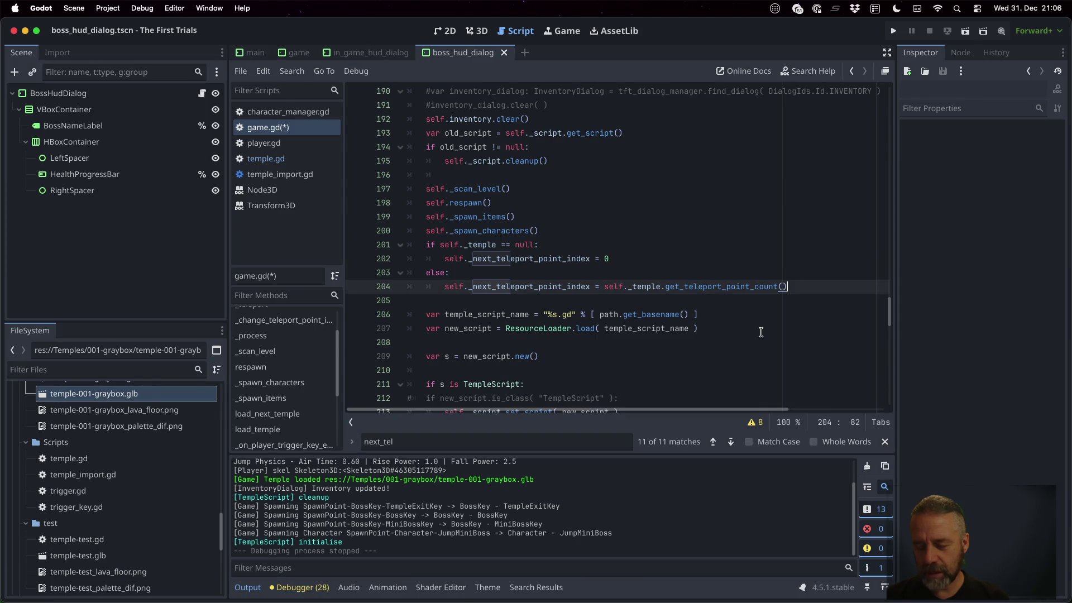
text(-)
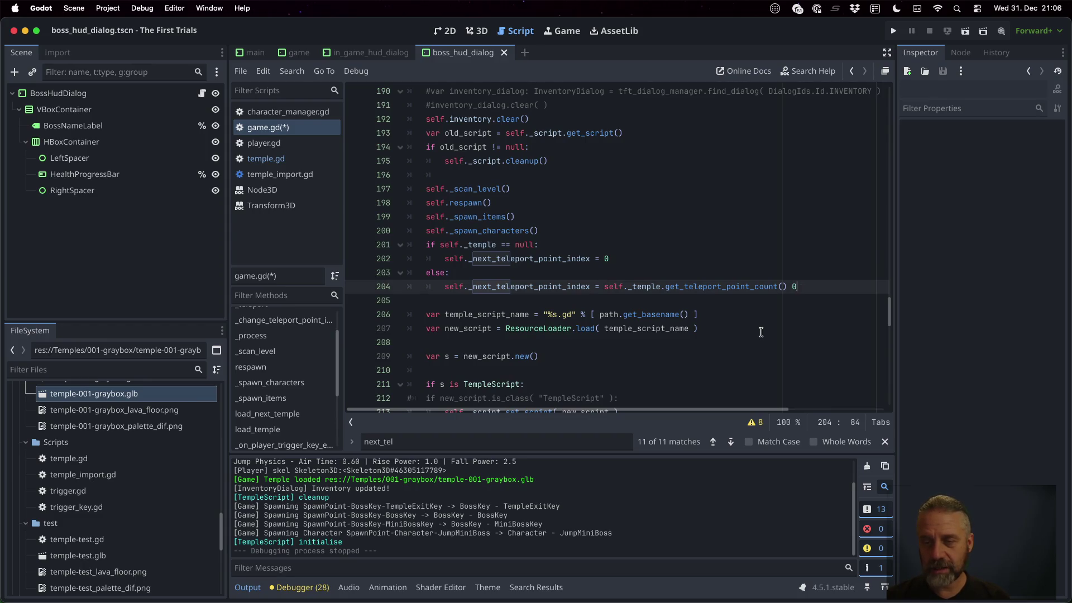
text( 1)
key(cmd+s)
Wrap the count expression in max(0, …), save game.gd, and run the game.
key(Left)
key(Left)
key(Left)
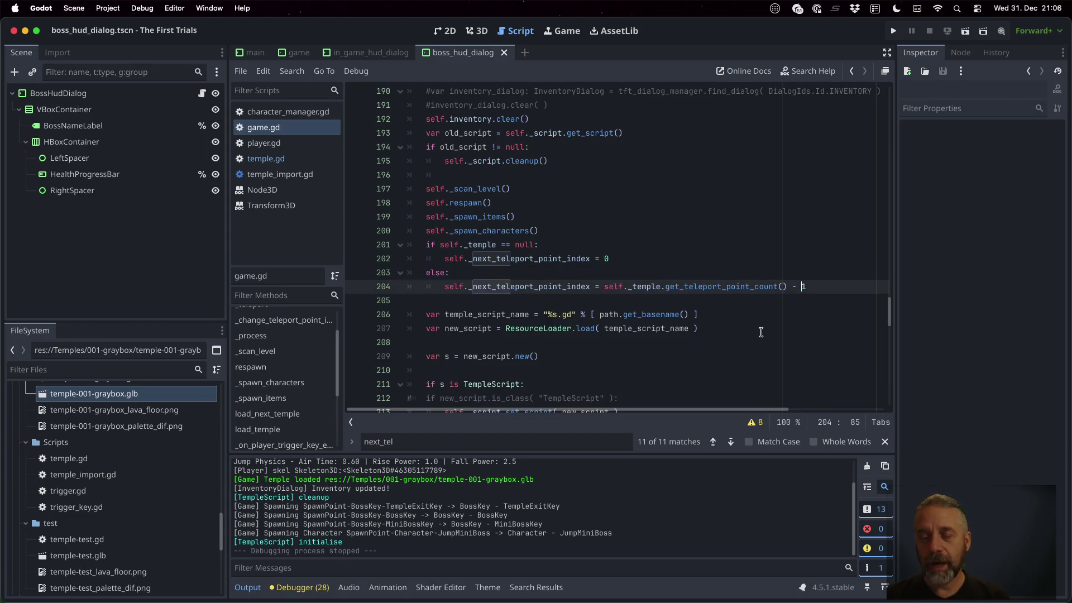
text(clamp()
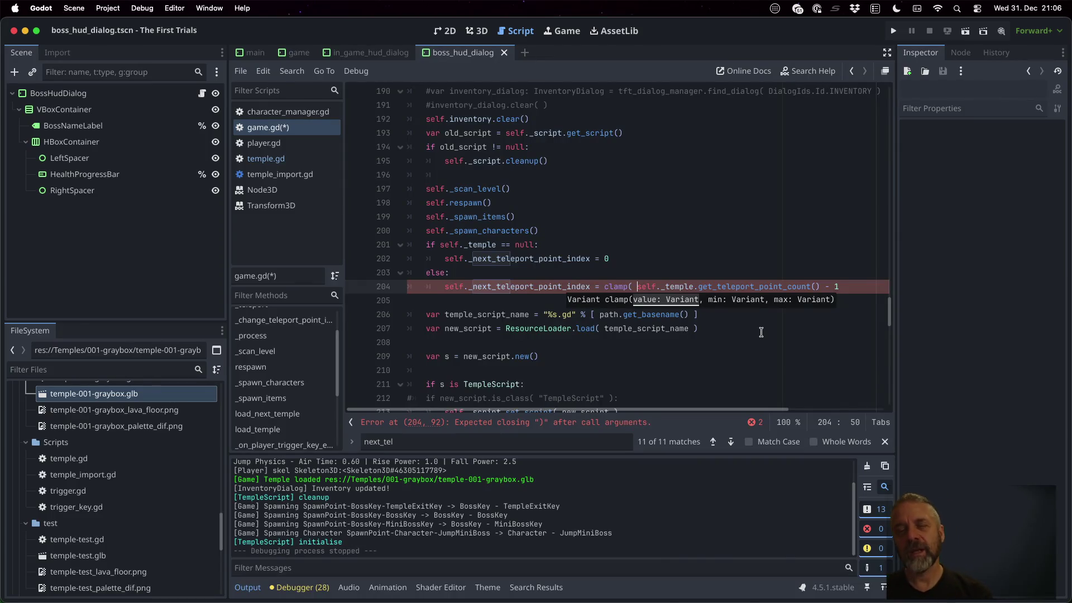
key(End)
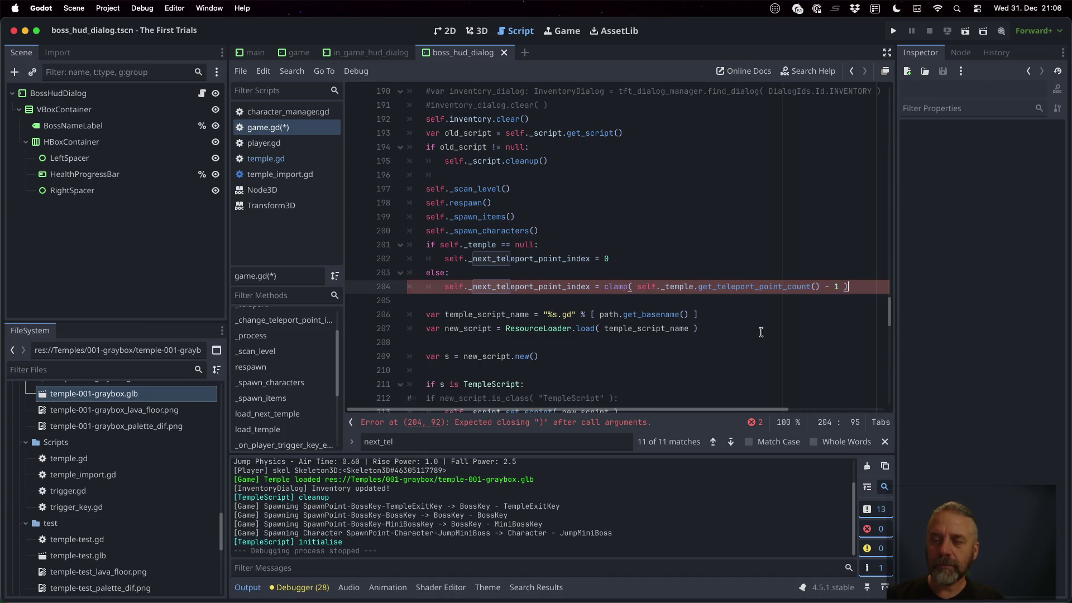
key(Left)
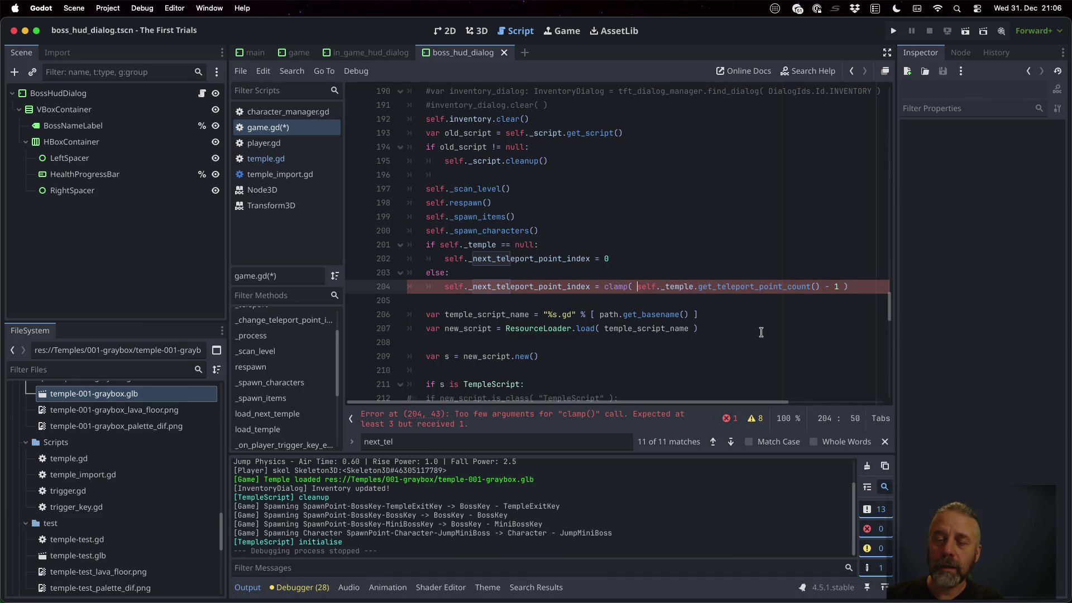
key(shift+Left)
key(shift+Left)
key(shift+Left)
text(max)
key(Right)
key(Right)
key(Right)
text(0,)
key(ctrl+s)
key(Escape)
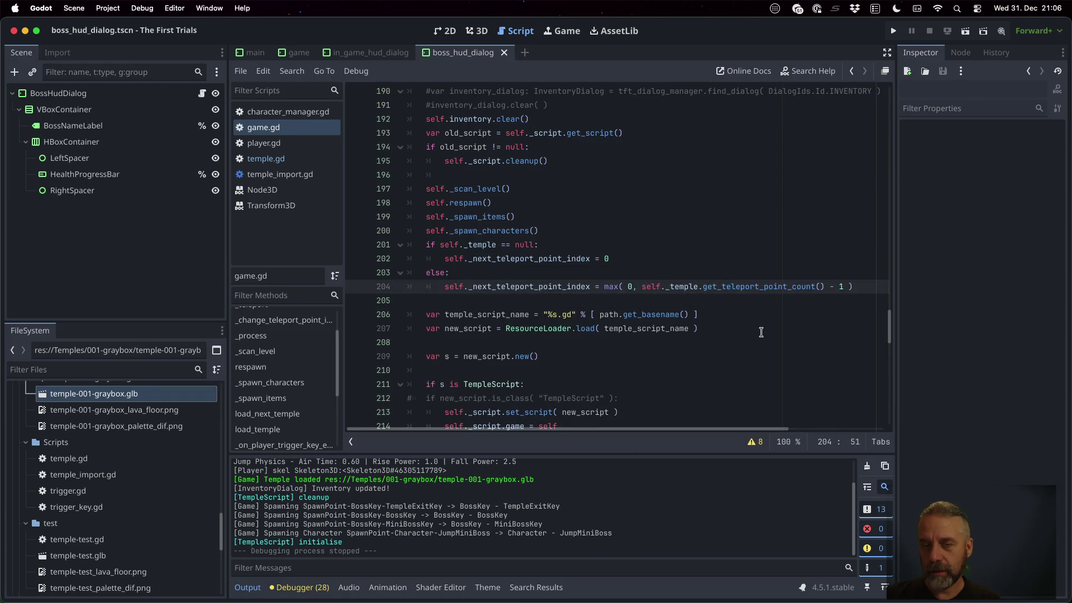
double_click(761, 286)
click(627, 286)
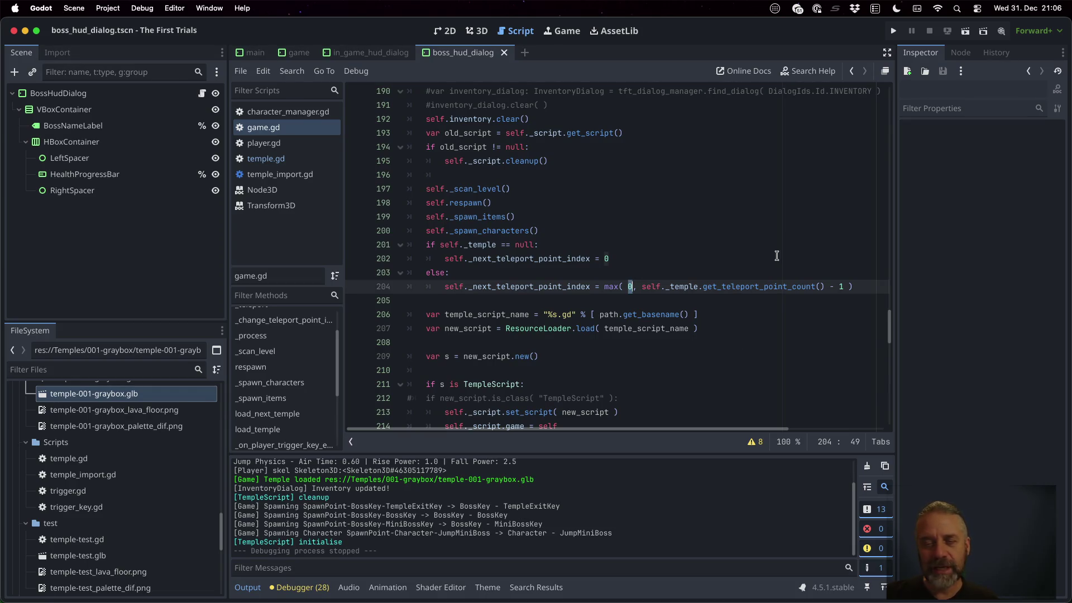
click(894, 31)
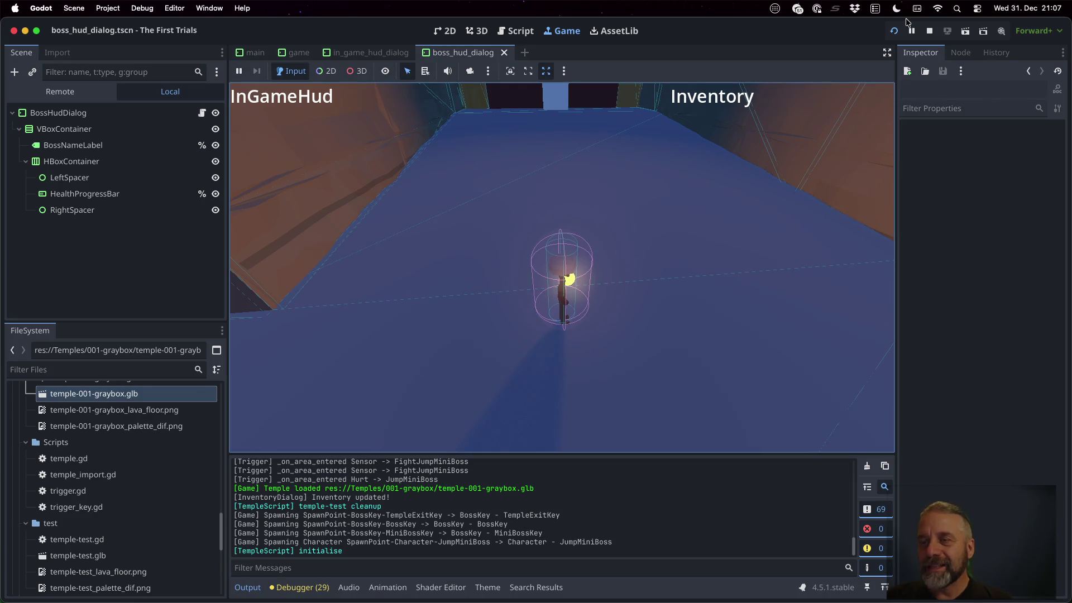
Stop the game, delete the if/else lines, and unindent the _next_teleport_point_index = 0 reset.
click(930, 31)
click(620, 258)
key(Up)
key(Home)
key(shift+Down)
key(BackSpace)
key(Down)
key(shift+Down)
key(shift+Down)
key(BackSpace)
key(Up)
key(shift+Tab)
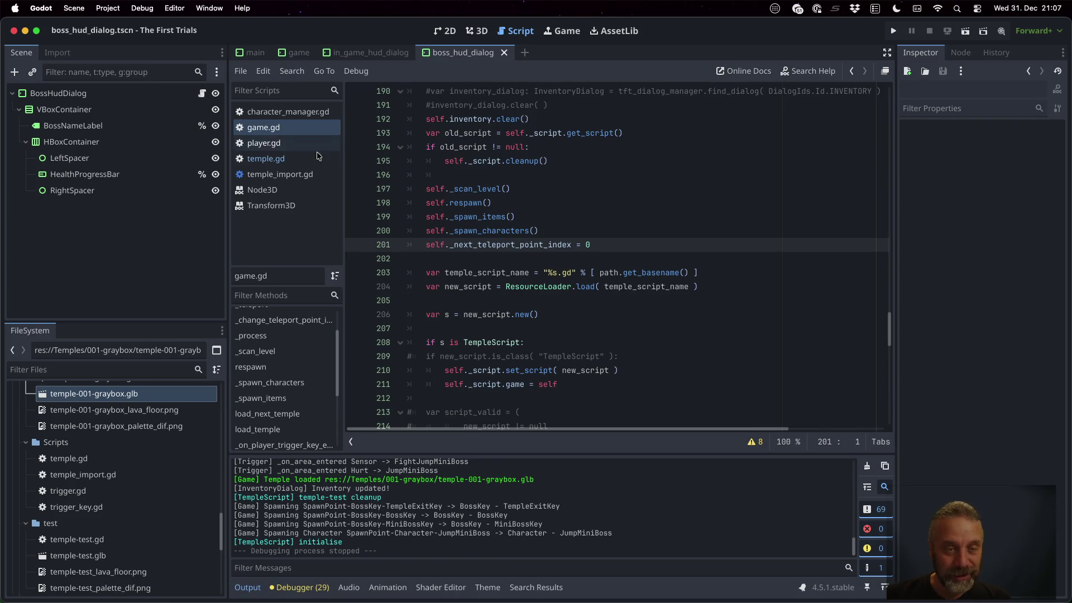
Open temple_import.gd at the SpawnPoint remove_child code.
click(280, 174)
click(581, 272)
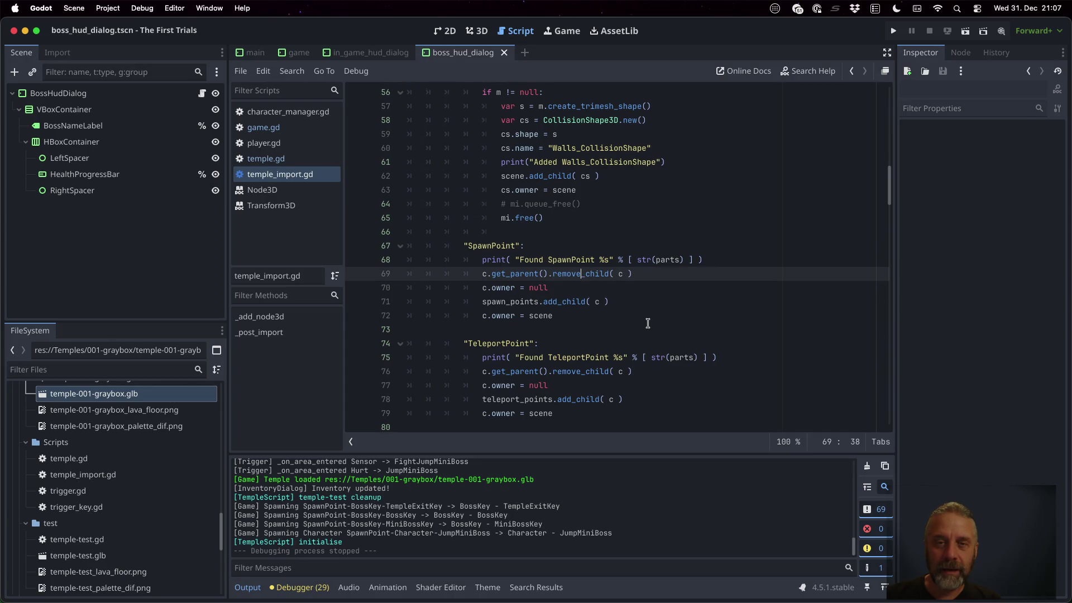
scroll(648, 323, up, 5)
scroll(558, 363, down, 2)
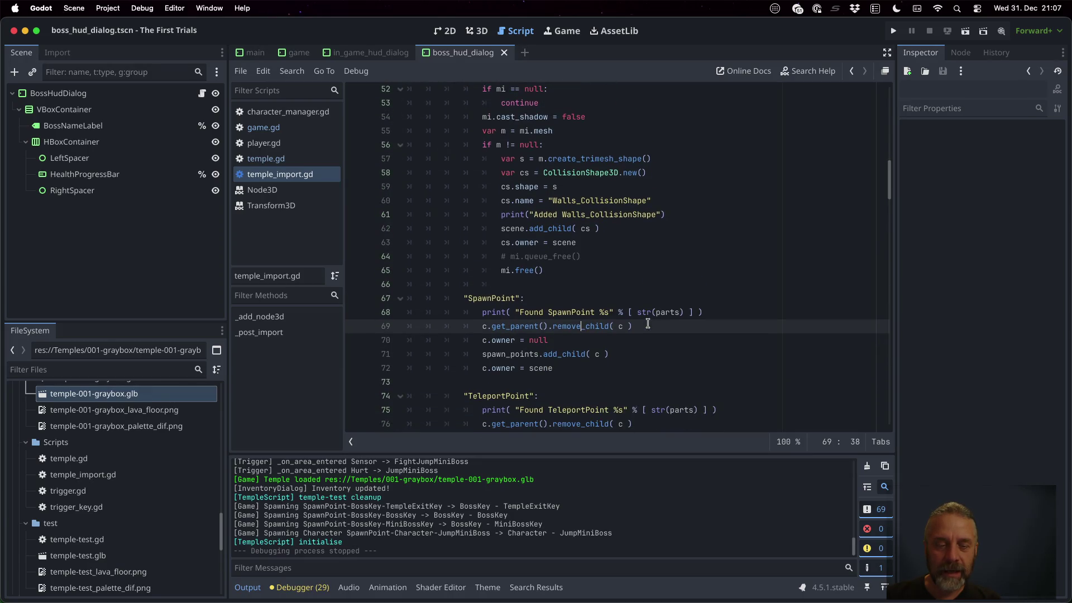
Reimport temple-001-graybox.glb from the FileSystem dock.
right_click(133, 394)
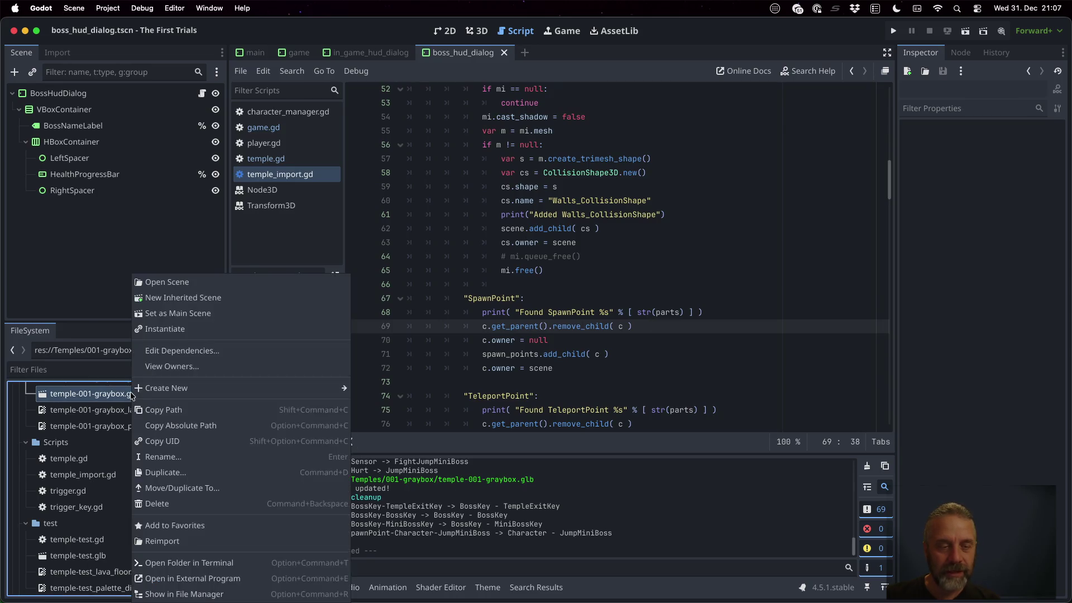
click(226, 536)
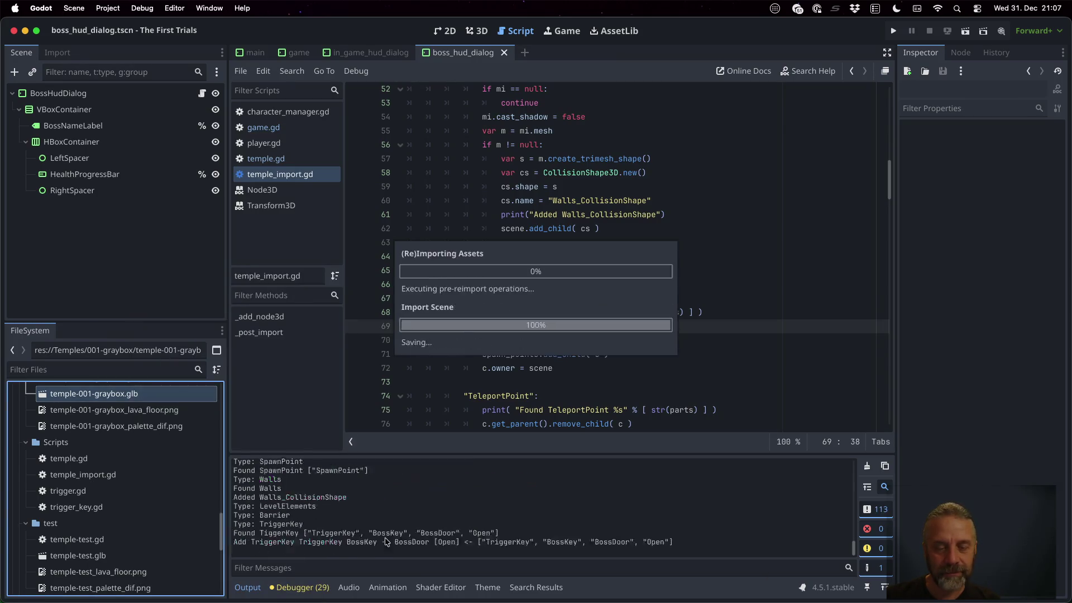
click(393, 569)
Filter the output log by 'Found SpawnPoint' and move into the SpawnPoint block at line 67.
text(Fo)
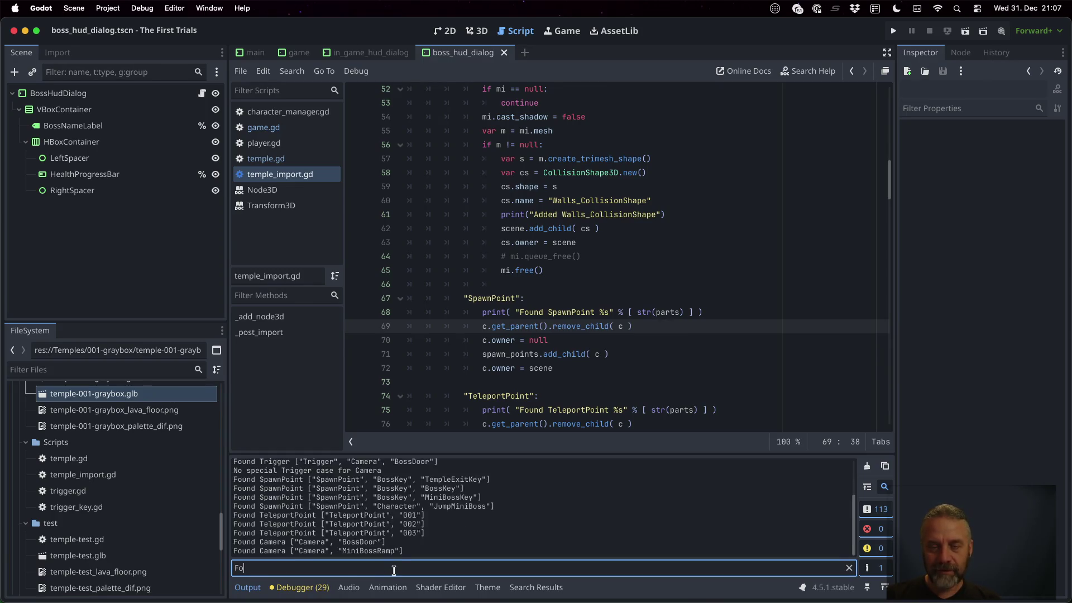
text(und SpawnP)
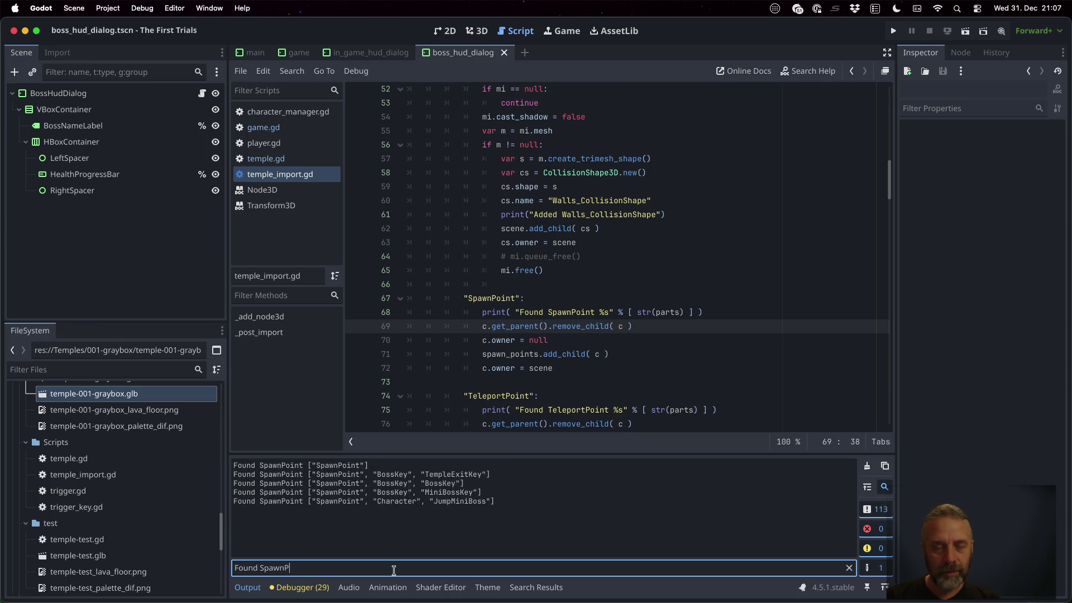
text(oint)
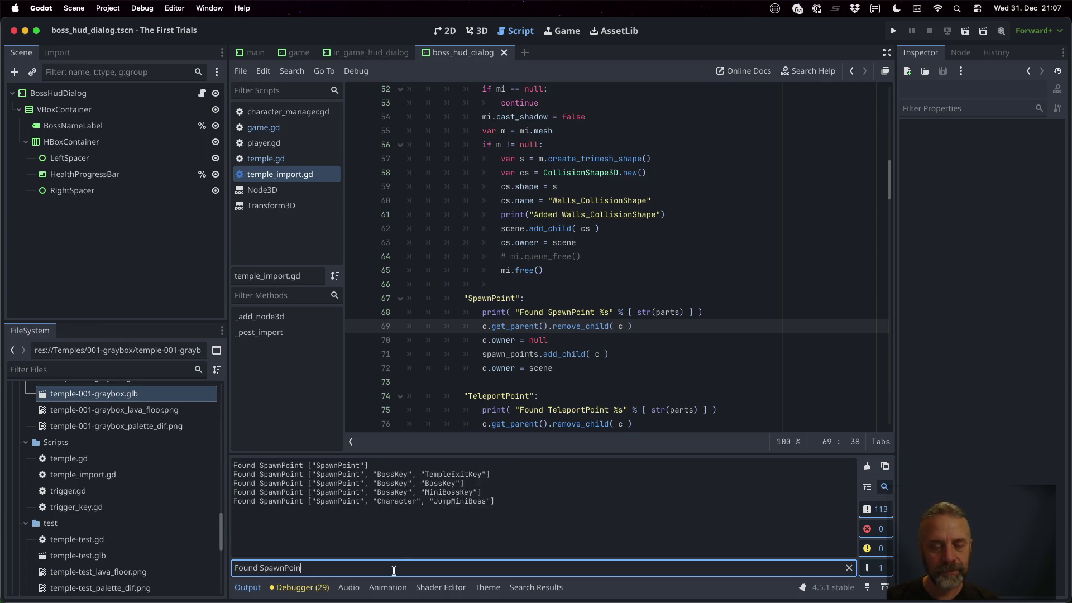
click(557, 303)
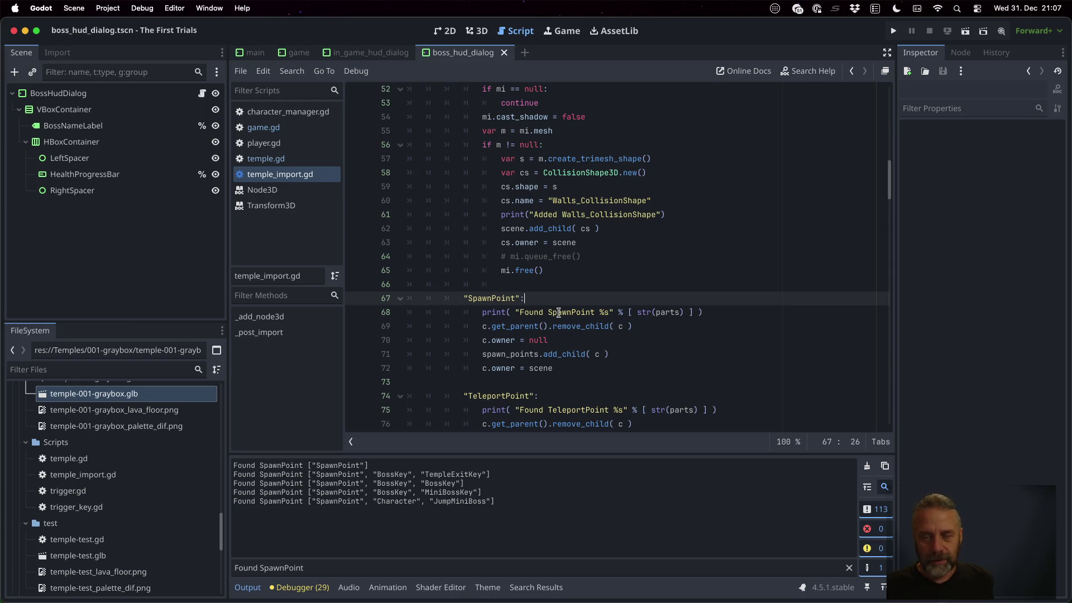
scroll(613, 338, up, 1)
scroll(613, 339, up, 10)
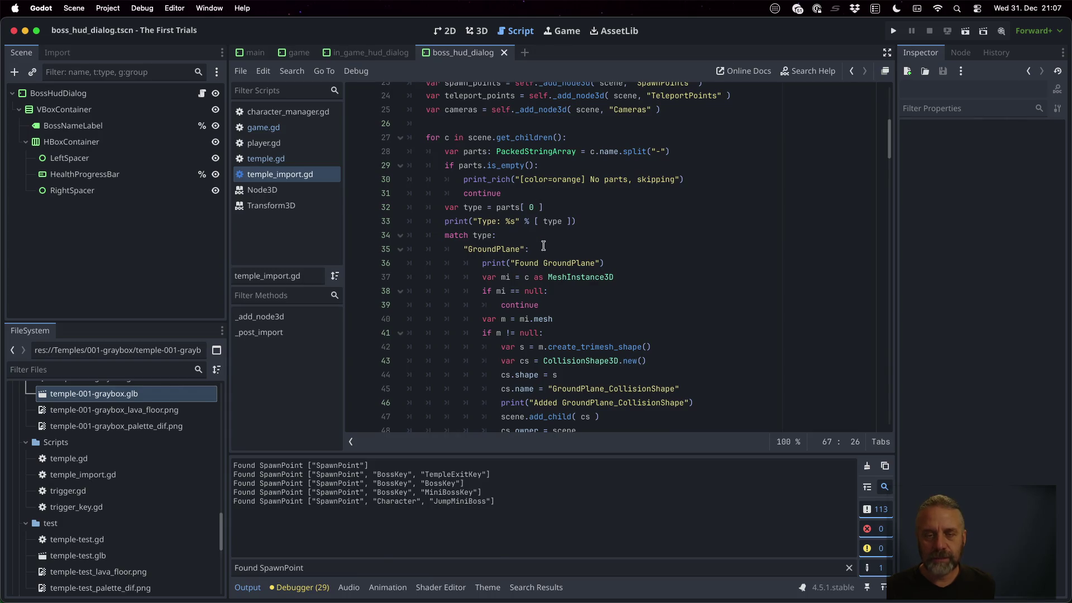
scroll(543, 247, down, 4)
scroll(543, 247, down, 8)
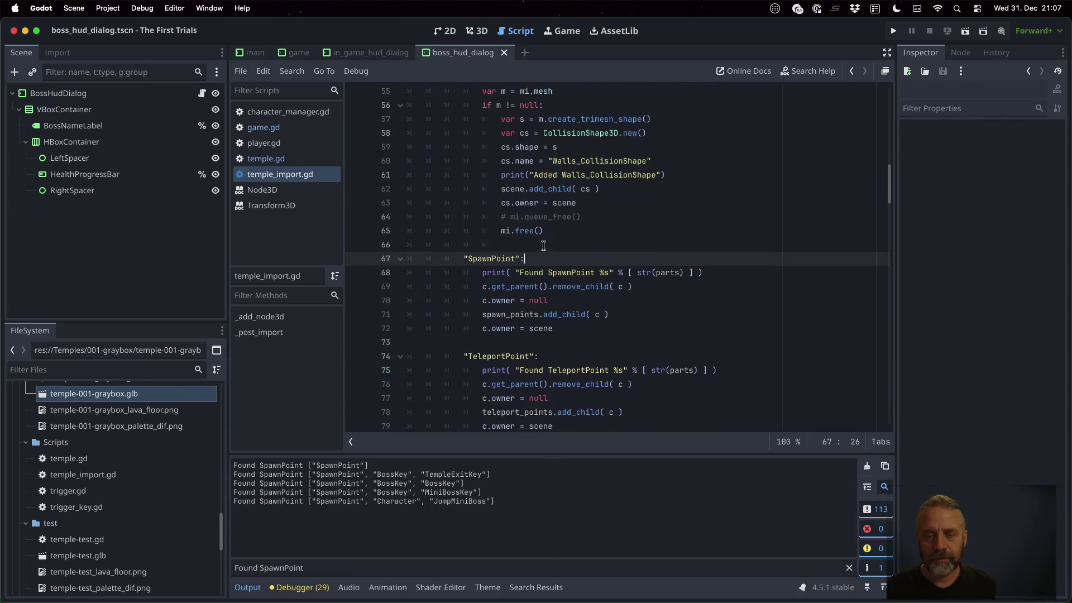
key(Down)
key(Down)
key(Down)
key(Down)
Add 'if parts.size() == 1:' with a player spawn point comment inside it.
key(Return)
key(Return)
text(if parts)
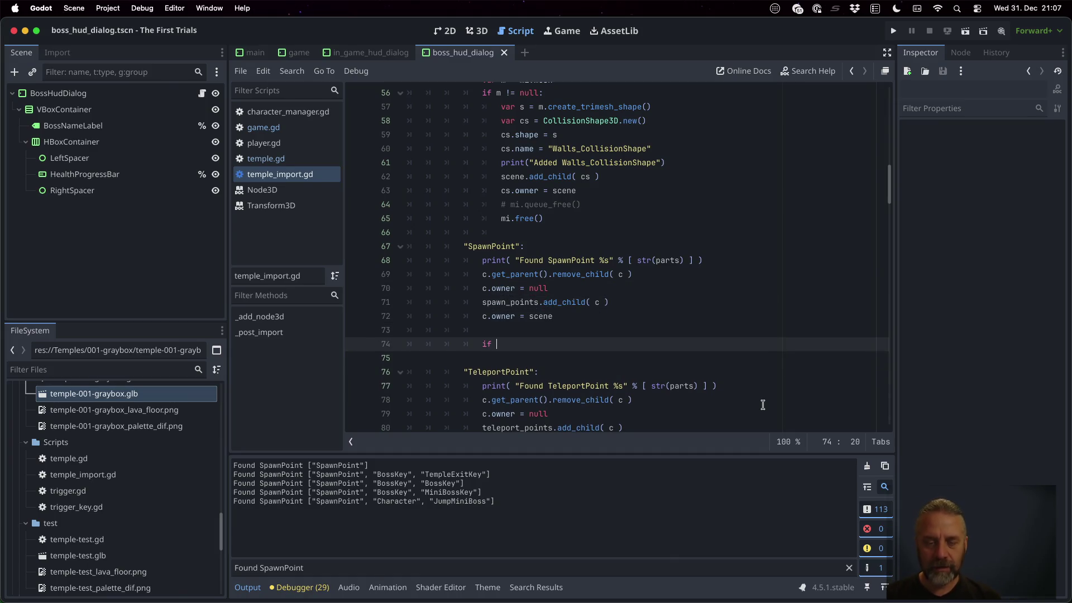
key(Return)
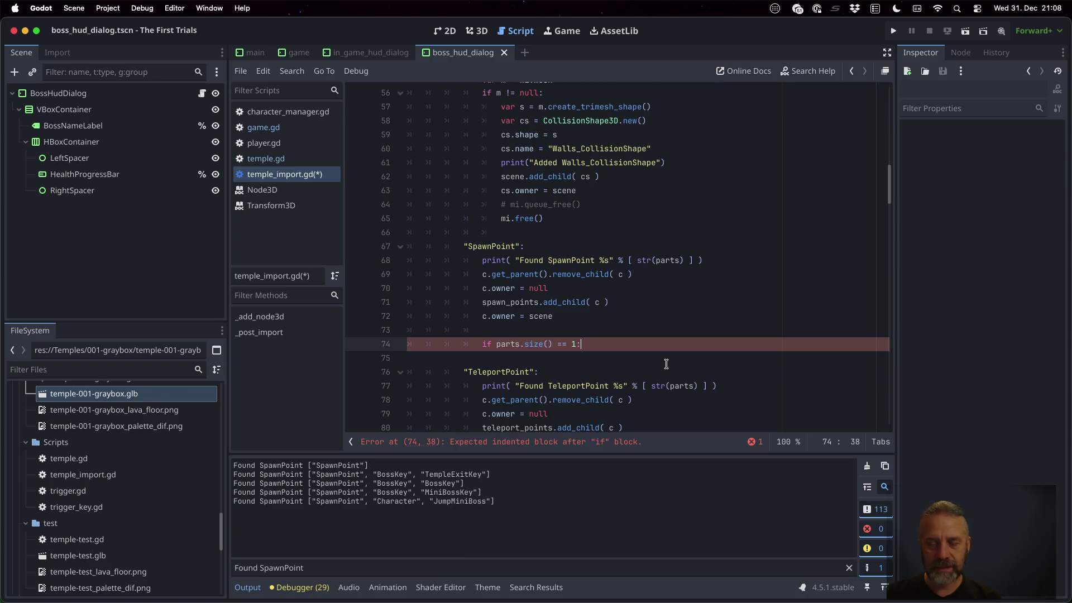
key(Return)
text(ain )
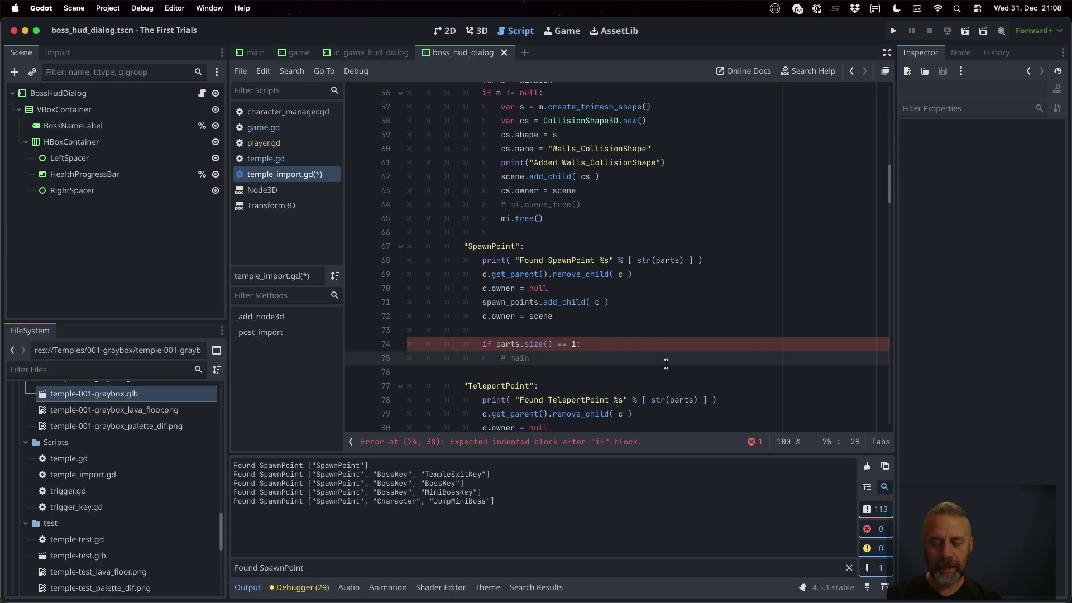
text(player spawn point)
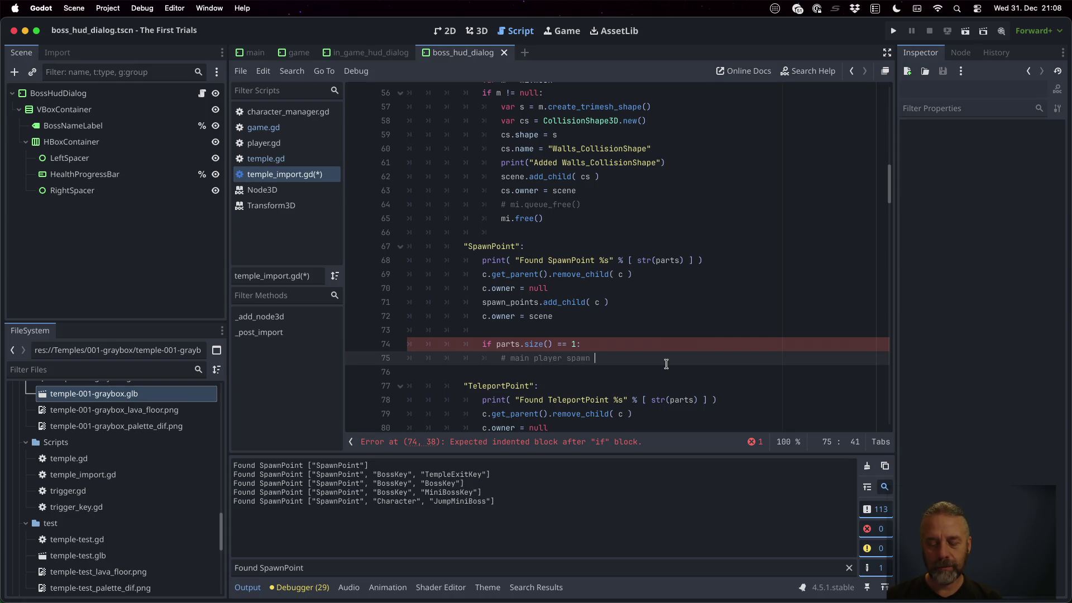
key(Return)
Add 'teleport_points.add_child( tp )' under the comment.
text(self._t)
key(BackSpace)
key(BackSpace)
text(tel)
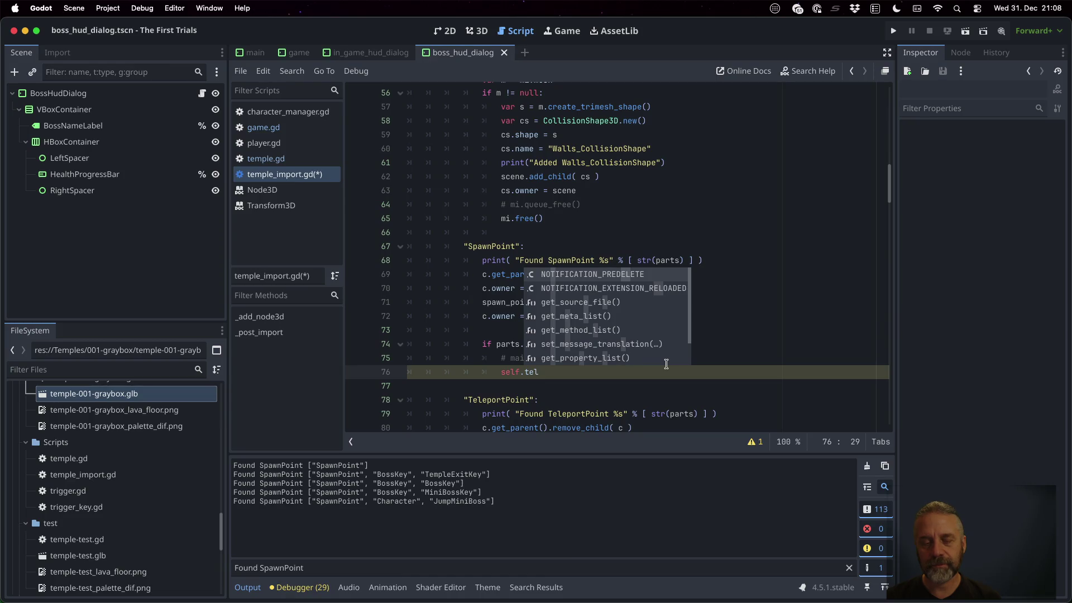
key(BackSpace)
key(BackSpace)
key(BackSpace)
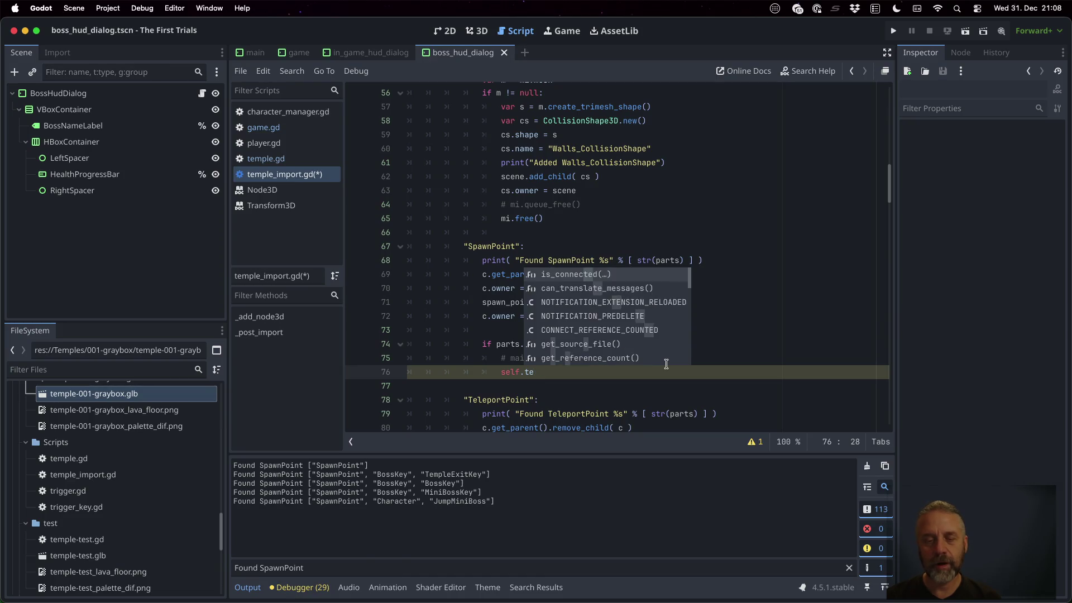
text(tel)
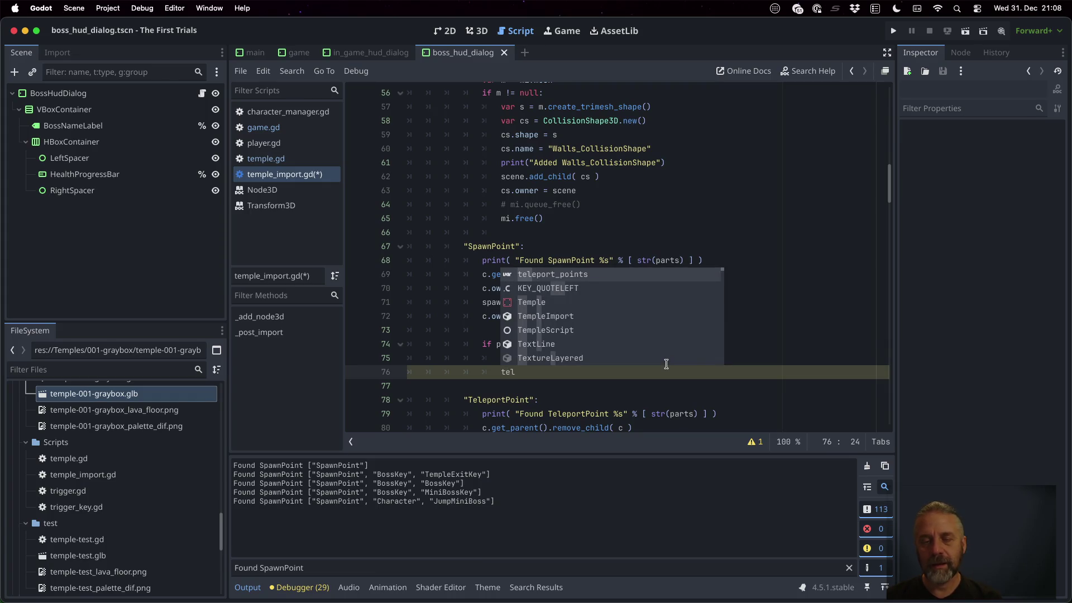
key(Return)
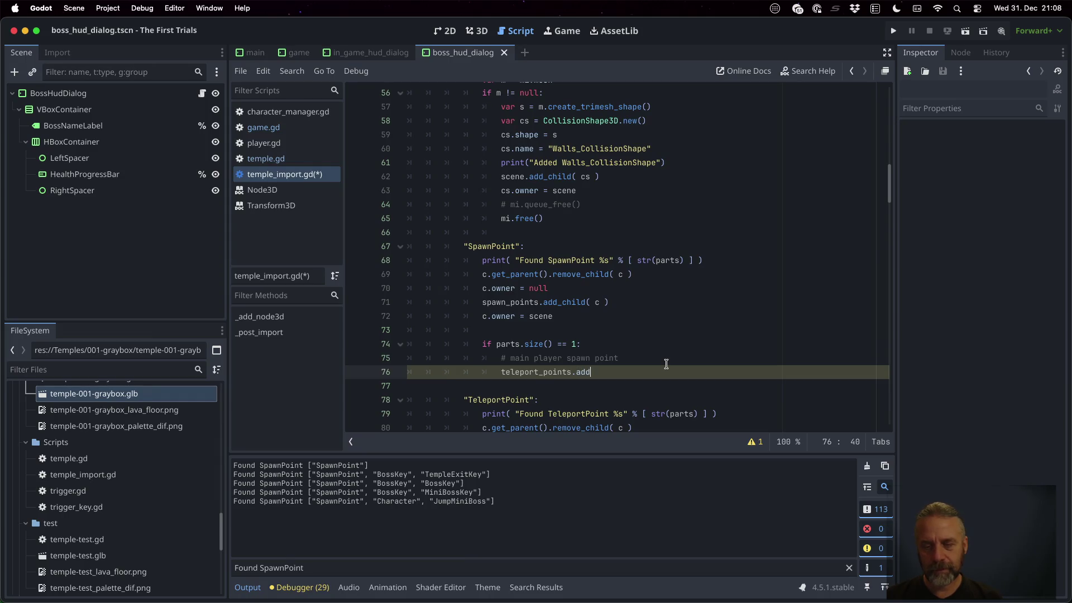
key(Down)
key(Return)
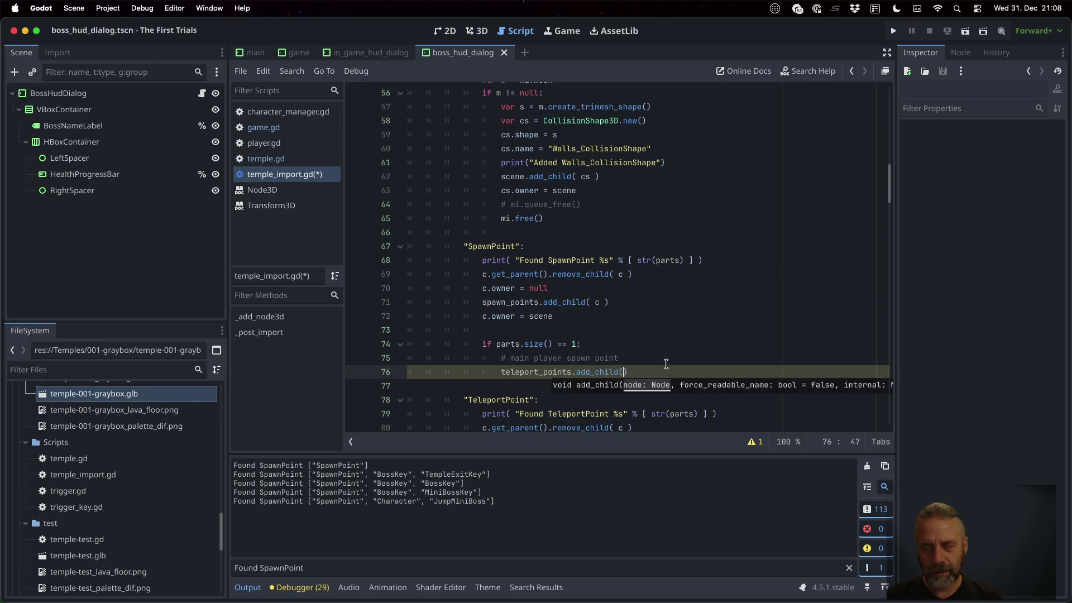
text(tp)
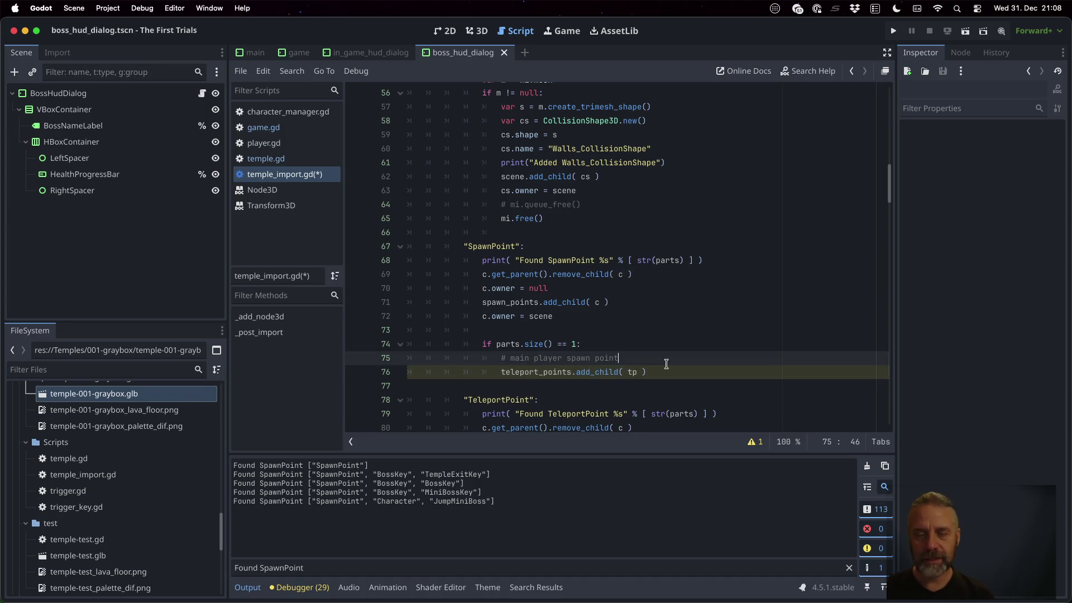
Declare 'var tp = Node3D.new()' above it and begin 'tp.transform = c.tr…' below.
key(ctrl+shift+Return)
text(var t5)
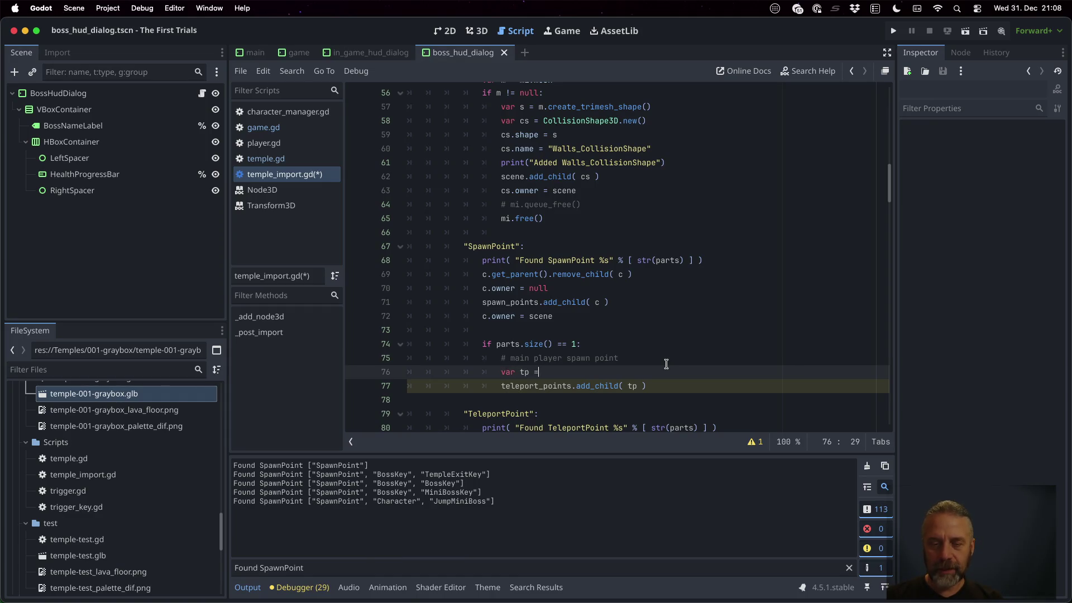
text(ode)
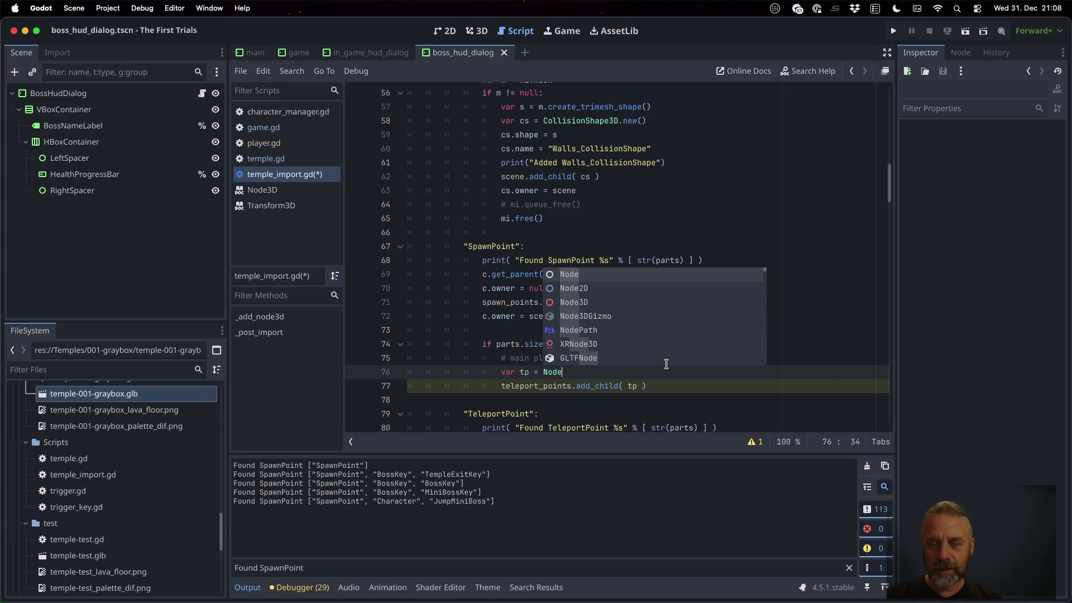
key(Down)
key(Down)
key(Return)
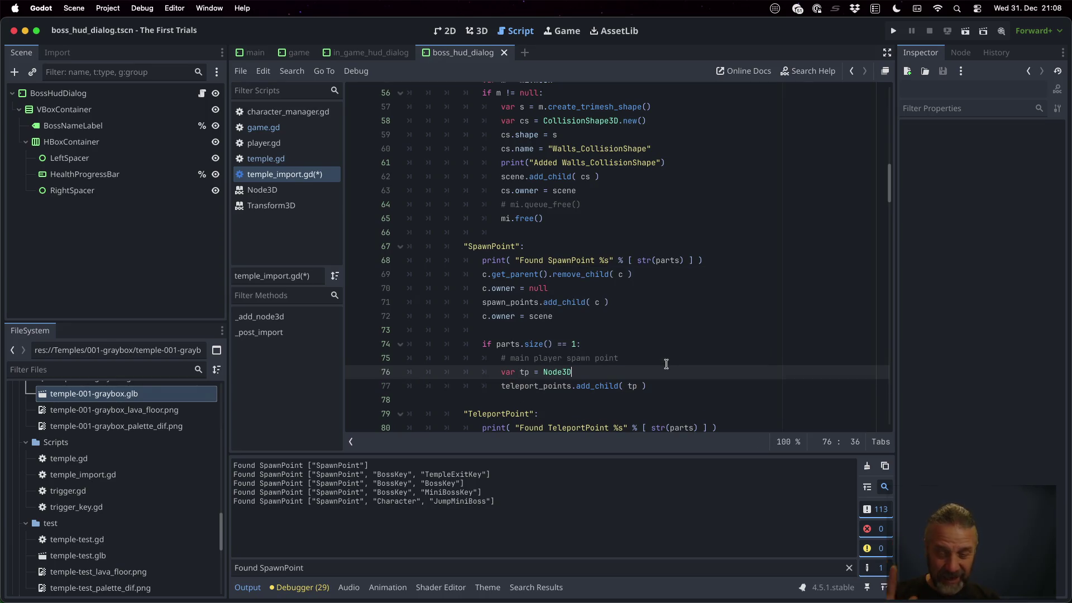
text((0)
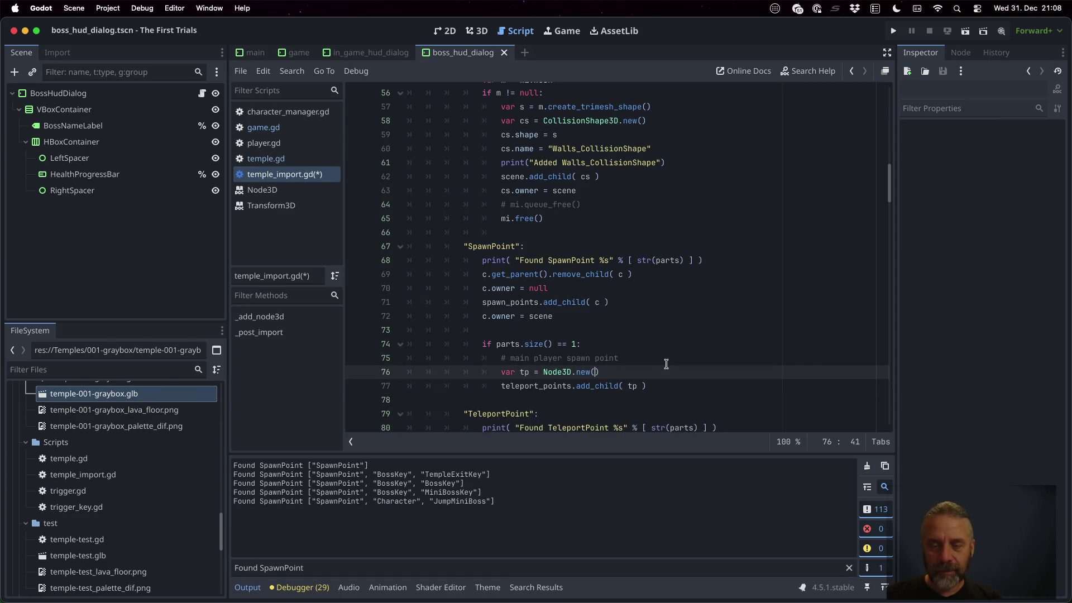
key(Return)
text(tp.)
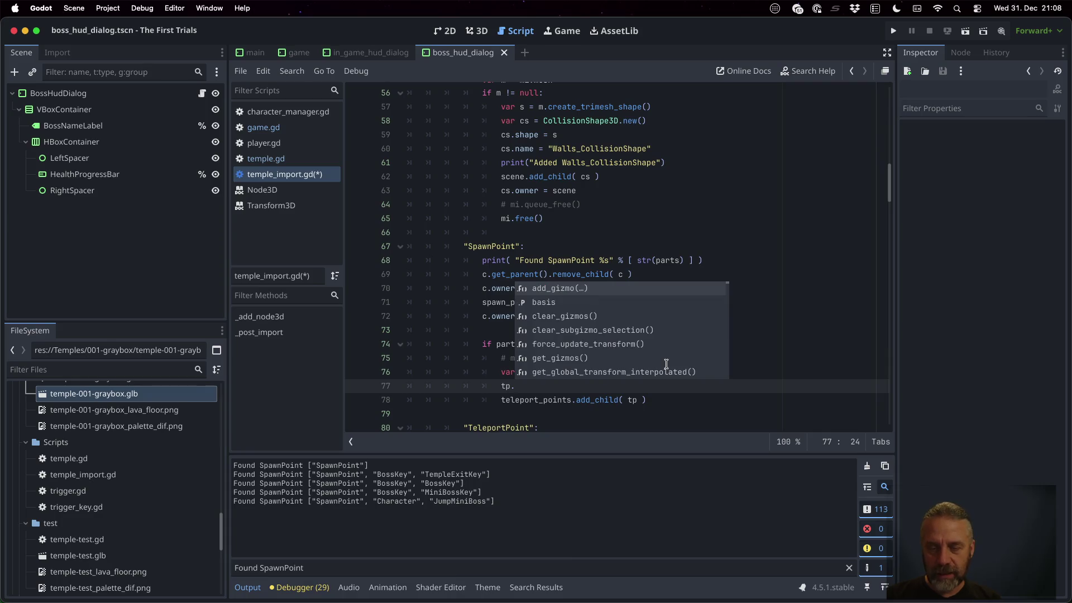
text(t)
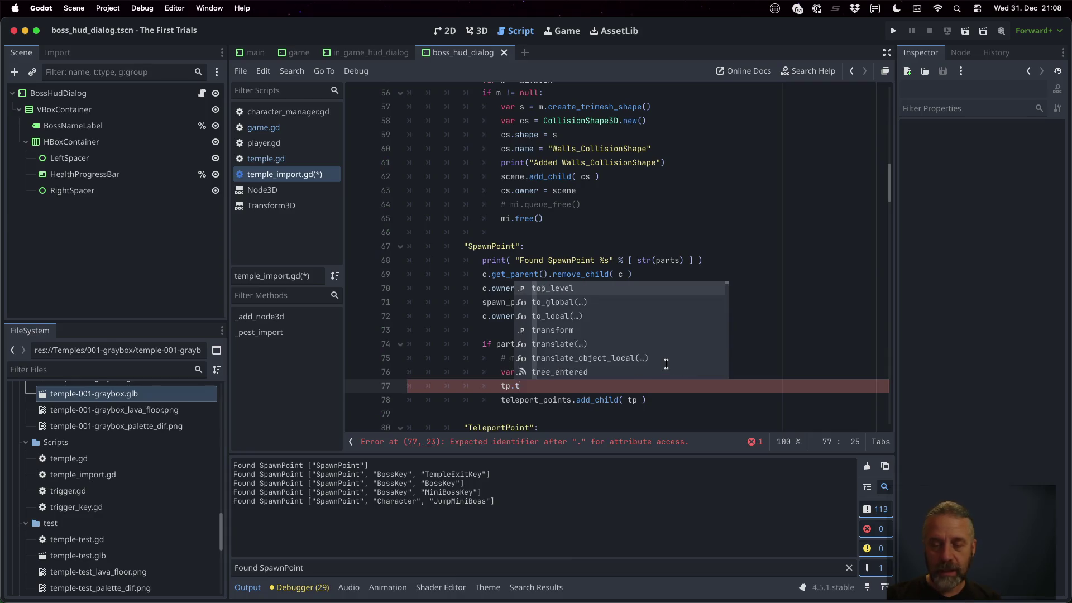
text(ransform = c.tra)
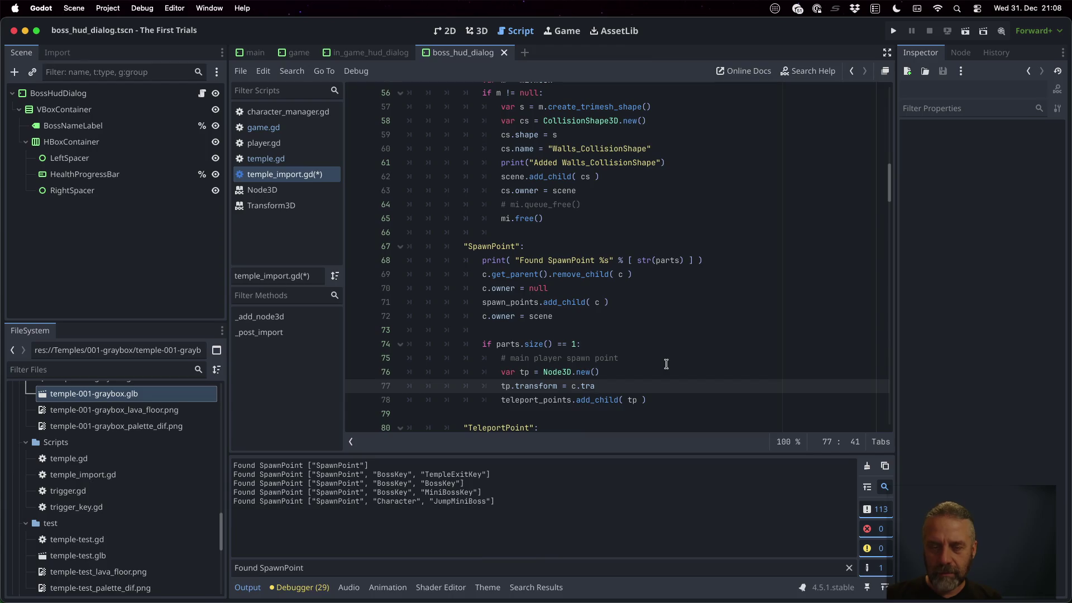
click(486, 288)
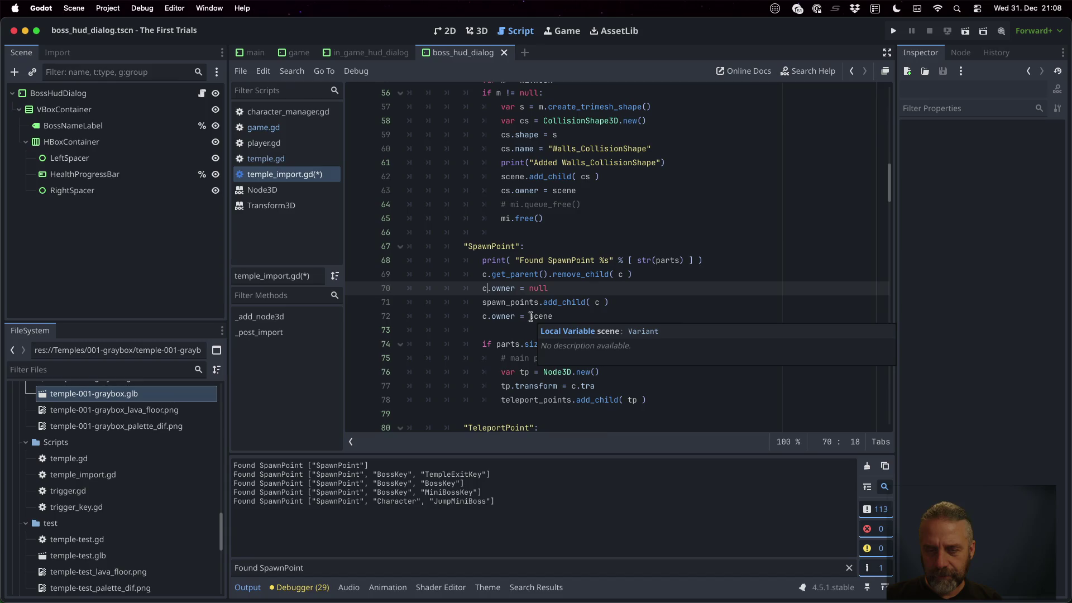
scroll(531, 316, up, 10)
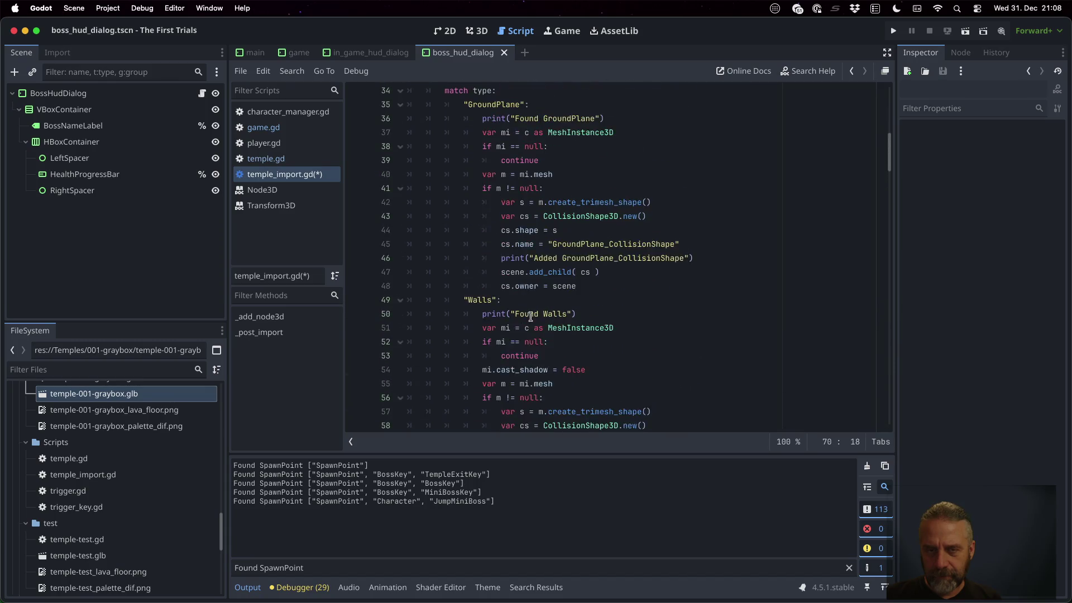
scroll(530, 316, up, 1)
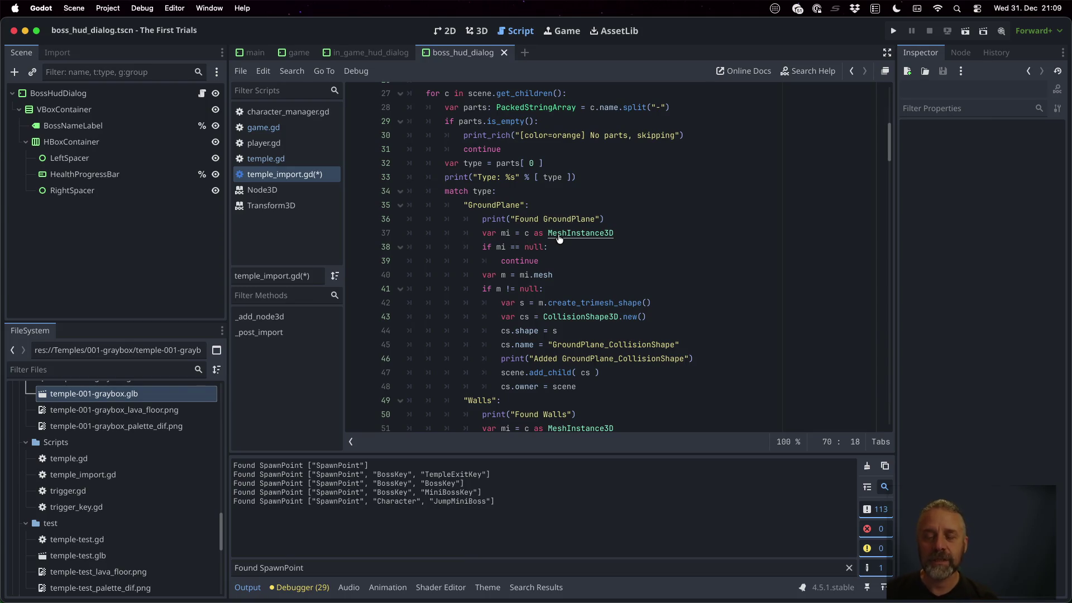
scroll(562, 244, down, 2)
scroll(562, 244, down, 10)
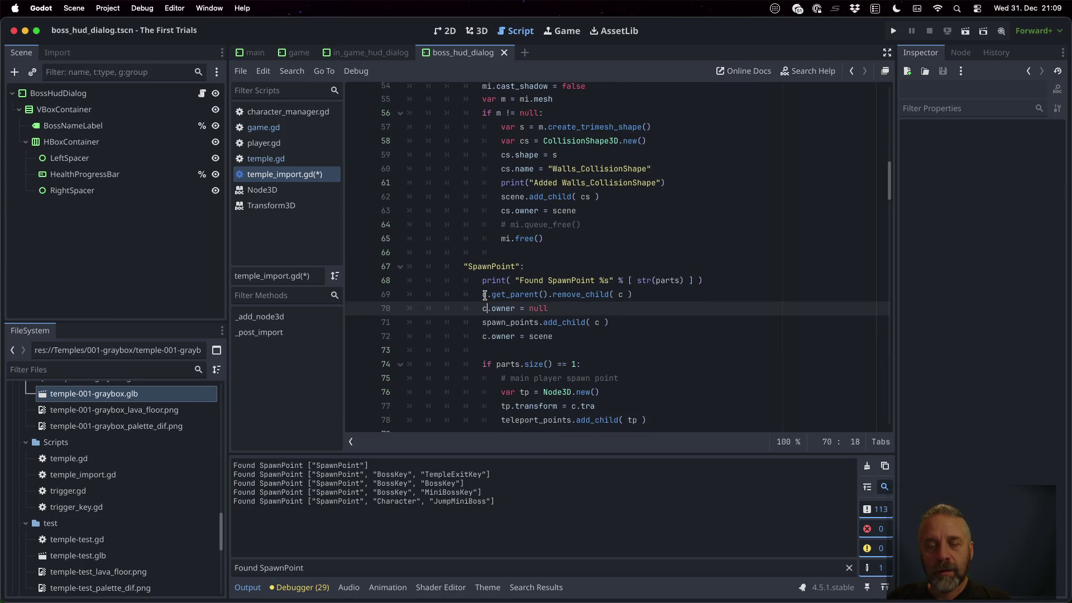
scroll(485, 295, up, 5)
scroll(485, 295, up, 5)
scroll(486, 294, down, 11)
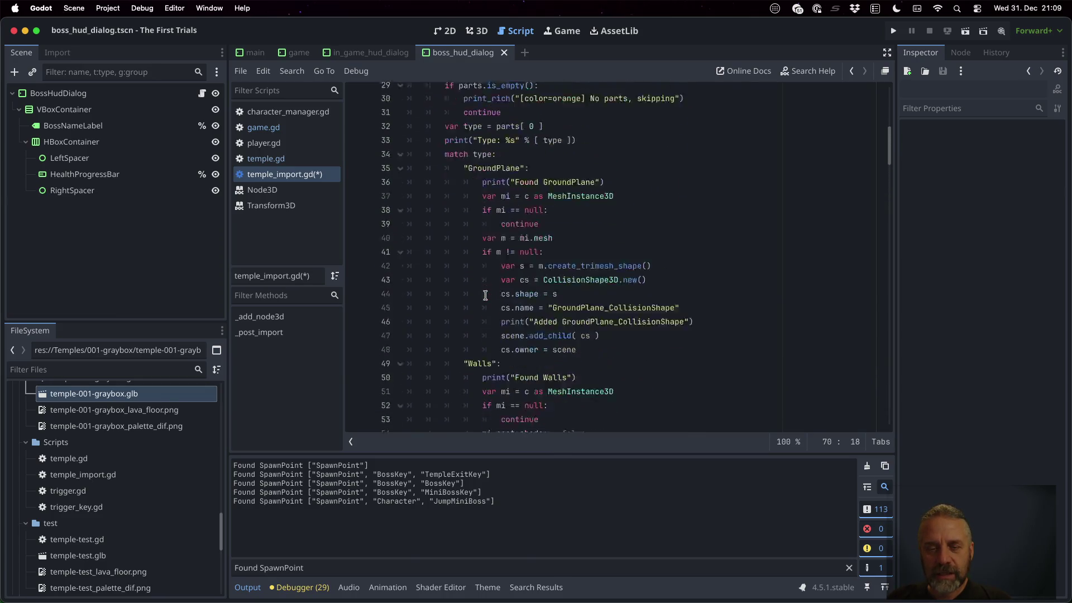
scroll(485, 295, down, 2)
click(593, 268)
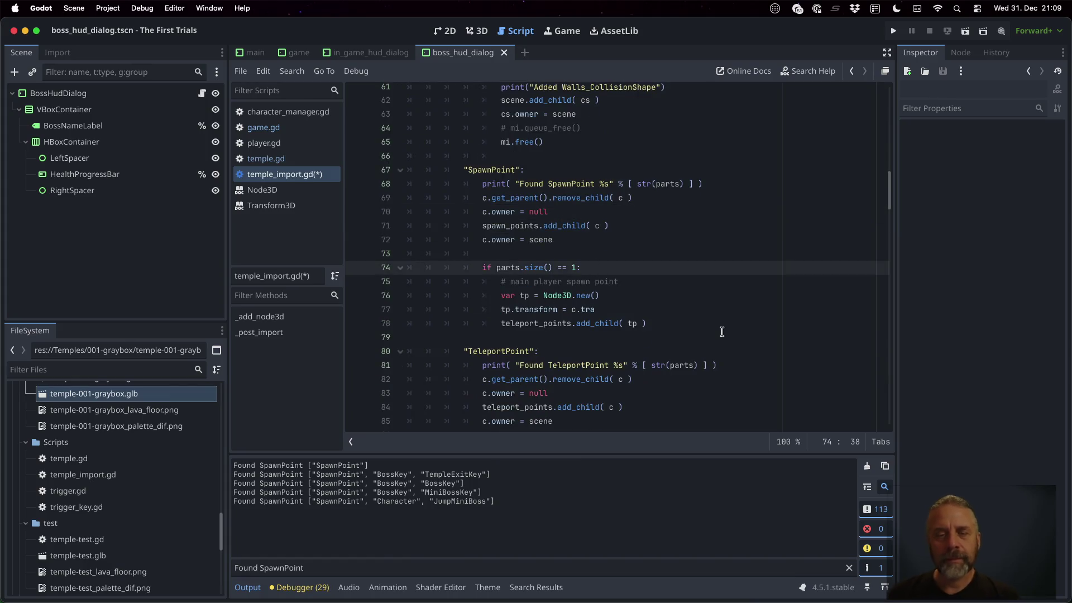
Add '&& c is Node3D' to the check, cast 'var n = c as Node3D', use n.transform, and save.
text(&& c)
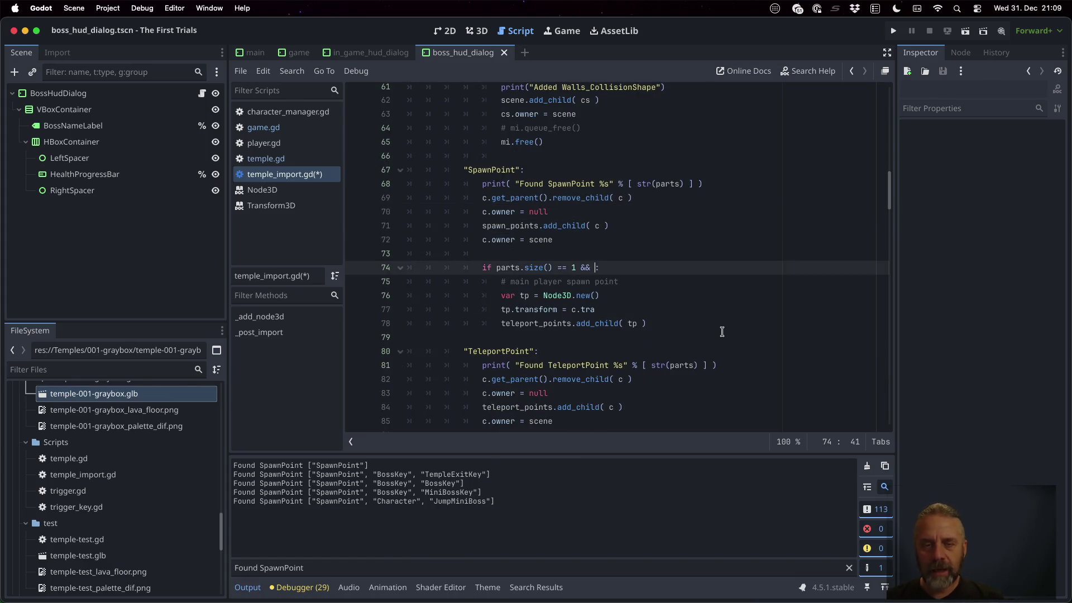
text( is Nod)
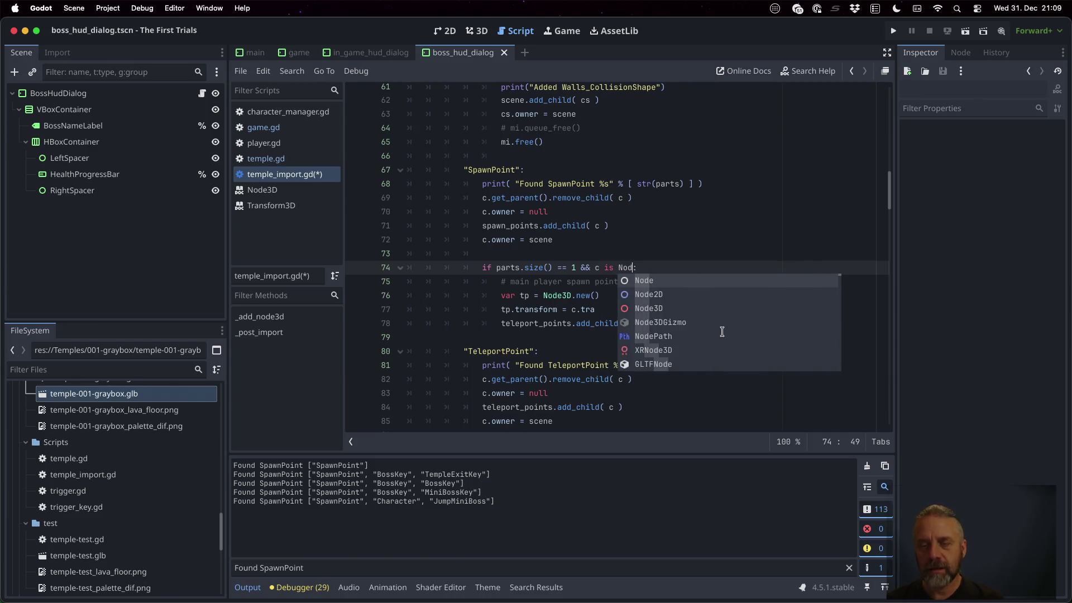
key(Down)
key(Down)
key(Return)
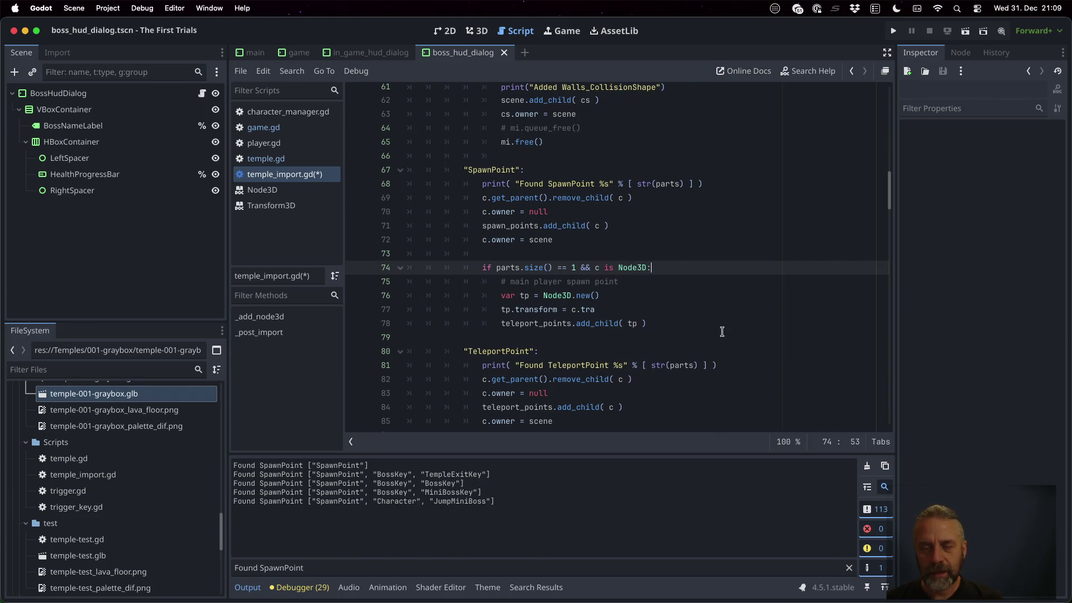
key(Down)
key(Return)
text(var)
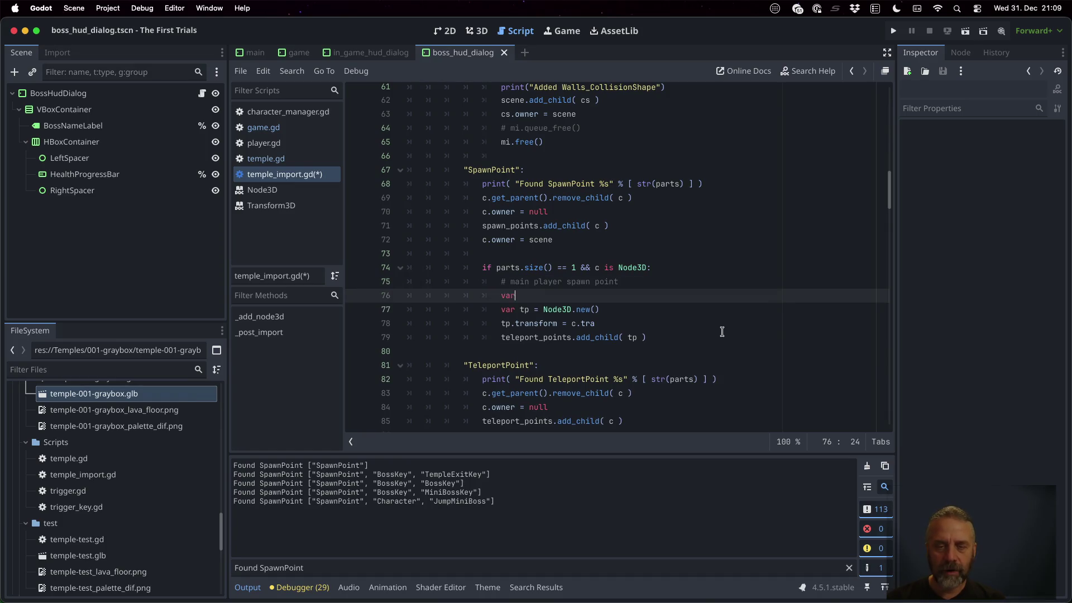
text( n = c as No)
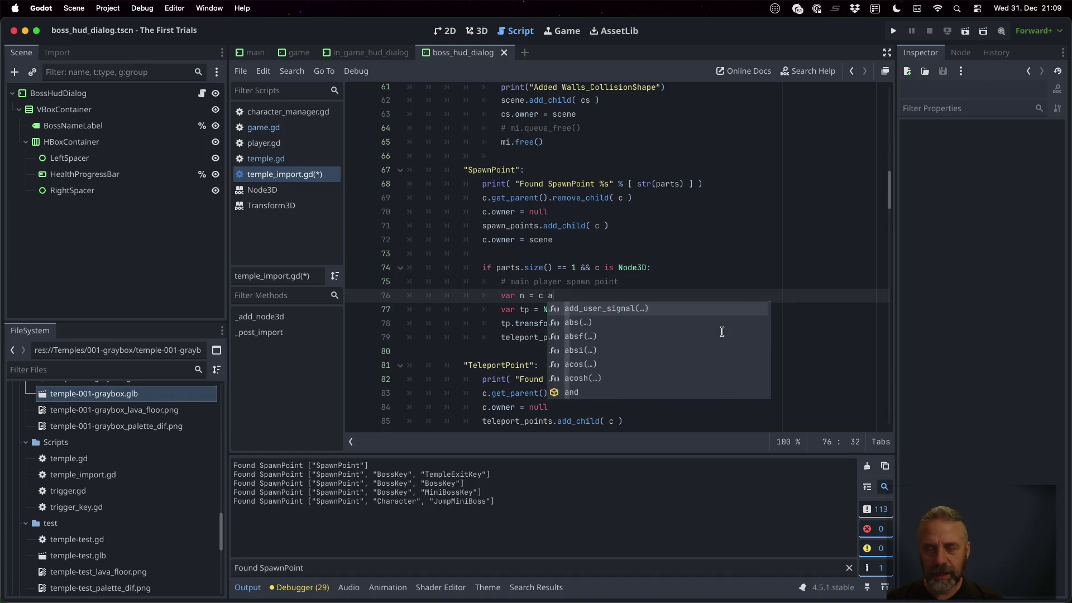
key(Down)
key(Down)
key(Return)
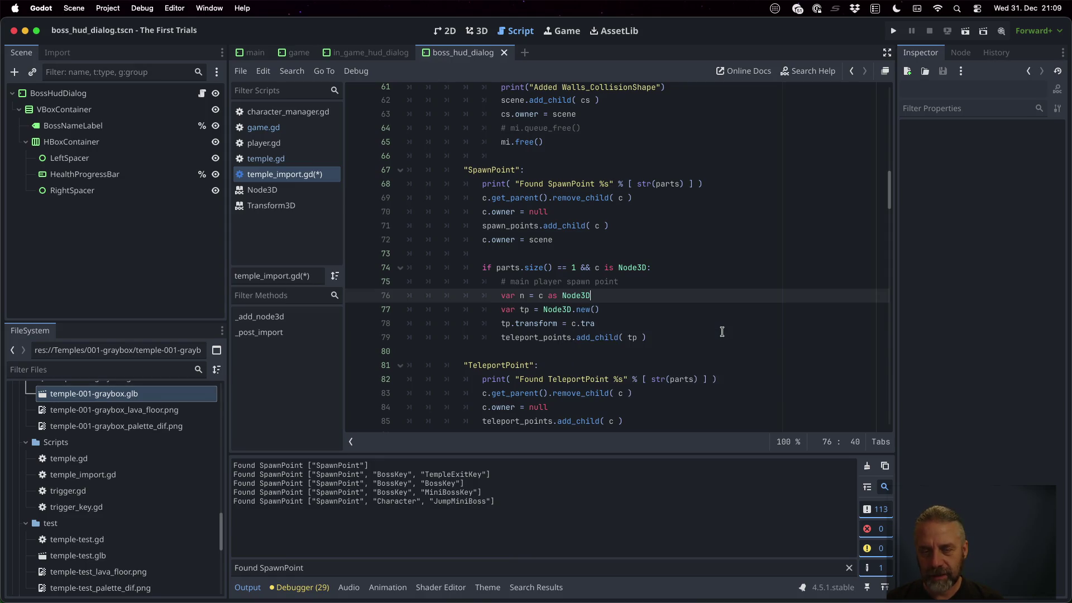
key(Down)
key(Down)
key(Left)
key(shift+Left)
key(shift+Left)
key(shift+Left)
text(n.tr)
key(Return)
key(ctrl+s)
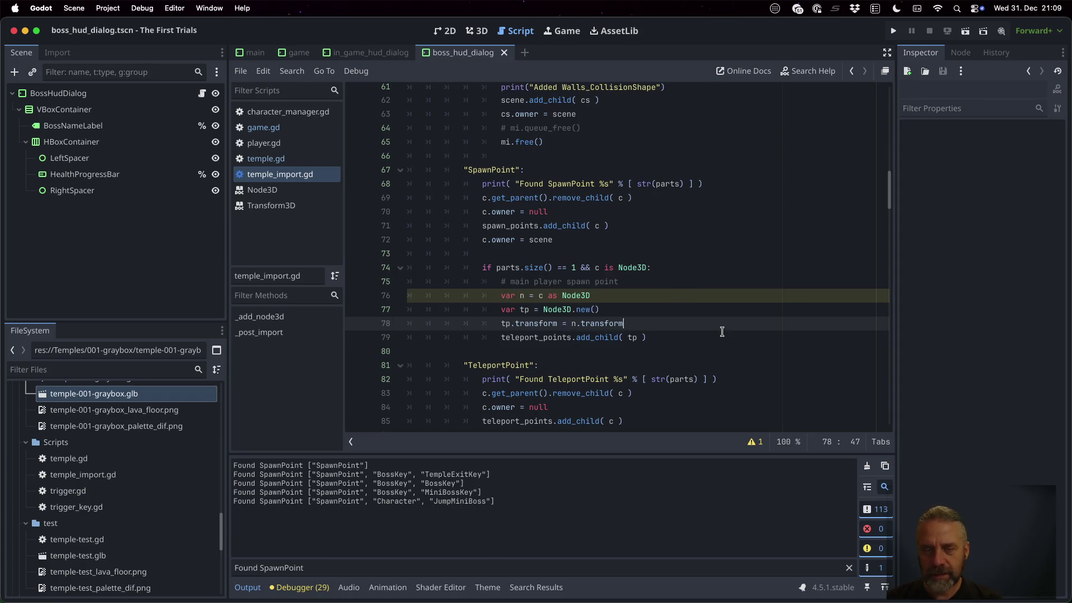
Name tp "TeleportPoint-SpawnPoint-Player", set 'tp.owner = scene', remove the blank line, and save.
key(Return)
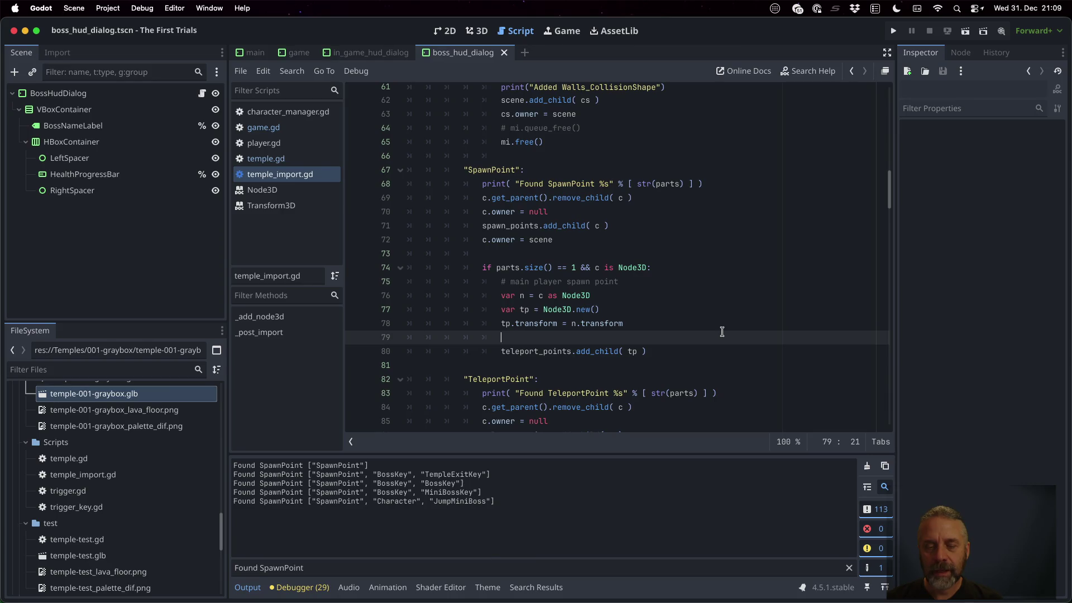
text(tp.name = ")
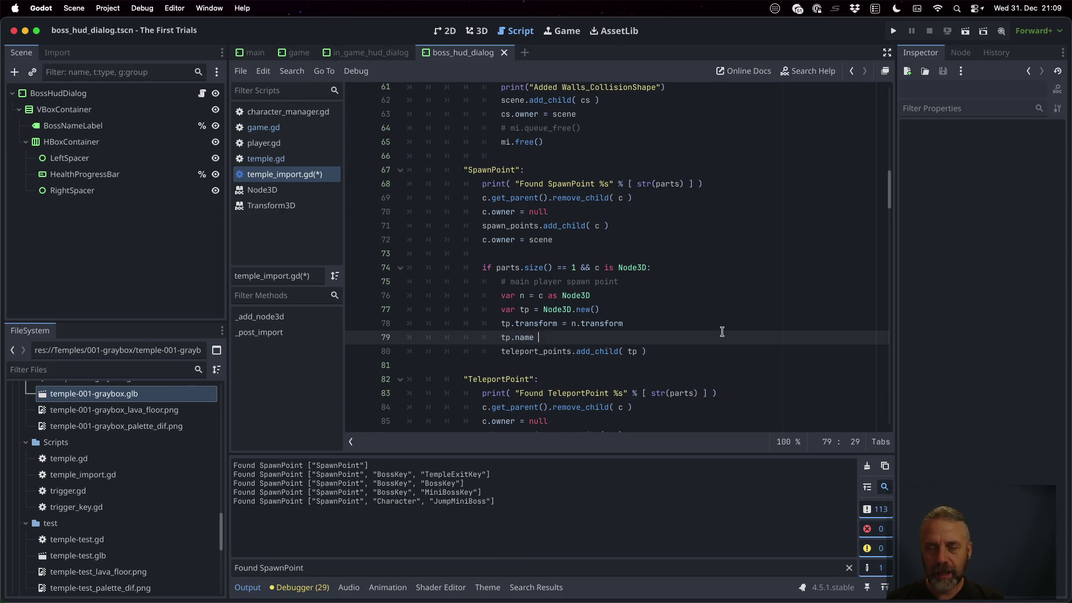
text(Telepo)
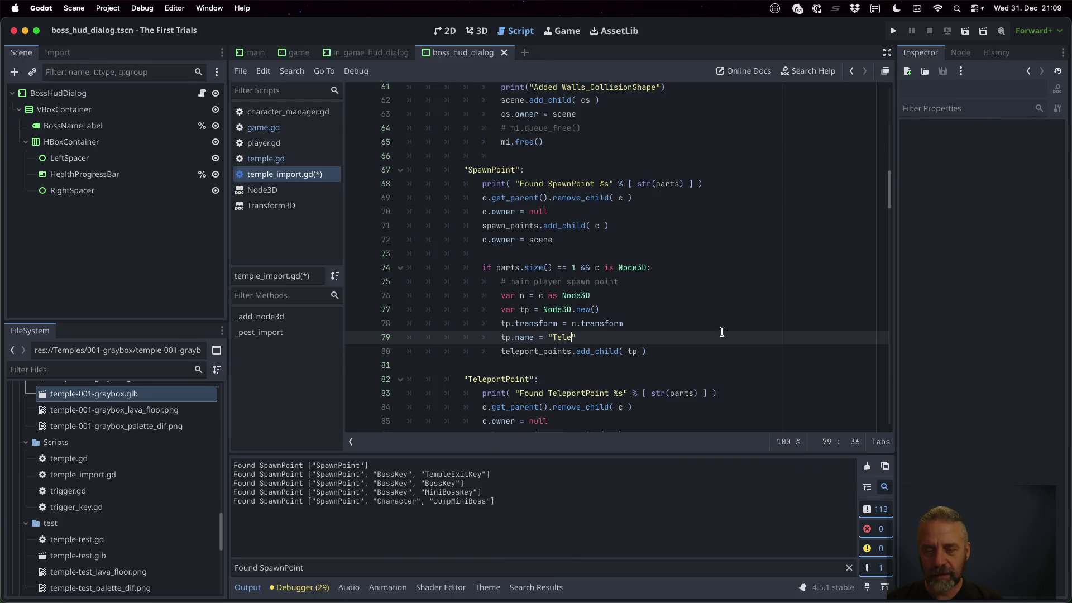
text(rtP)
text(oint-S)
text(pawnP)
text(oint-)
text(Playe)
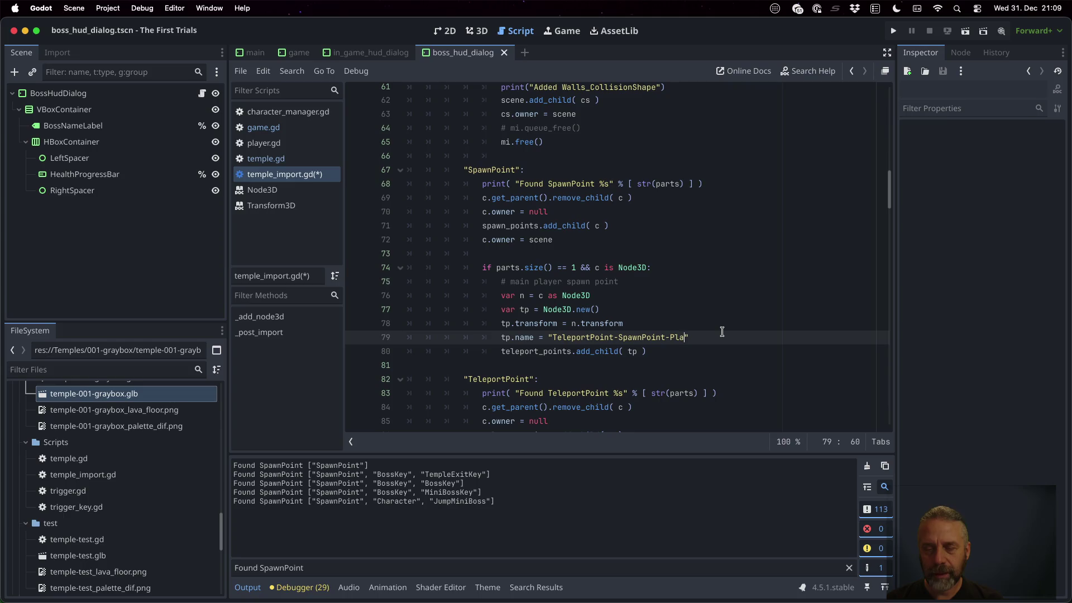
key(Down)
key(Return)
key(Up)
click(722, 332)
key(Return)
text(tp.owner = scen)
key(Return)
key(Down)
key(Down)
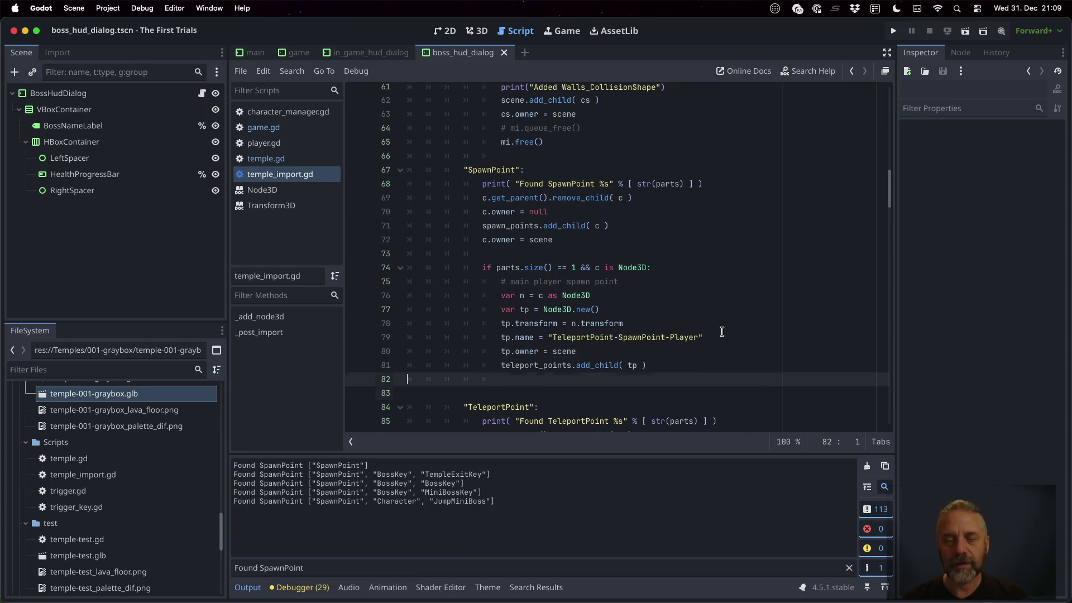
key(super+shift+k)
key(super+s)
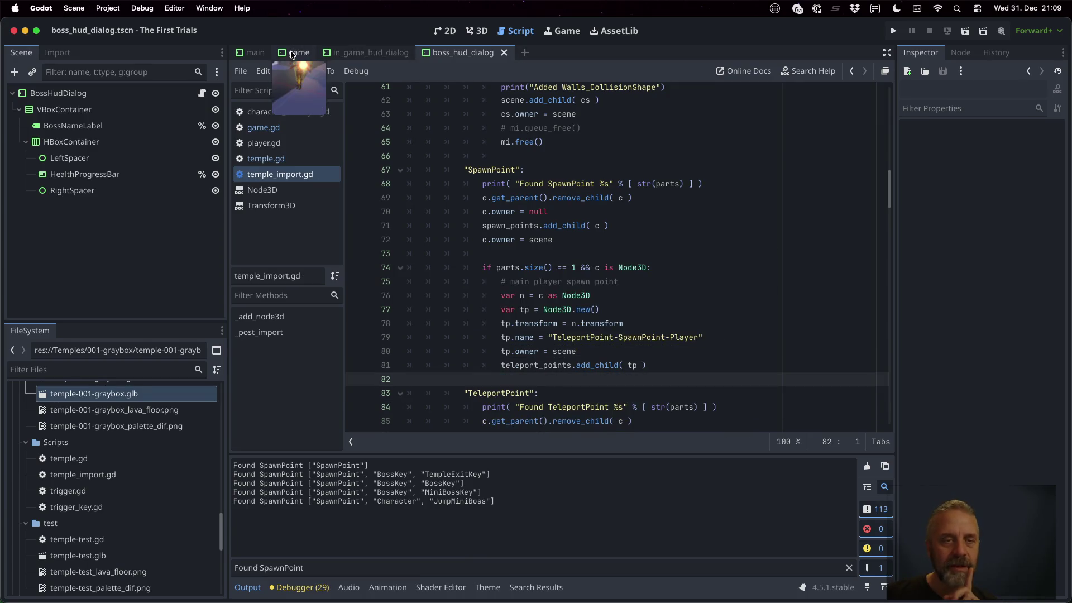
Open the imported temple-001-graybox scene anyway and scroll to TeleportPoints.
click(291, 54)
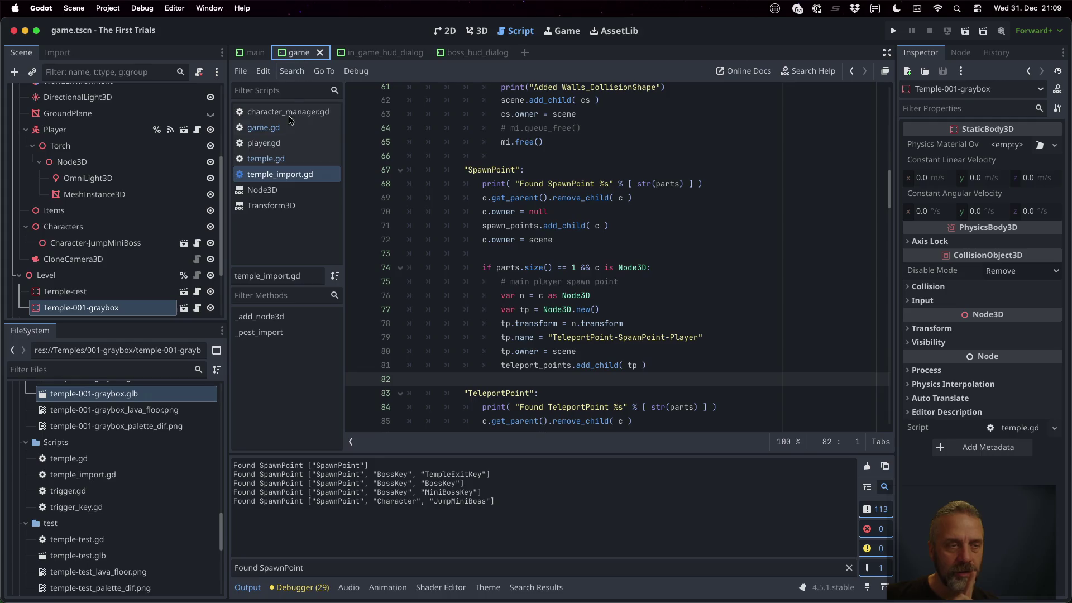
click(184, 310)
click(531, 316)
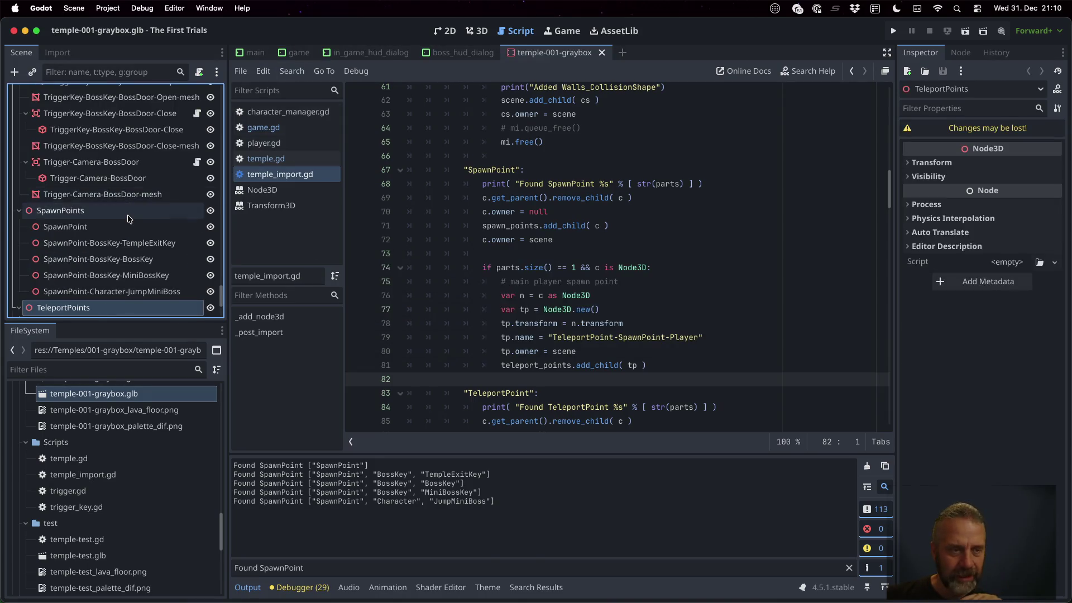
scroll(128, 218, down, 5)
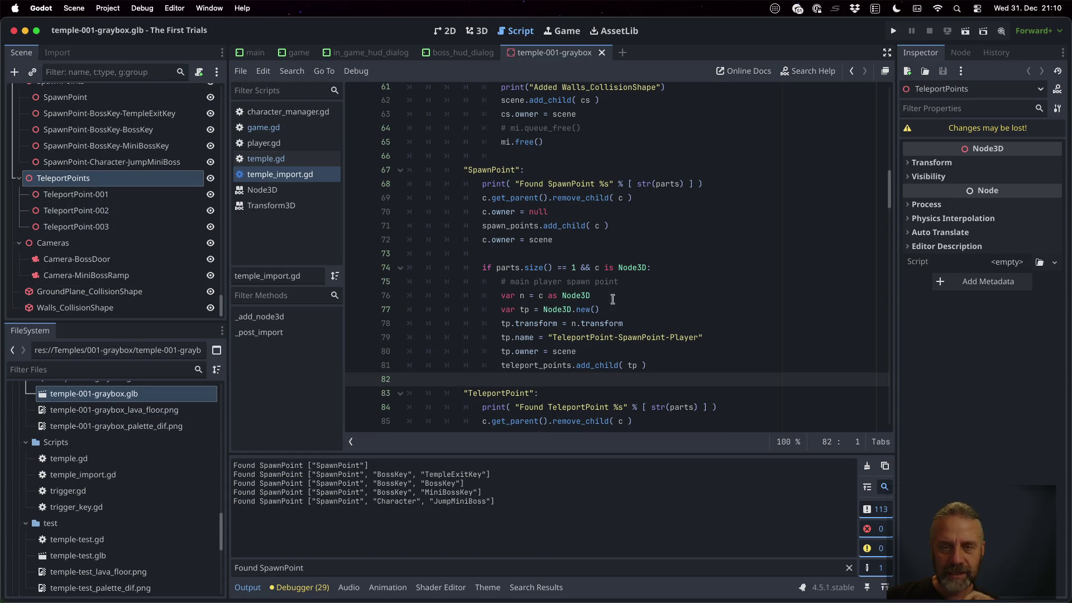
Compare SpawnPoint on line 67 with the output log, then bring up the glb's file actions.
click(497, 169)
double_click(497, 167)
double_click(342, 466)
click(589, 256)
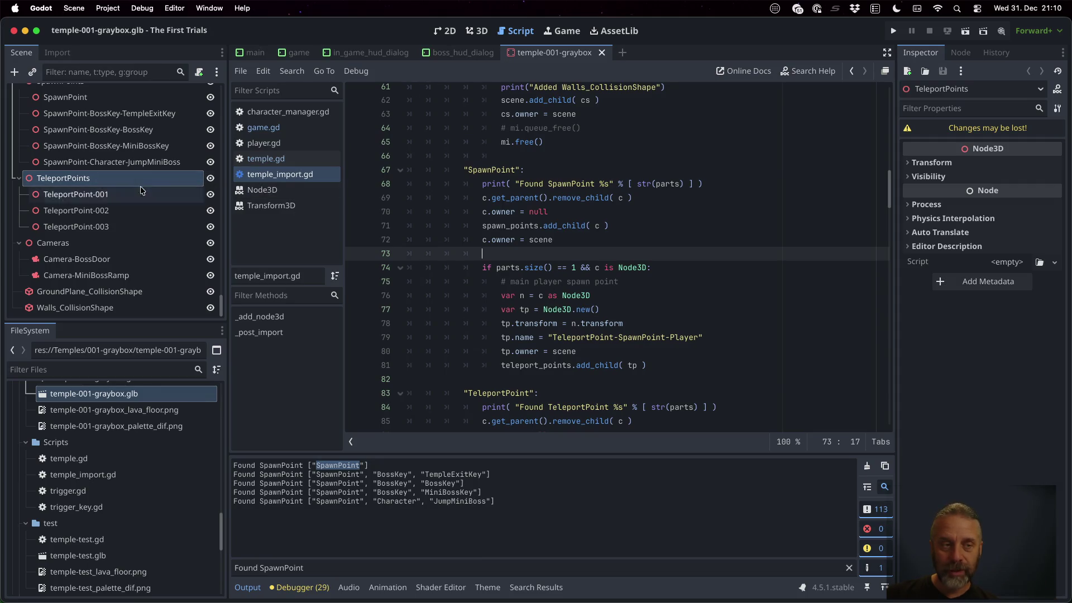
right_click(103, 397)
Reimport temple-001-graybox.glb from the FileSystem dock.
click(93, 400)
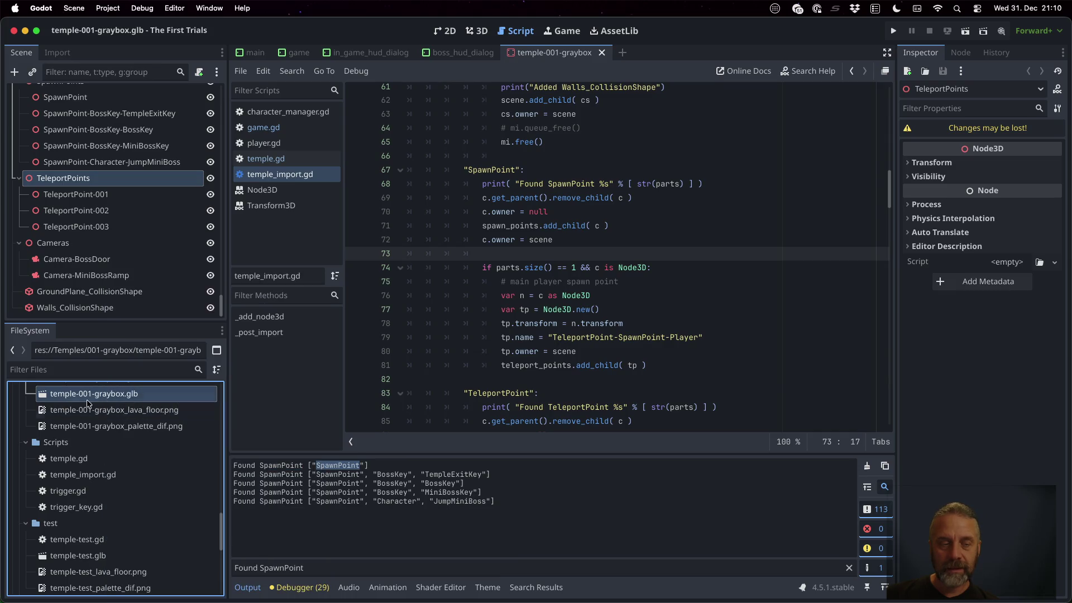
right_click(93, 400)
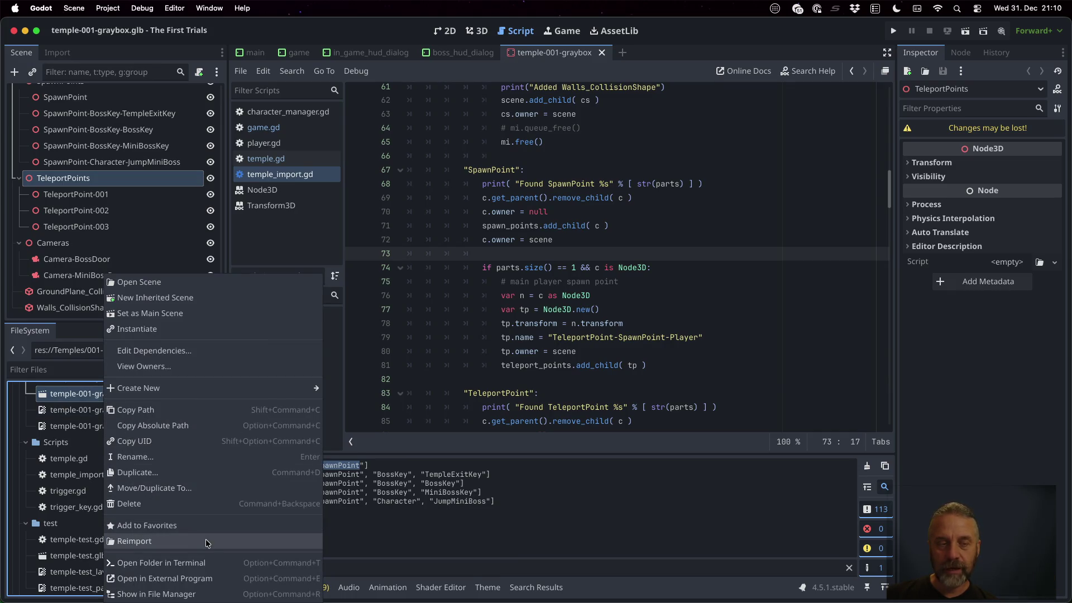
click(205, 540)
click(141, 182)
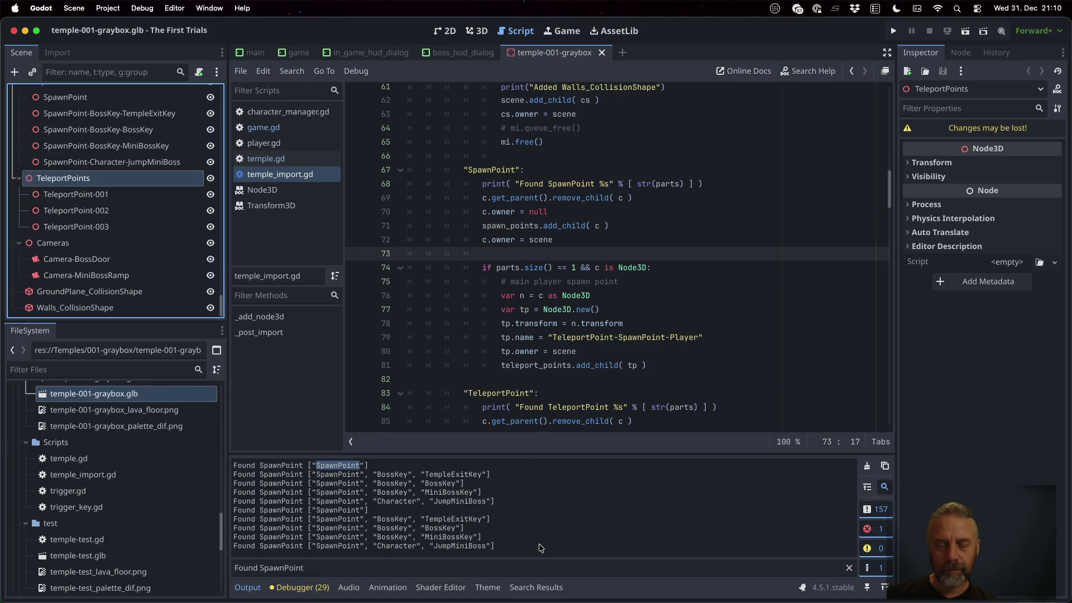
Start a print("SpawnPoint… debug line after the parts size check.
click(574, 267)
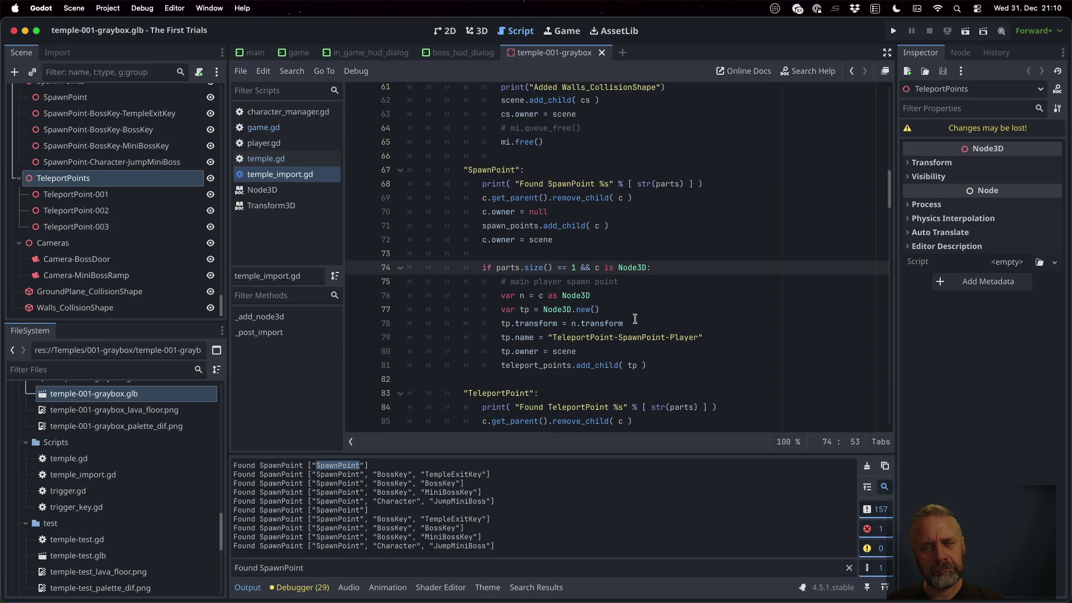
key(Return)
text(pri)
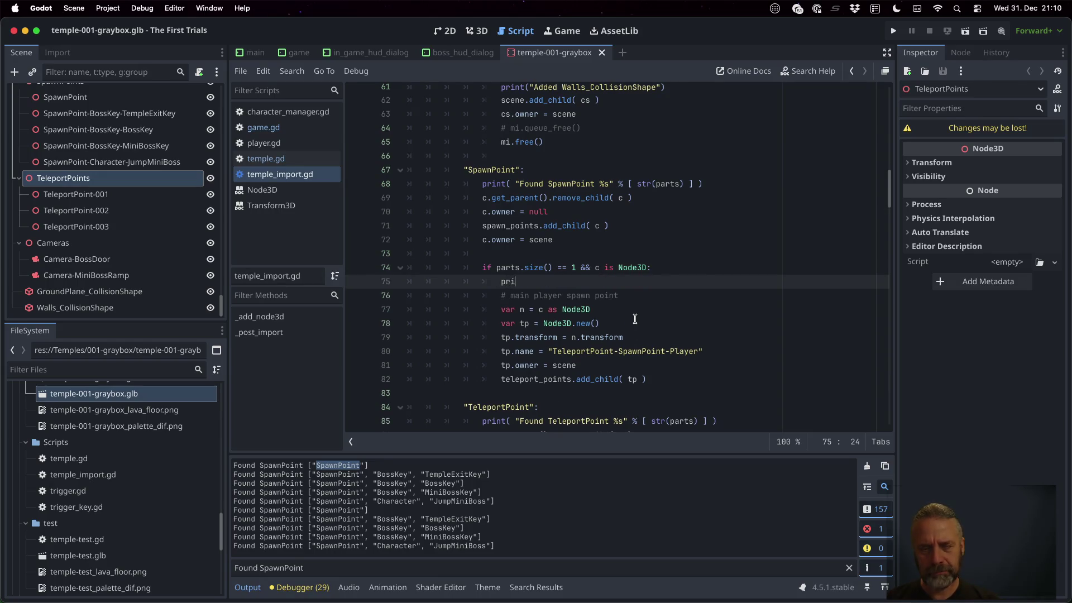
text(nt("SpawnP)
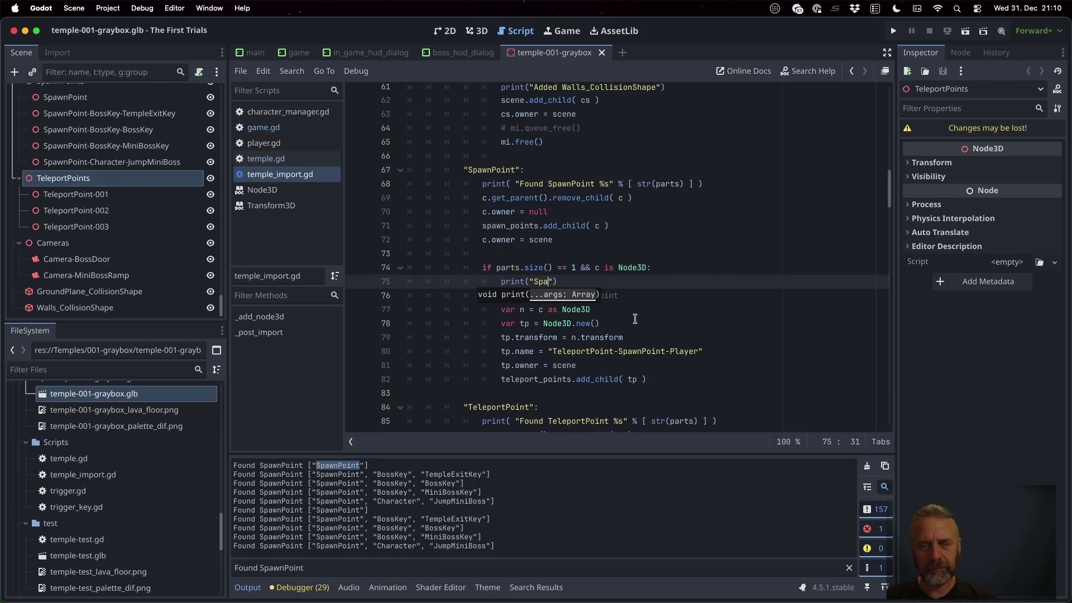
text(oint !!!)
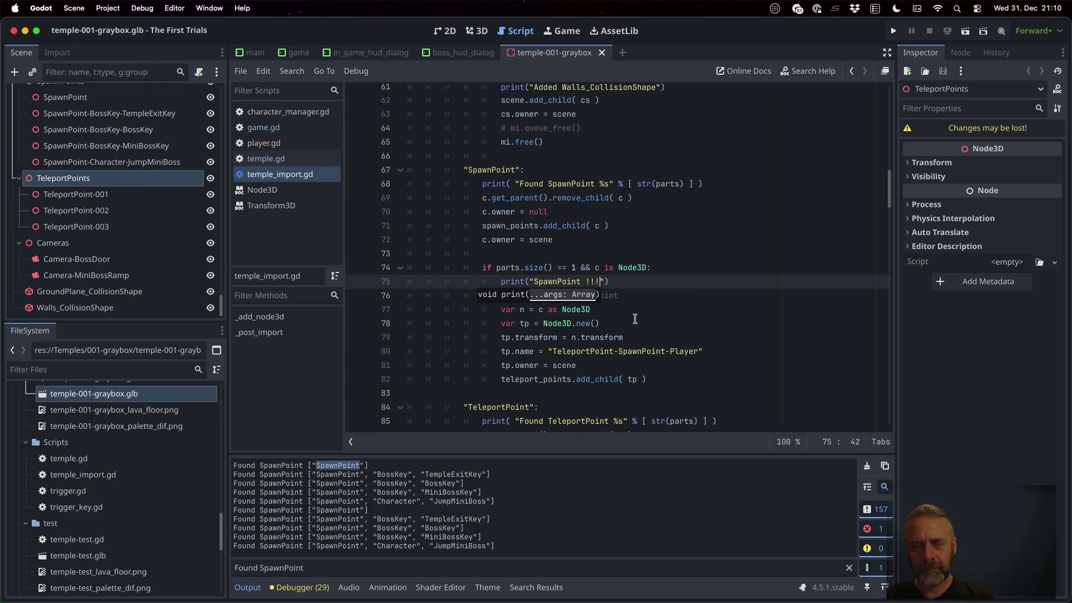
Save the import script and reimport temple-001-graybox.glb.
key(super+s)
key(Return)
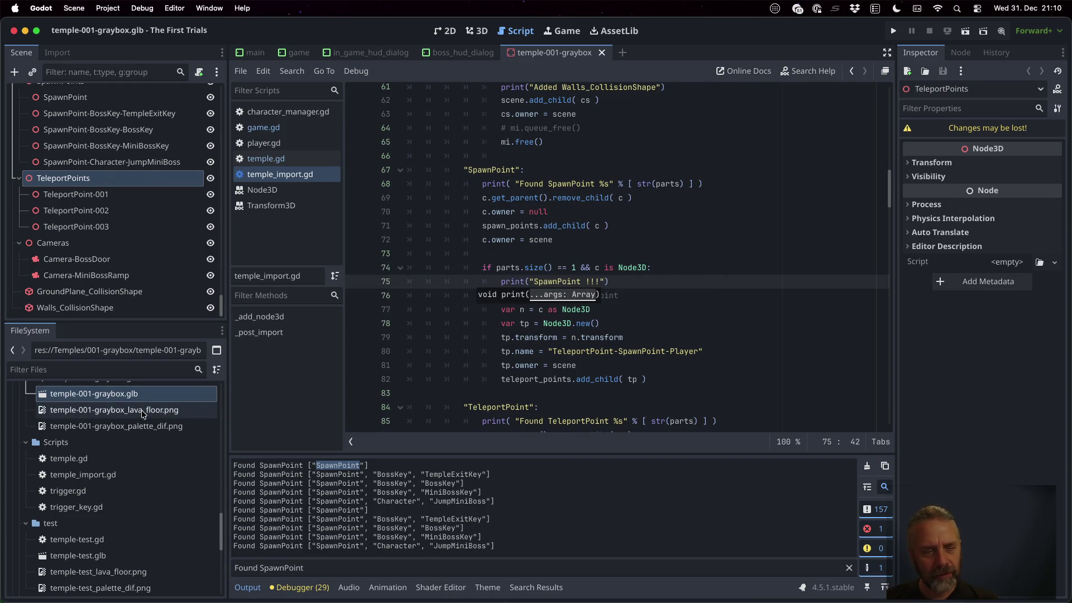
right_click(129, 399)
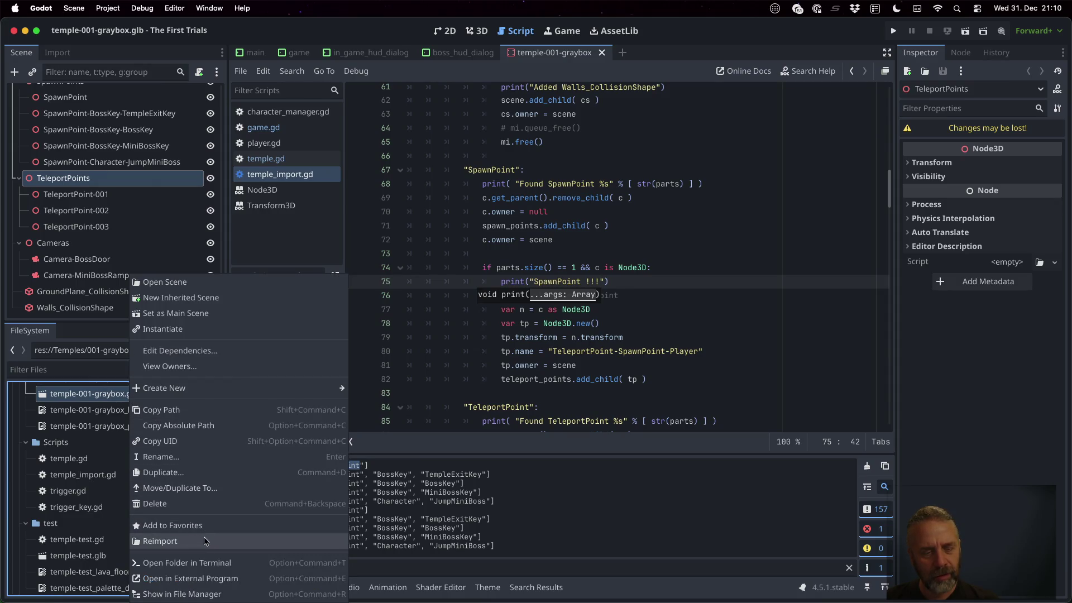
click(203, 533)
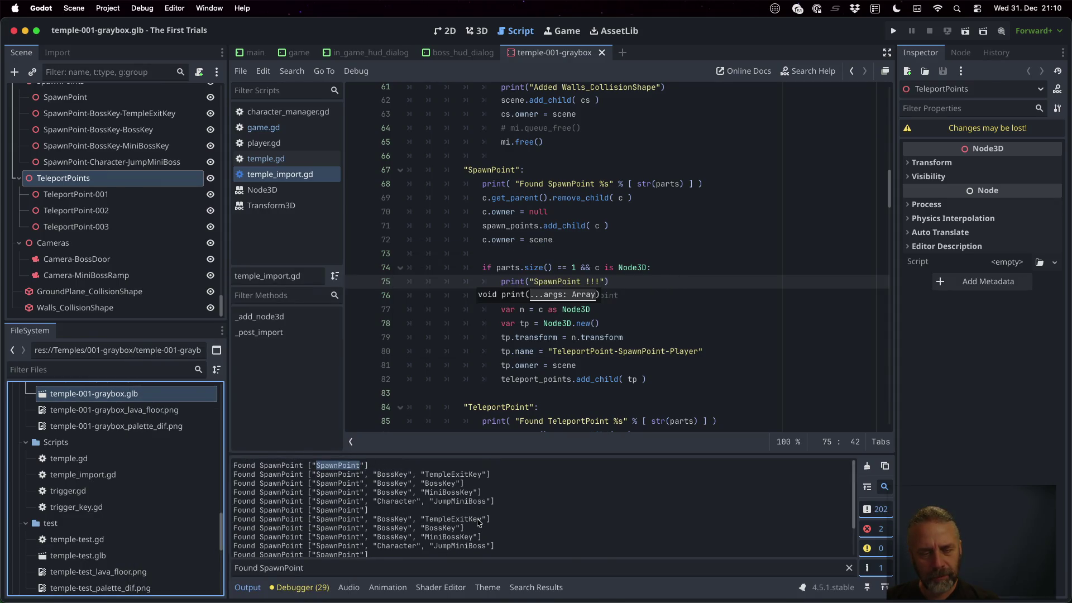
scroll(478, 523, down, 1)
scroll(478, 522, down, 2)
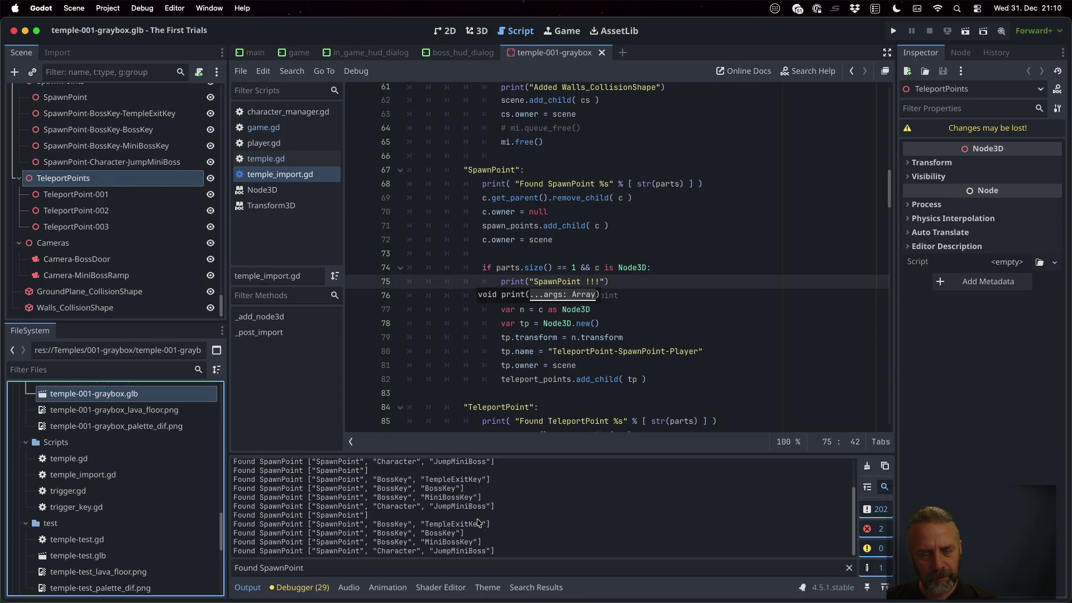
Split line 74's joined condition into a separate if, moving var n = c as Node3D above it.
click(584, 281)
key(Up)
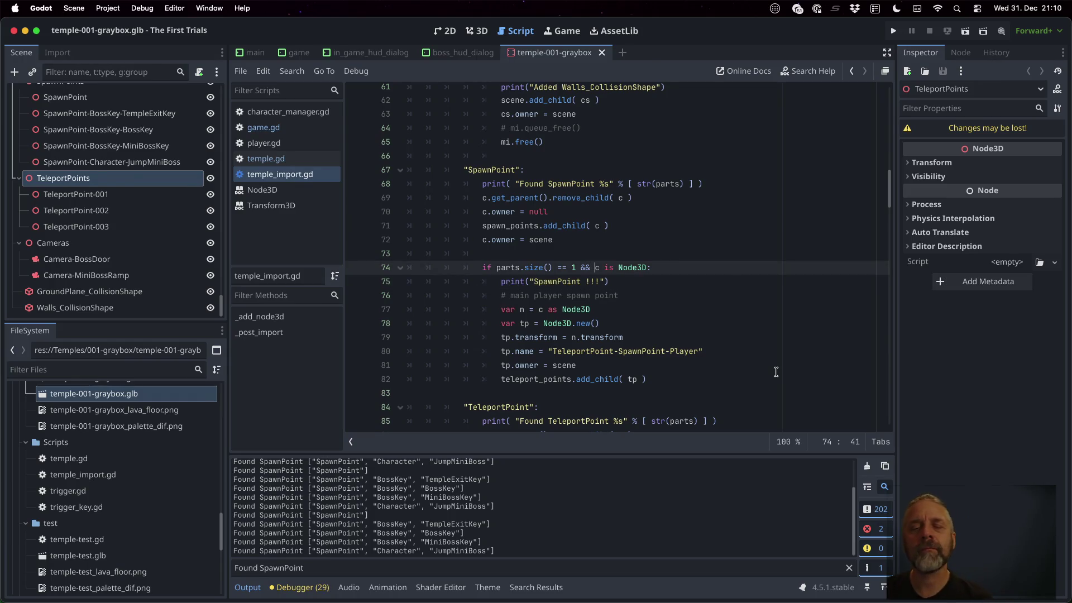
key(BackSpace)
key(Delete)
key(Delete)
key(Return)
text(ifc is Node3D:)
key(Escape)
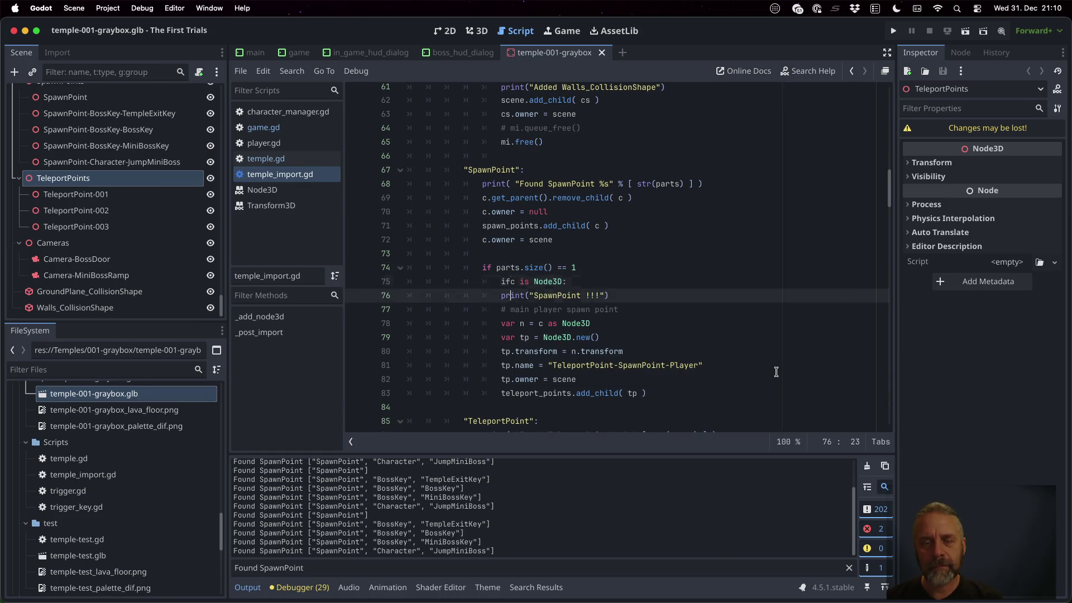
key(Down)
key(Down)
key(Down)
key(alt+Up)
key(alt+Up)
key(alt+Up)
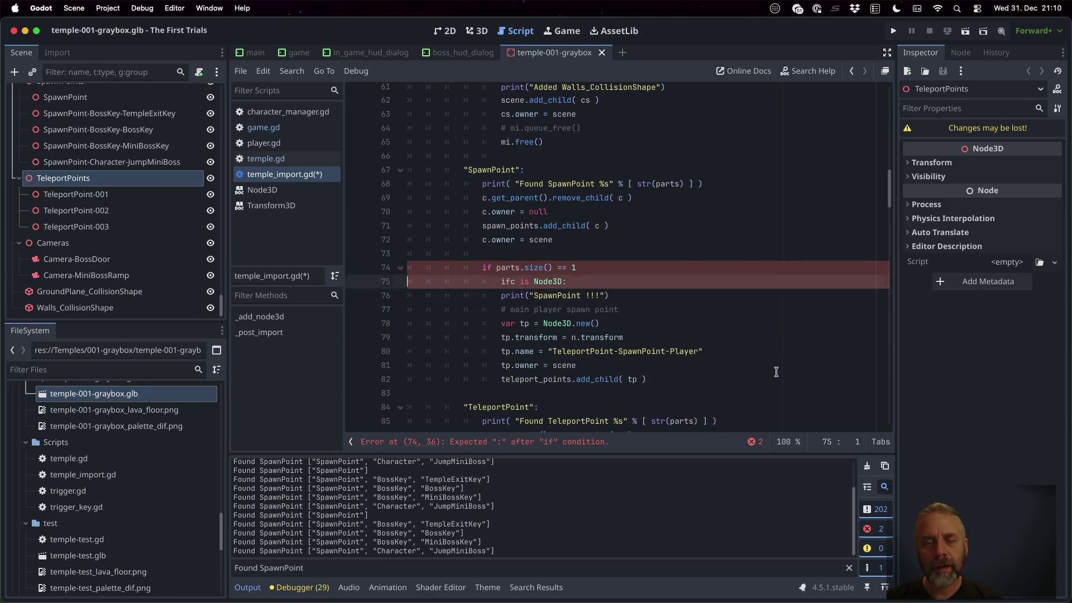
key(Down)
Turn the type check into if n != null:, indent the block beneath it, and save.
key(End)
key(shift+End)
text(!)
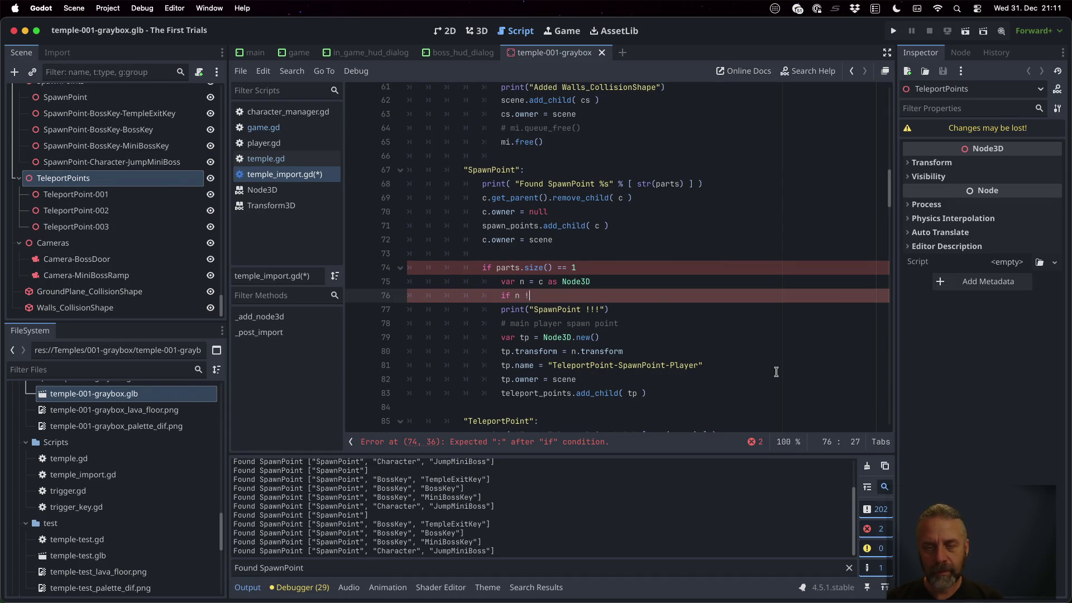
text(= null:)
key(Down)
key(Home)
key(Home)
key(shift+Down)
key(shift+Down)
key(shift+Down)
key(shift+Down)
key(Tab)
key(Up)
key(Up)
key(Up)
key(Up)
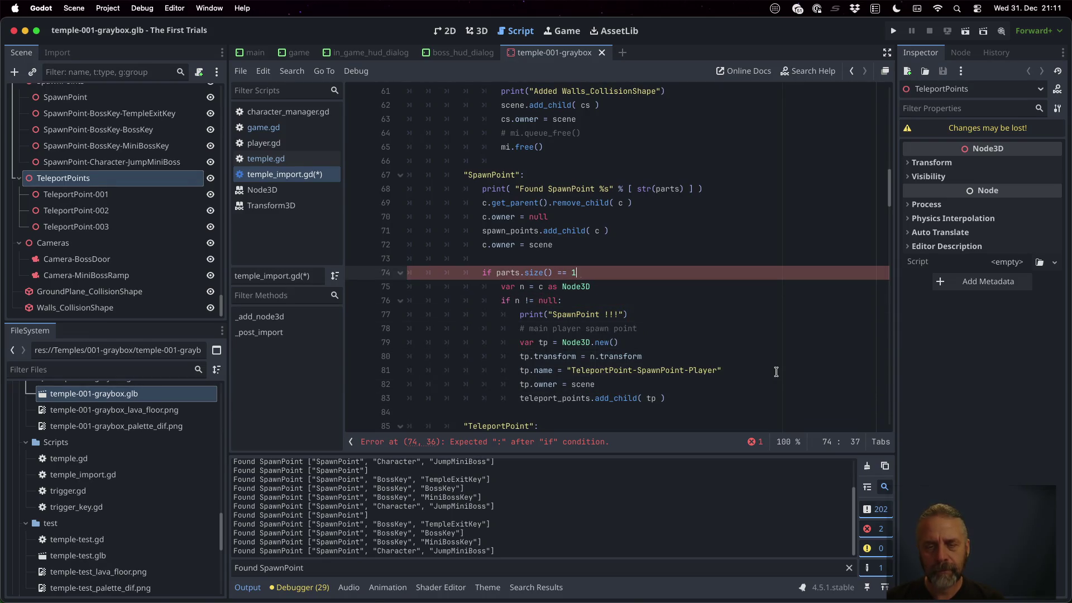
text(:)
key(super+s)
key(Return)
Copy the print("SpawnPoint !!!") line and paste a duplicate above the var n line.
double_click(507, 274)
double_click(566, 288)
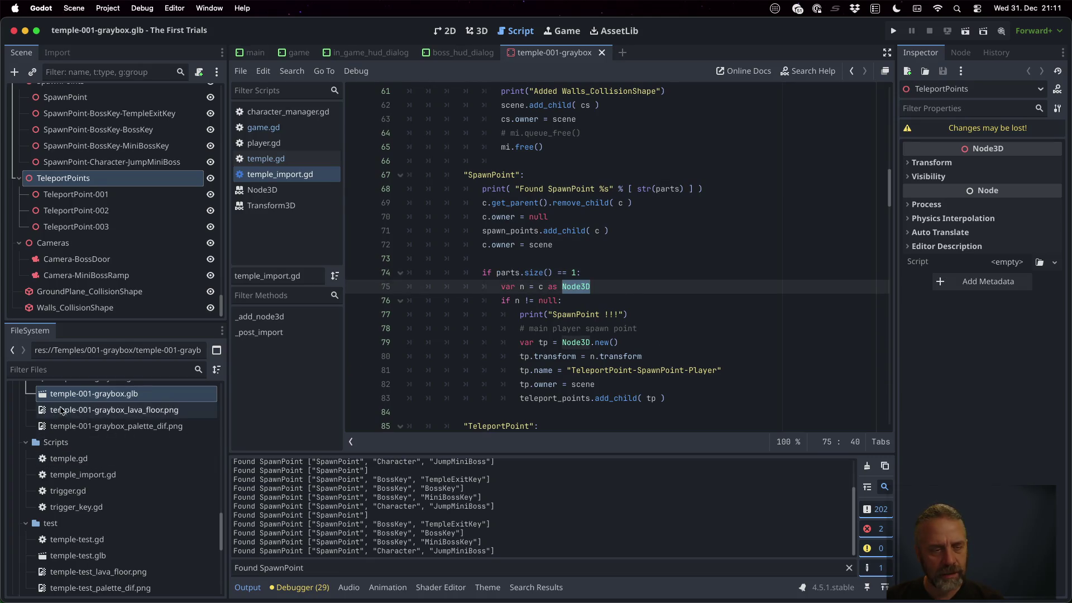
triple_click(647, 311)
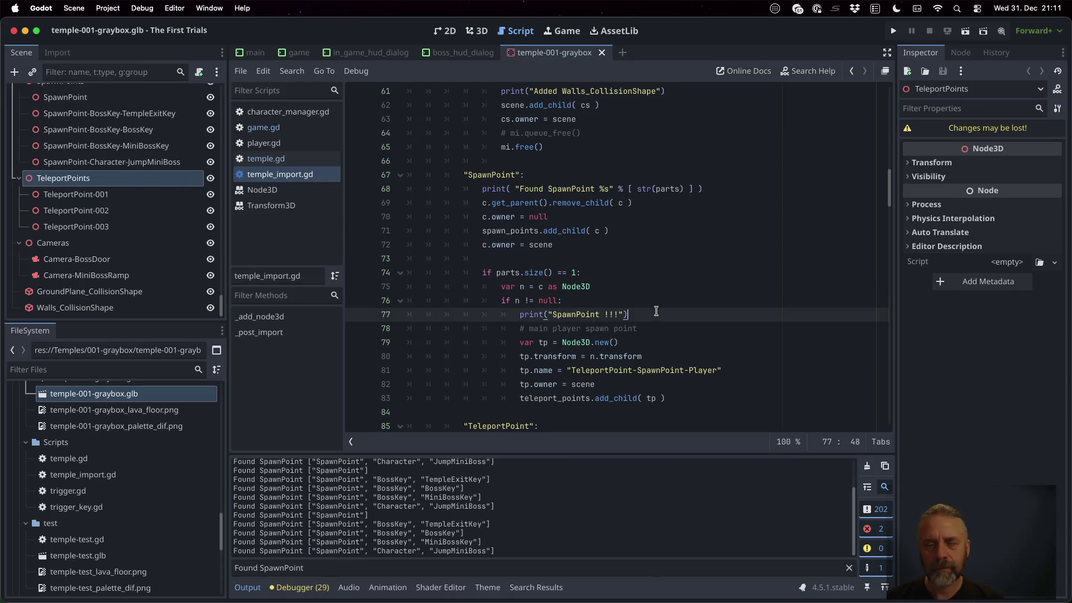
key(ctrl+c)
key(Up)
key(Up)
key(Up)
key(ctrl+v)
key(Up)
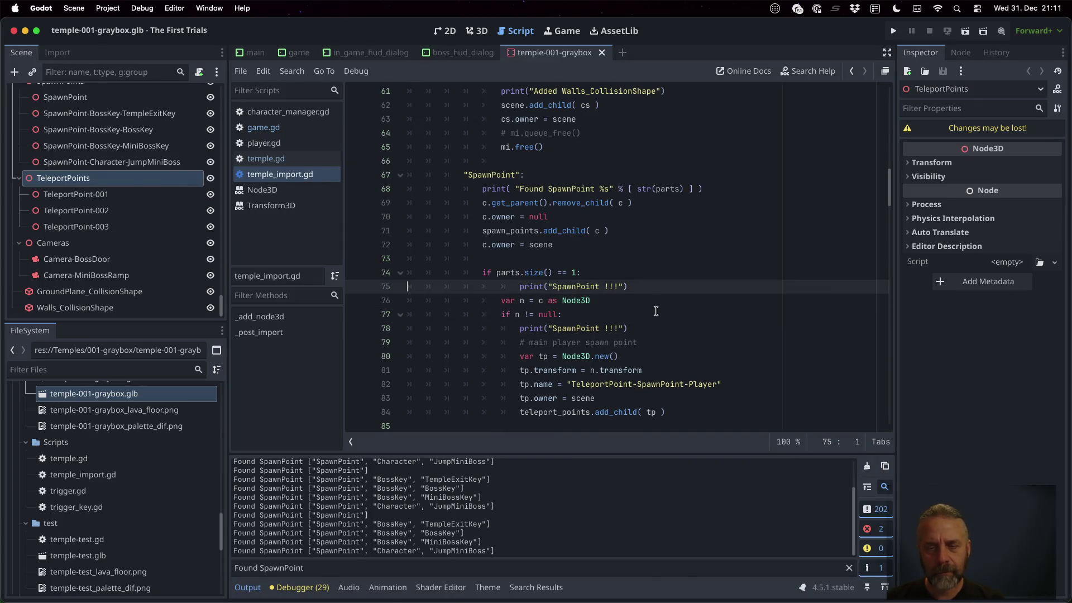
key(Left)
key(Left)
Change the duplicate to print("SpawnPoint ???"), dedent it, save, and begin reimporting the glb.
key(BackSpace)
key(BackSpace)
key(BackSpace)
text(???)
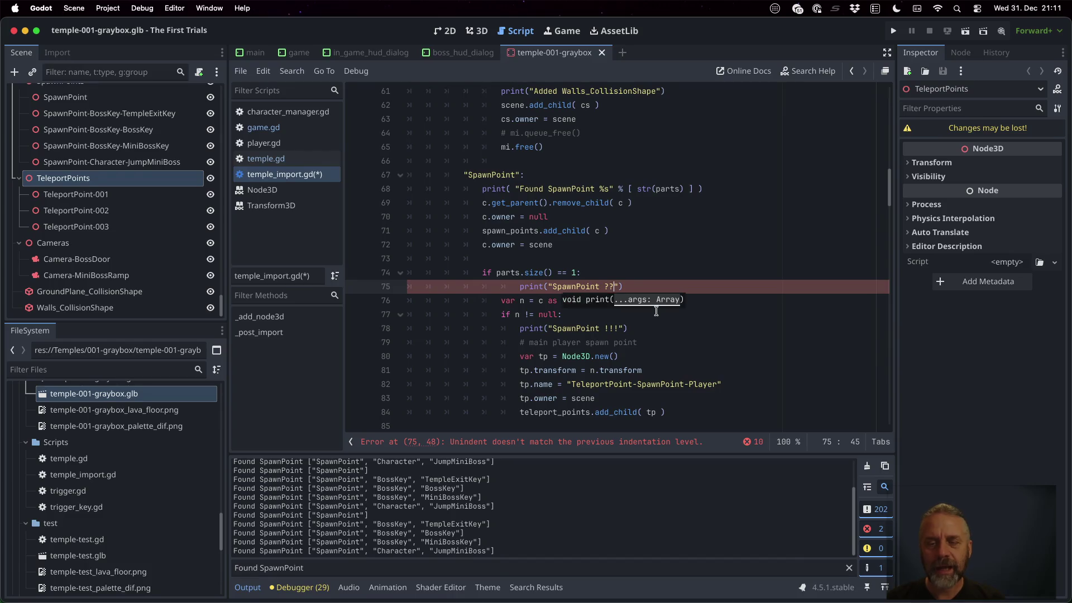
key(Home)
key(BackSpace)
key(ctrl+s)
key(Return)
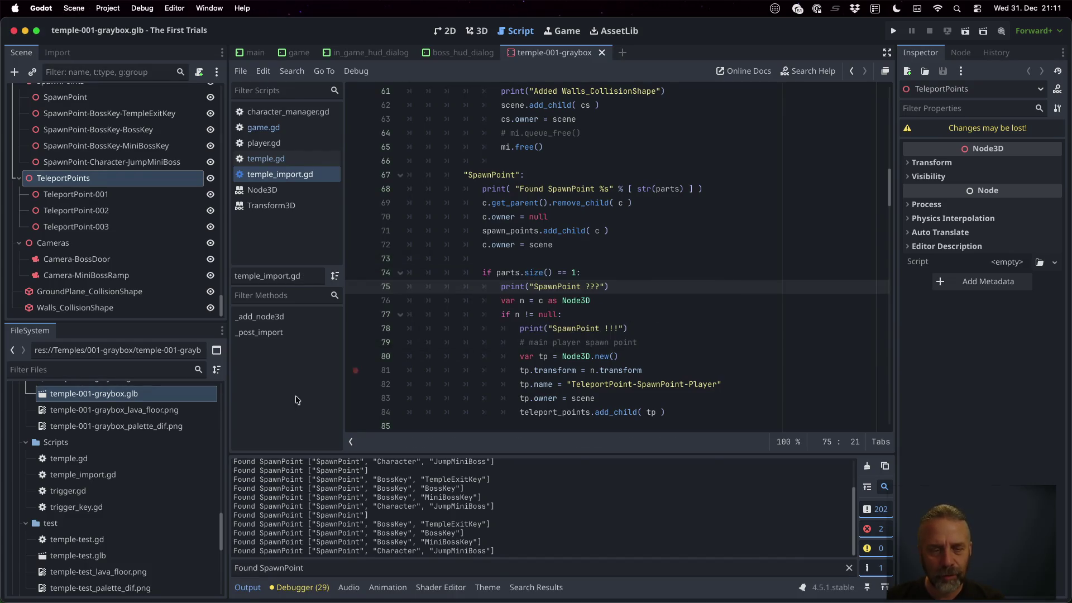
right_click(114, 398)
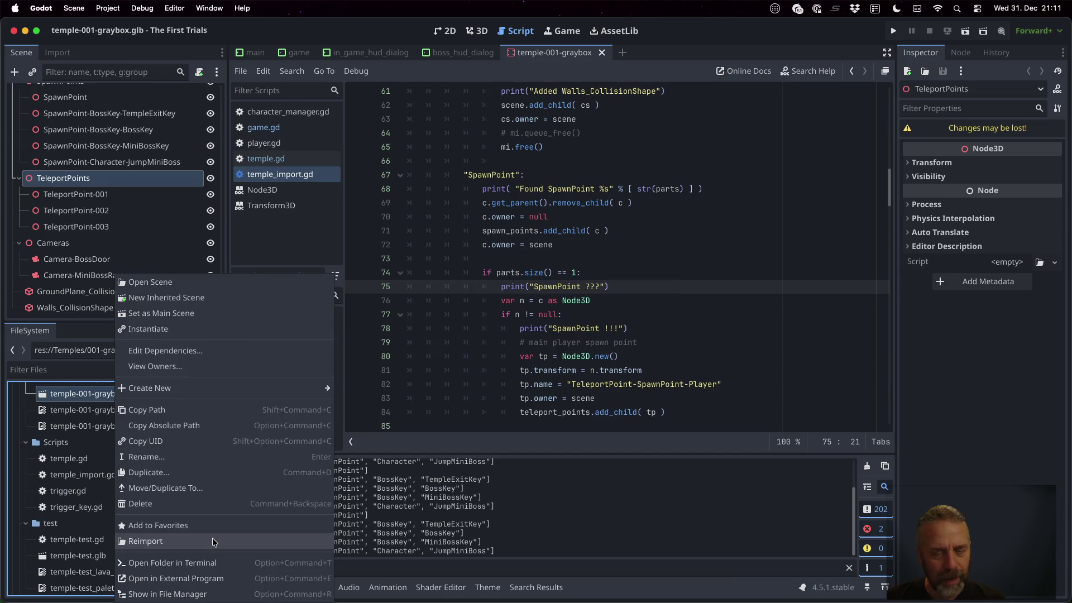
After the reimport, add ' %d' and parts.size() to line 68's SpawnPoint print and save.
click(212, 538)
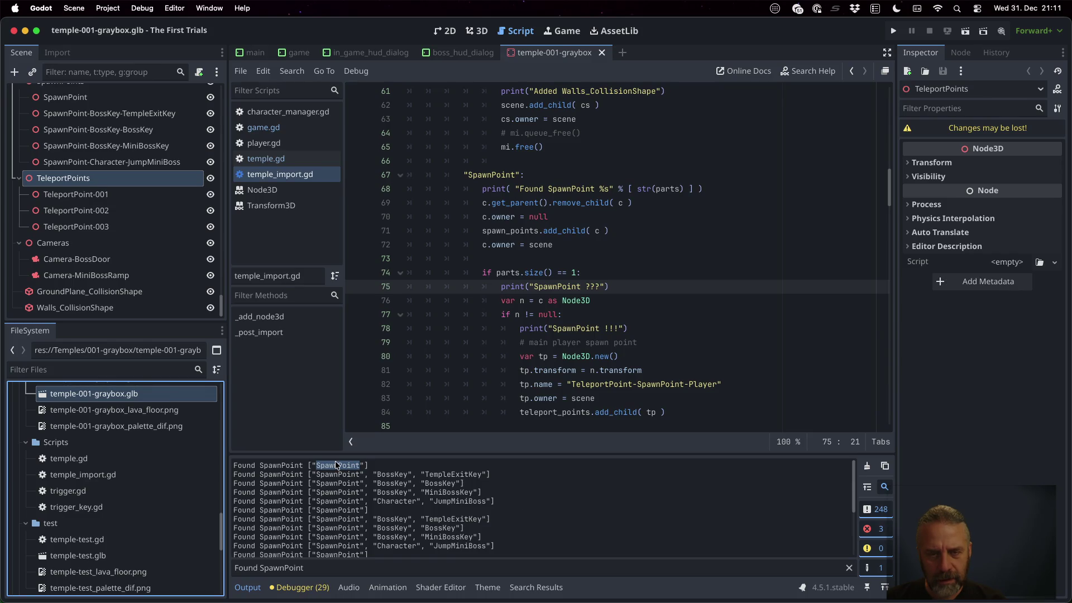
mouse_move(649, 194)
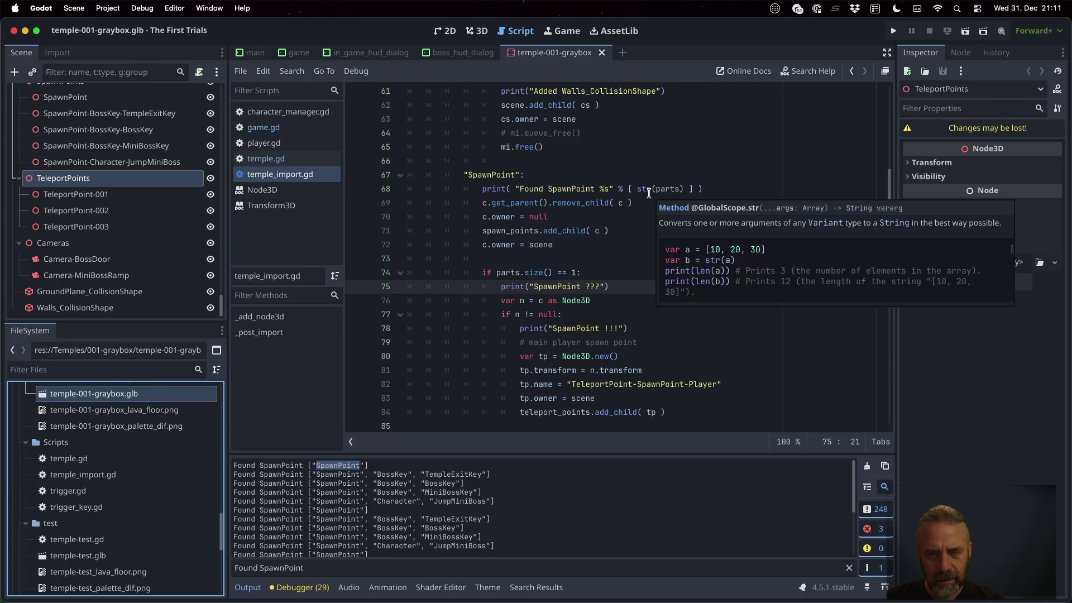
click(327, 469)
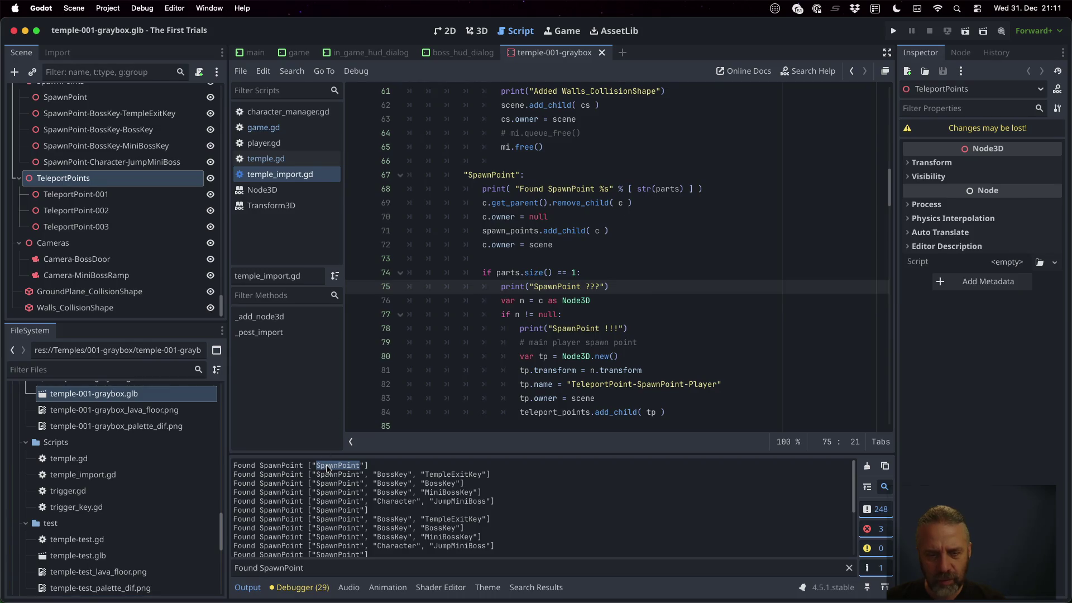
click(686, 190)
text(, parts.)
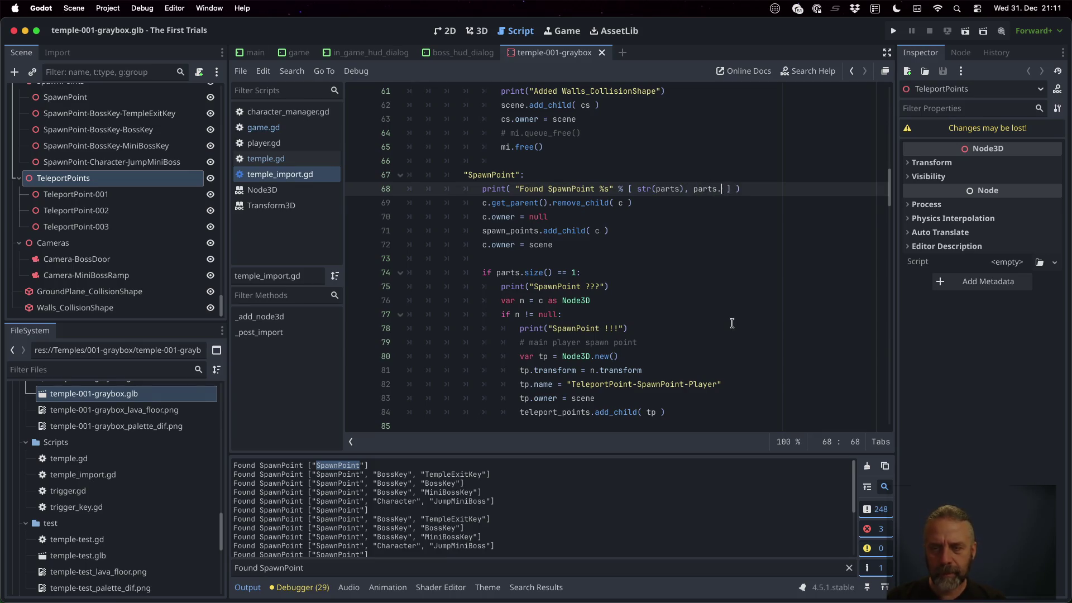
text(siz)
key(Return)
key(Left)
key(Left)
key(Left)
text(%d)
key(ctrl+s)
Reimport temple-001-graybox.glb, check the logged part counts, and filter the log by SpawnPoint.
right_click(123, 393)
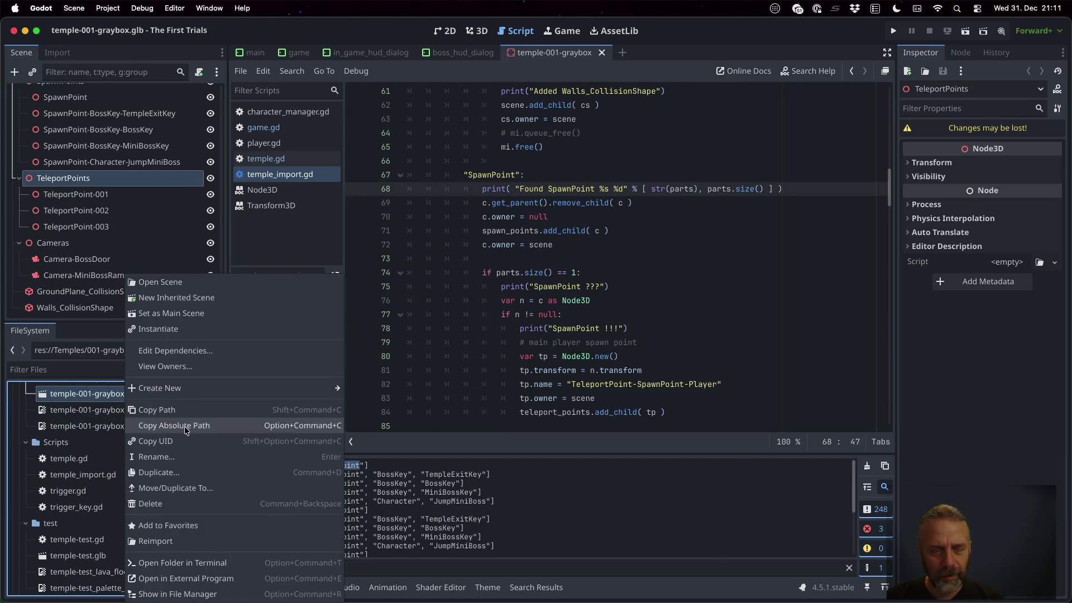
click(235, 541)
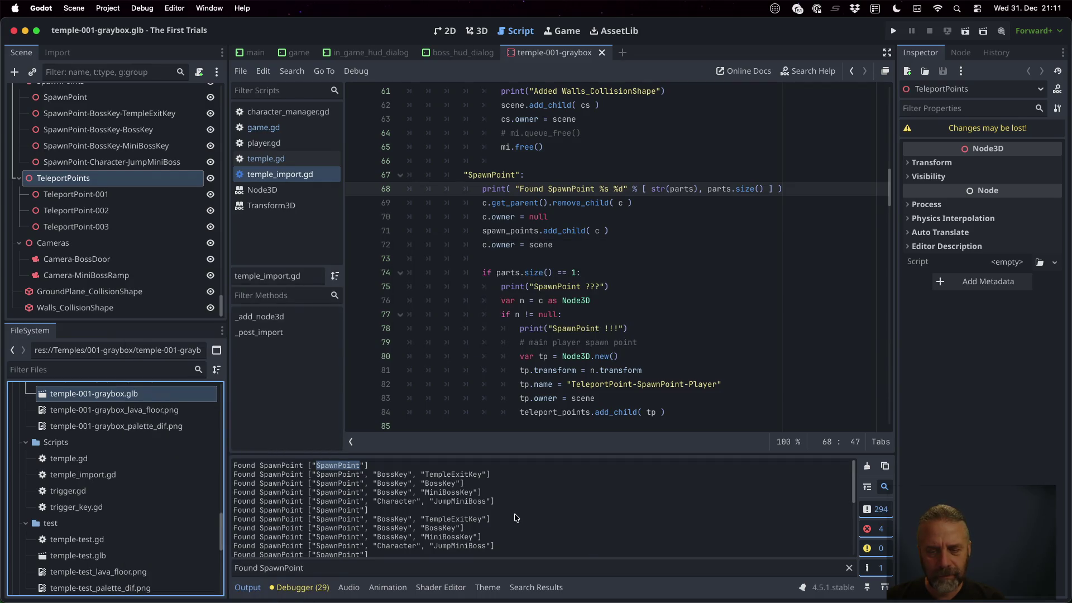
scroll(518, 520, down, 5)
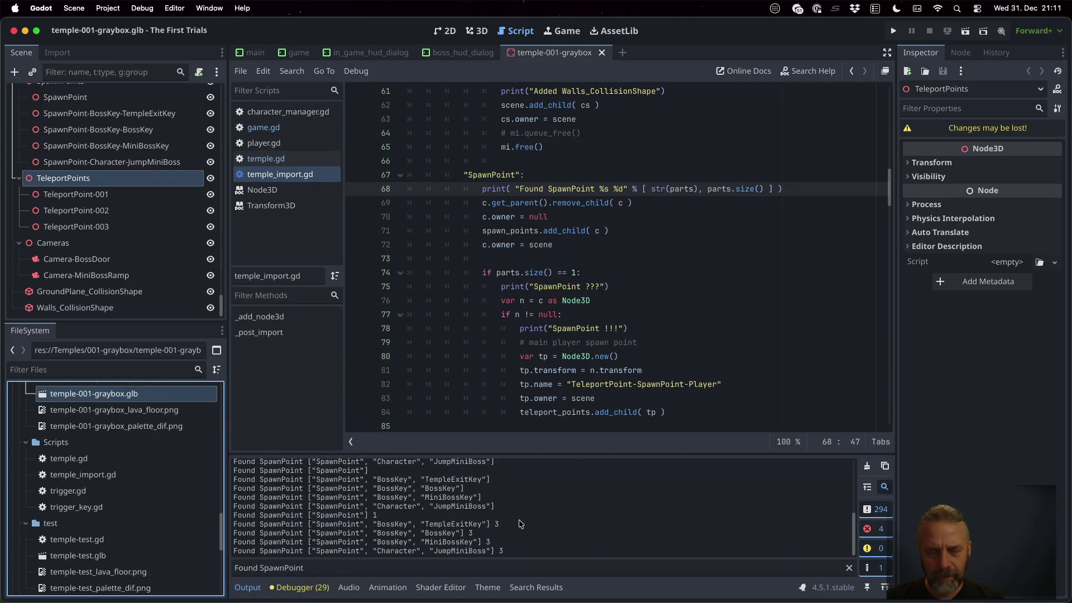
double_click(375, 516)
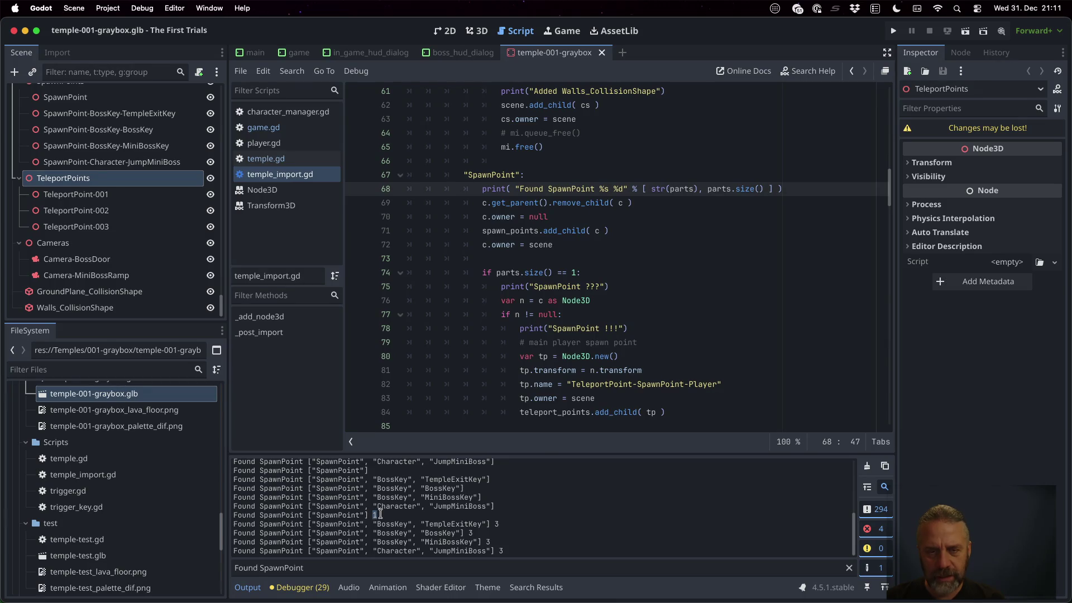
drag(556, 273, 586, 272)
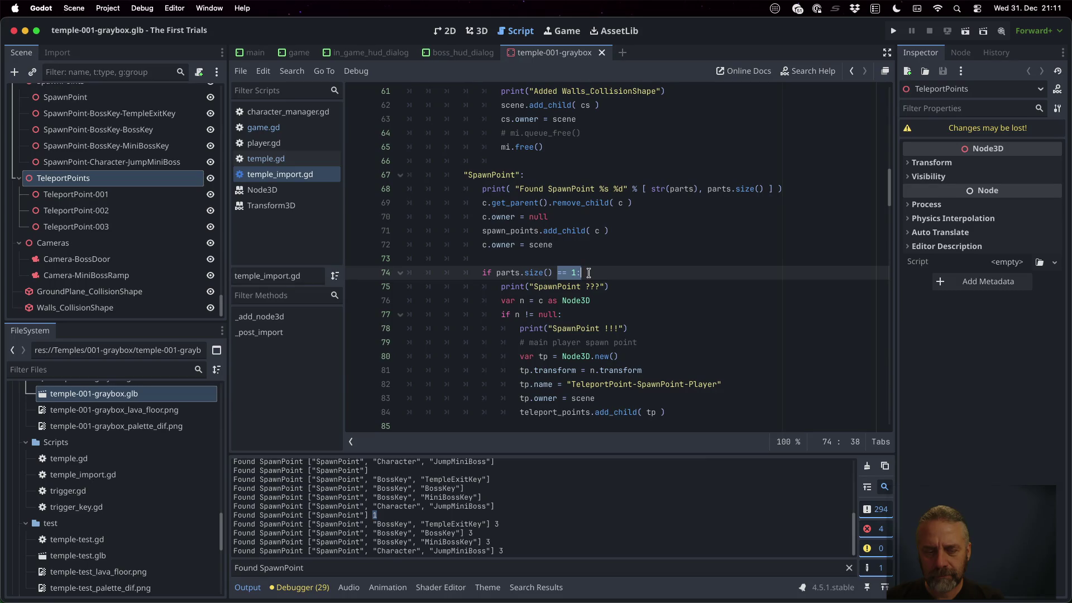
click(259, 570)
key(BackSpace)
key(BackSpace)
key(BackSpace)
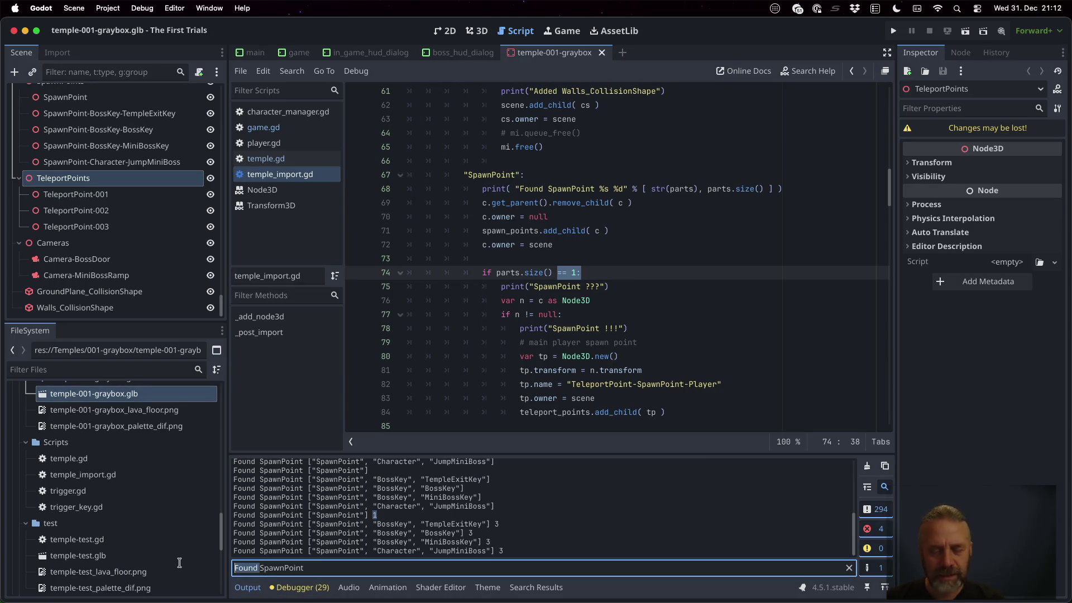
Delete the print("SpawnPoint ???") and print("SpawnPoint !!!") lines and save the script.
scroll(367, 504, up, 2)
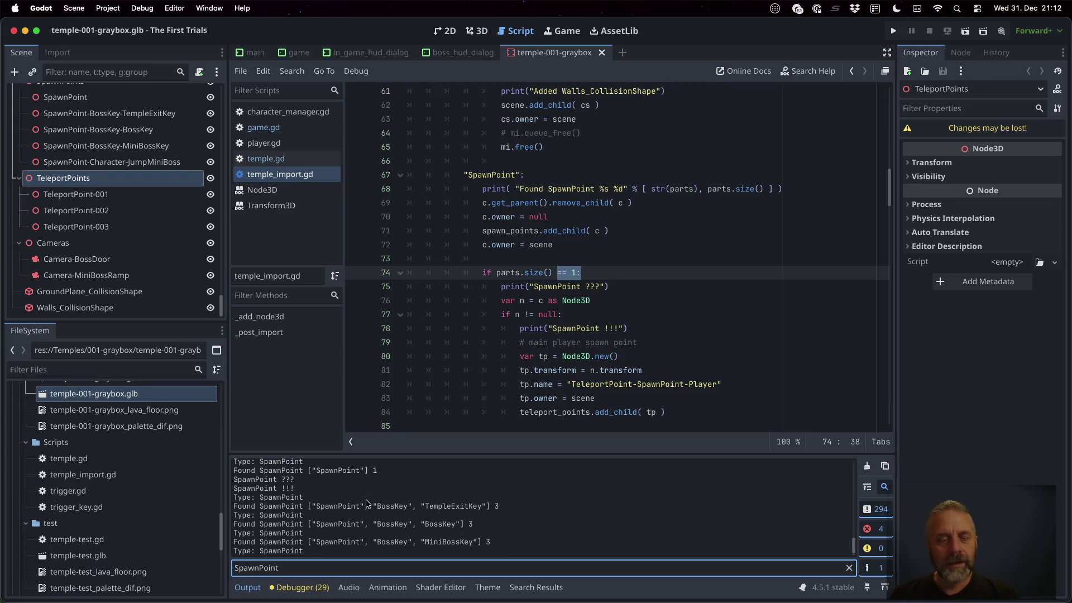
click(285, 490)
drag(295, 490, 233, 482)
click(642, 286)
key(shift+Home)
key(shift+Home)
key(BackSpace)
key(BackSpace)
key(Down)
key(Down)
key(Down)
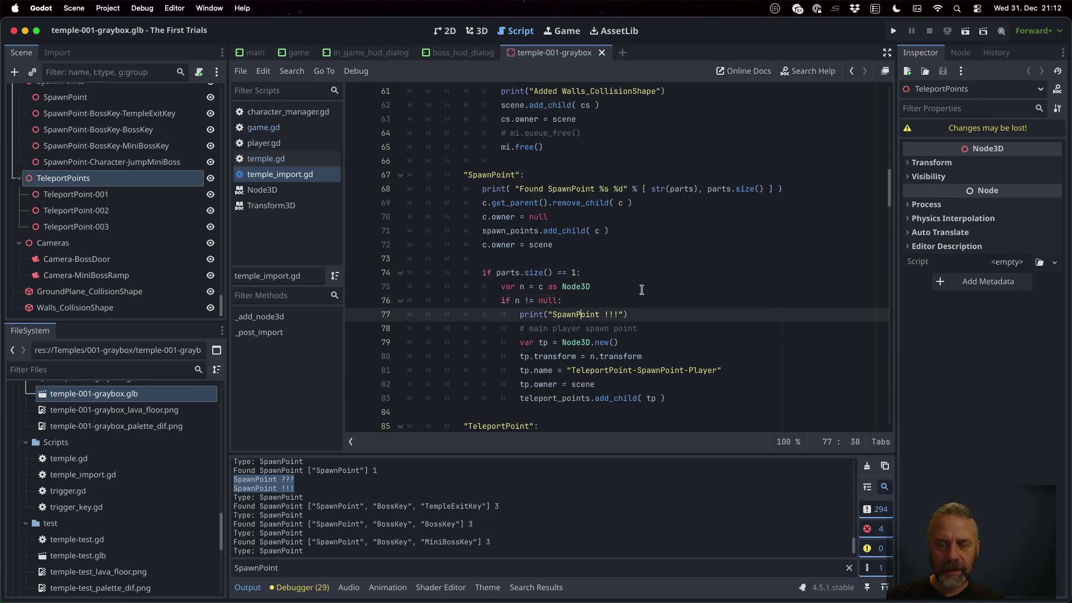
key(shift+Home)
key(shift+Home)
key(shift+Home)
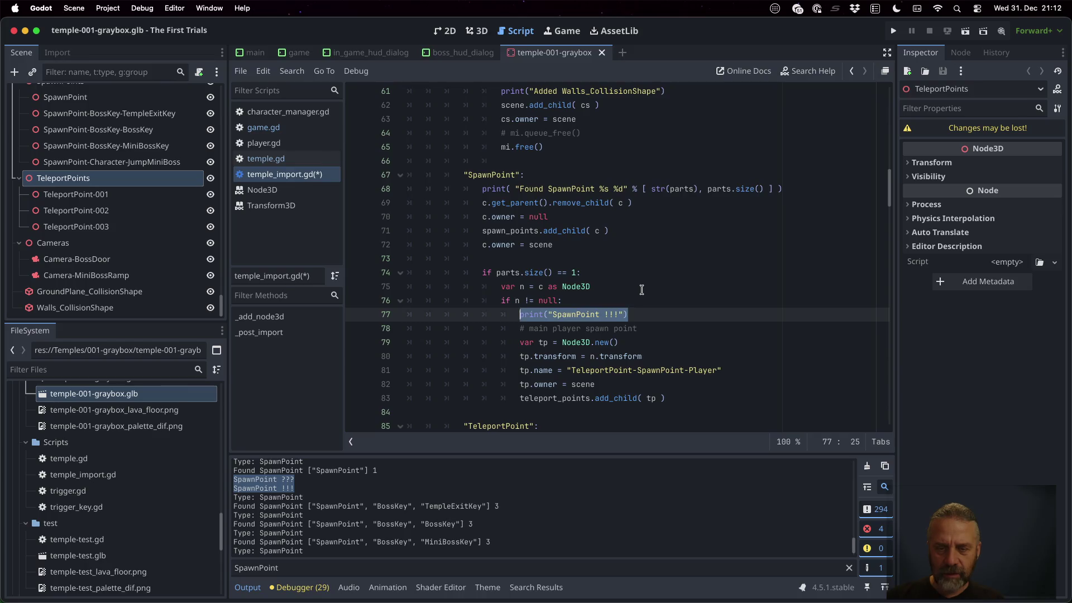
key(BackSpace)
key(BackSpace)
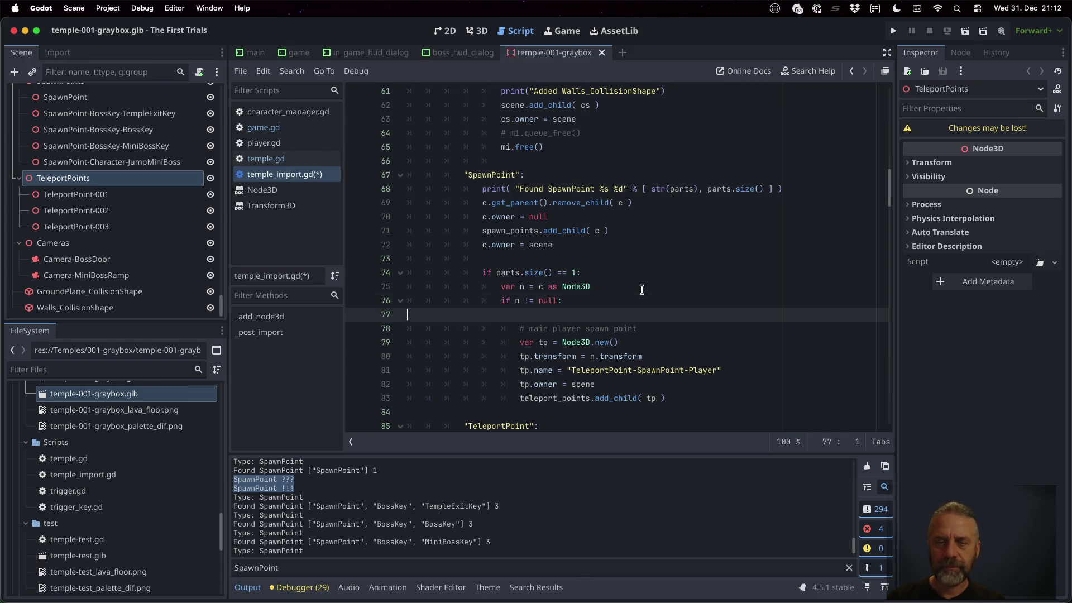
key(ctrl+s)
Add a new line after the teleport point name, then remove it again and save.
key(Left)
key(Left)
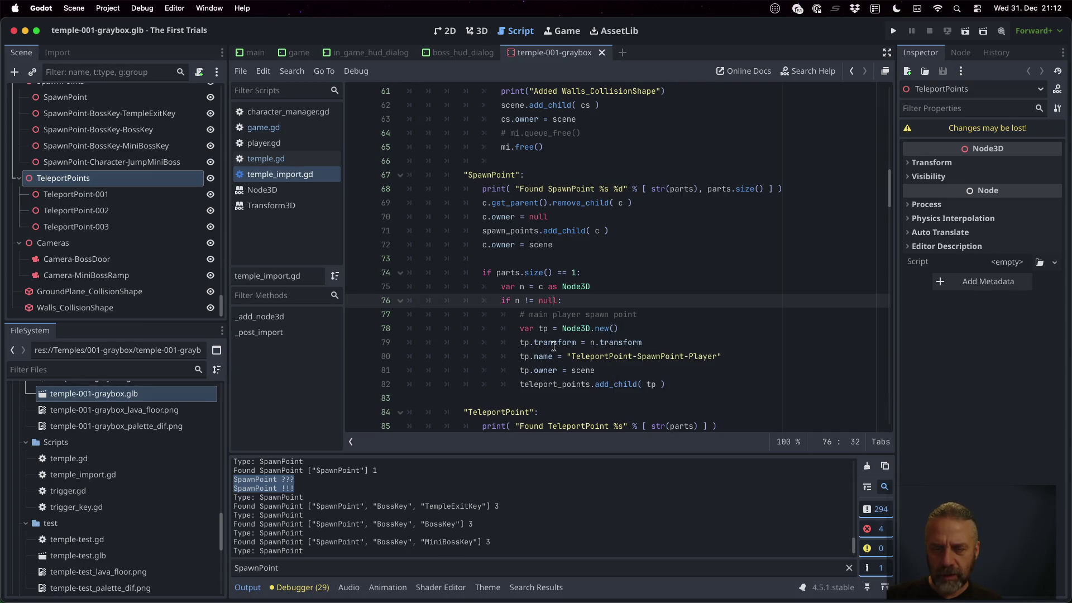
click(567, 371)
key(Up)
key(End)
key(Return)
text(t)
key(BackSpace)
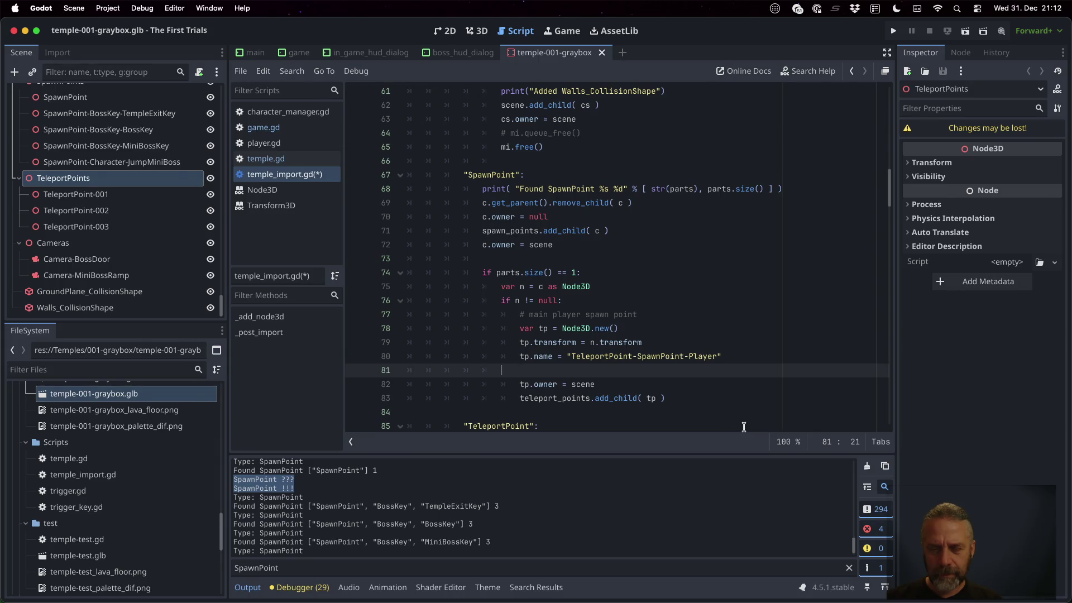
key(BackSpace)
key(ctrl+s)
key(Return)
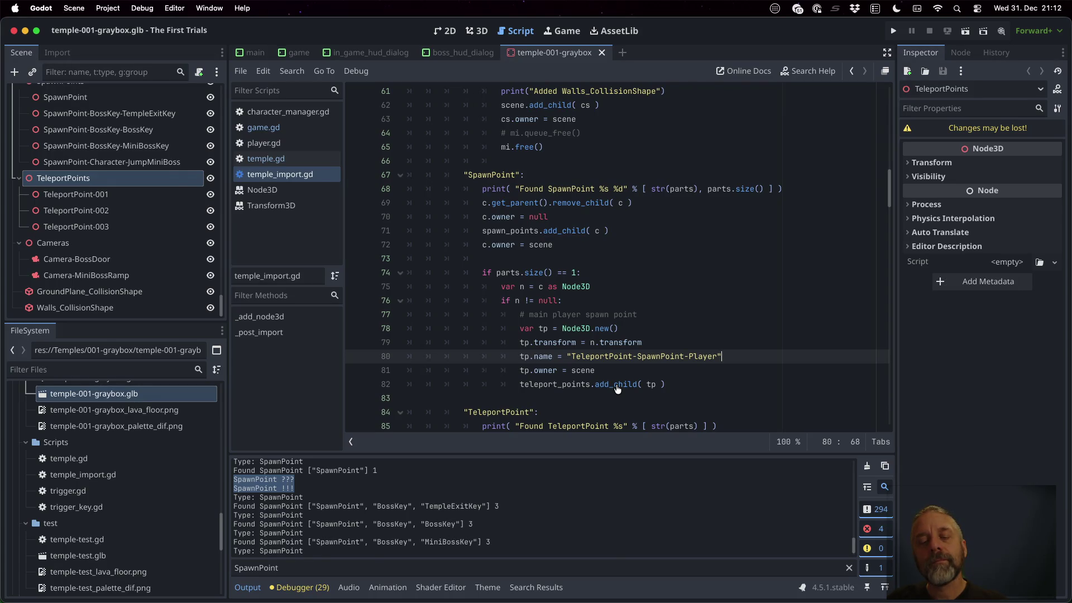
Place teleport_points.add_child( tp ) above tp.owner = scene and save.
click(617, 390)
key(Home)
key(shift+Down)
key(BackSpace)
key(super+z)
key(super+s)
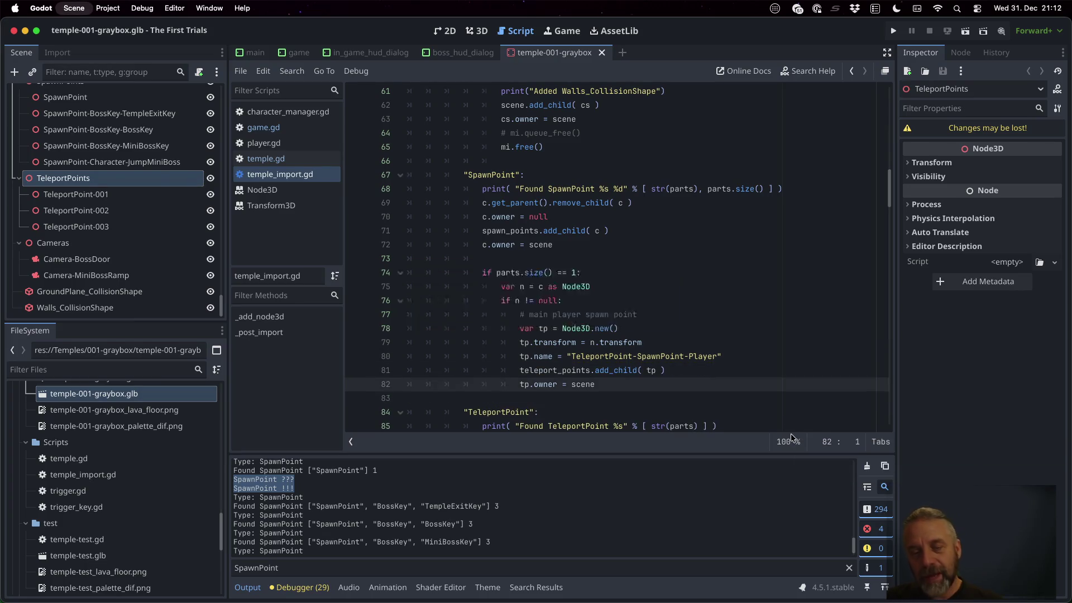
key(Return)
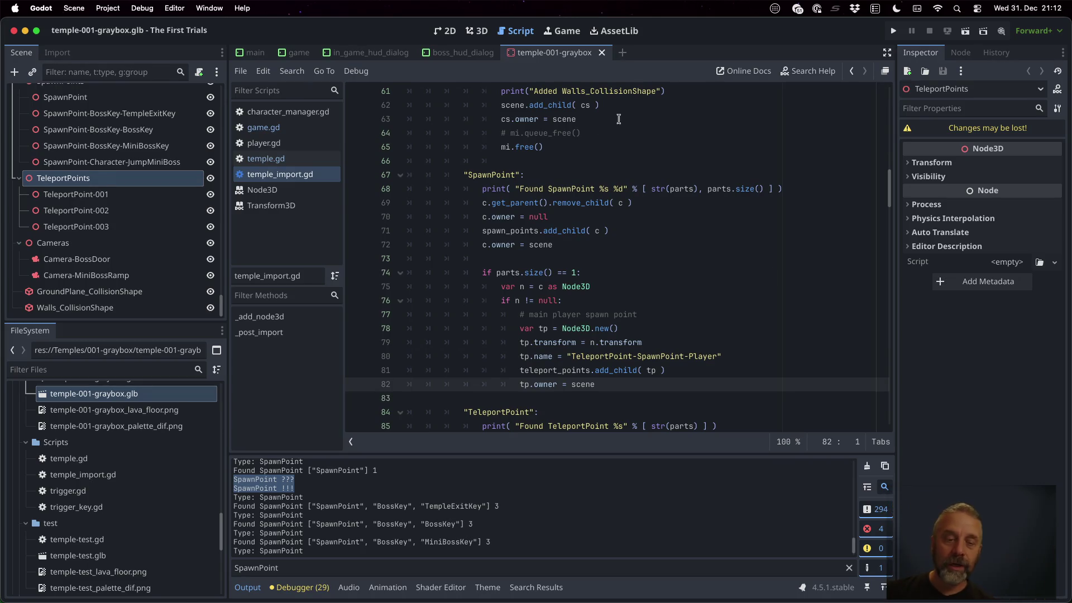
right_click(152, 395)
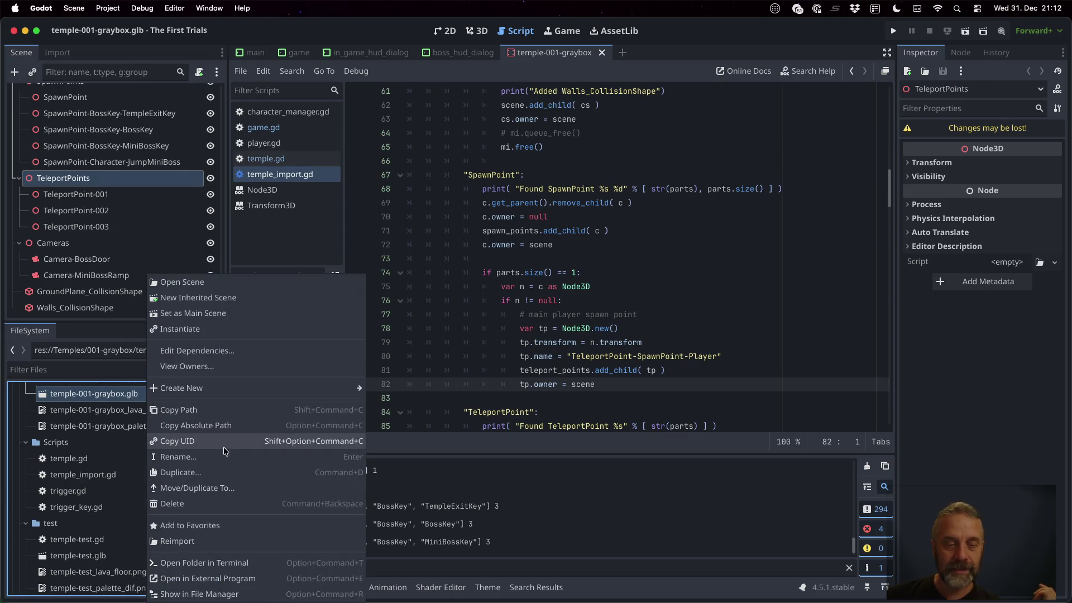
click(254, 541)
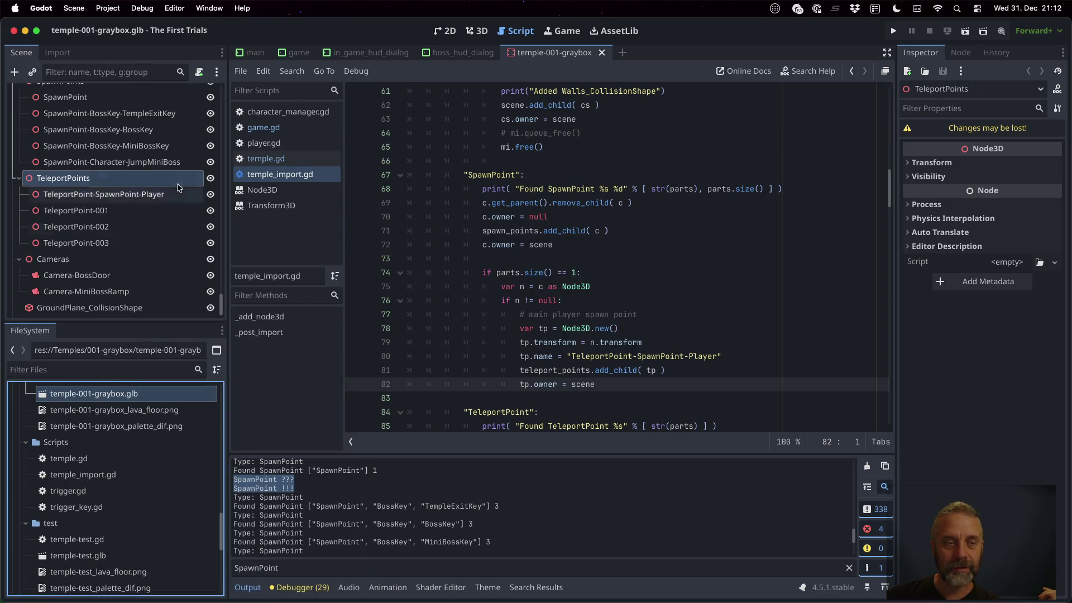
click(143, 198)
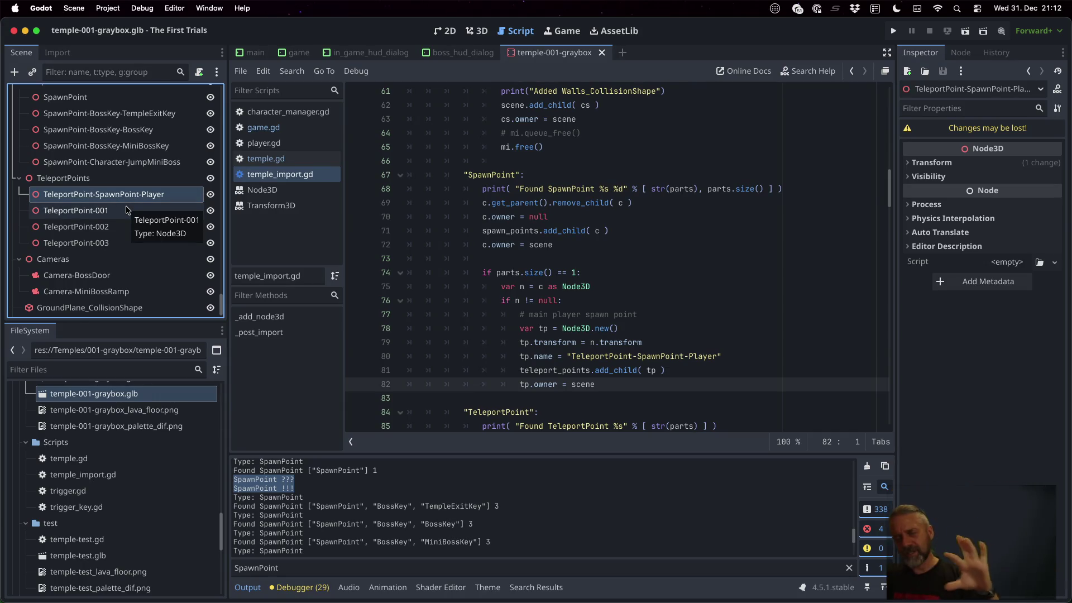
click(652, 370)
super+click(617, 370)
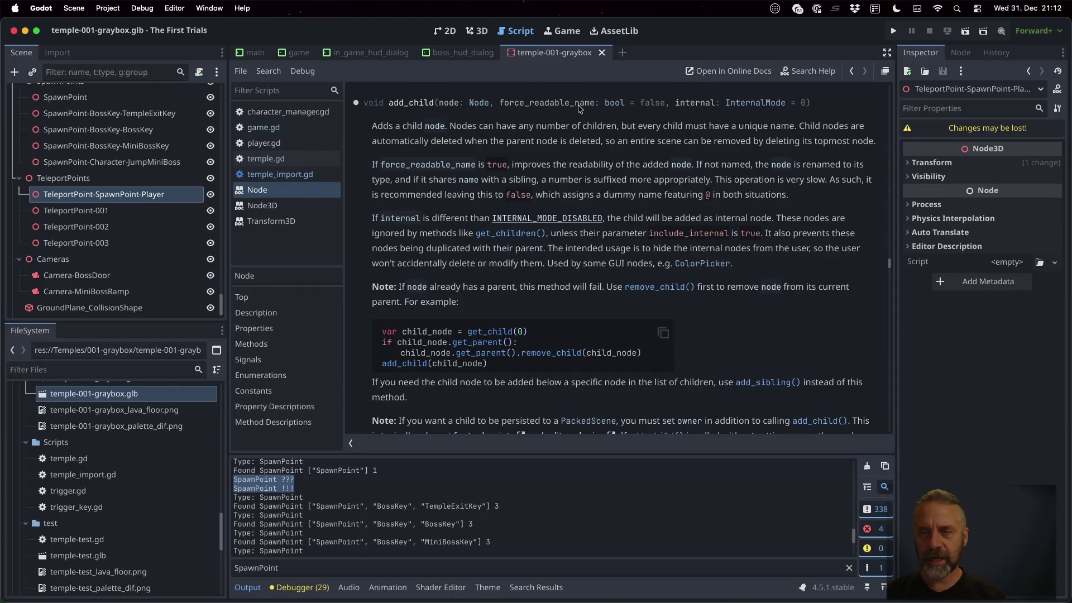
scroll(580, 107, up, 8)
scroll(659, 252, down, 10)
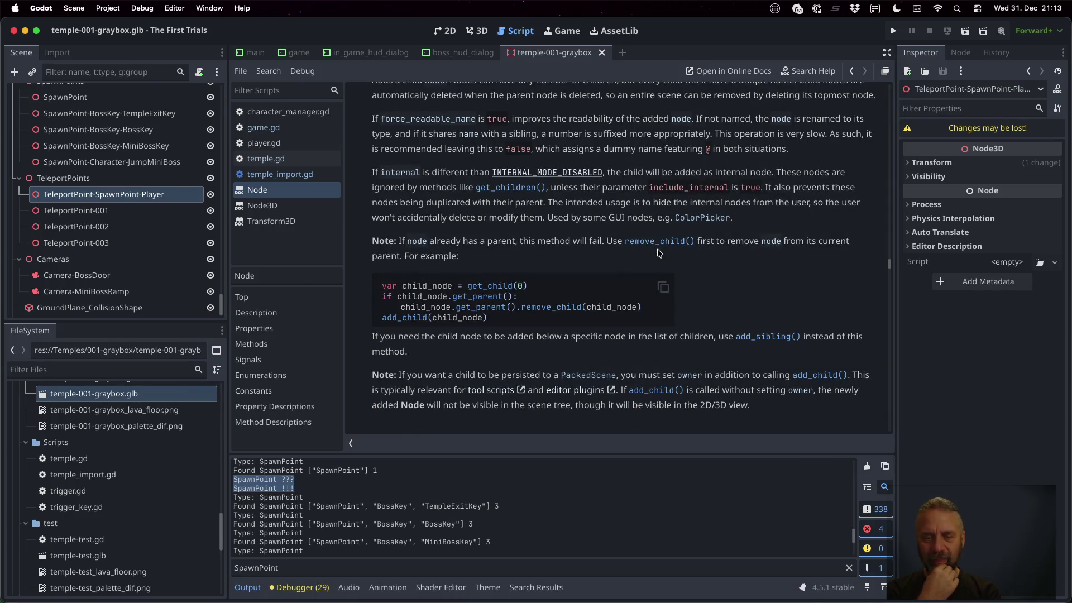
scroll(659, 252, down, 4)
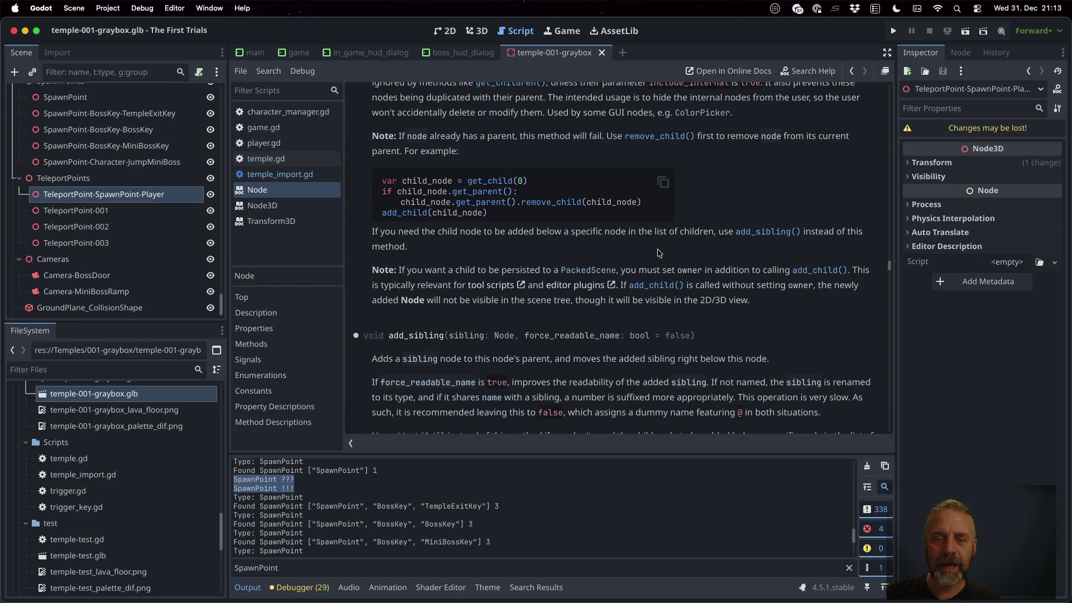
scroll(659, 253, down, 2)
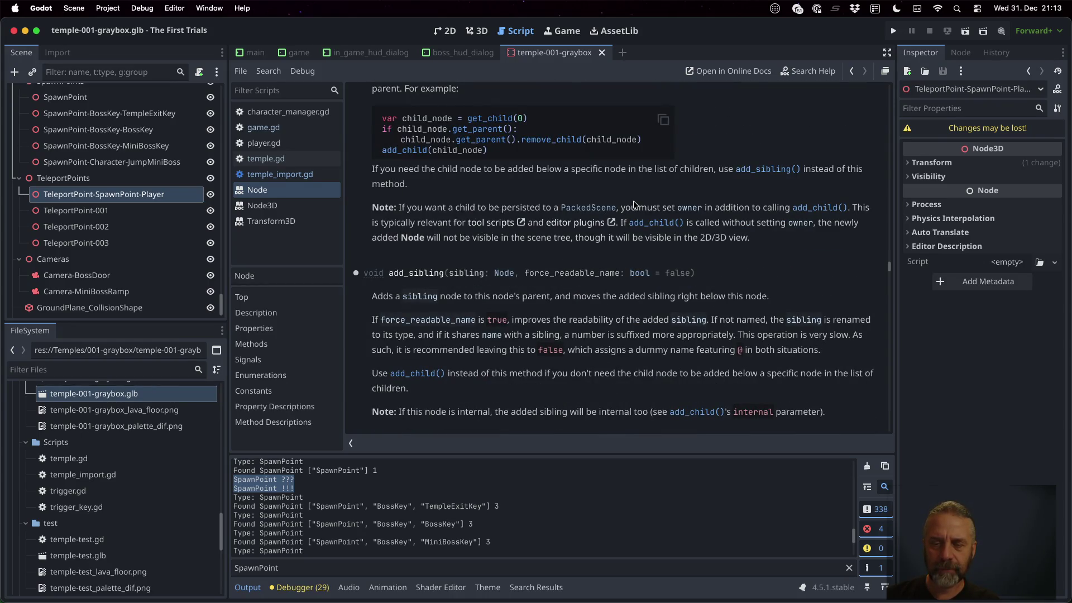
scroll(633, 204, down, 6)
scroll(633, 204, down, 11)
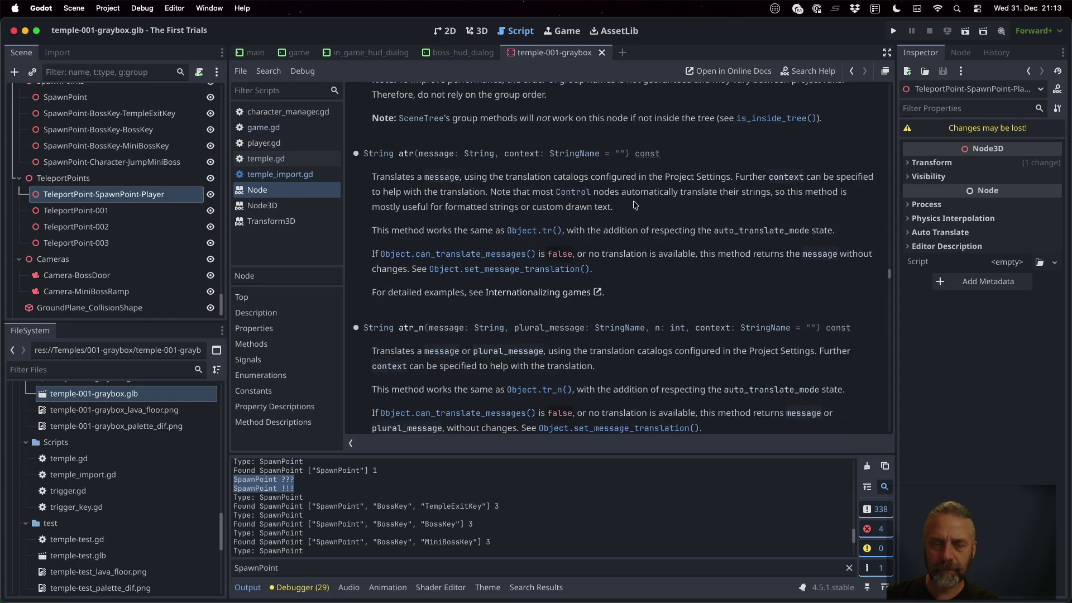
scroll(634, 204, up, 20)
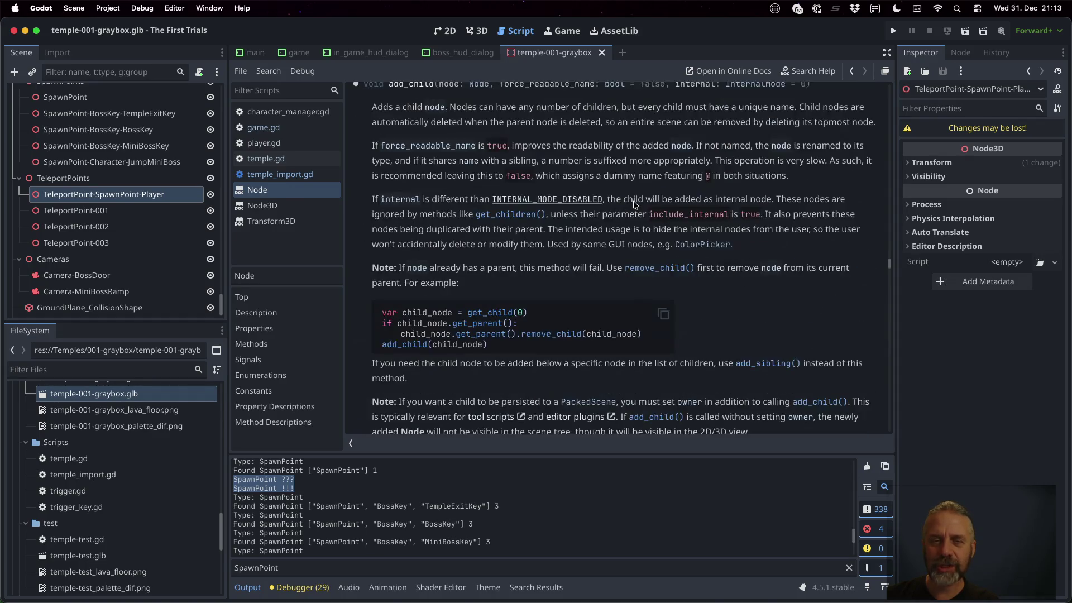
scroll(634, 204, up, 1)
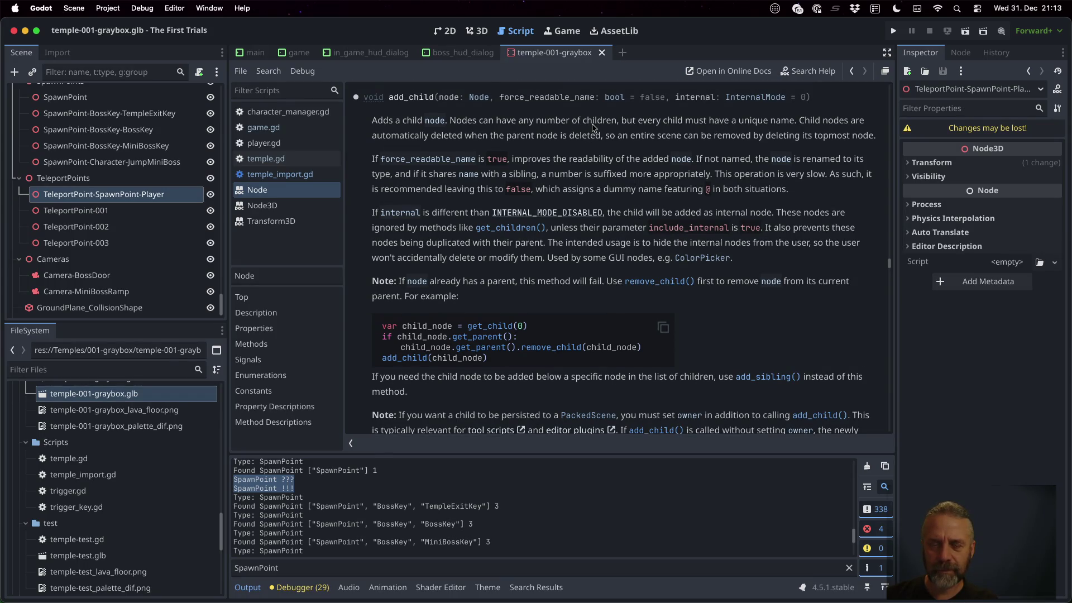
scroll(156, 207, up, 10)
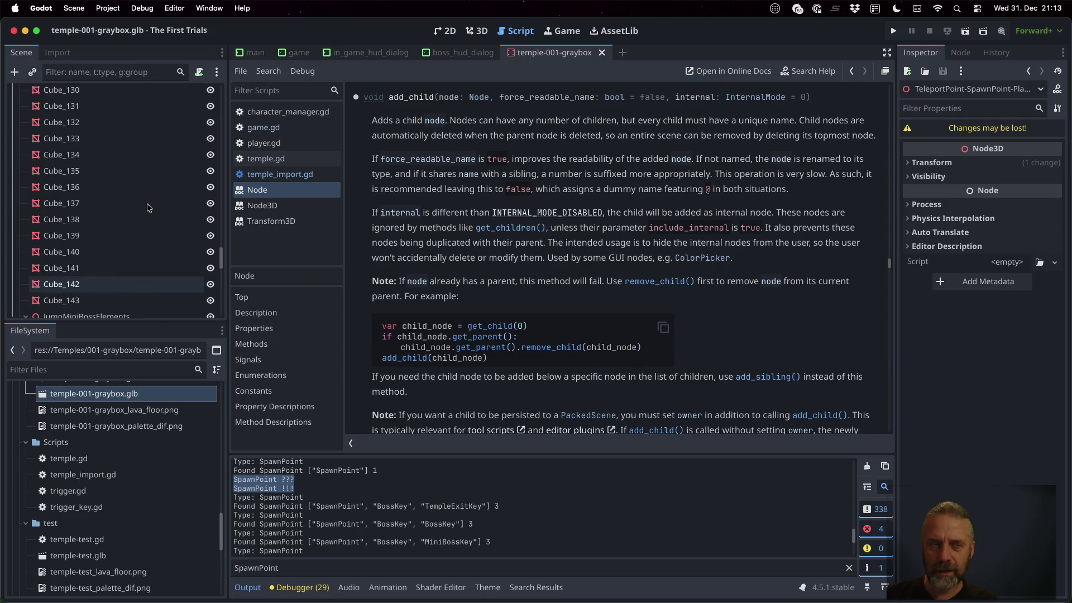
scroll(148, 207, down, 10)
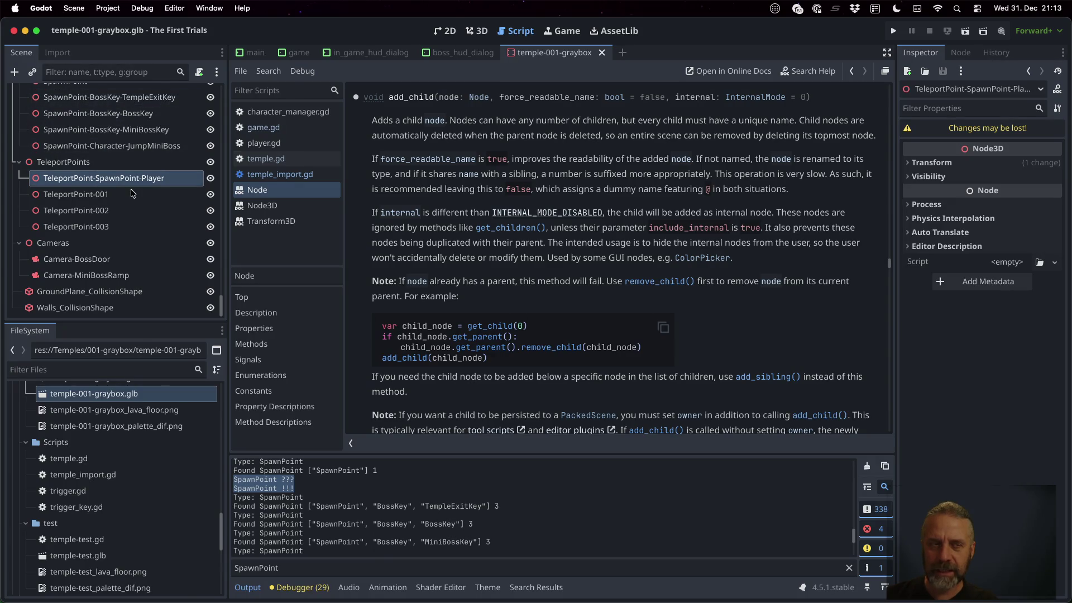
scroll(623, 287, down, 2)
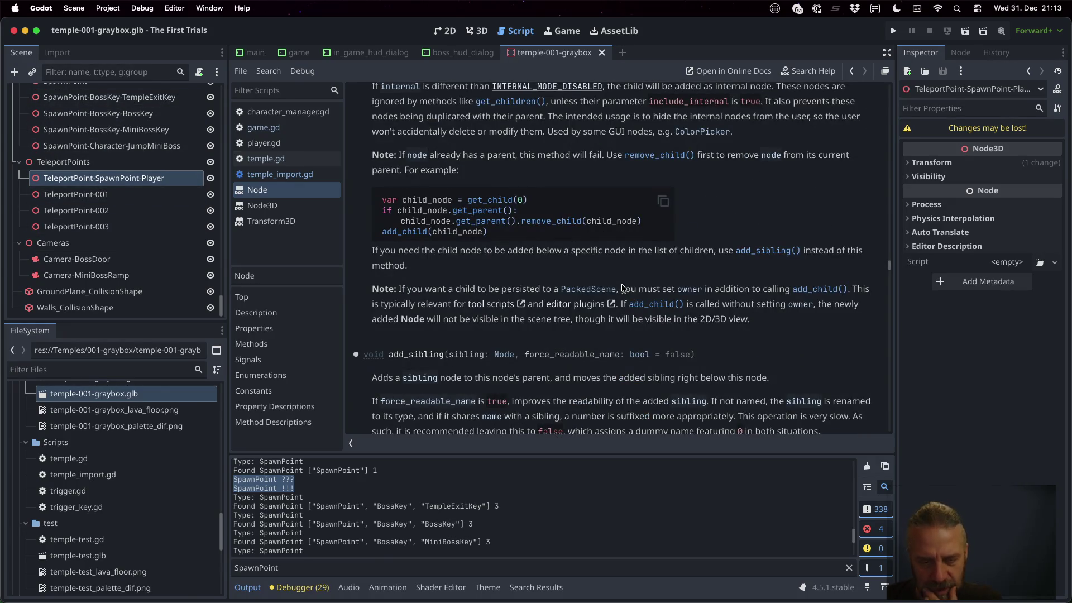
scroll(623, 287, down, 2)
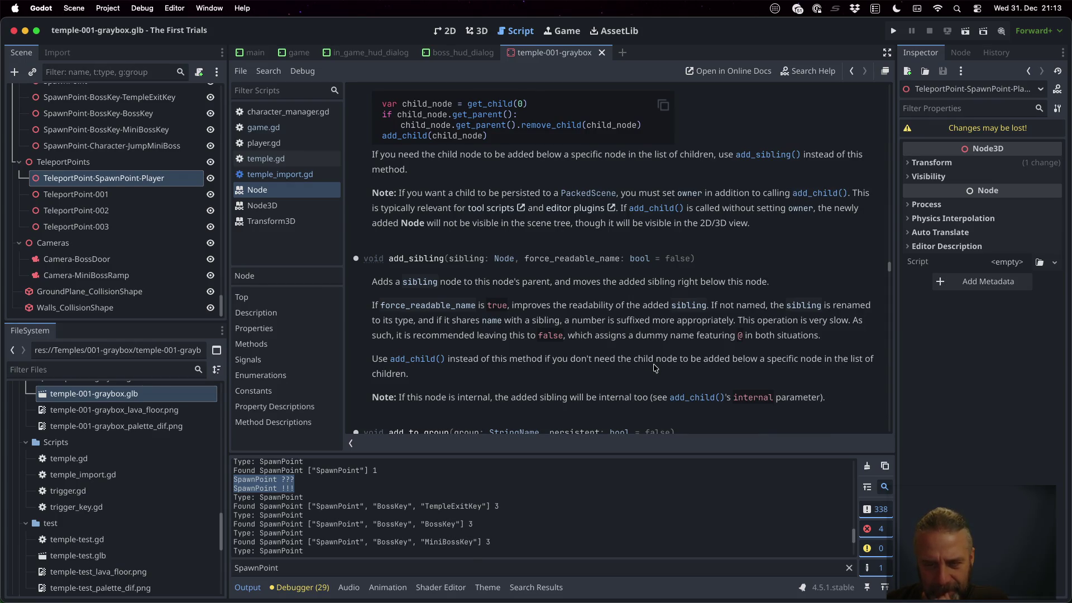
scroll(656, 368, down, 2)
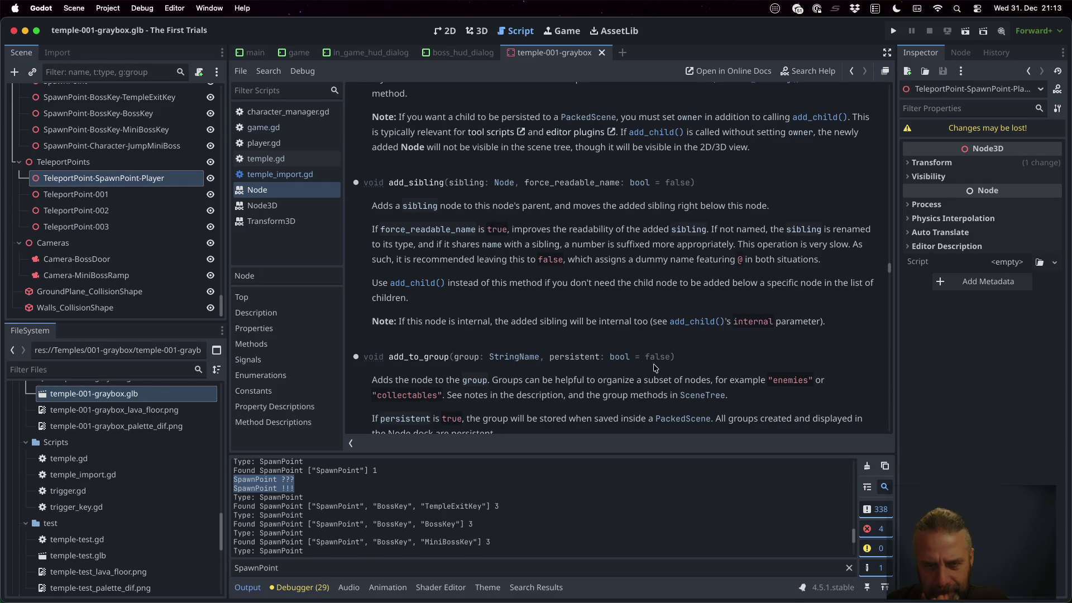
scroll(656, 368, down, 1)
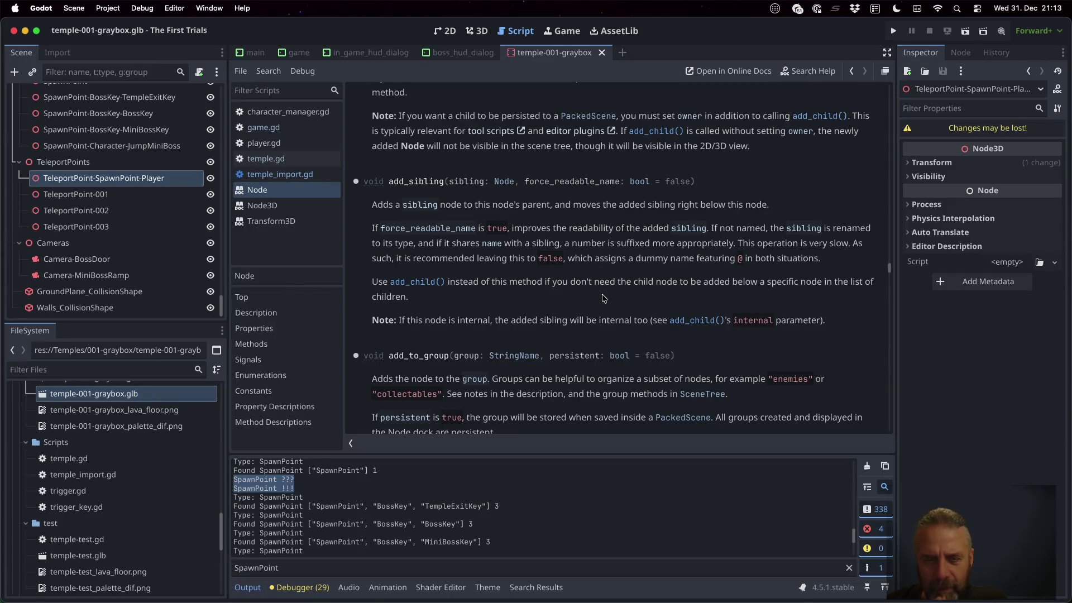
scroll(600, 279, down, 5)
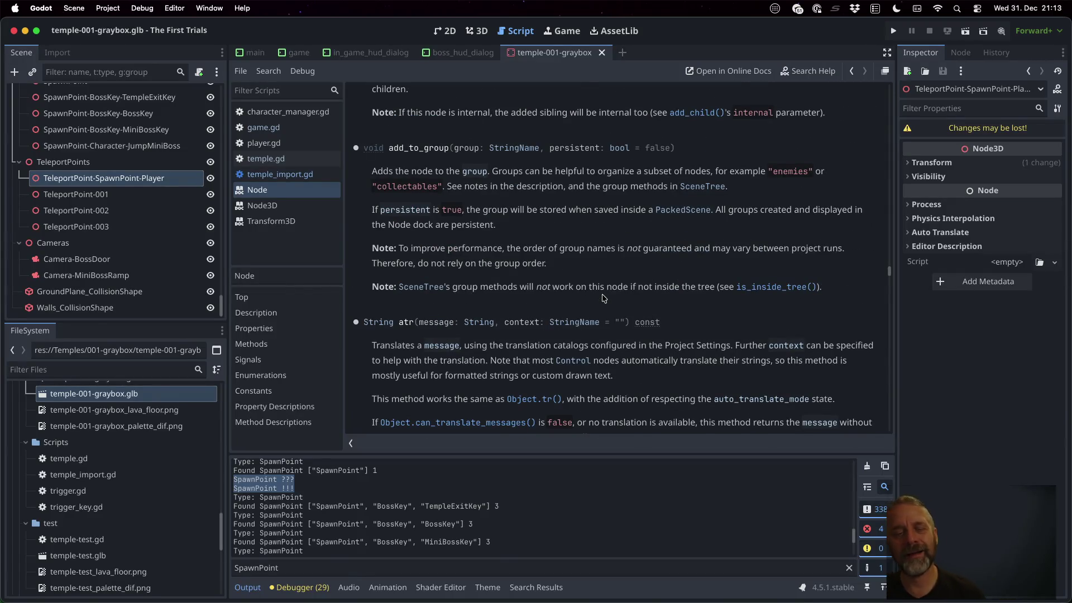
scroll(603, 297, down, 8)
key(super+Tab)
Search DuckDuckGo in a new tab for 'godot add child first', then return to Godot.
key(super+t)
text(godot)
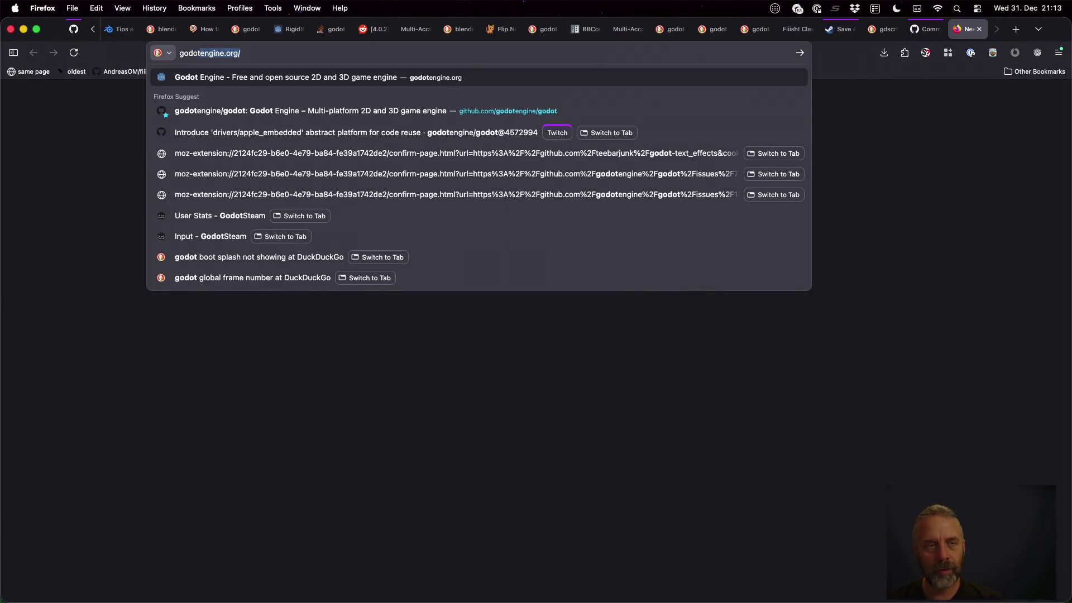
text( add child)
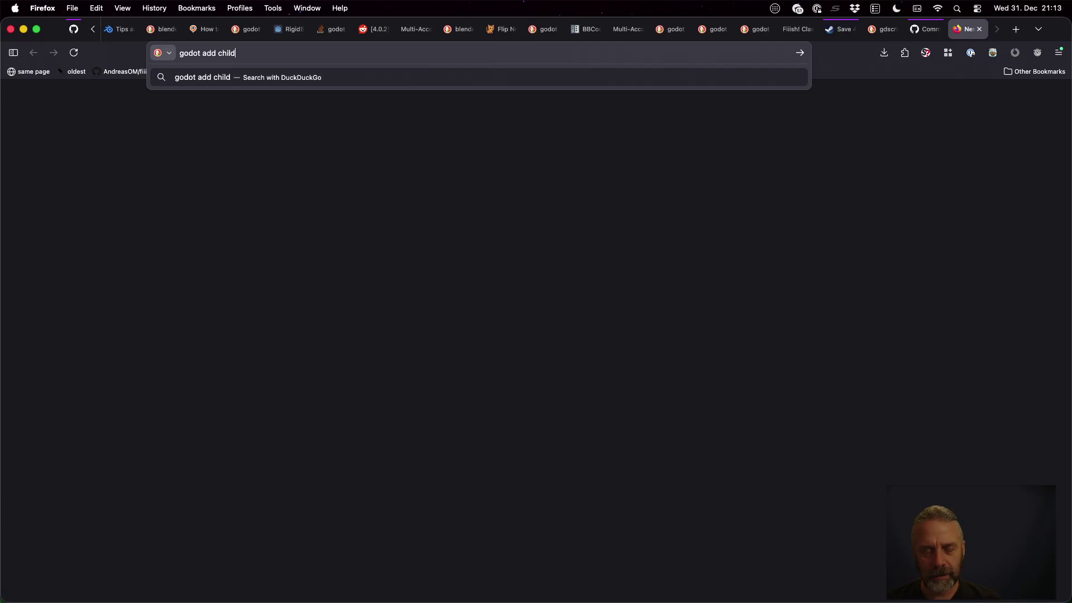
text( first&ia=web)
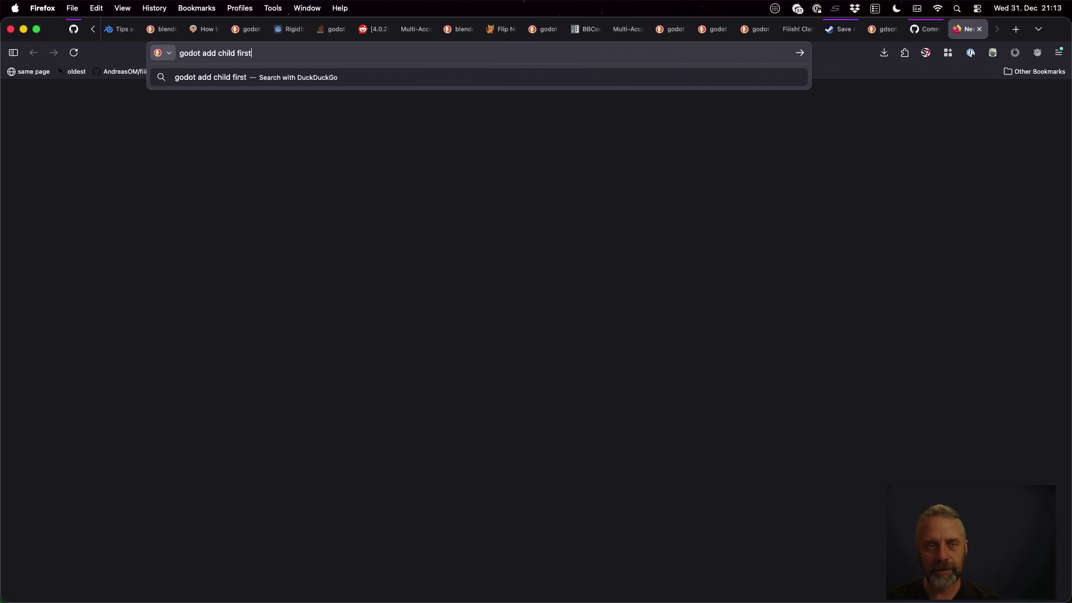
key(Return)
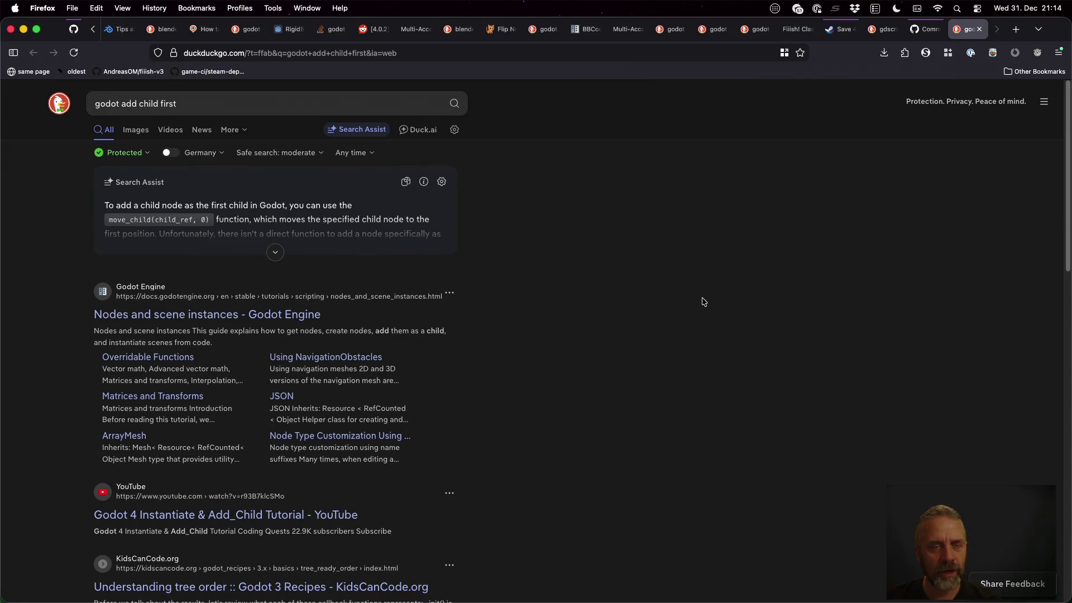
key(super+Tab)
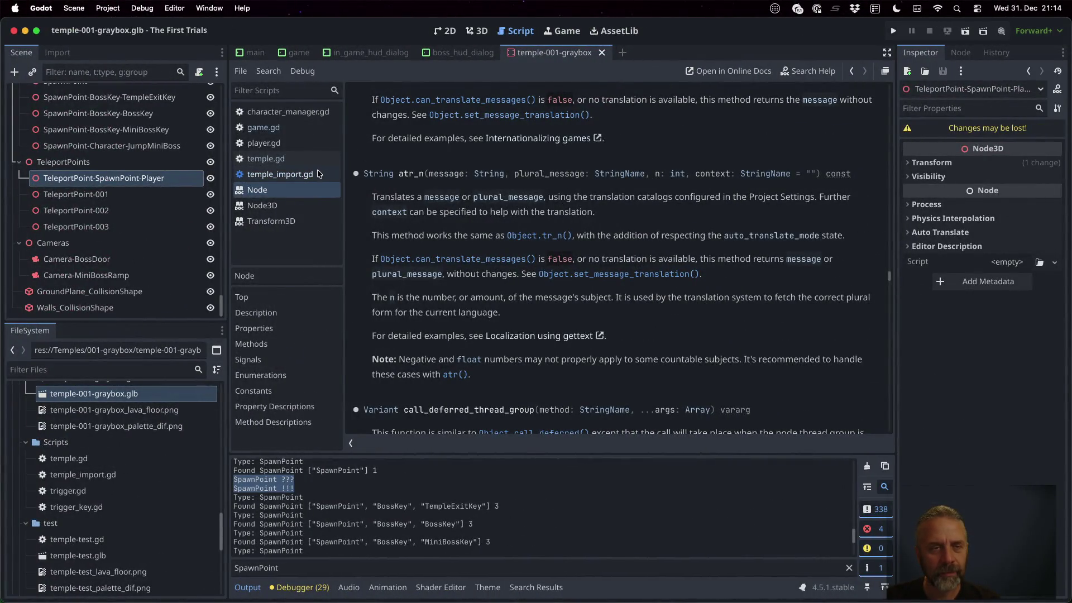
Add teleport_points.move_child( tp, 0 ) after line 81 of temple_import.gd and save.
click(321, 174)
click(724, 375)
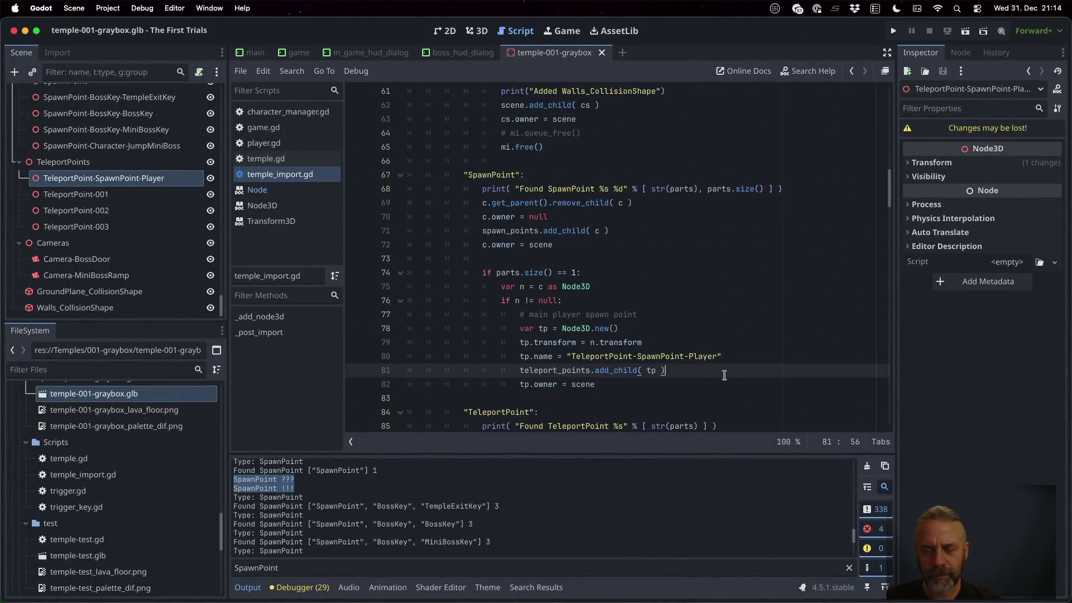
key(Return)
text(teleport_points.mo)
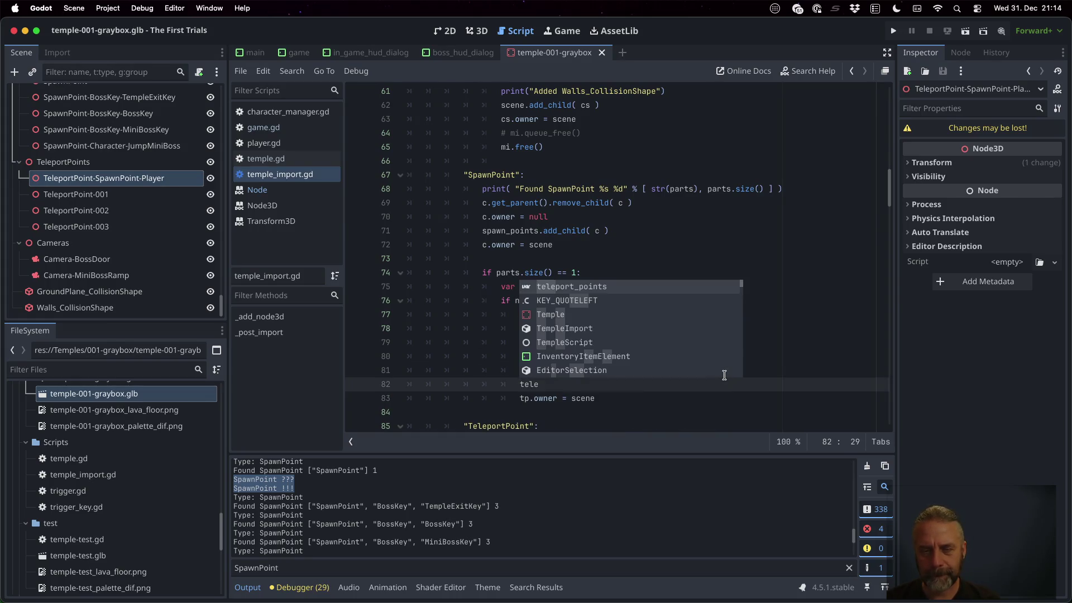
key(Return)
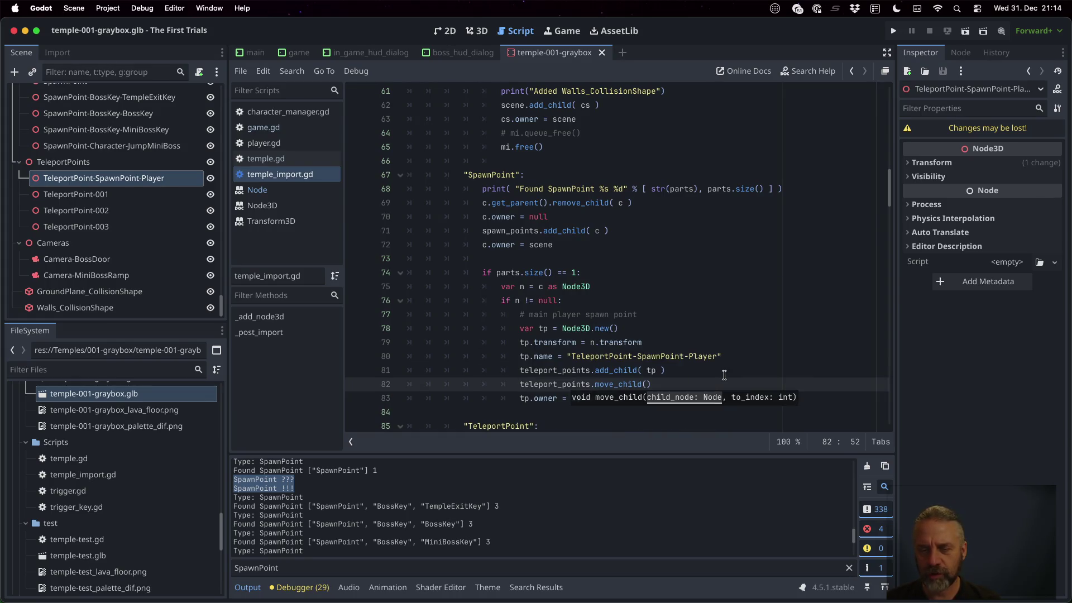
text(tp, 0)
key(ctrl+s)
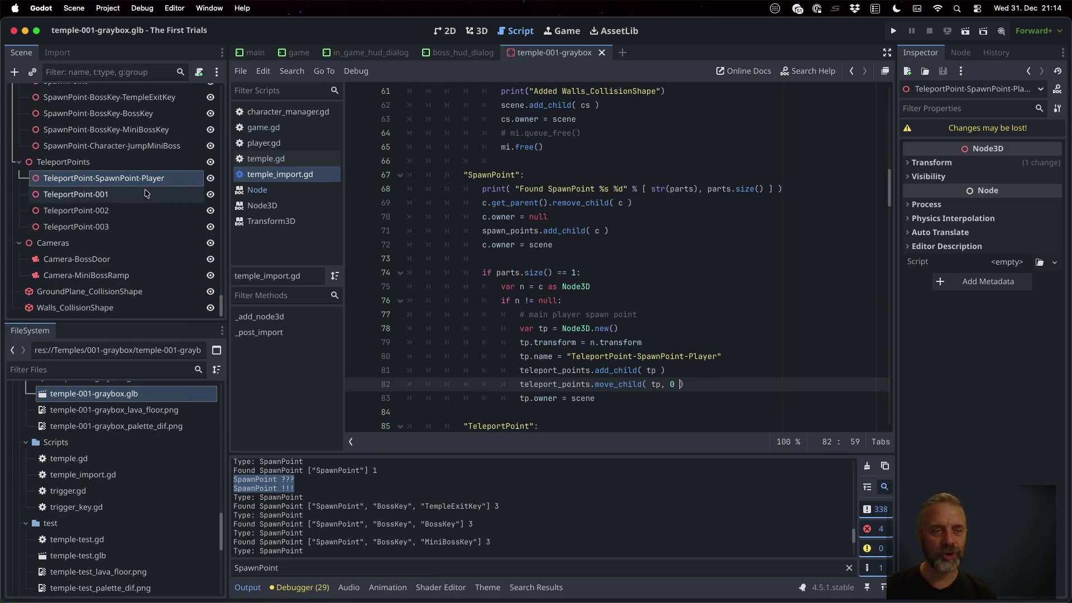
Reimport the graybox scene, then change the move_child index to 2, save and reimport again.
right_click(152, 399)
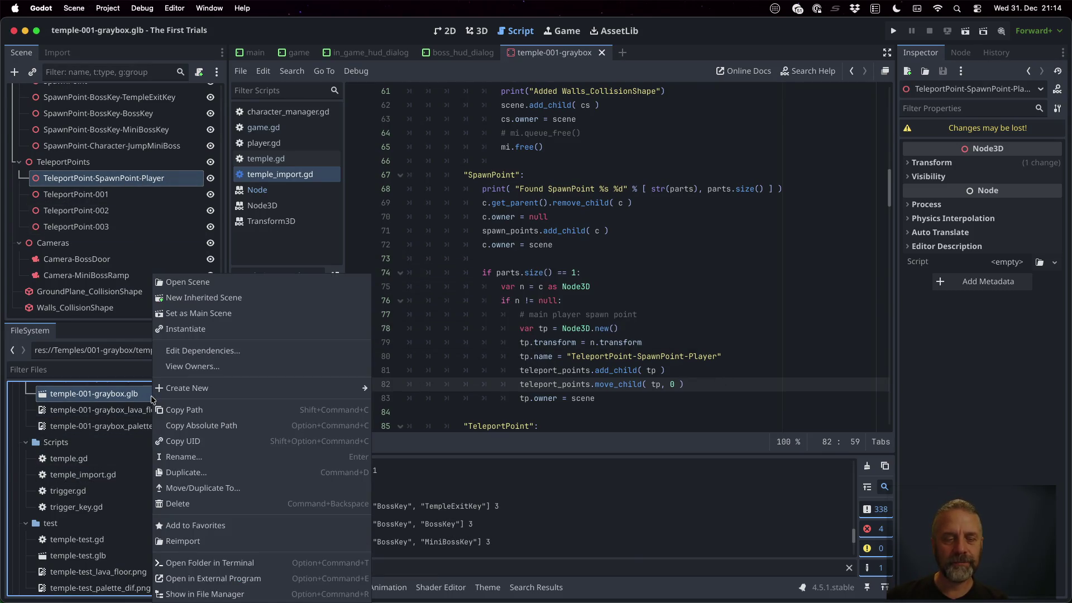
click(184, 541)
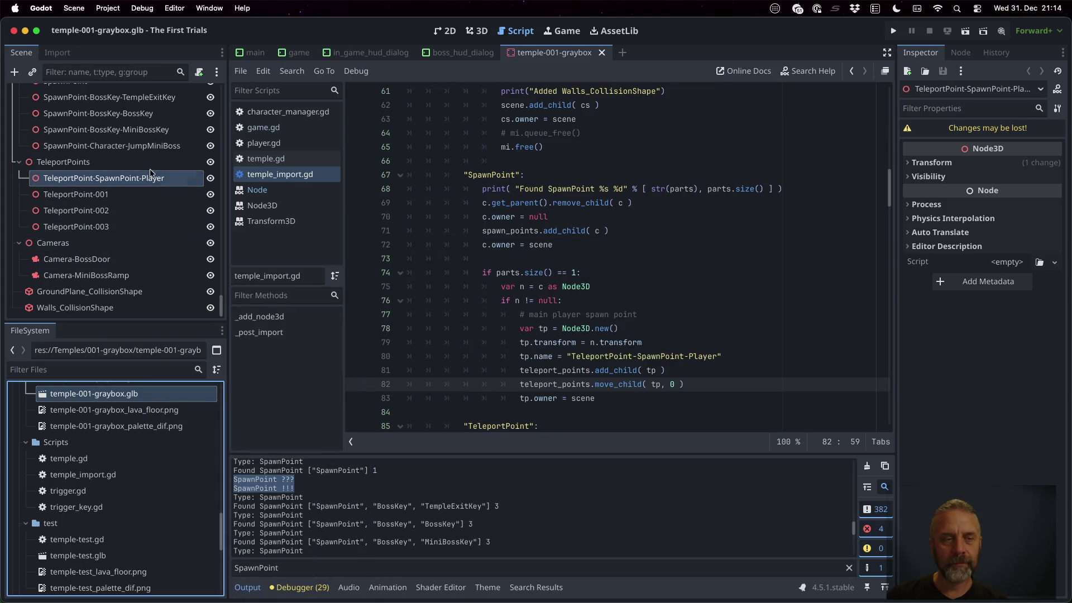
double_click(672, 385)
text(2)
key(ctrl+s)
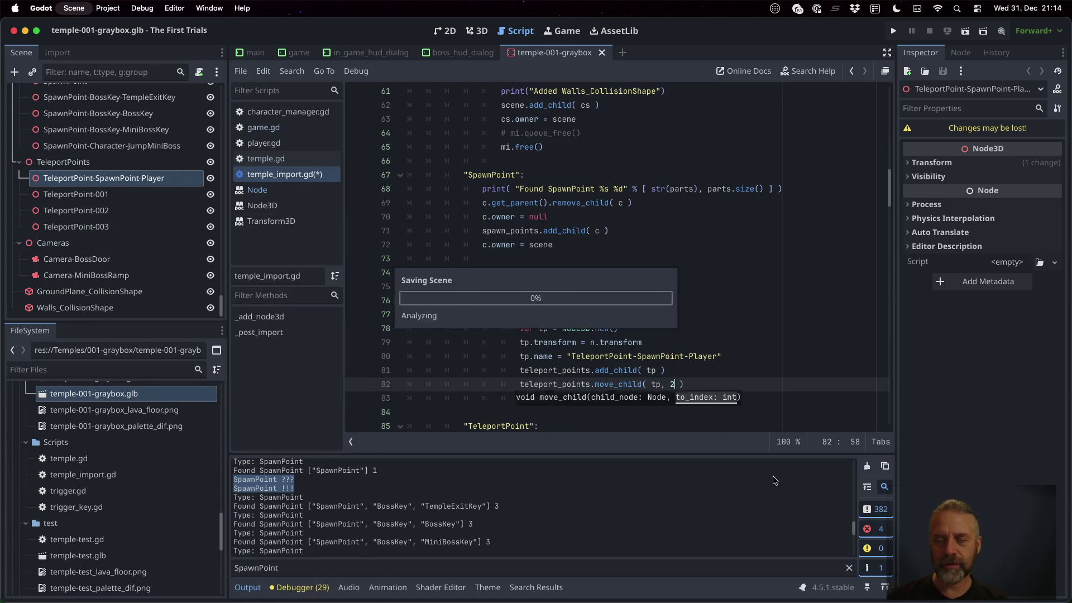
key(Return)
key(Return)
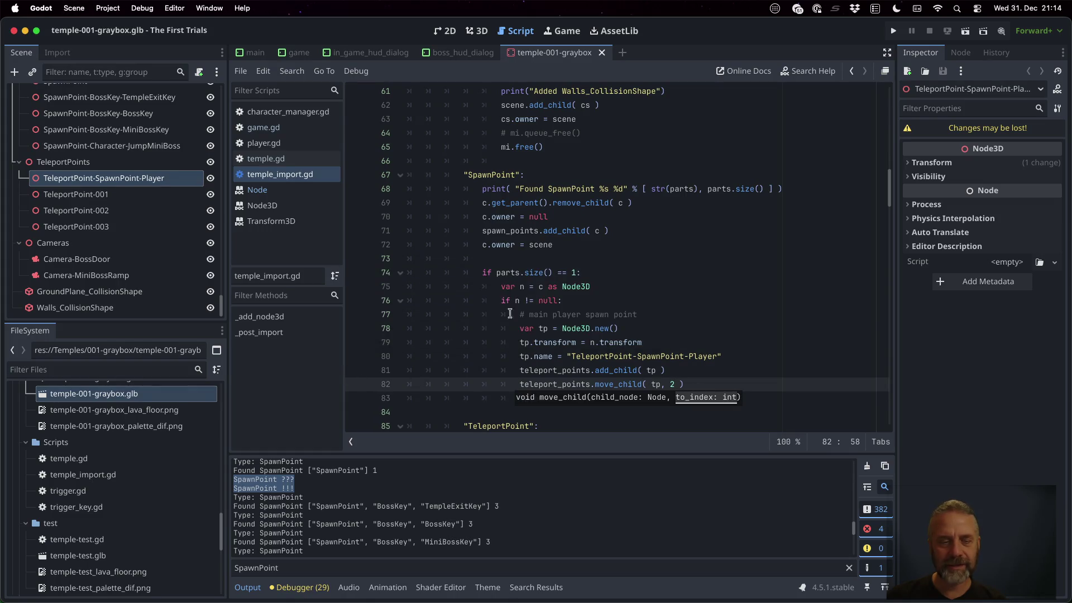
right_click(123, 397)
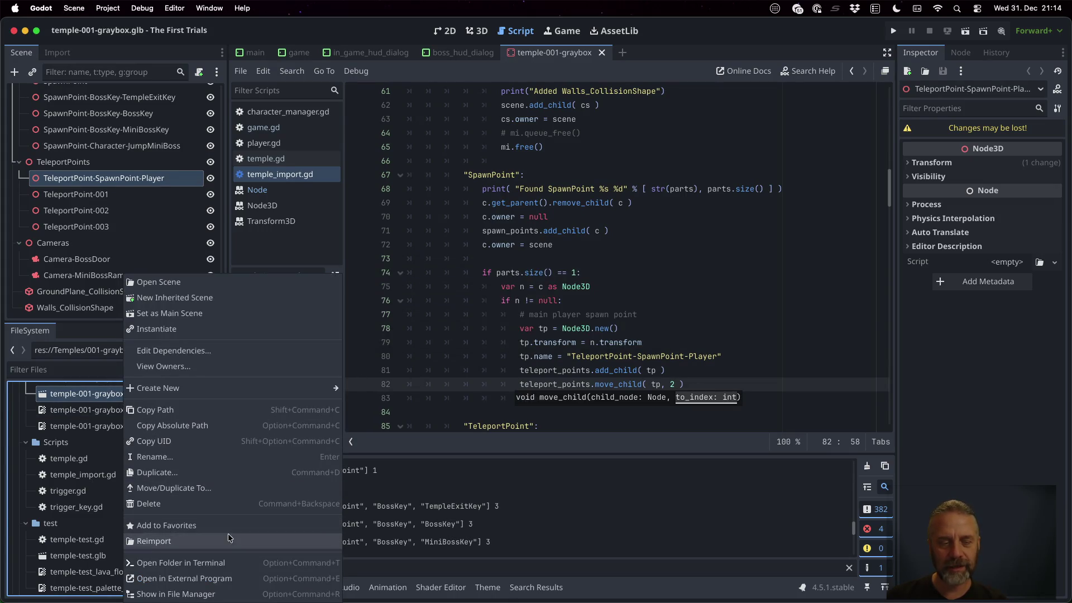
click(229, 538)
Check the TeleportPoint order in the scene tree and clear the output filter to review messages.
click(133, 194)
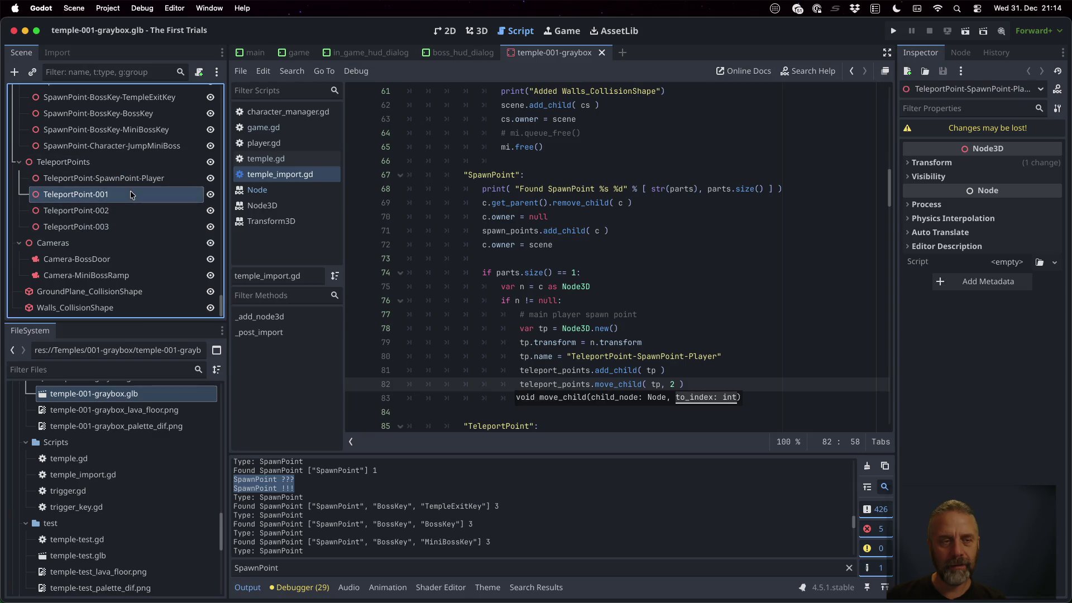
click(124, 178)
click(647, 343)
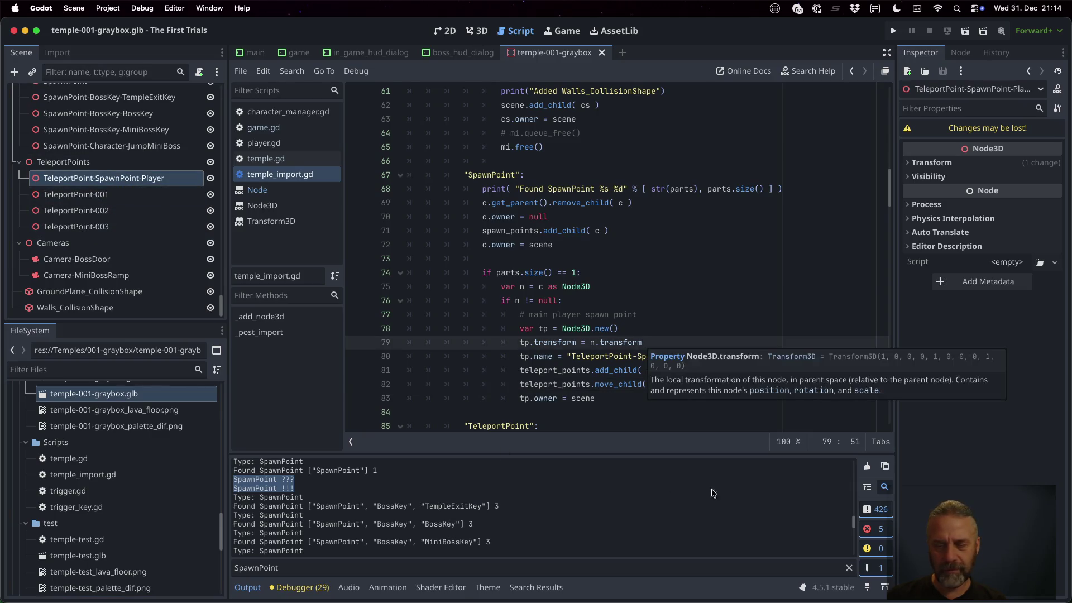
click(848, 568)
scroll(583, 525, down, 5)
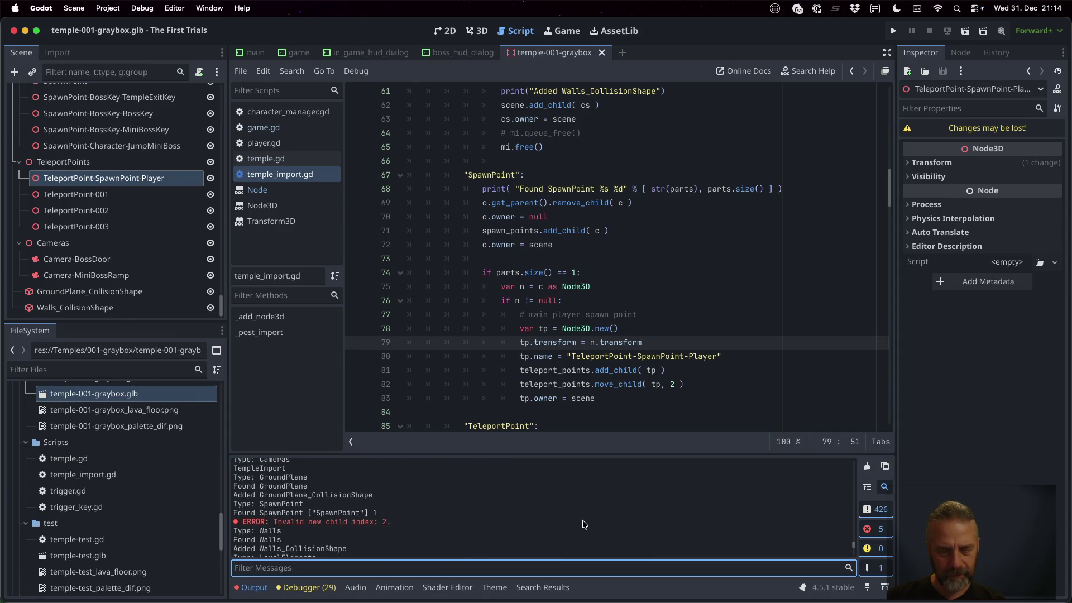
click(392, 522)
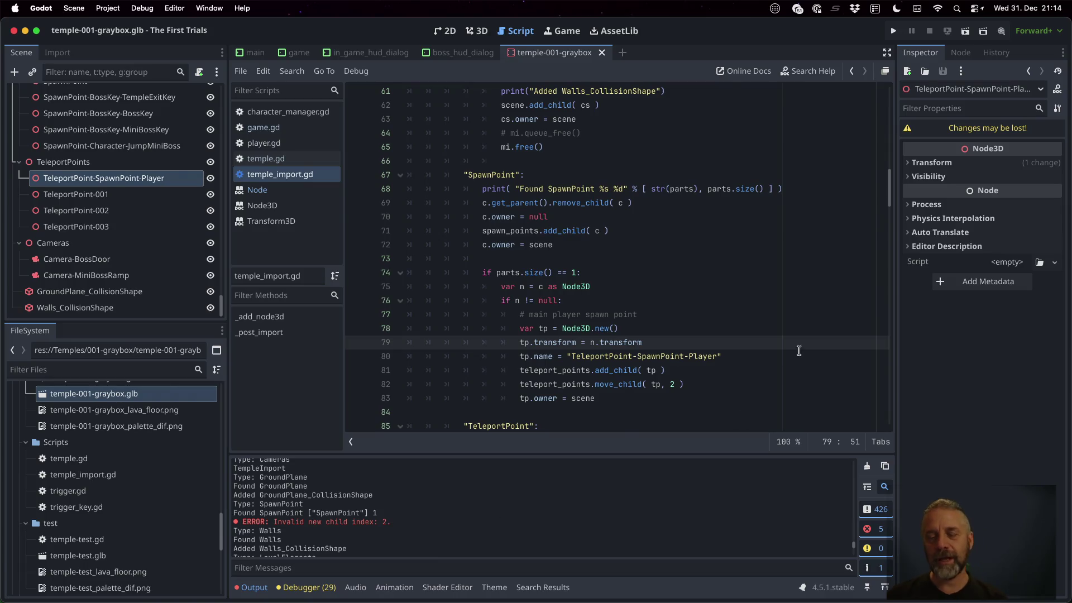
Set the move_child index back to 0, reimport the graybox scene, and run the project.
click(777, 372)
key(Down)
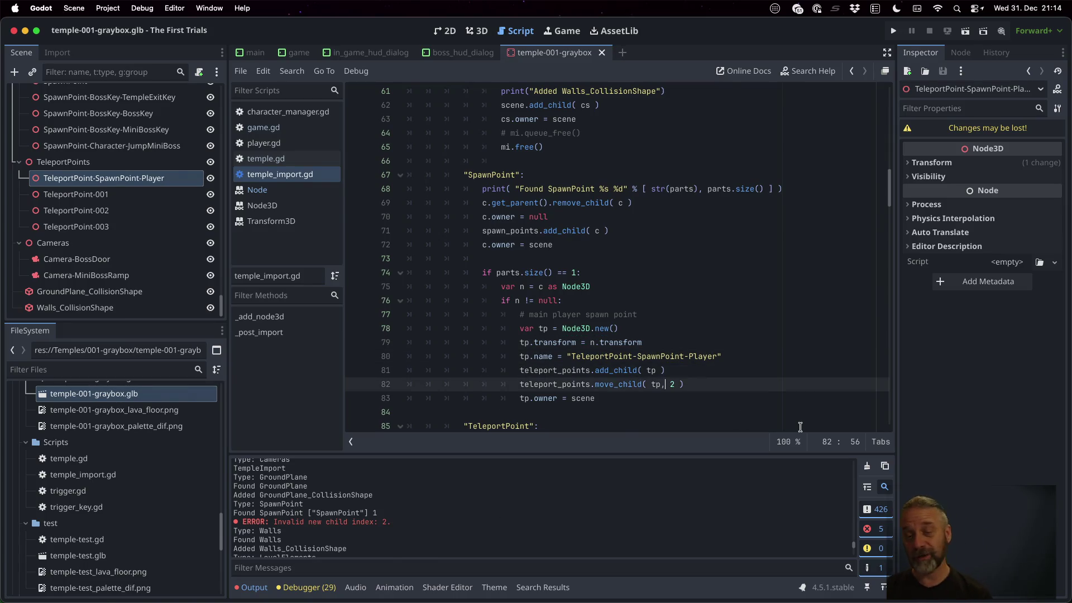
text(0)
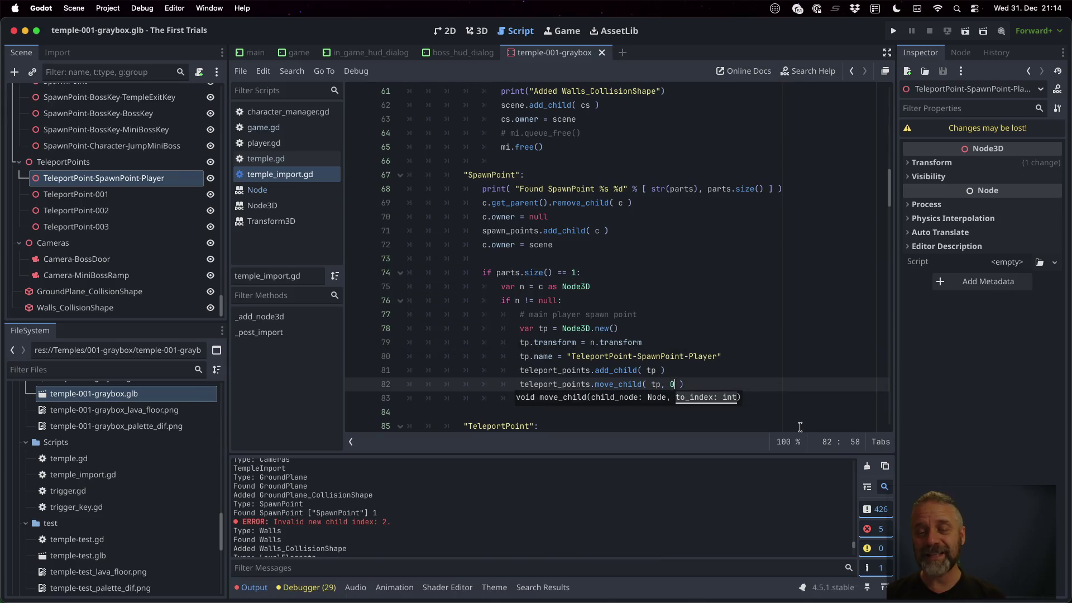
right_click(148, 398)
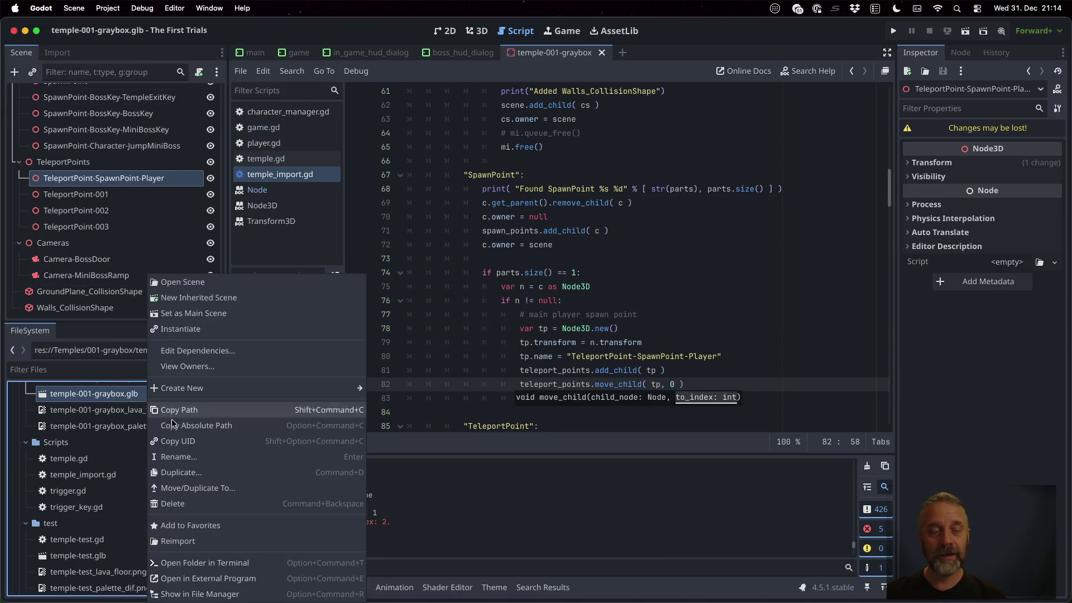
click(179, 544)
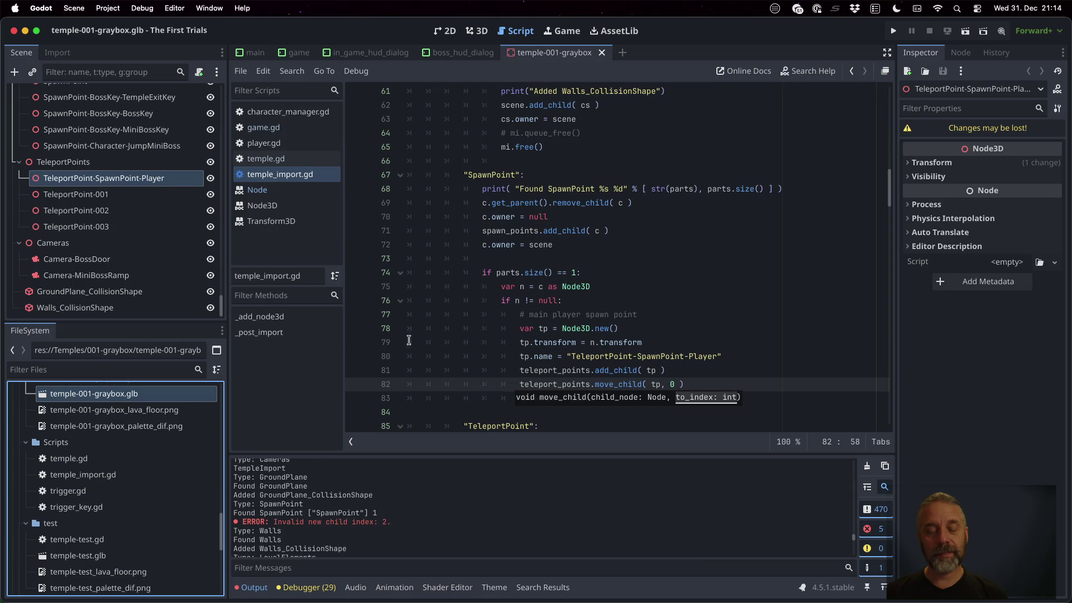
scroll(473, 523, down, 5)
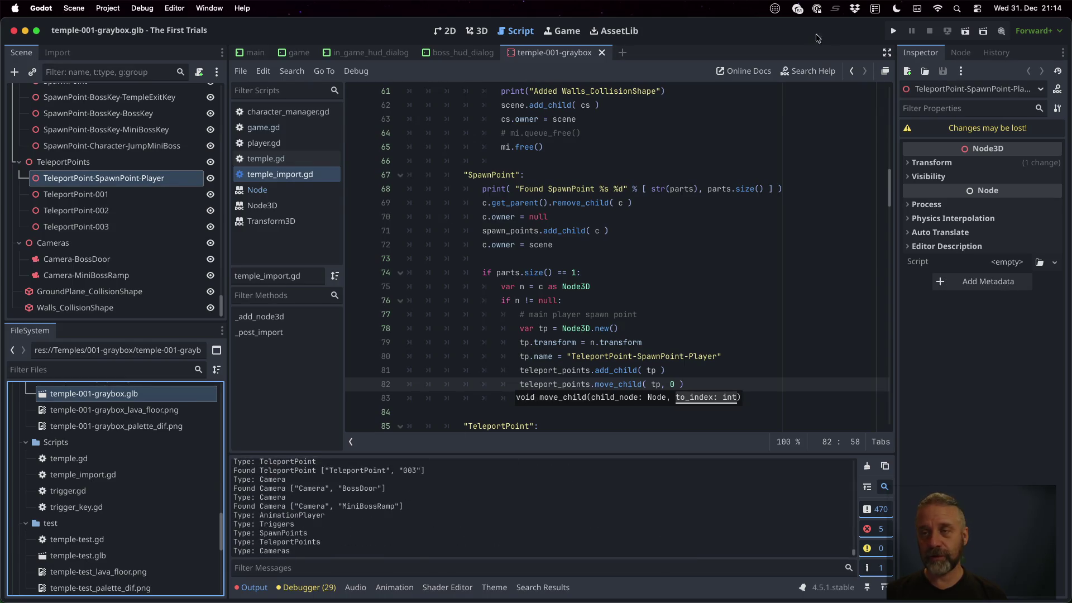
click(893, 31)
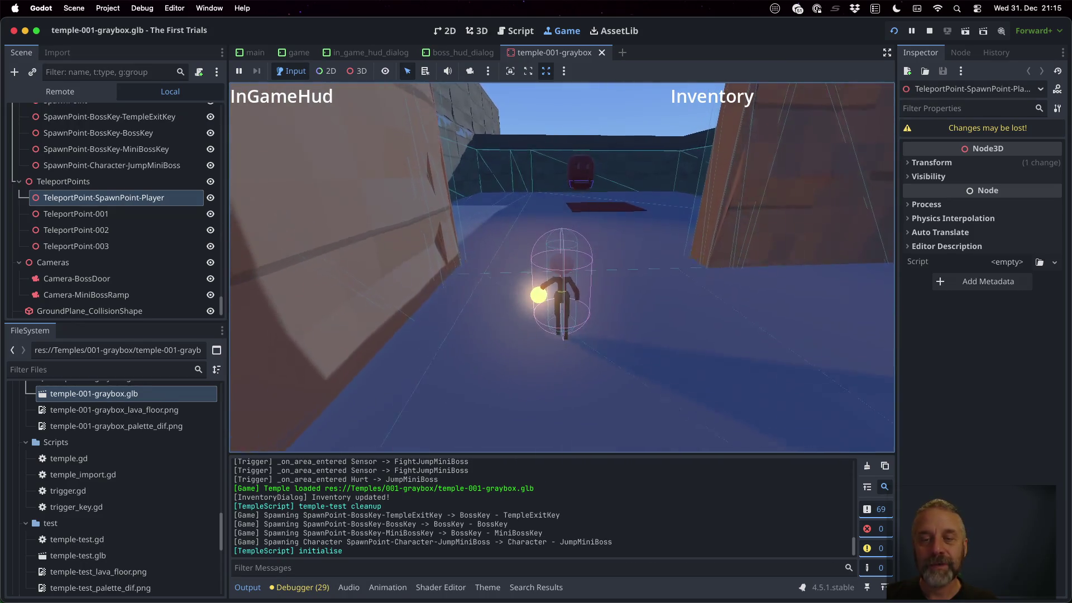
Jump the player in the running First Trials game, then show Mission Control's overview of all windows.
key(space)
key(space)
key(space)
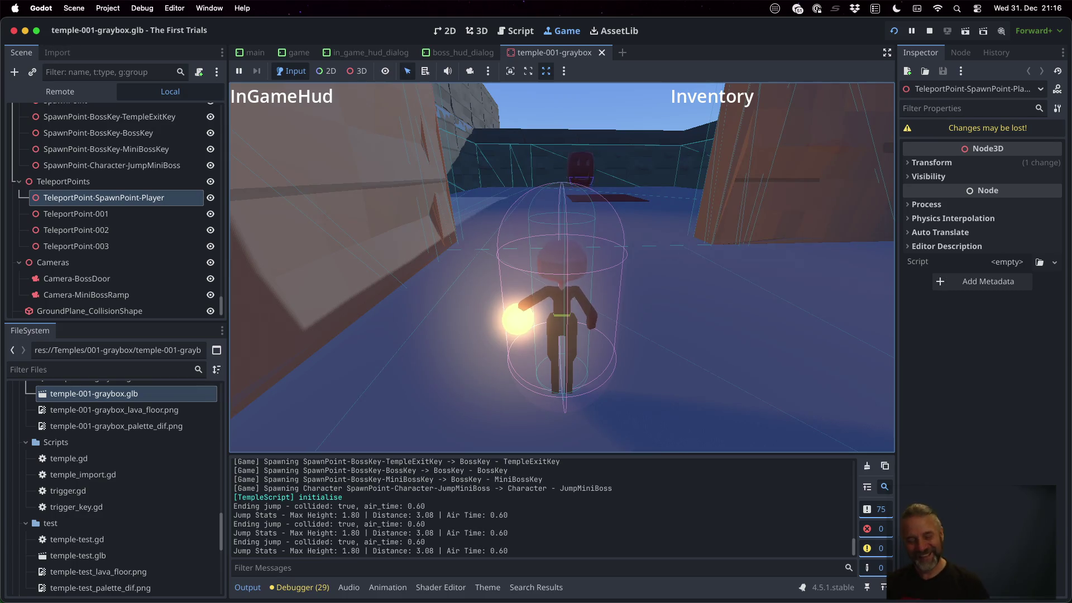
key(ctrl+Up)
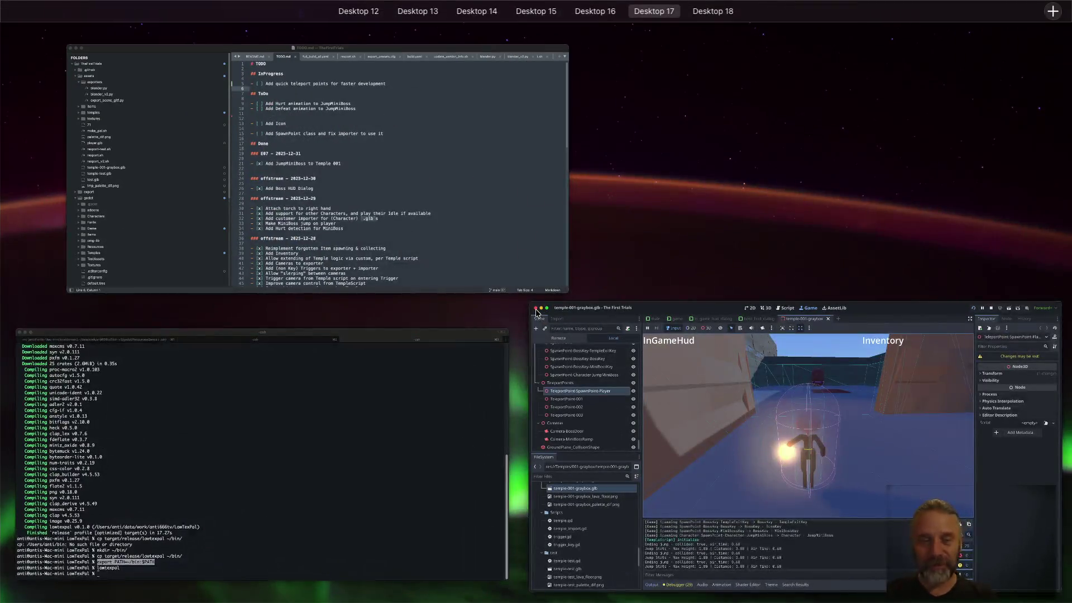
Move line 5's quick teleport points task under E07 – 2025-12-31, mark it [x], save TODO.md, then switch desktops.
click(476, 180)
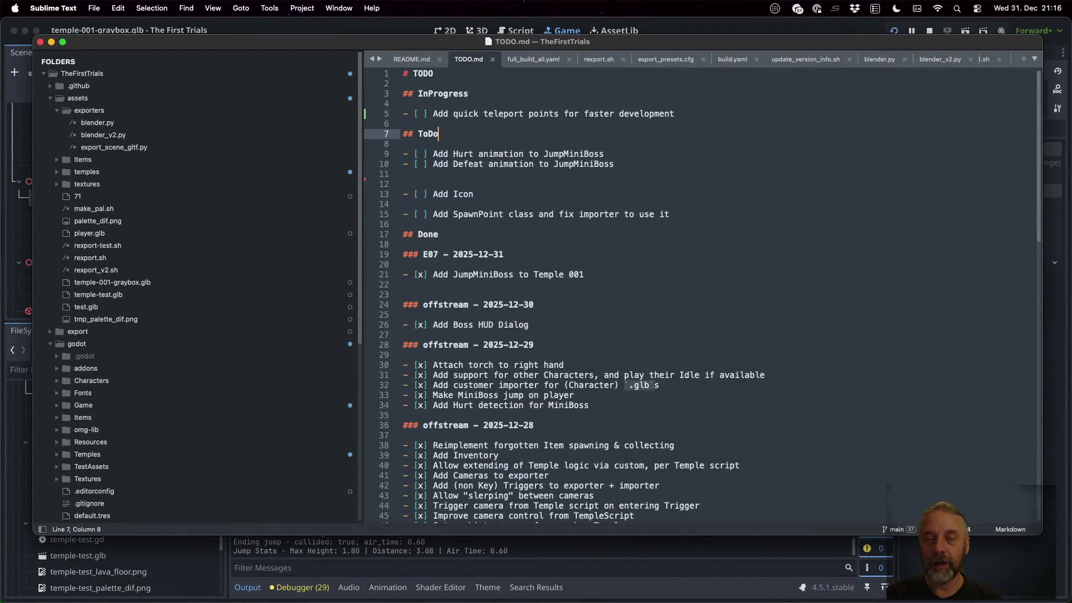
click(509, 113)
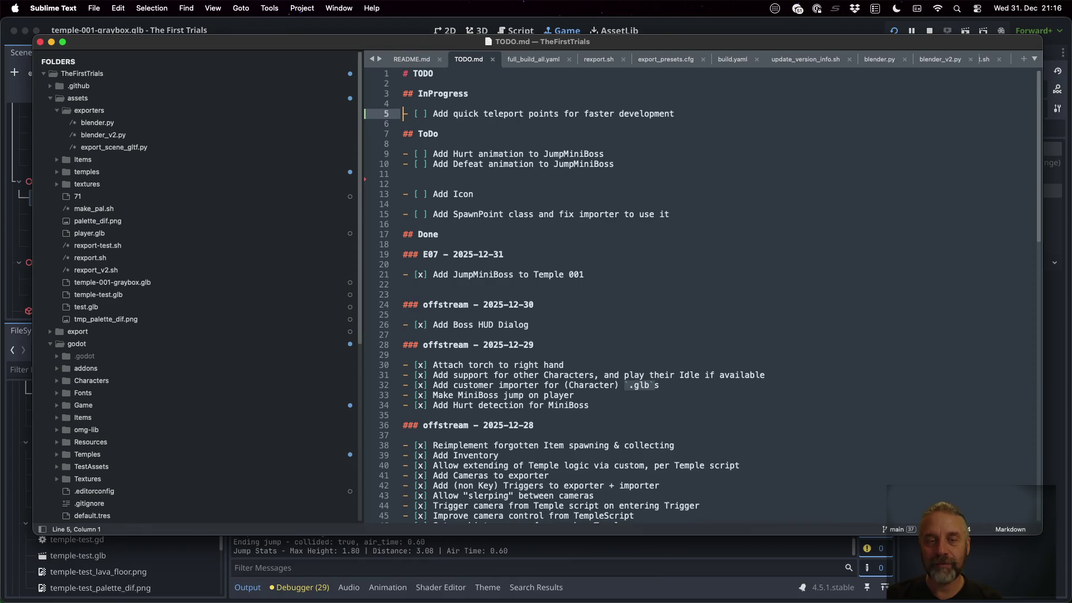
key(shift+Down)
key(super+x)
key(Down)
key(Down)
key(Down)
key(super+v)
key(Right)
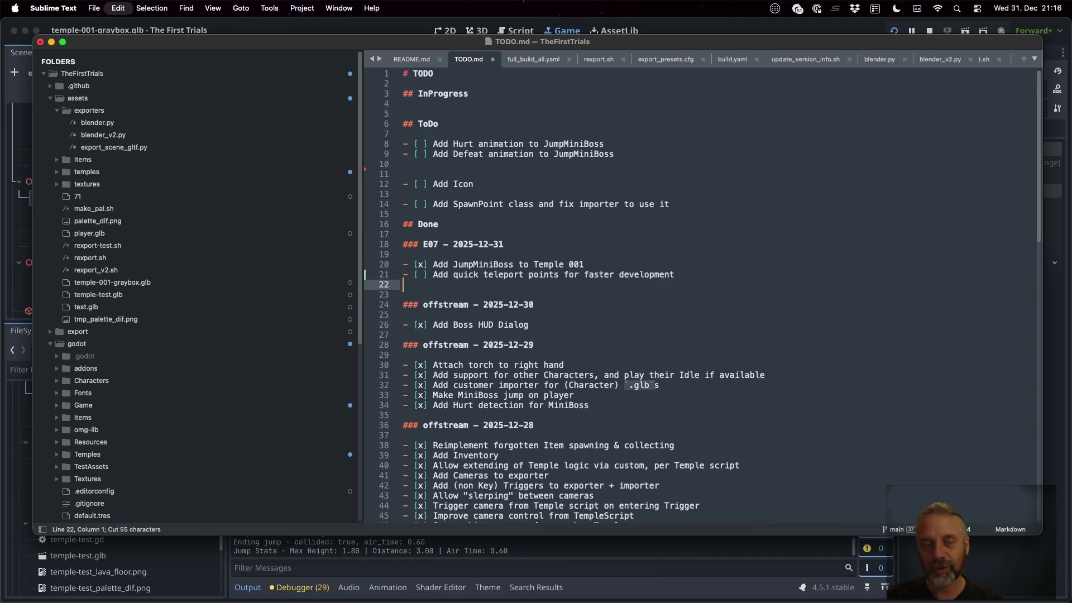
key(BackSpace)
text(x)
key(super+s)
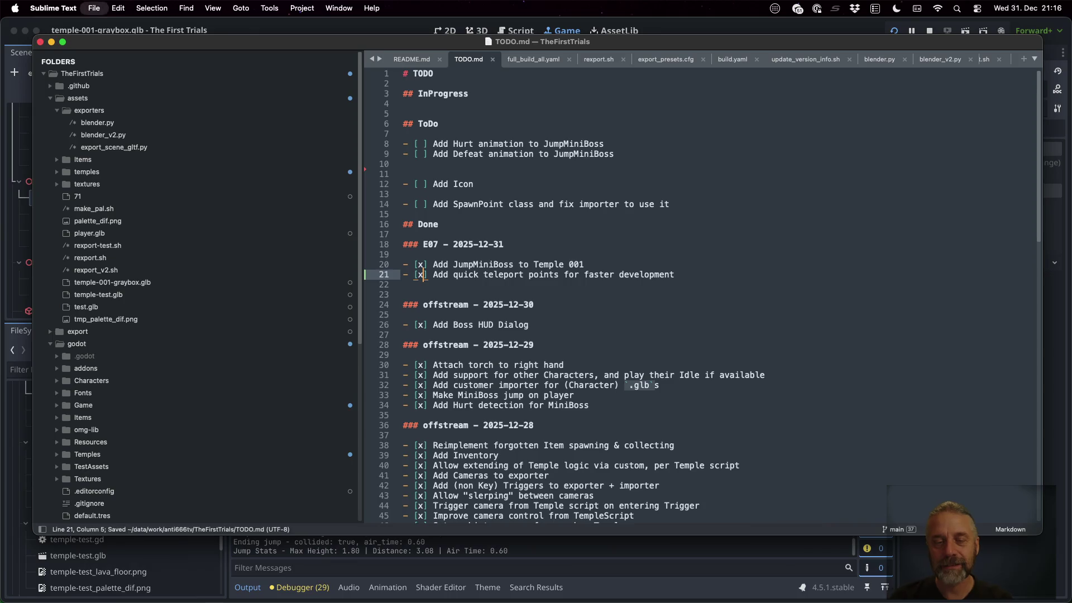
key(ctrl+Right)
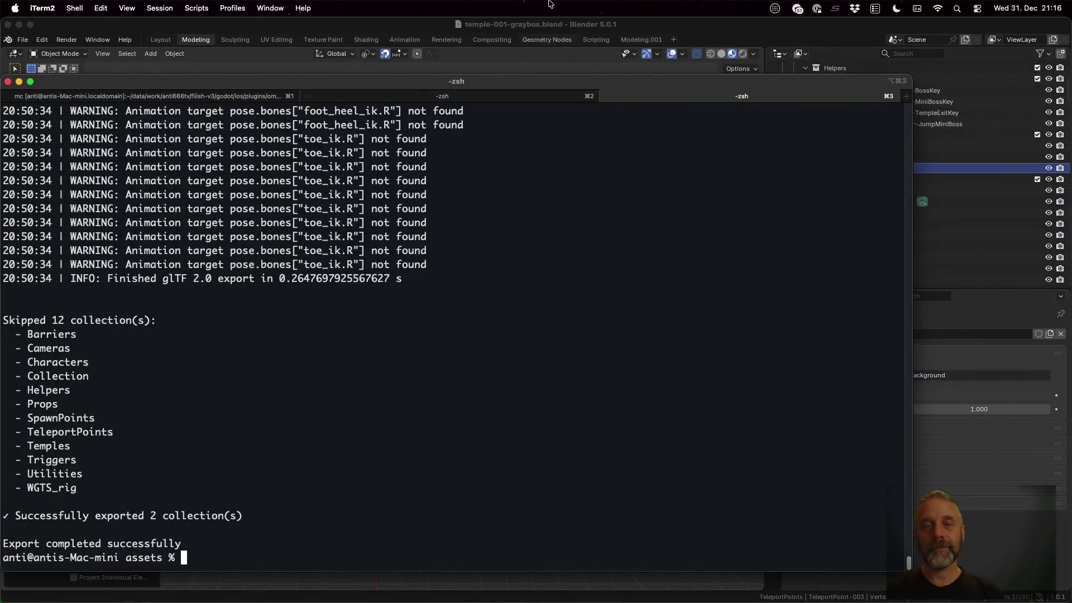
In Sublime Merge, write the commit message '[25E07] + Add quick TeleportPoints for development.'.
key(ctrl+Up)
click(579, 176)
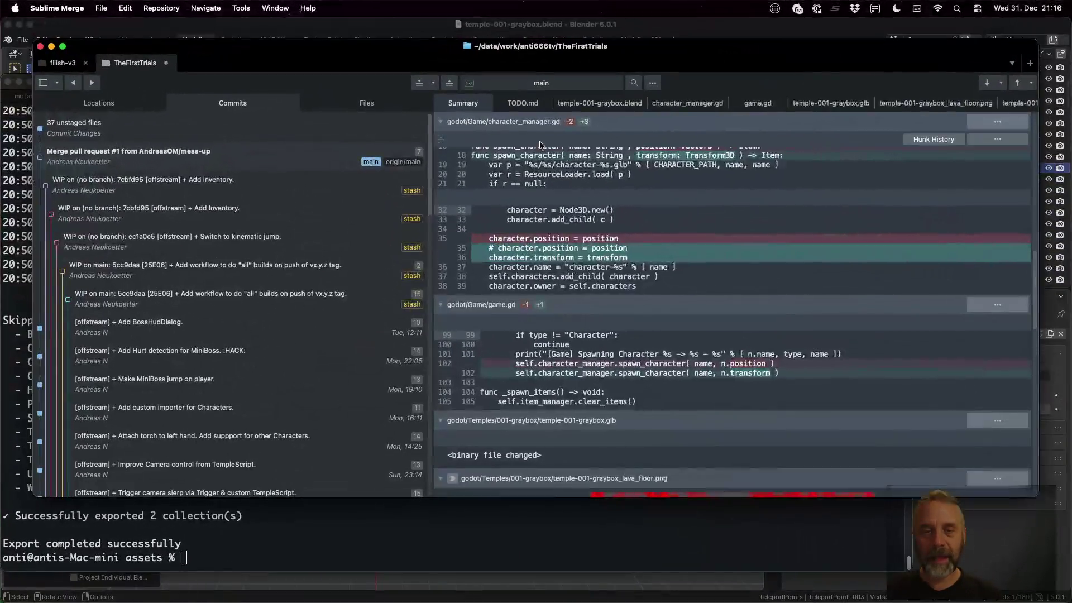
click(166, 127)
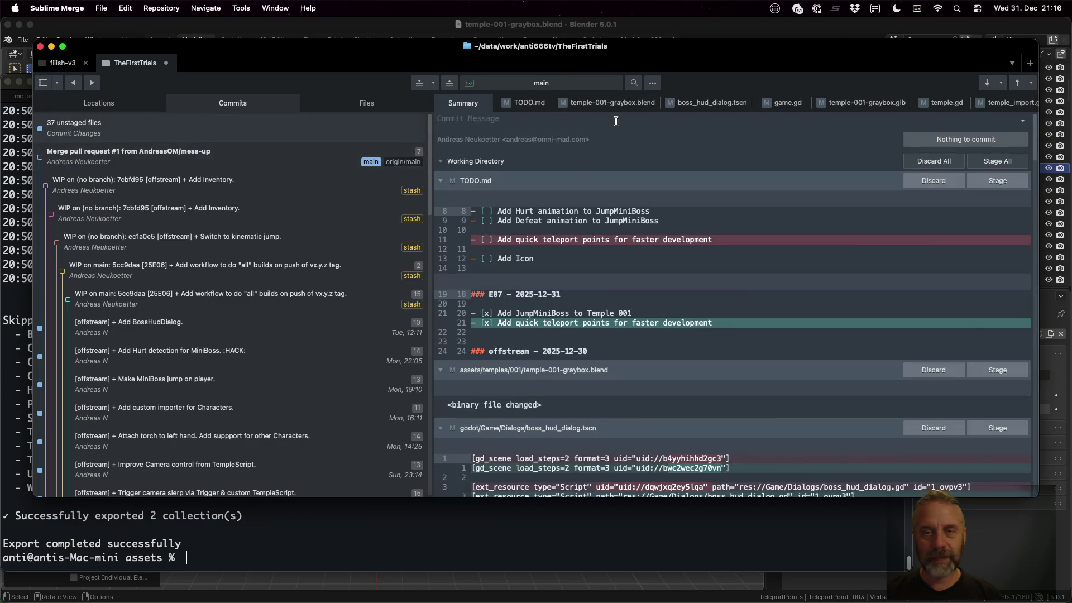
text([)
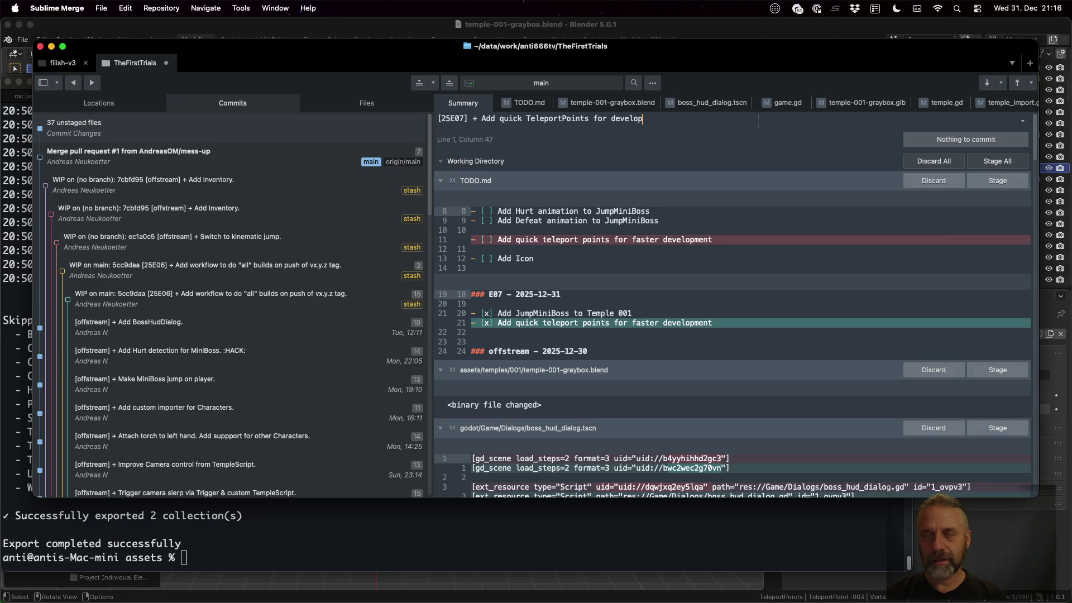
key(BackSpace)
text(ment.)
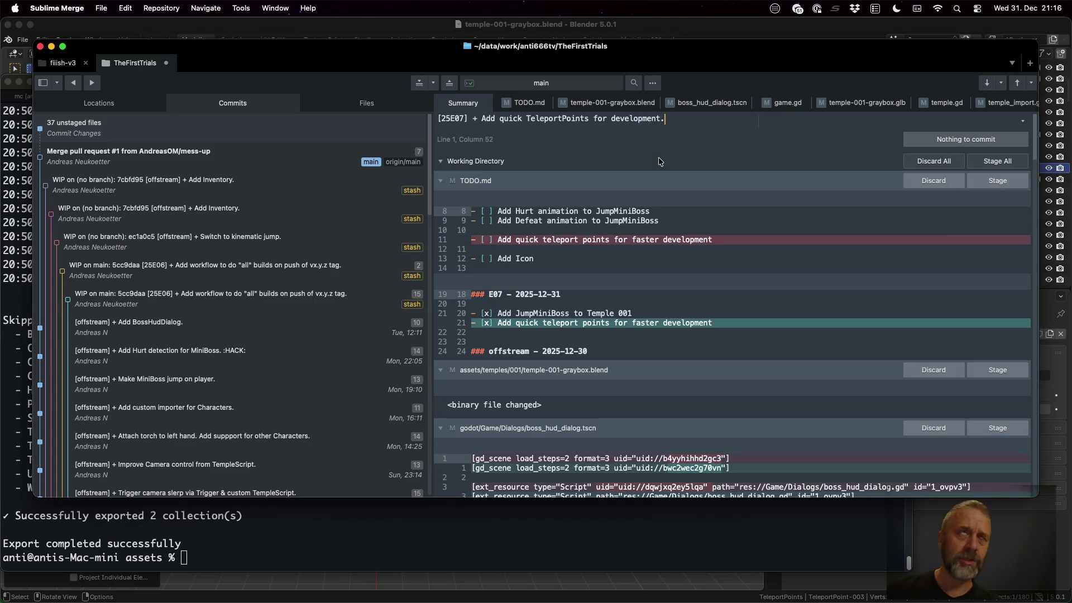
Stage all eight modified files, from TODO.md through project.godot.
click(1010, 182)
click(1010, 182)
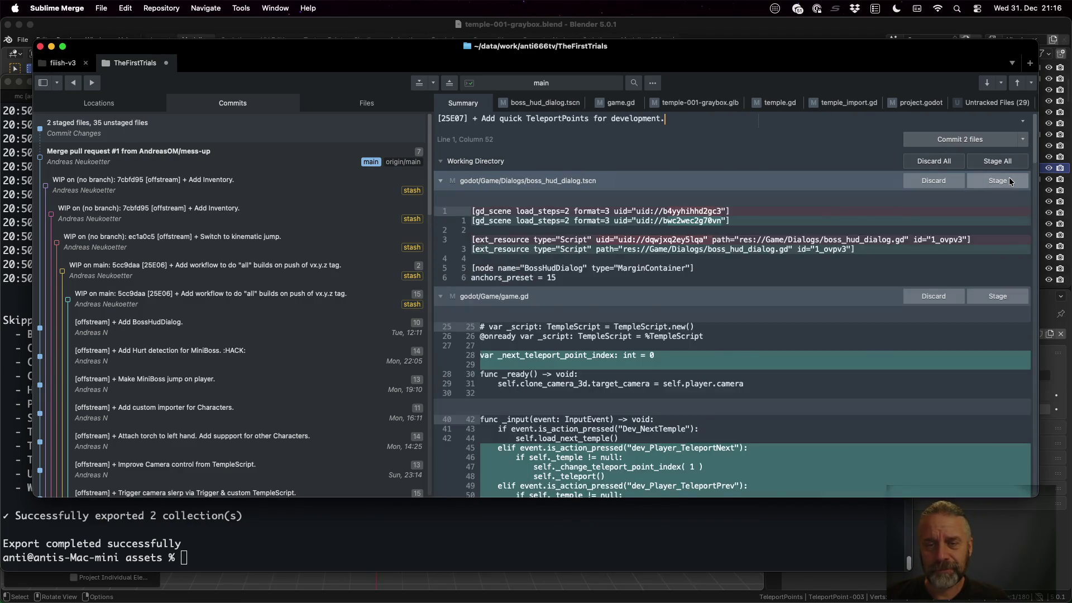
click(1010, 181)
click(1011, 182)
click(1011, 181)
click(1010, 181)
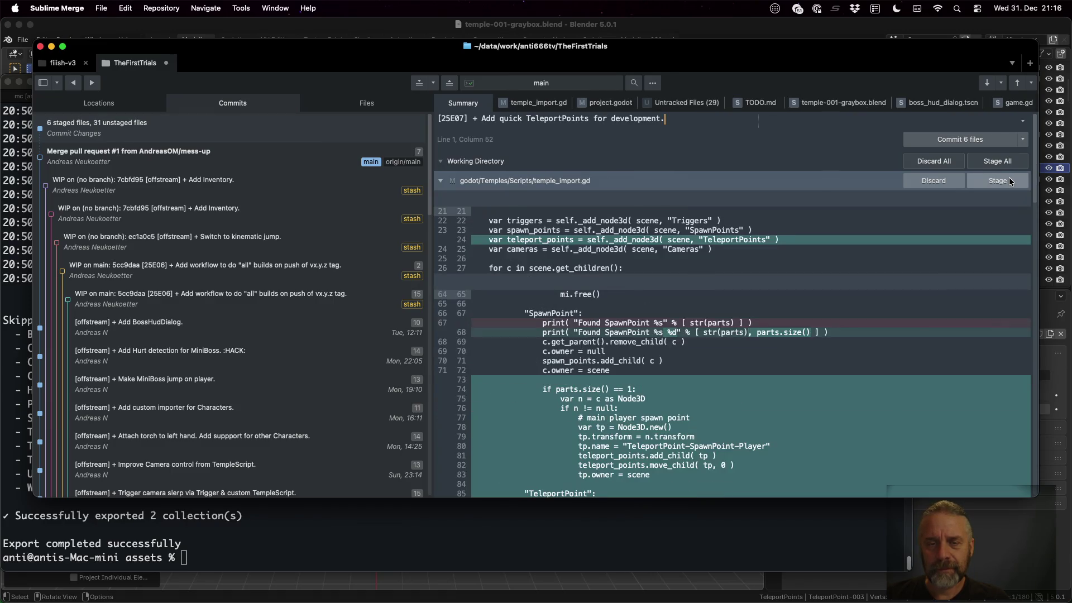
click(1011, 182)
click(1011, 181)
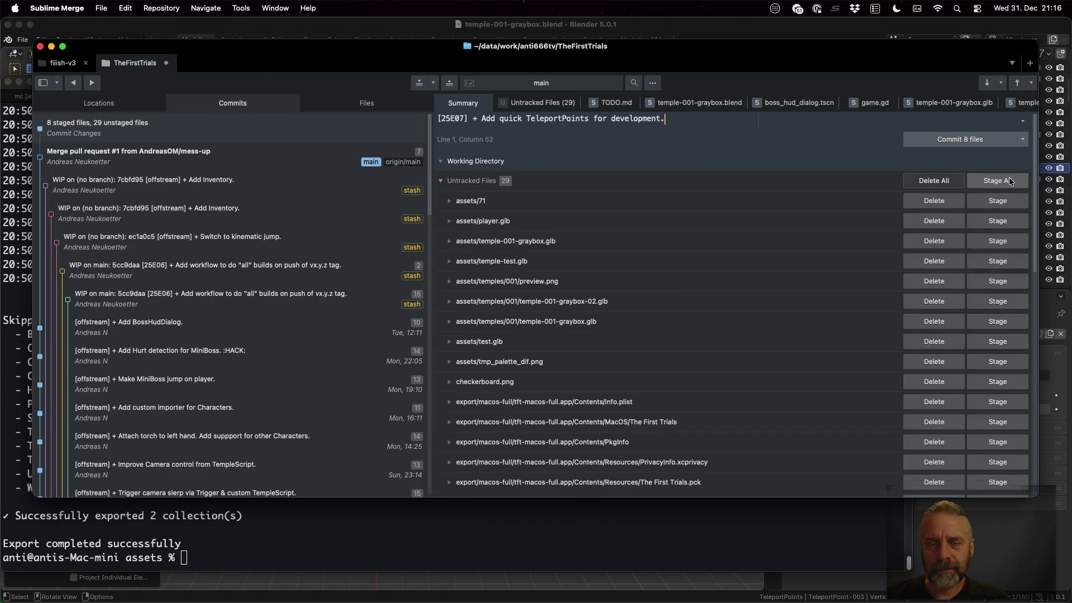
Commit the eight staged files, check TODO.md, then bring Blender to the front.
scroll(715, 263, down, 10)
scroll(715, 263, down, 3)
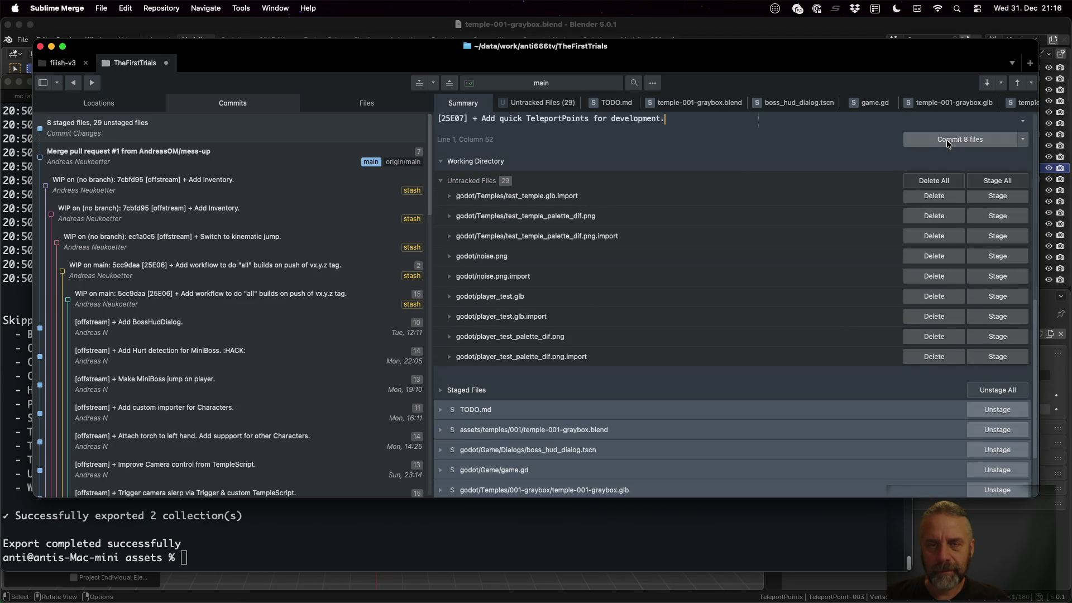
click(947, 139)
key(super+Tab)
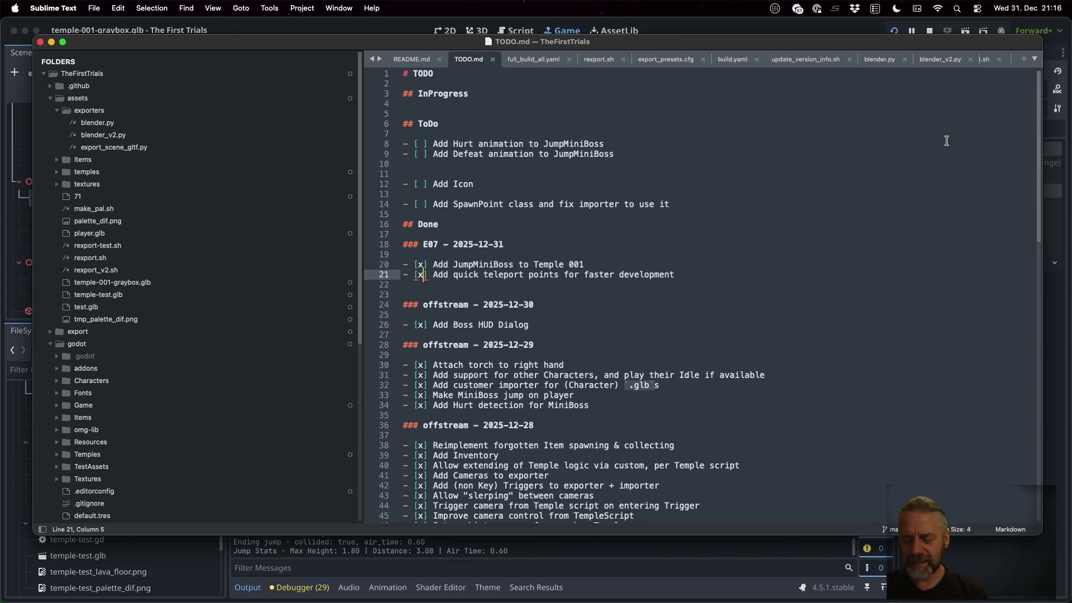
key(super+Tab)
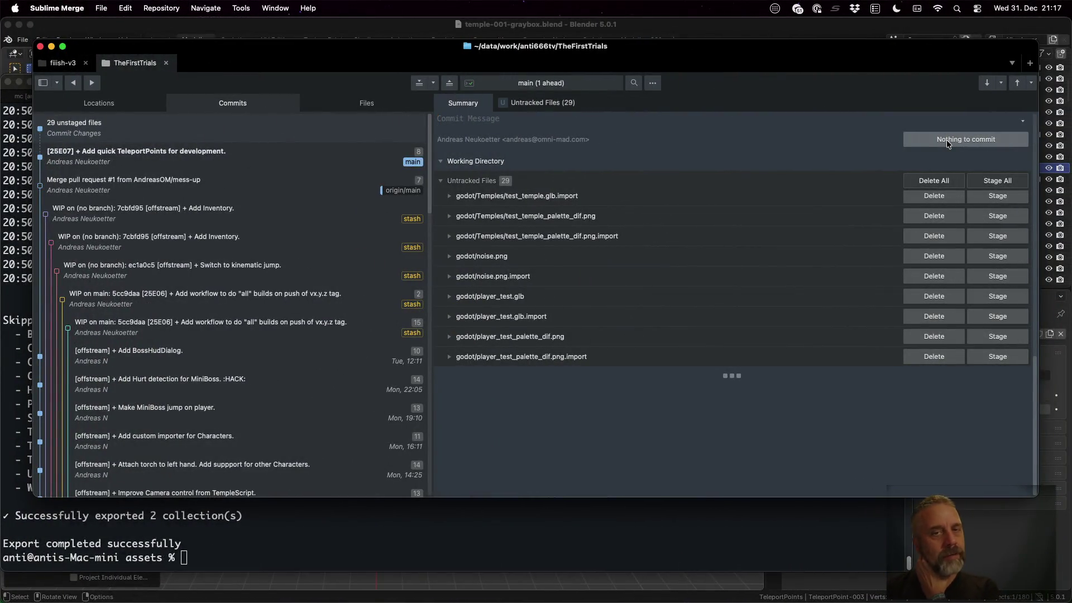
key(super+Tab)
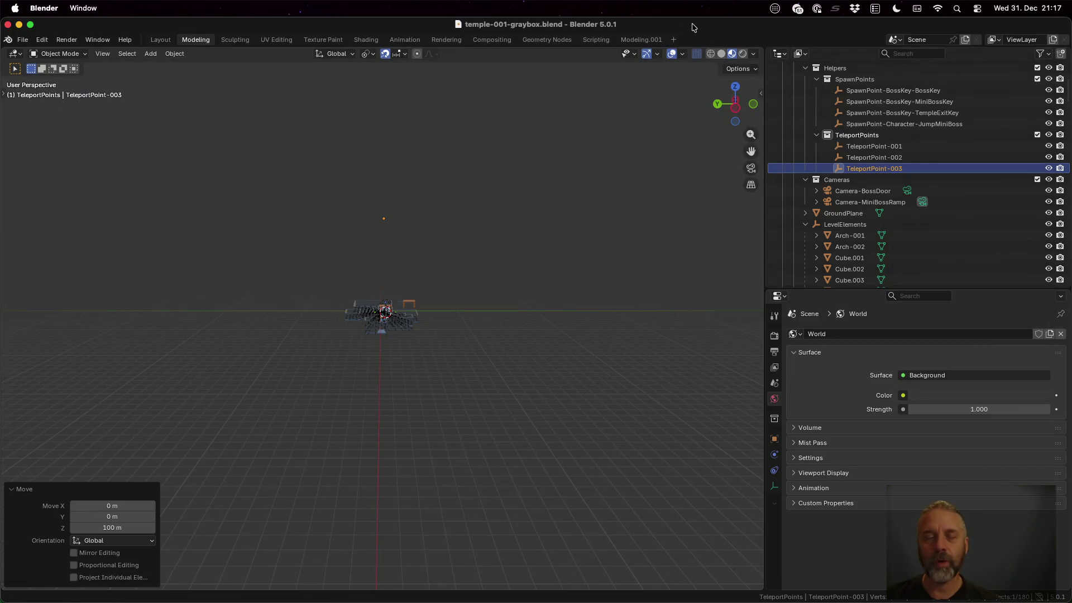
Browse the TheFirstTrials project to assets/temples/test and open temple-test.blend.
click(23, 40)
mouse_move(52, 76)
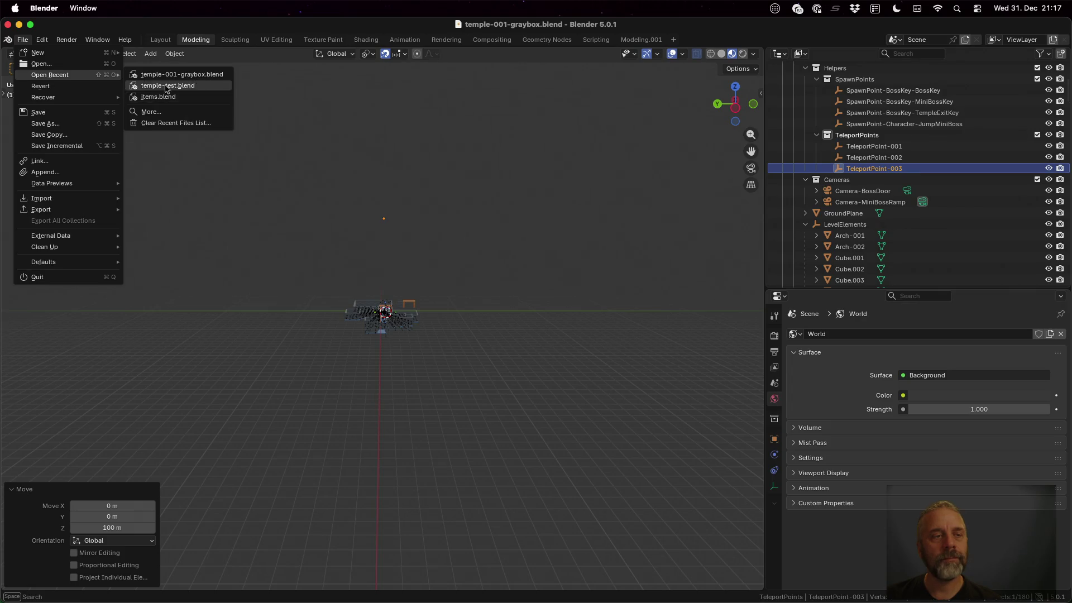
click(87, 66)
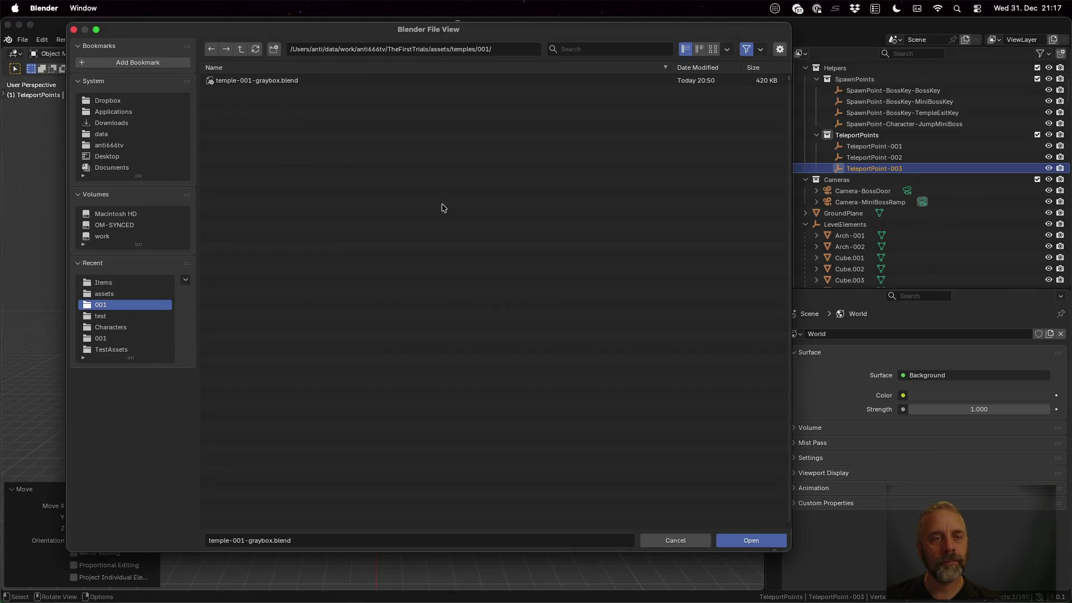
click(243, 49)
click(245, 50)
click(245, 50)
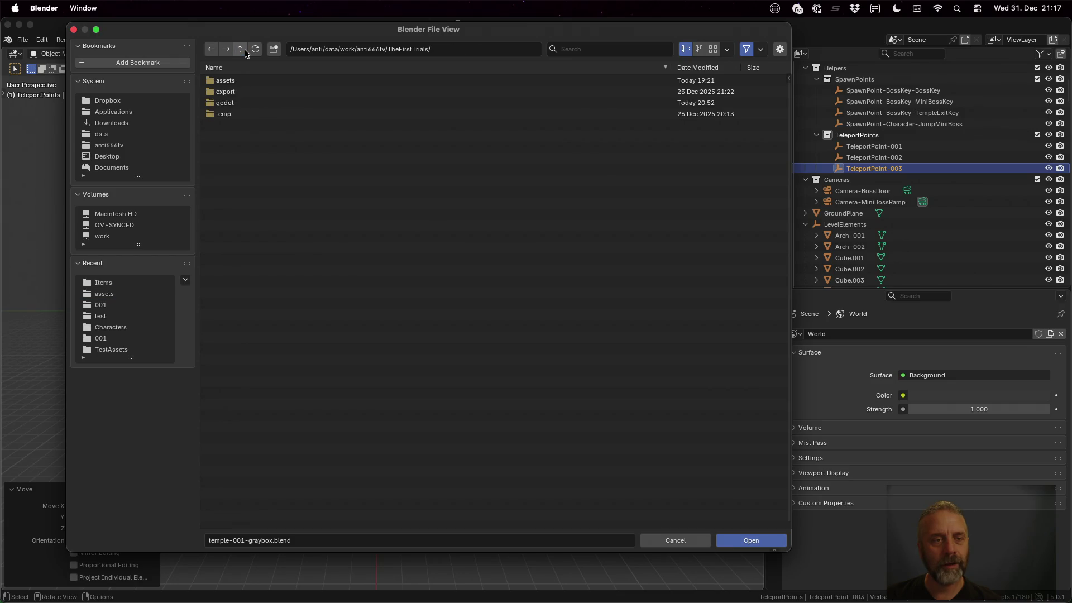
double_click(241, 82)
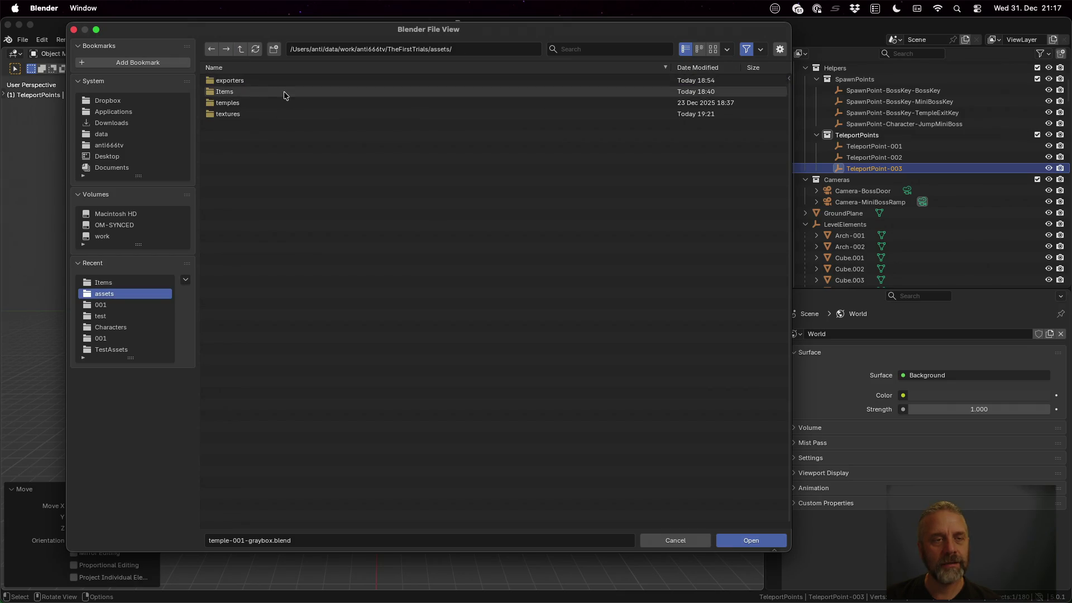
double_click(277, 91)
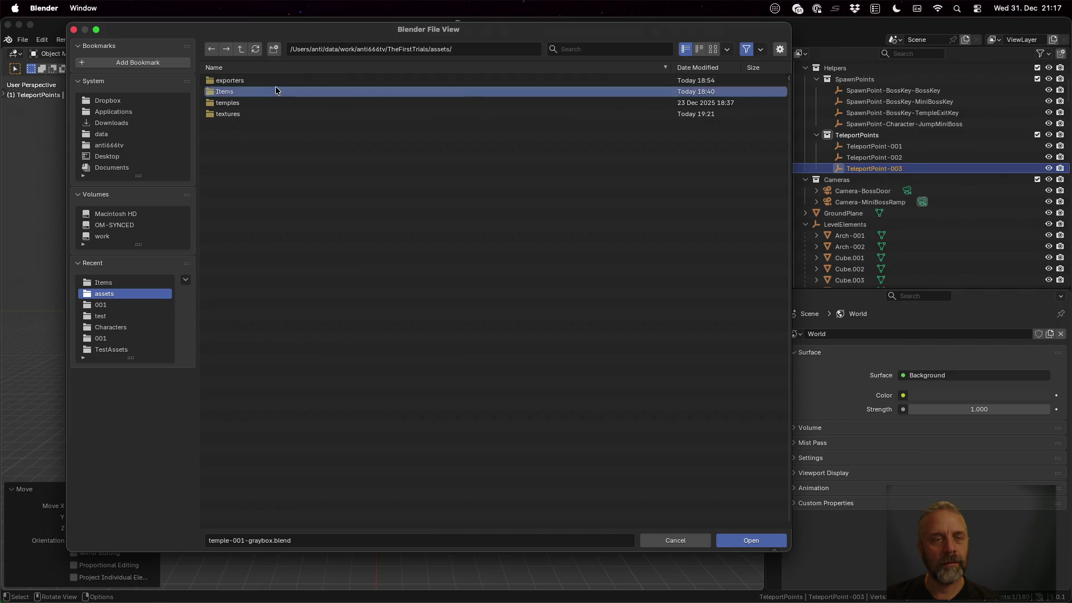
click(246, 50)
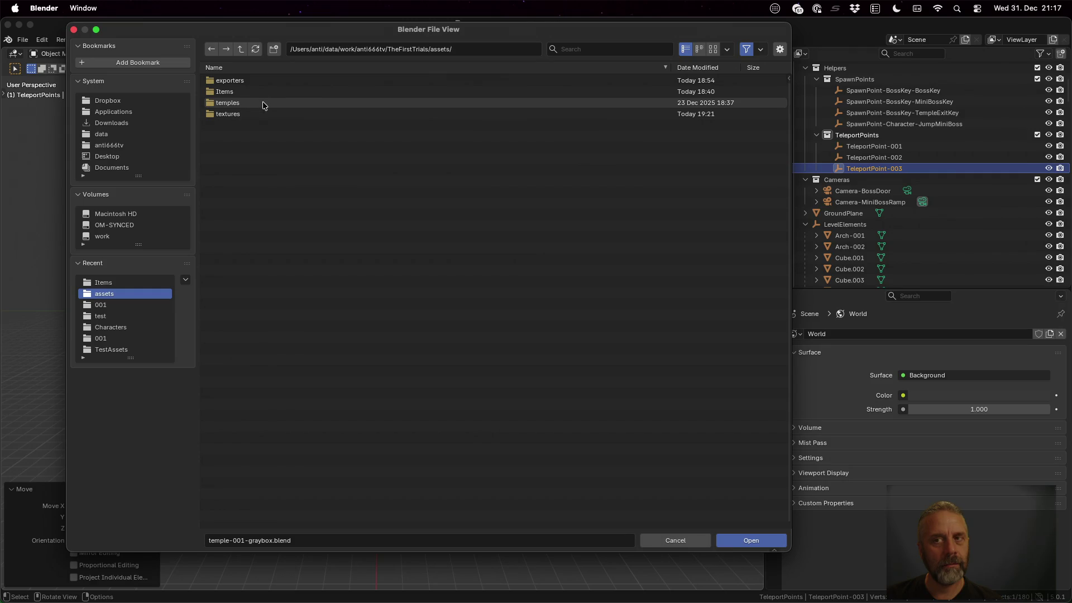
double_click(264, 104)
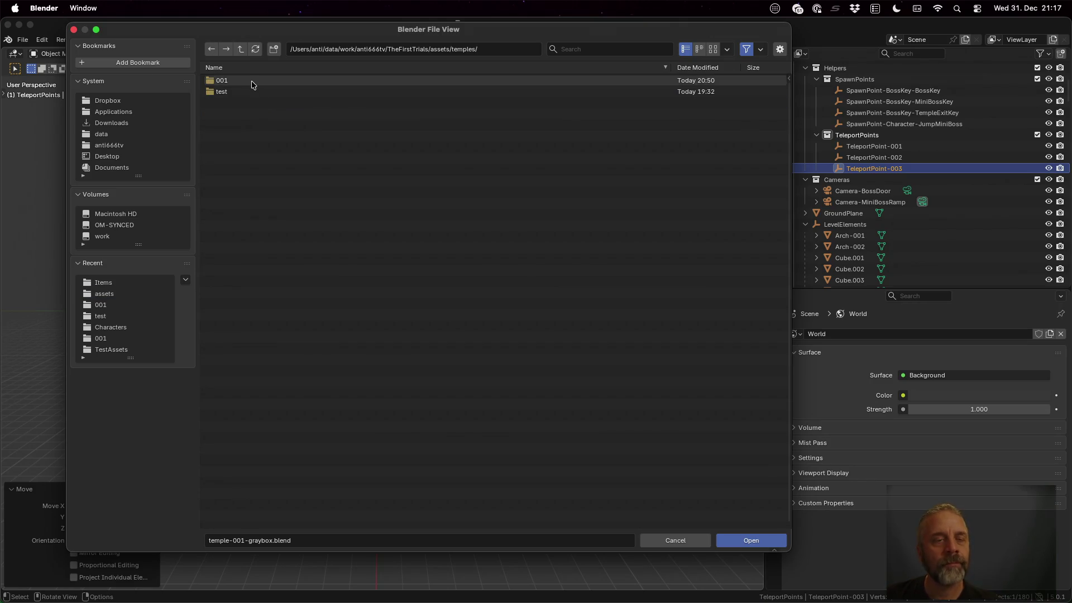
double_click(255, 91)
double_click(258, 82)
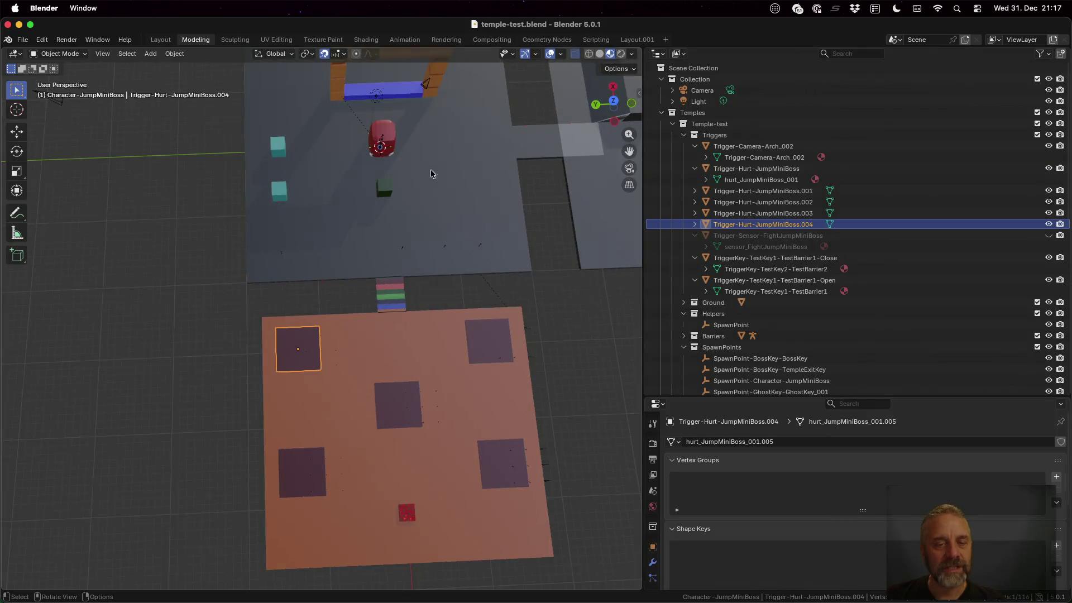
In the Animation workspace, select the JumpMiniBoss armature and switch it to Pose Mode.
scroll(430, 177, down, 5)
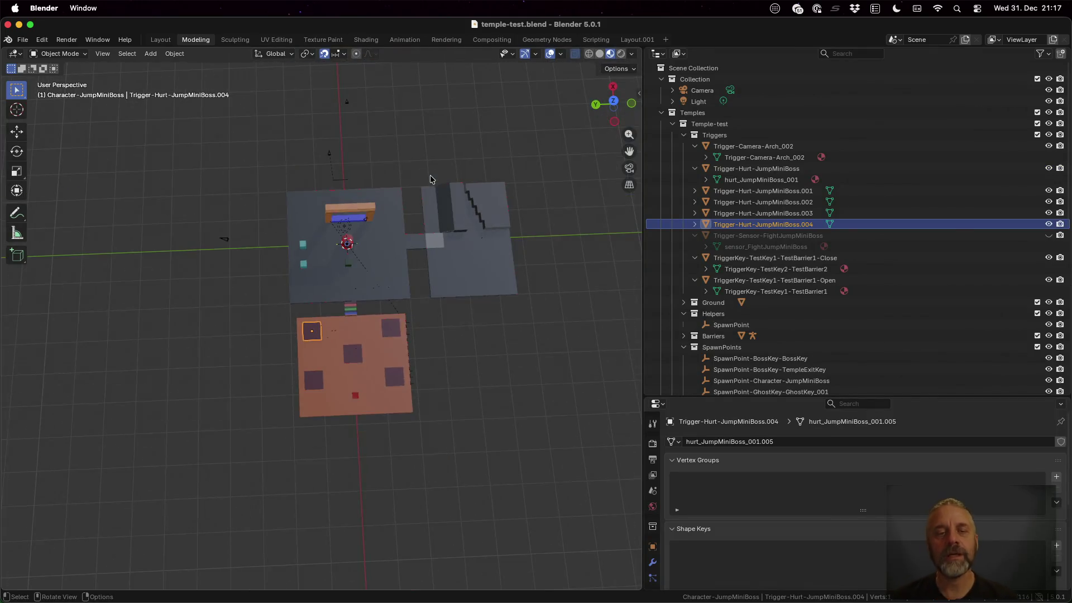
scroll(430, 178, up, 3)
click(405, 39)
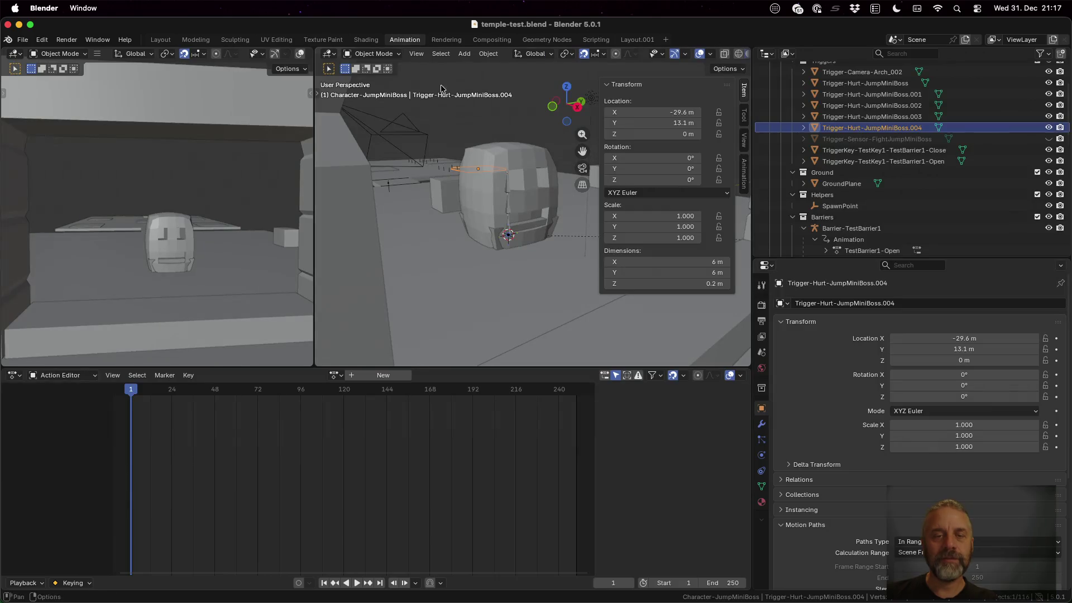
click(505, 189)
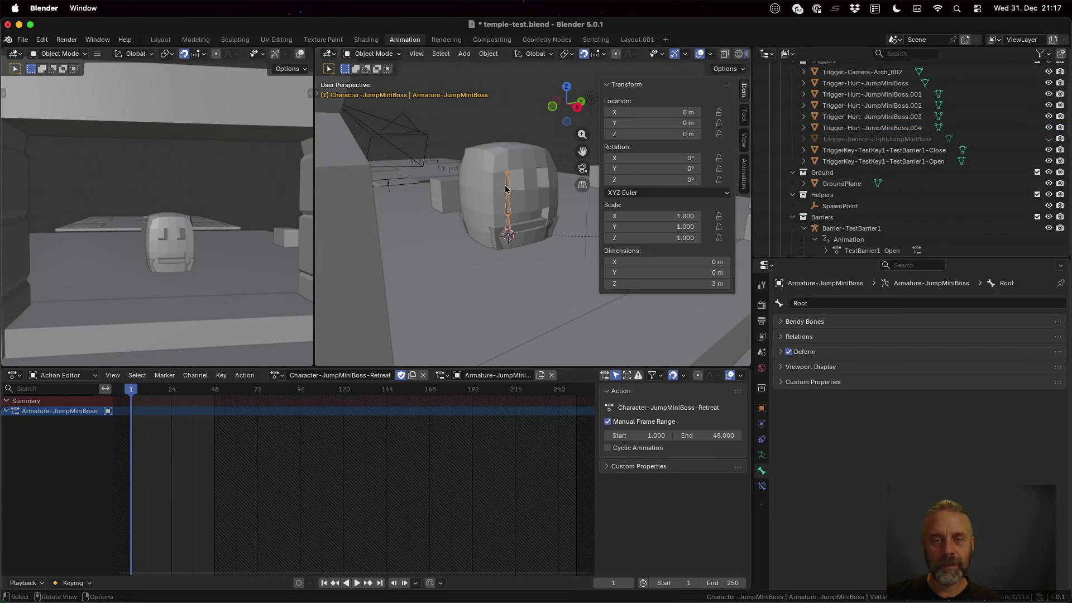
click(515, 157)
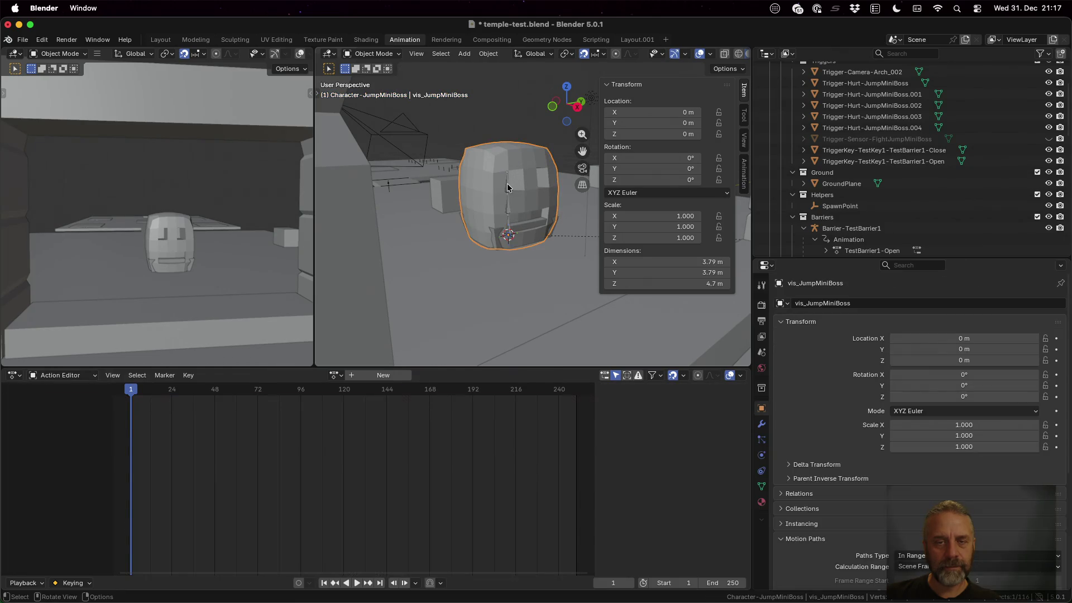
click(507, 187)
click(365, 54)
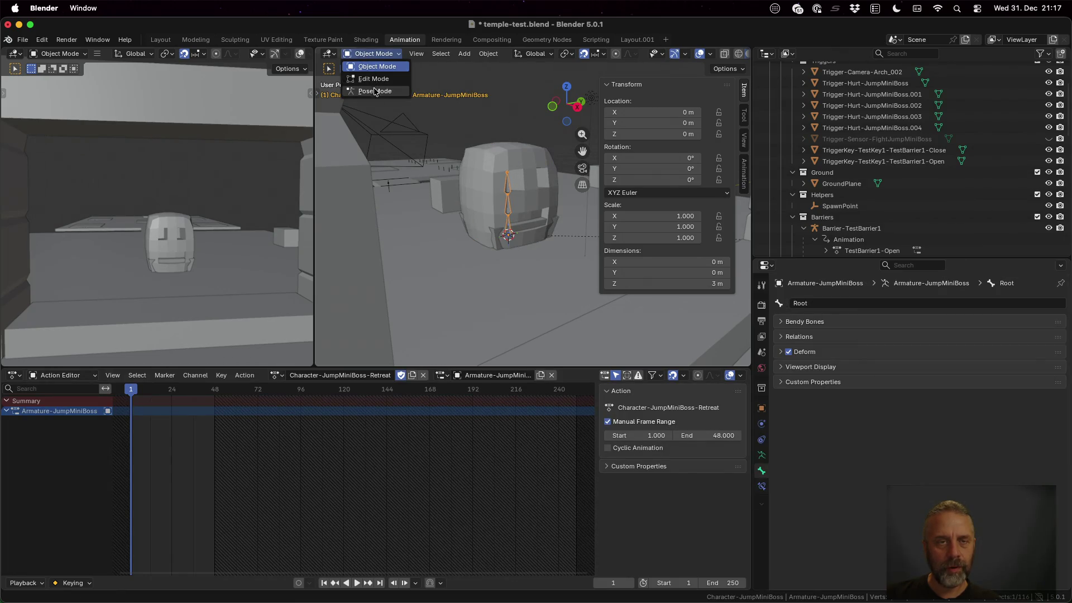
click(375, 91)
Reveal the armature's Character-JumpMiniBoss-Retreat action and enable its Fake User.
key(period)
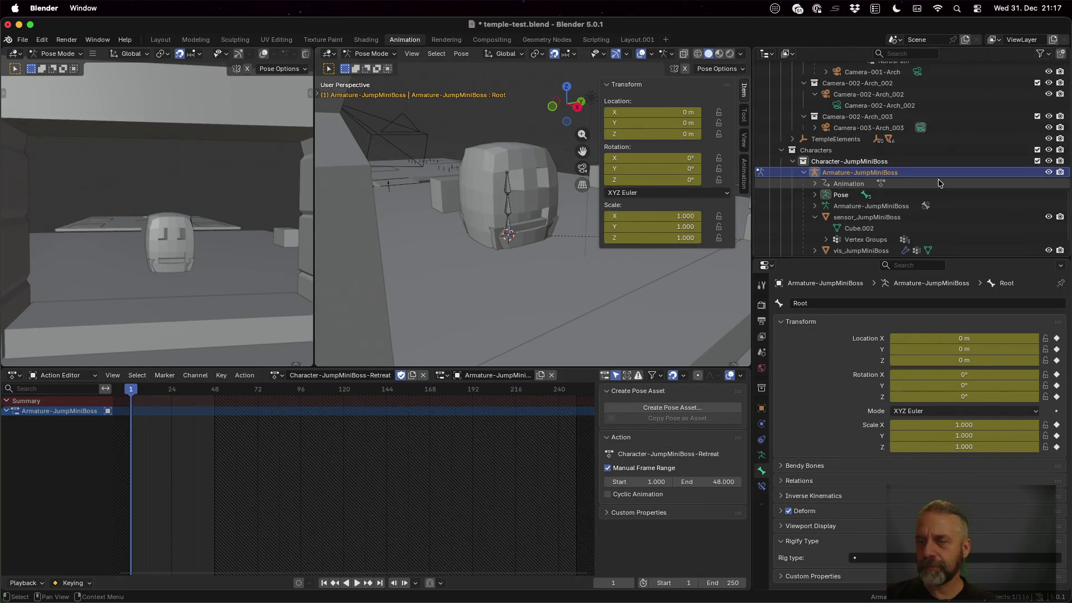
scroll(939, 183, down, 3)
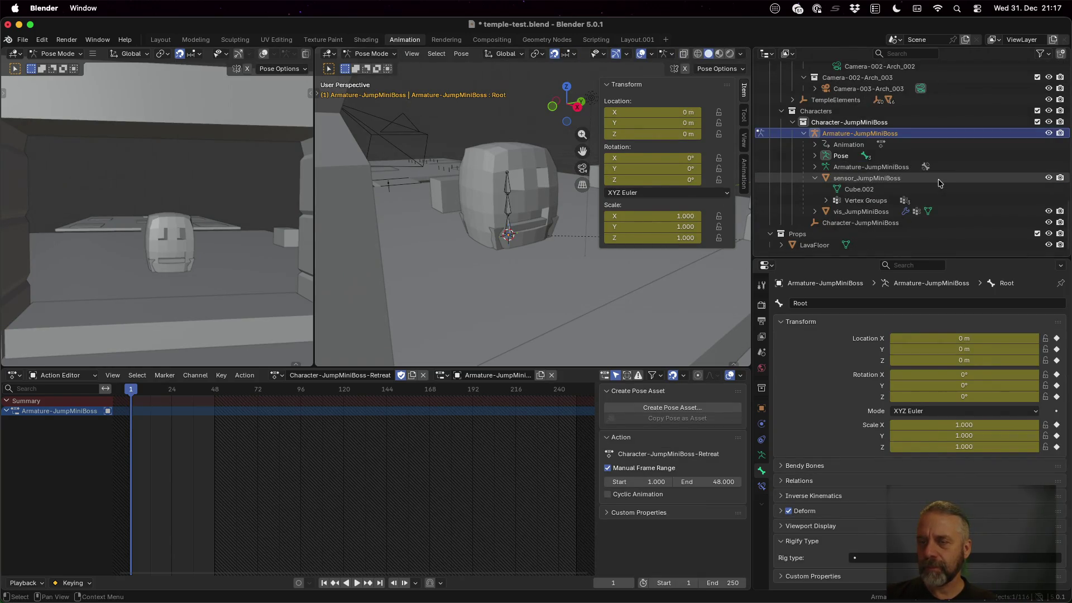
click(855, 145)
click(813, 145)
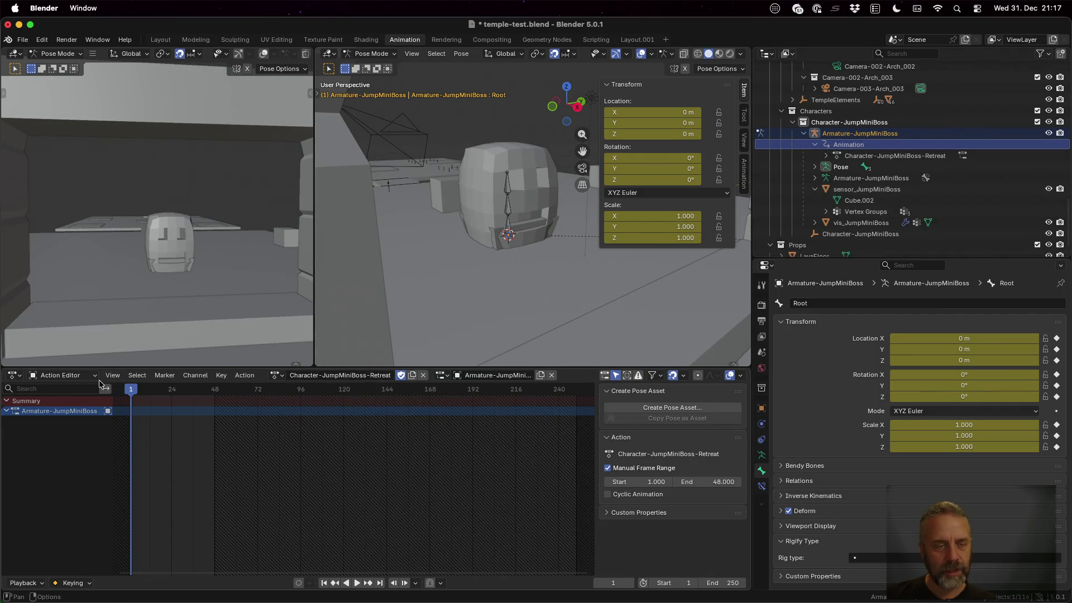
mouse_move(131, 389)
mouse_down()
mouse_move(220, 398)
mouse_move(131, 402)
mouse_up()
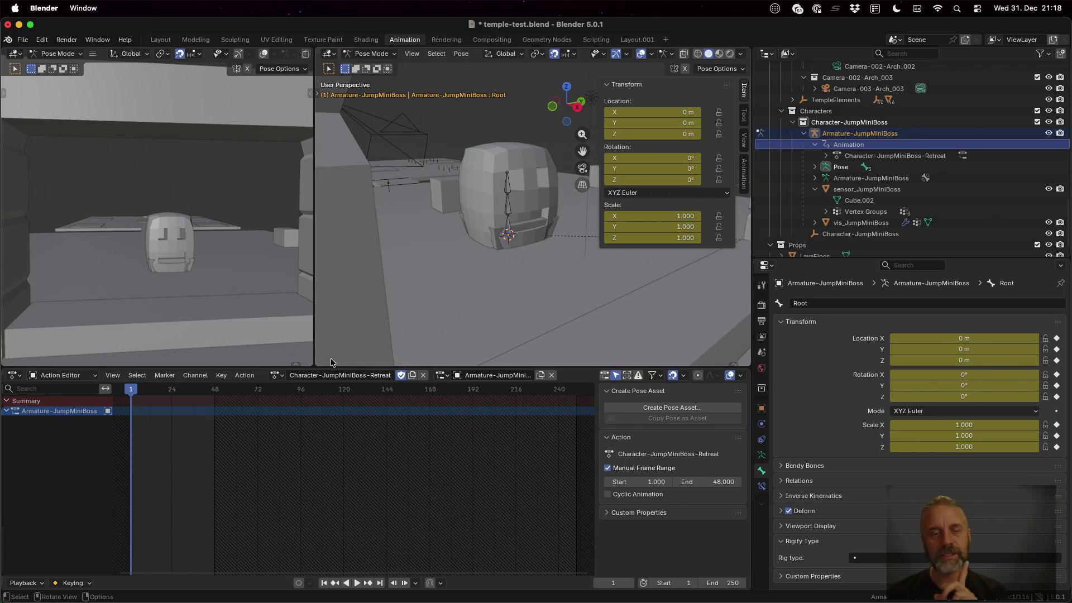
click(402, 376)
click(277, 375)
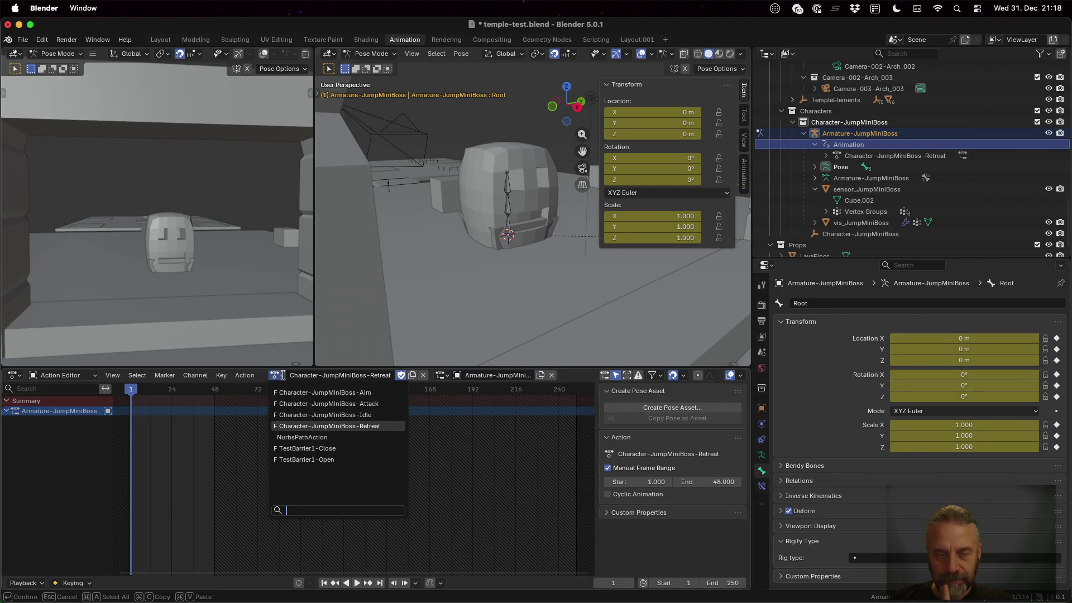
Unlink the Retreat action and create a new empty action, copying the Aim action's name.
key(Escape)
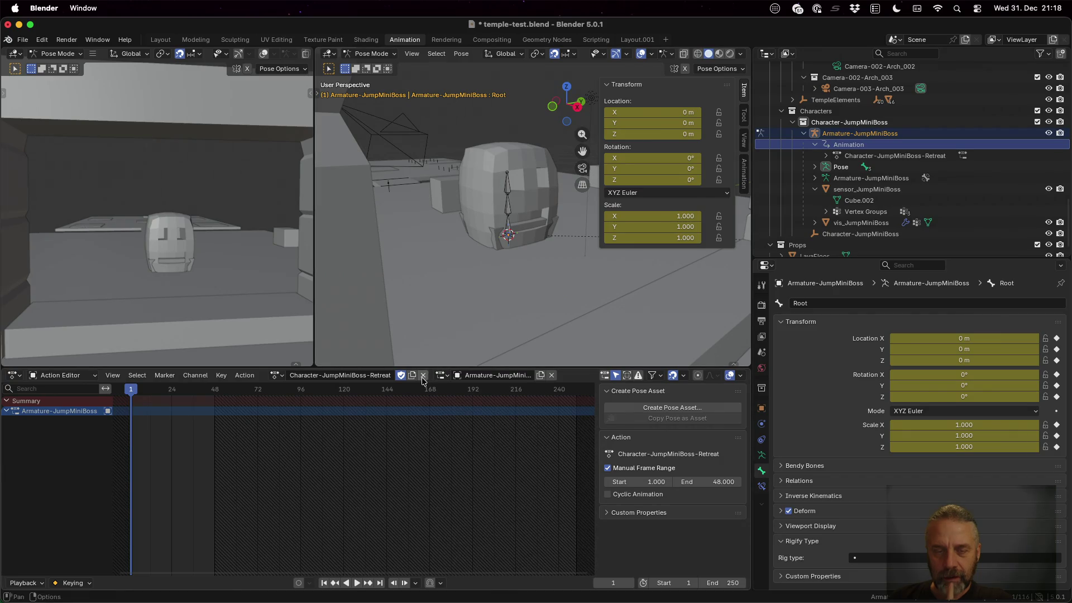
click(423, 376)
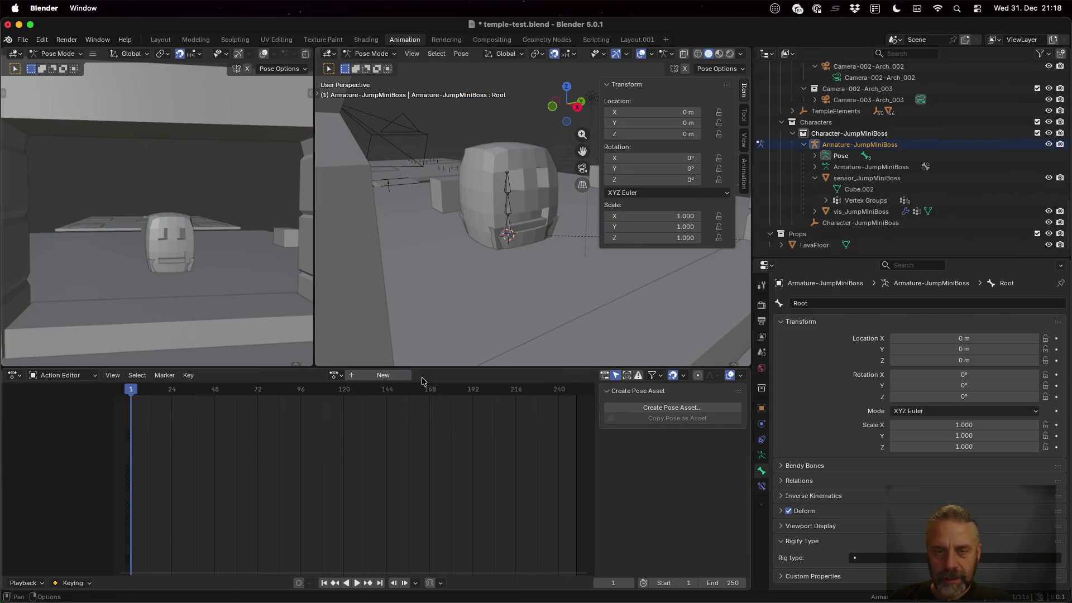
click(363, 378)
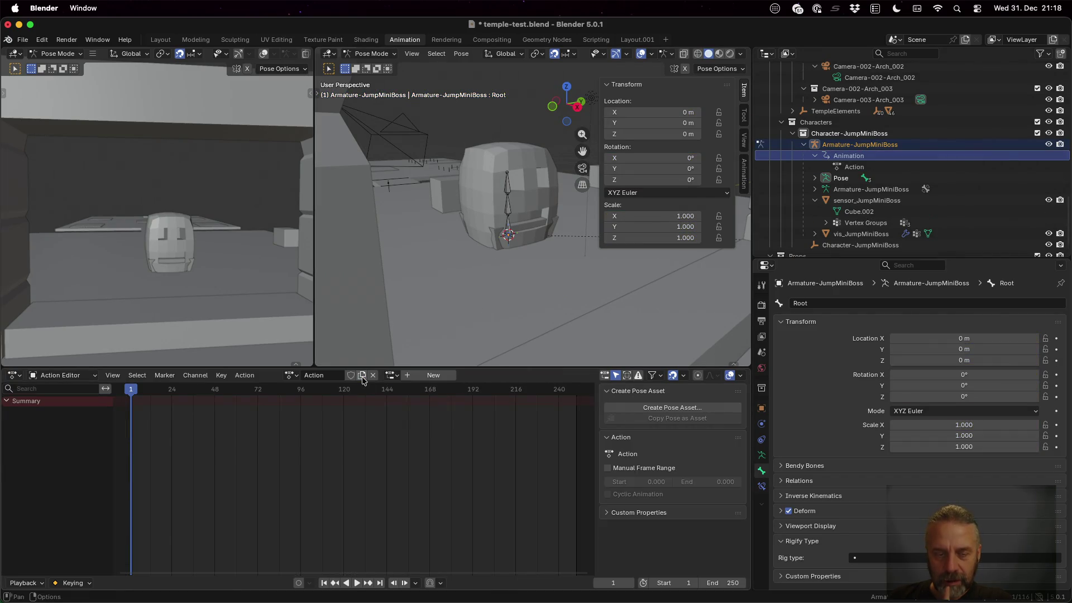
click(291, 375)
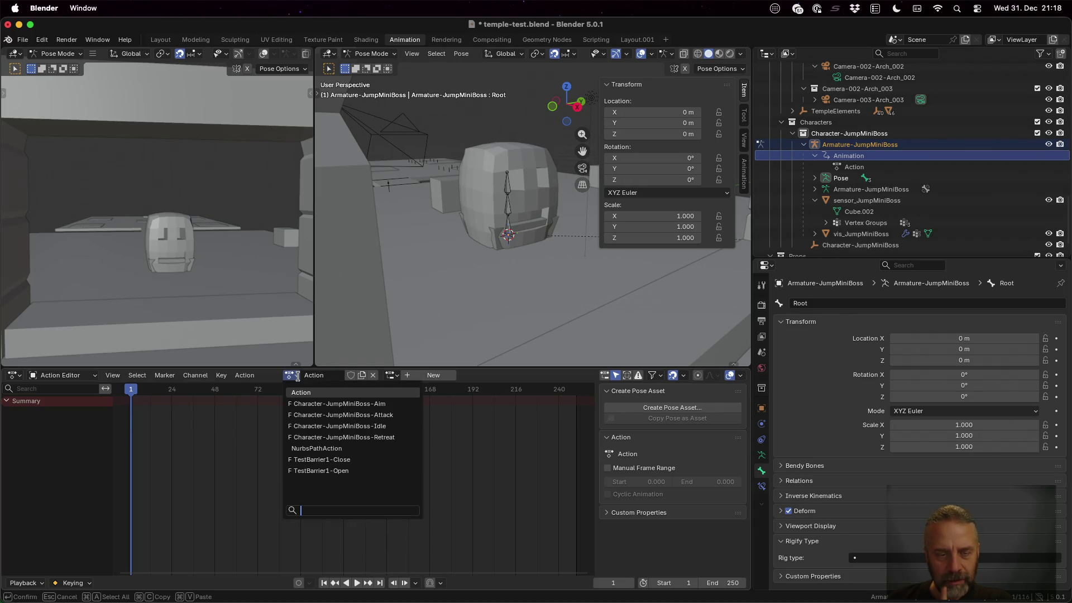
click(333, 403)
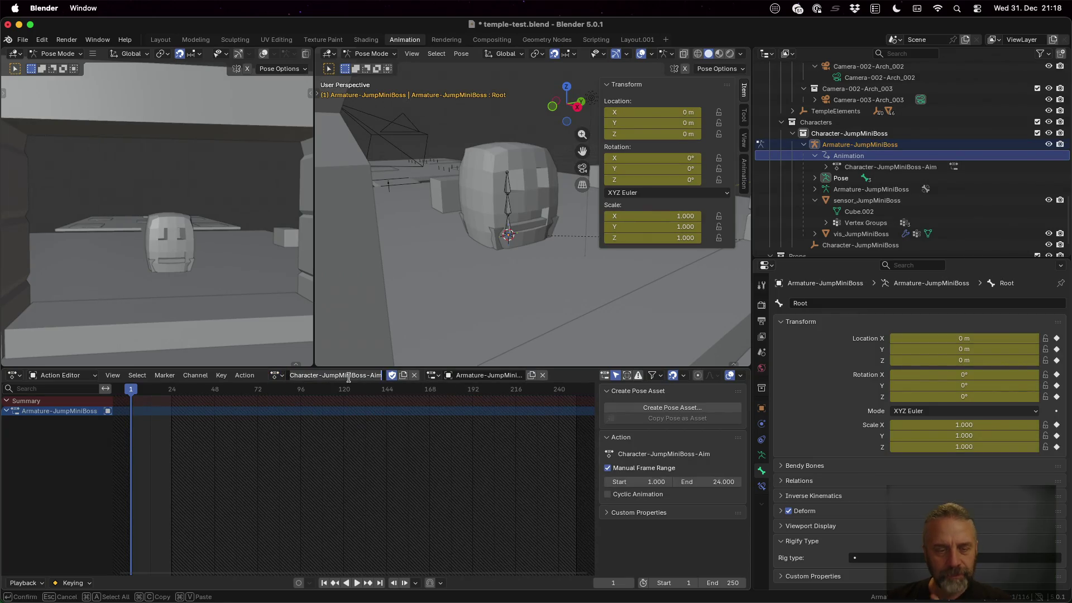
key(Escape)
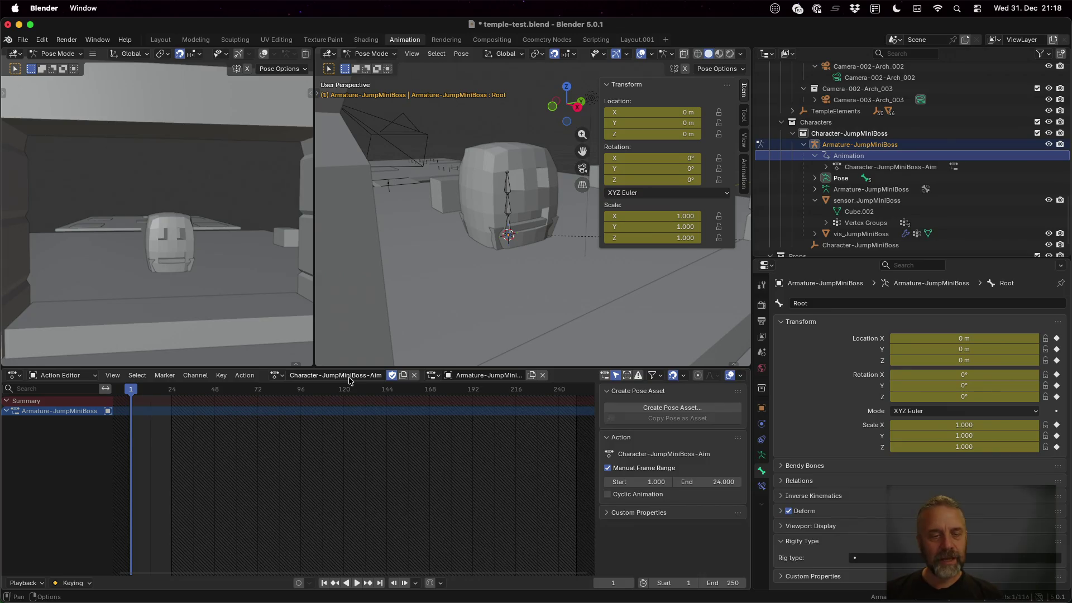
click(279, 375)
click(291, 392)
Rename the new action to Character-JumpMiniBoss-Hurt.
click(320, 375)
key(super+v)
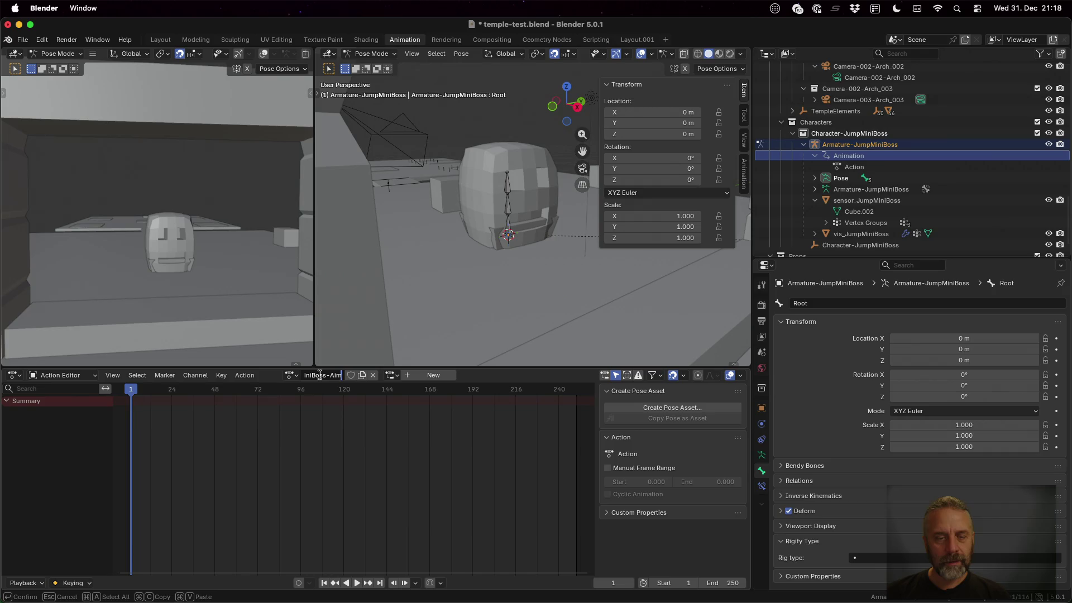
key(BackSpace)
key(BackSpace)
key(BackSpace)
text(Hurt)
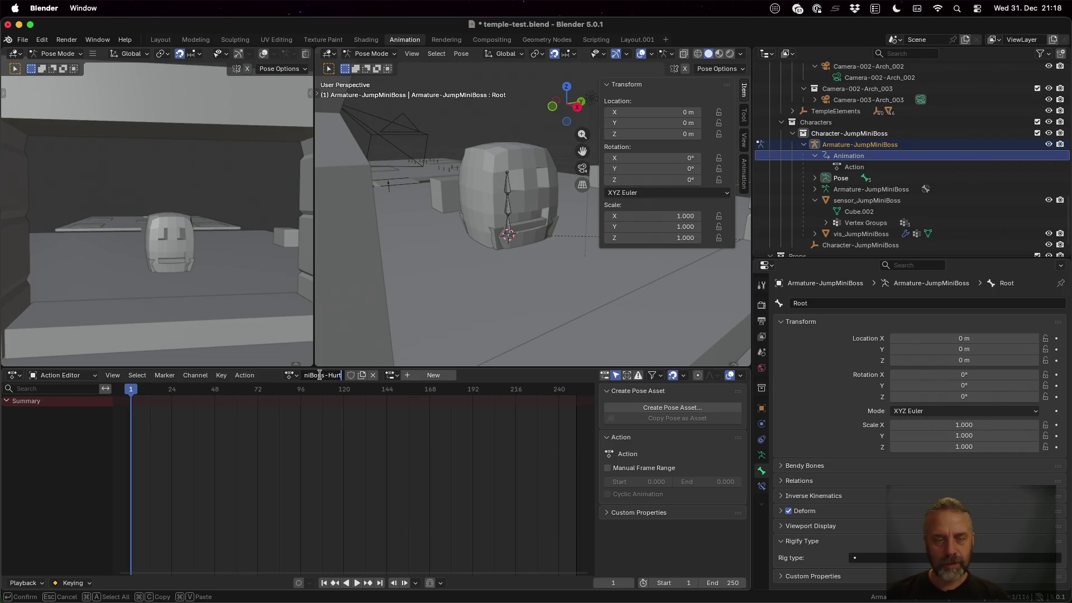
key(Return)
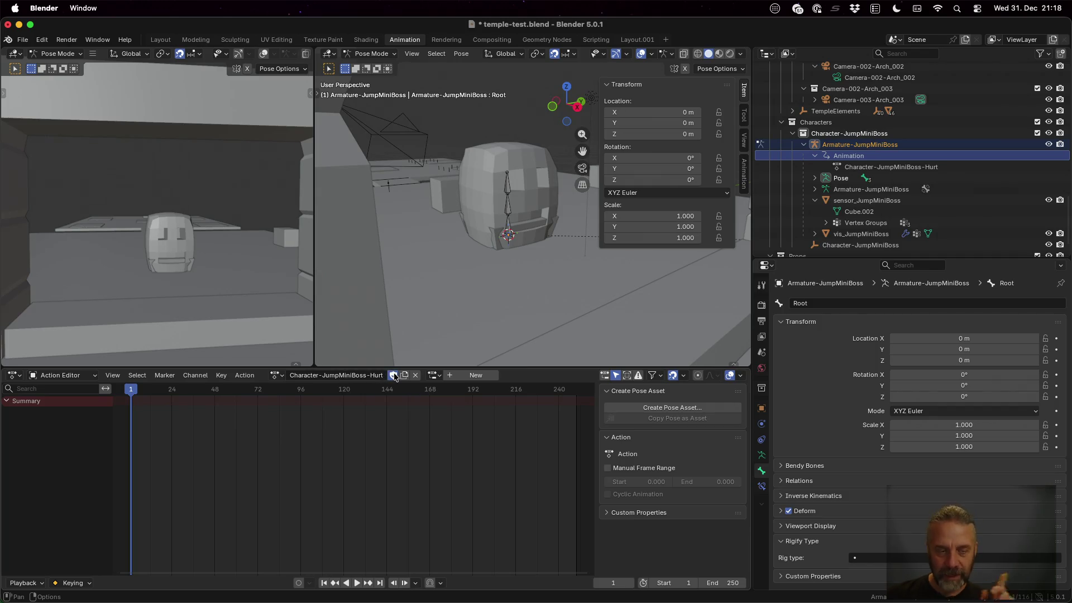
Enable a manual frame range for the Hurt action from frame 1 to 24.
click(608, 468)
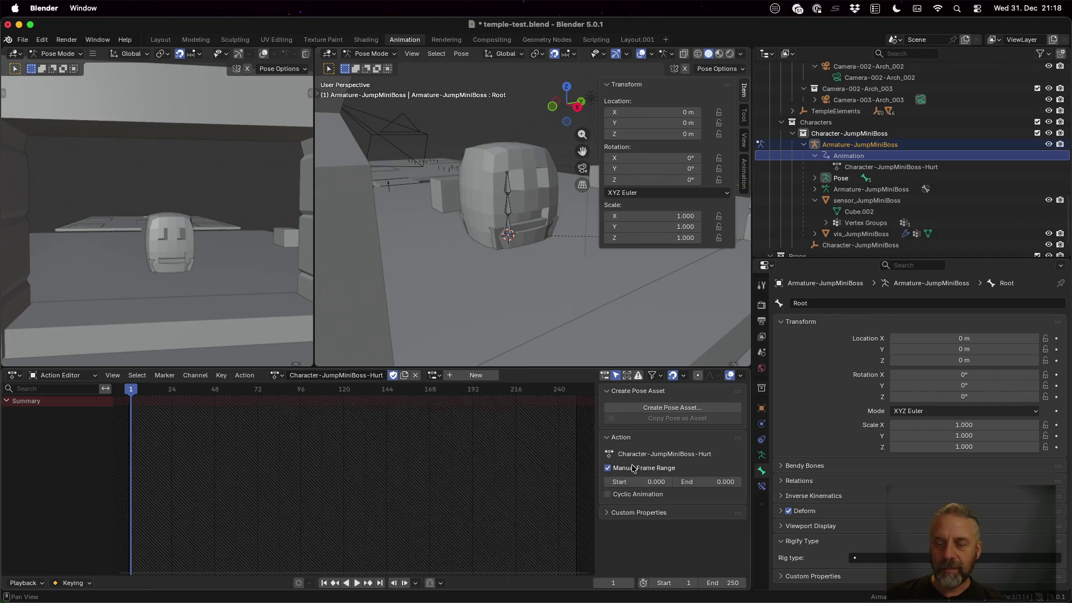
click(658, 481)
key(Tab)
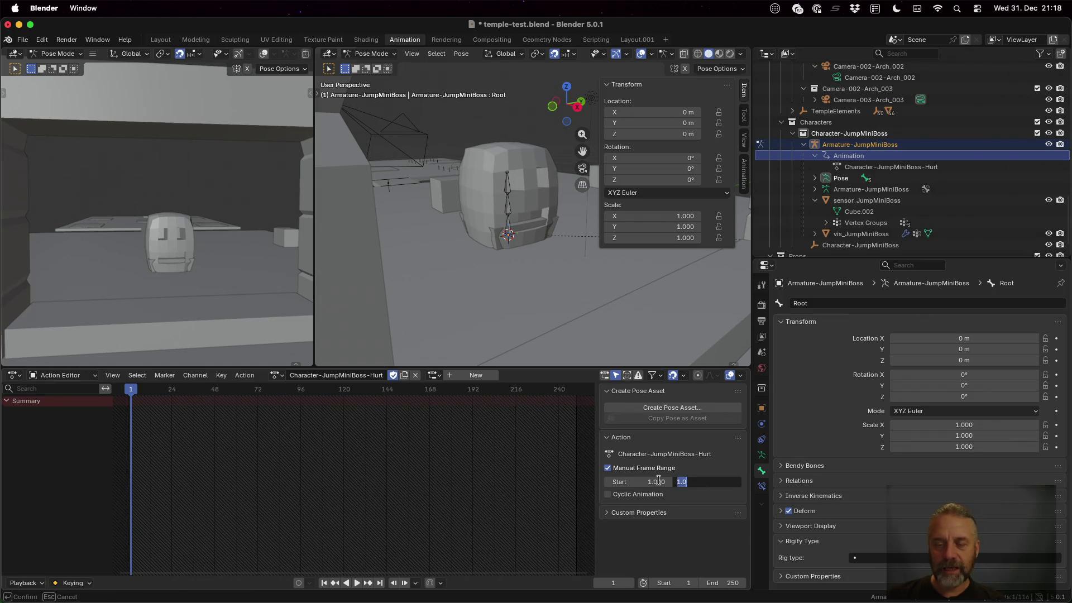
key(Tab)
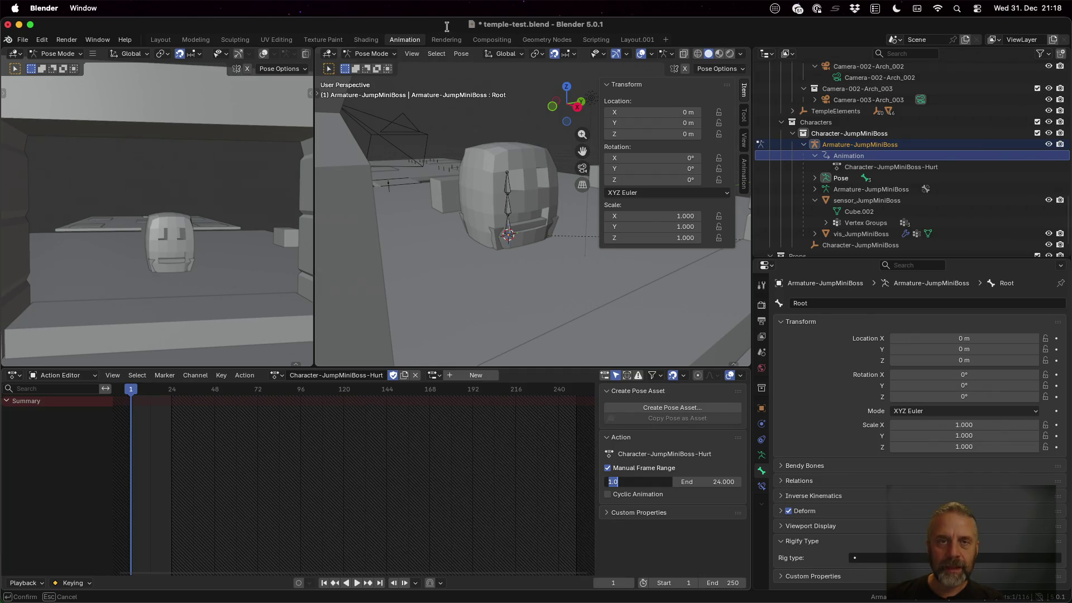
text(a)
key(Escape)
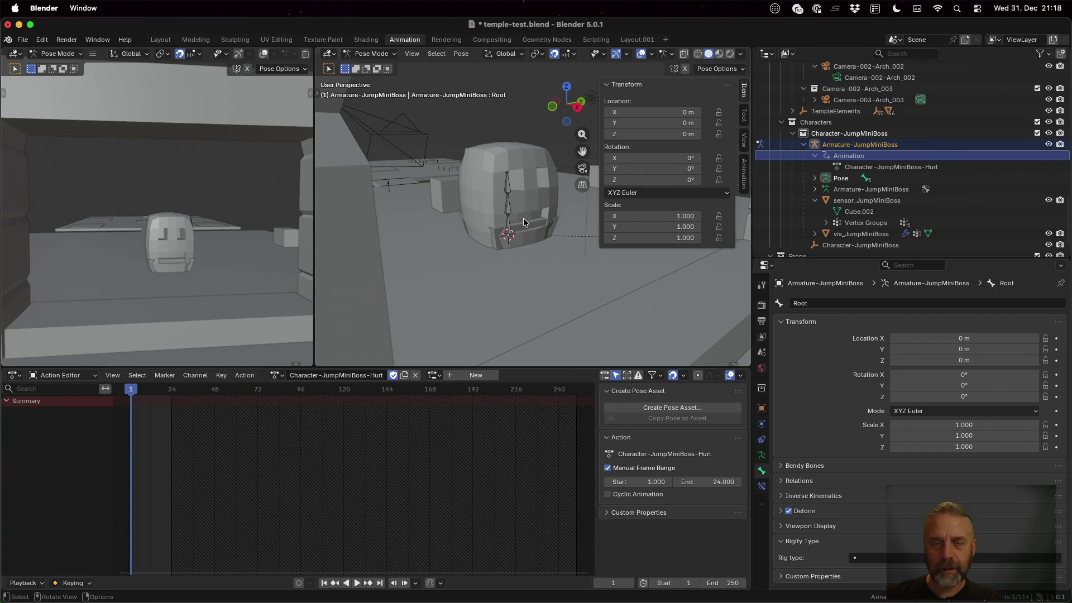
Keyframe the Root, Root.001 and Root.002 bones at frame 1 and again at frame 24.
click(524, 222)
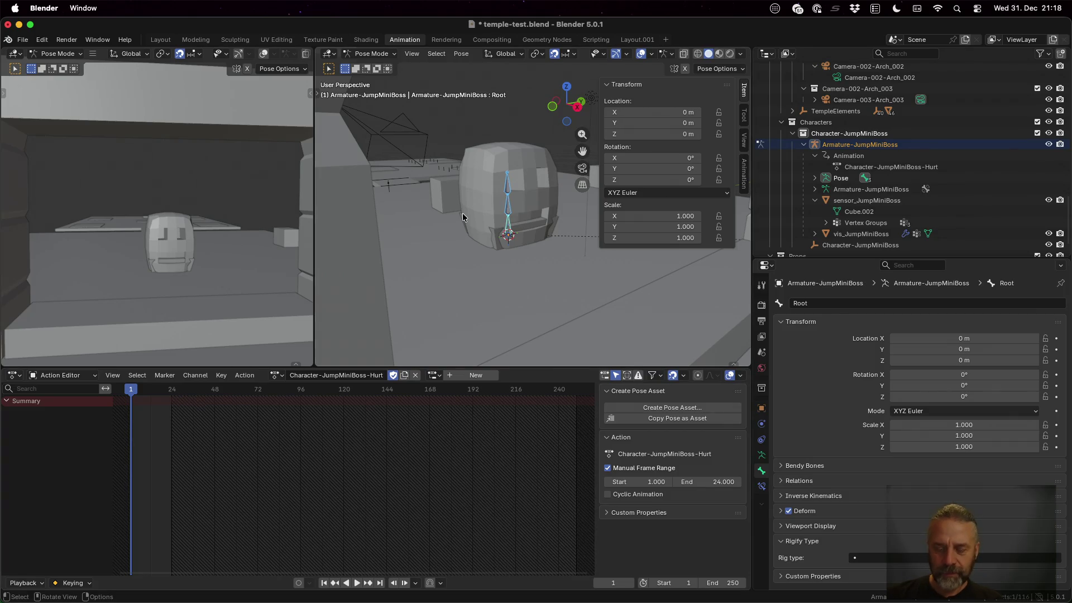
key(i)
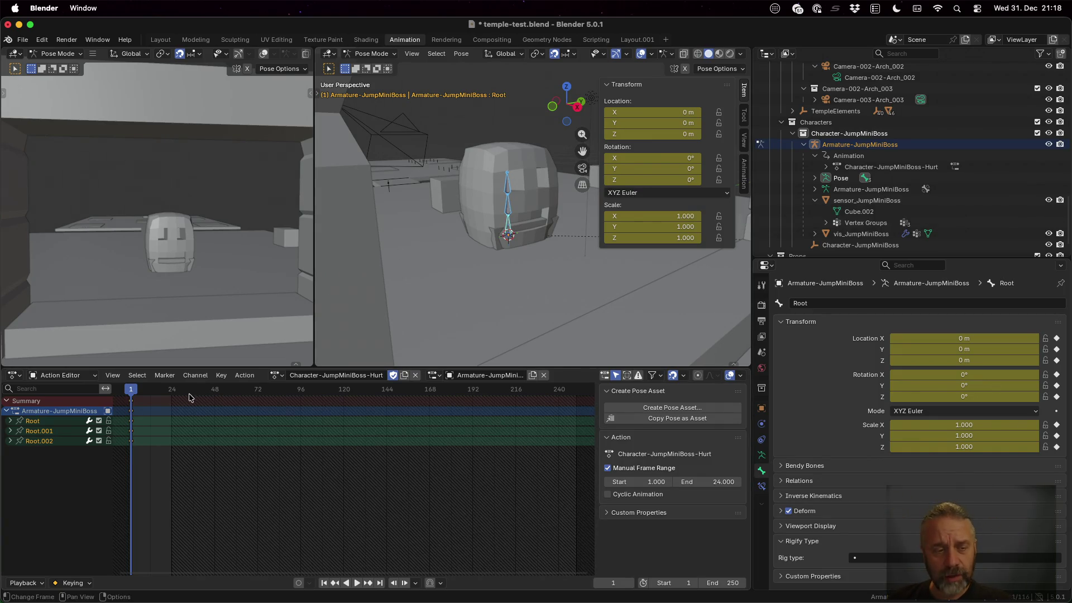
key(space)
drag(141, 391, 173, 393)
key(space)
key(i)
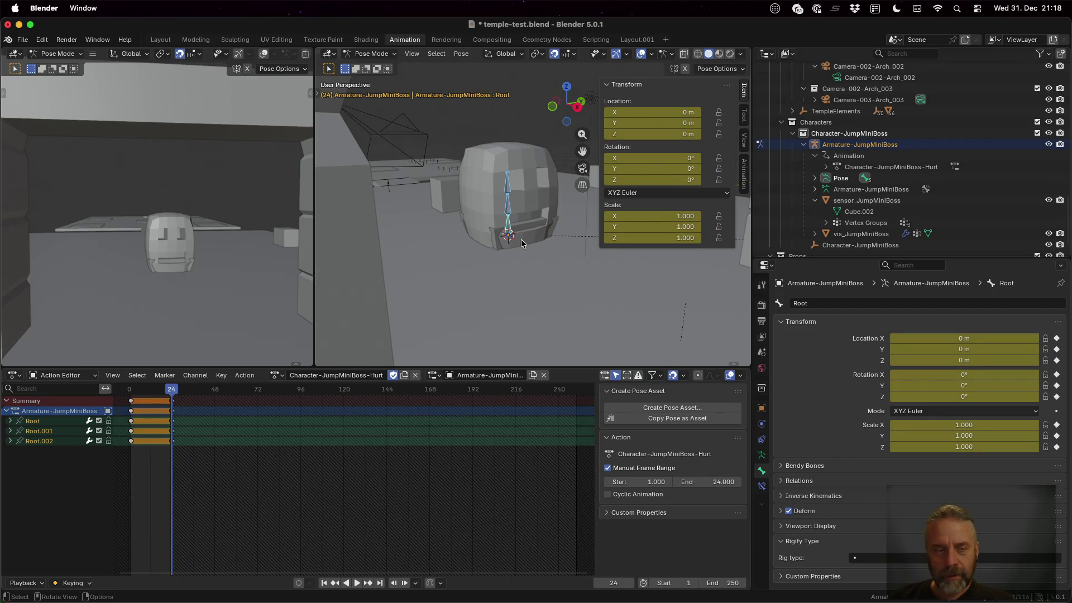
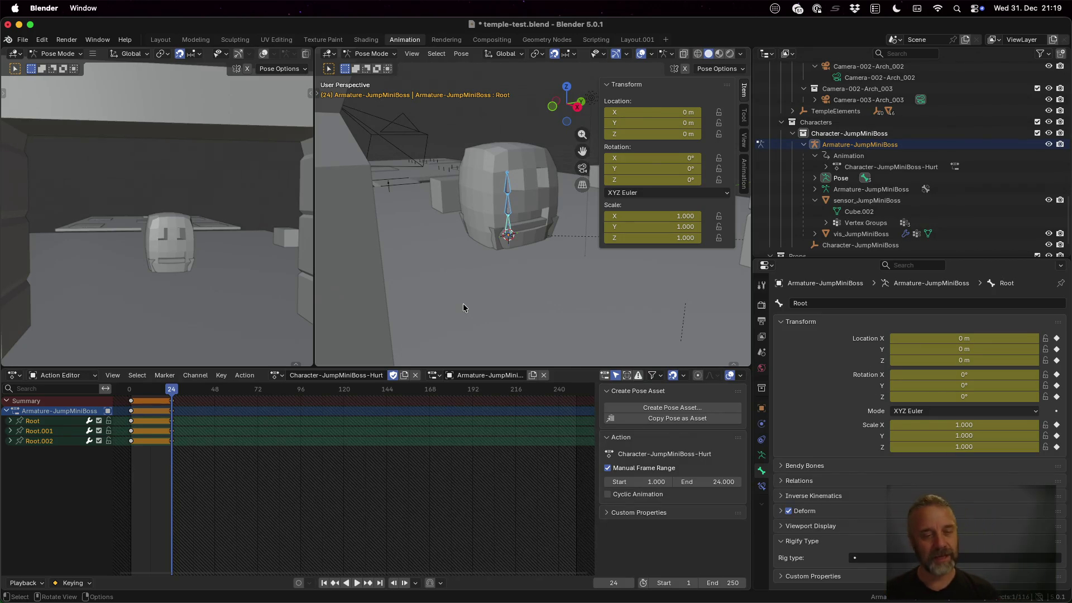
Play the animation back, then keyframe the Root bone's rest pose at frame 12.
key(space)
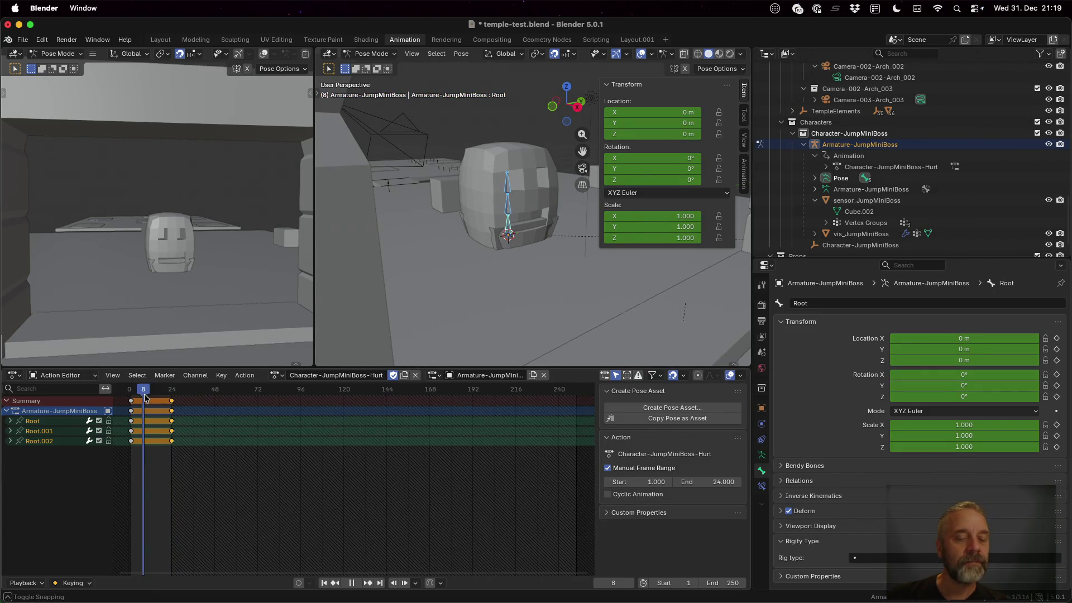
key(space)
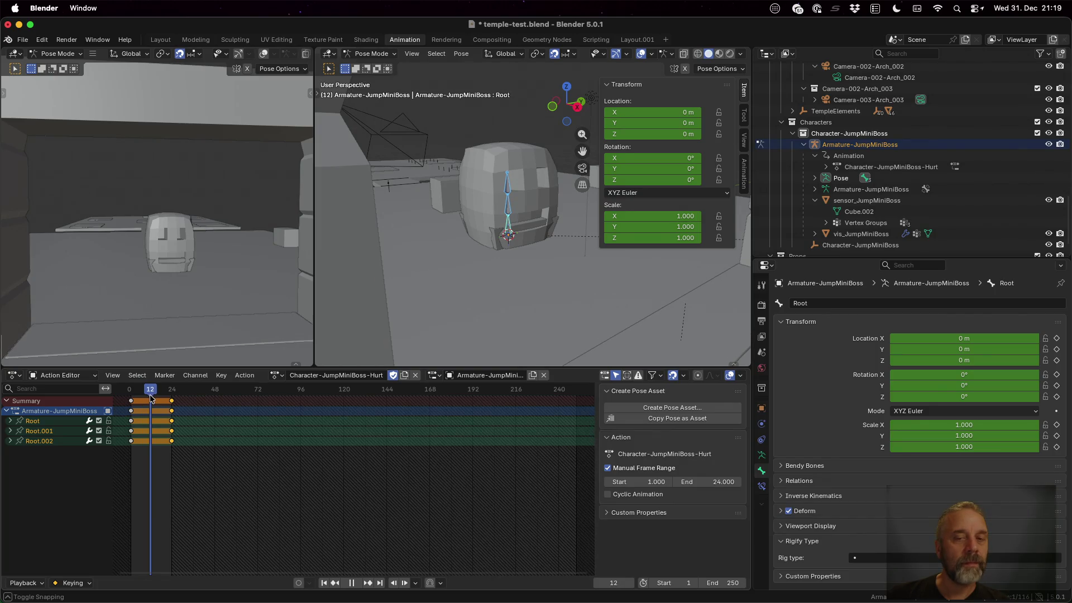
key(i)
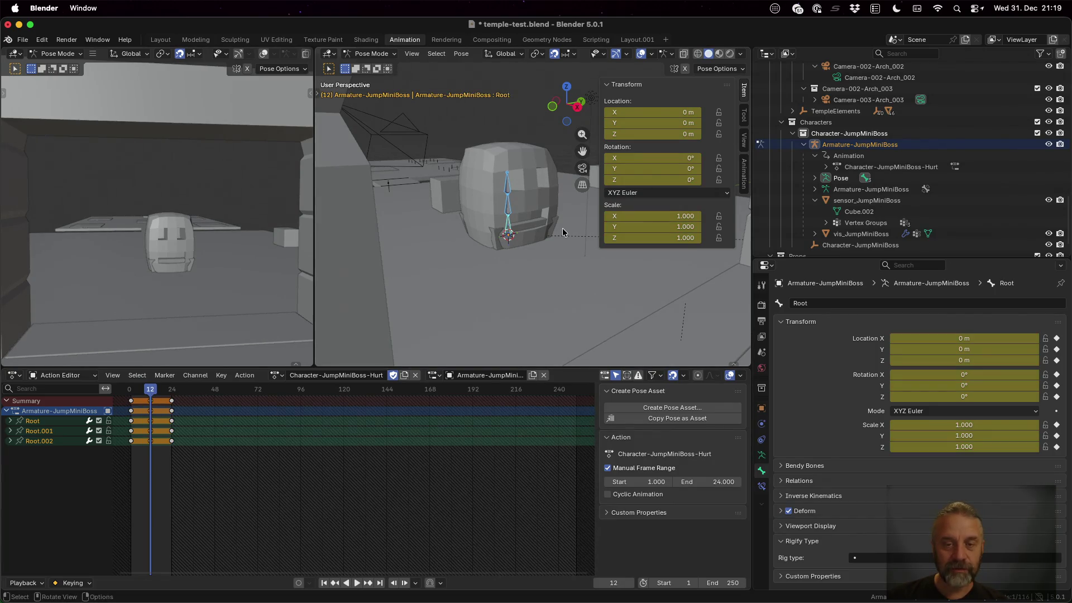
At frame 6, rotate the Root bone 20° about X and keyframe it.
drag(154, 391, 140, 396)
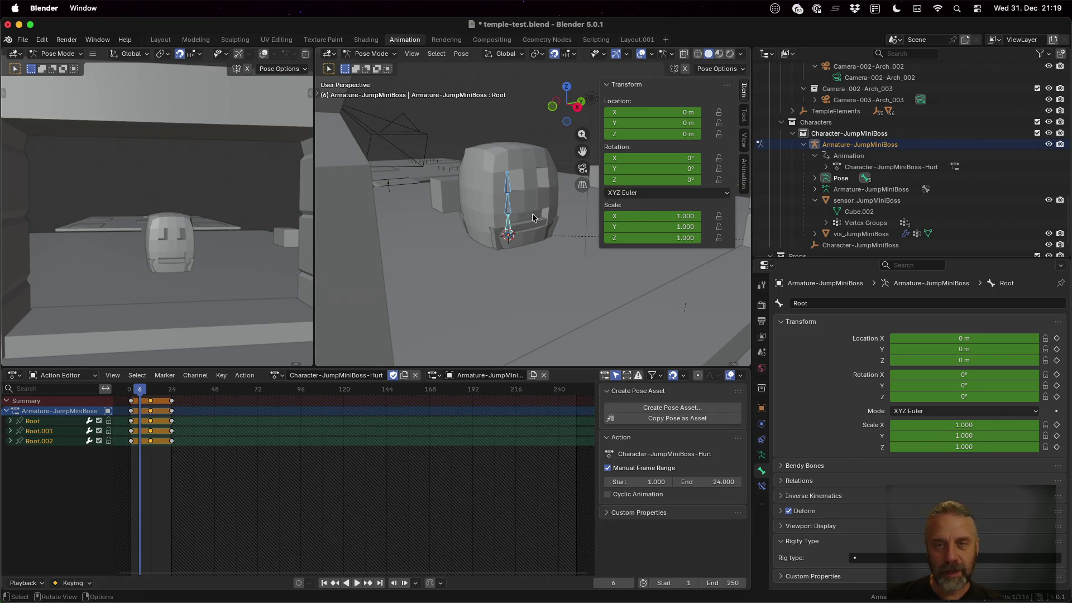
text(rx)
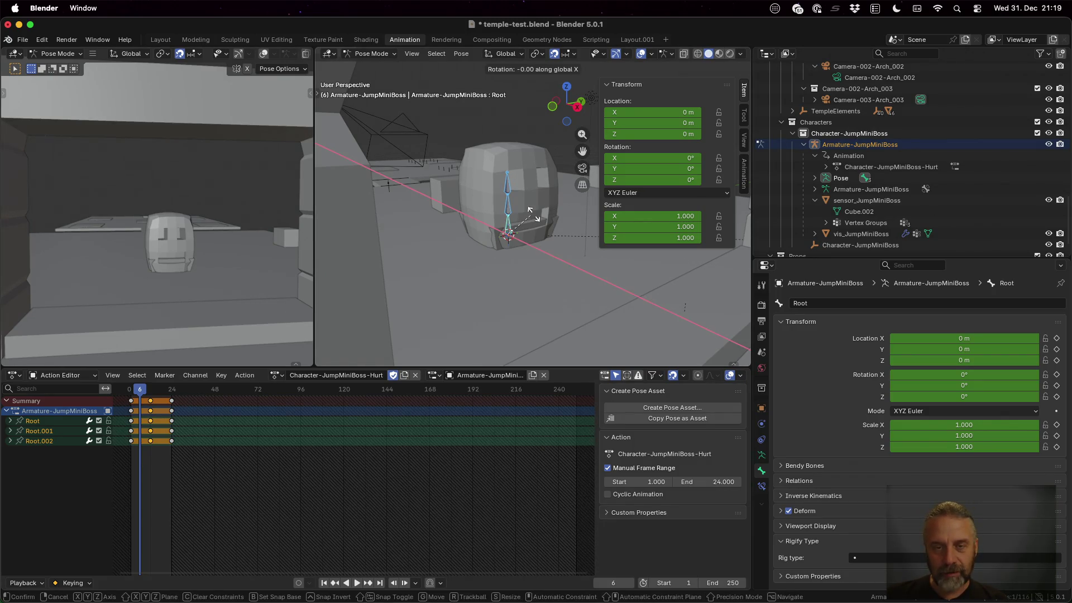
text(10)
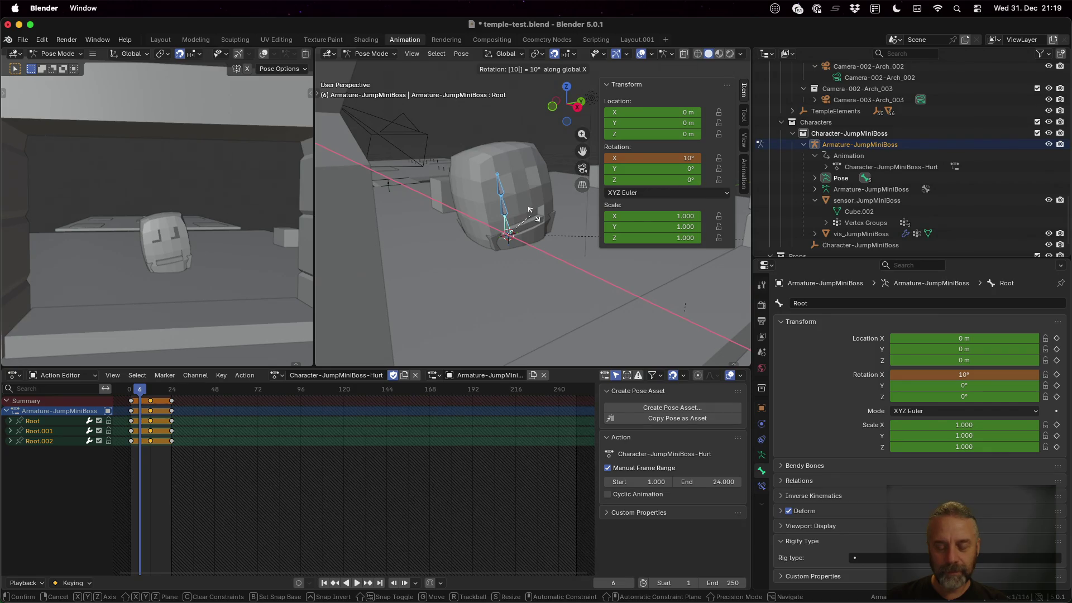
key(BackSpace)
key(BackSpace)
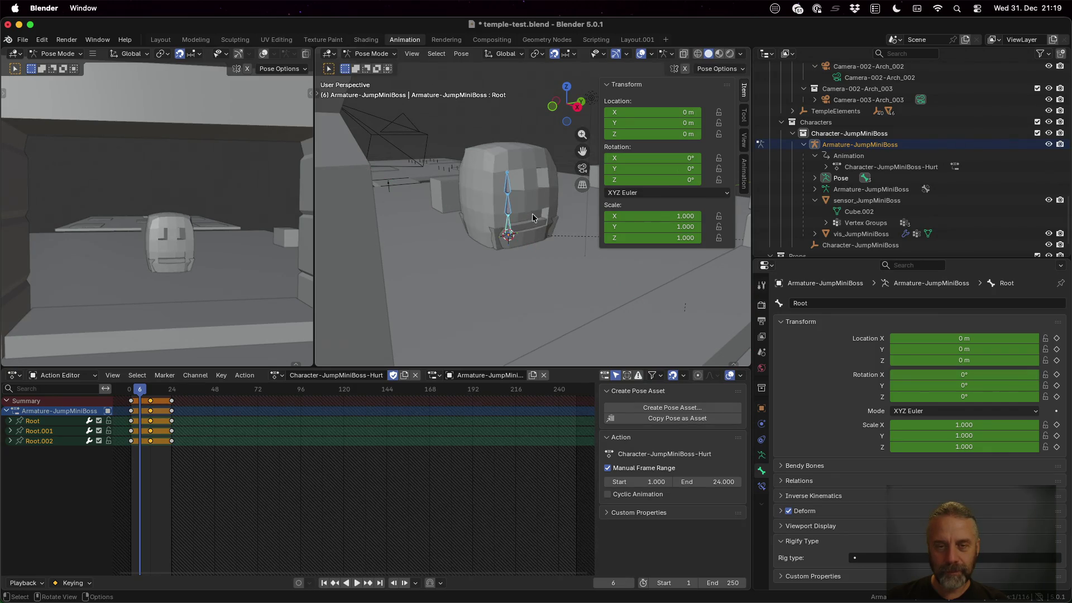
text(20)
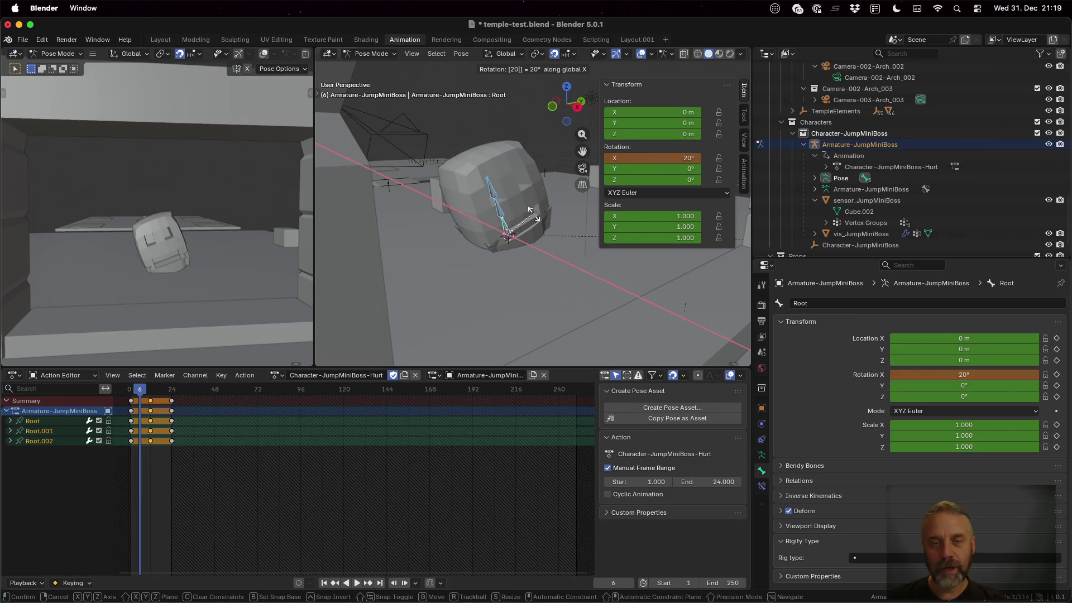
key(Return)
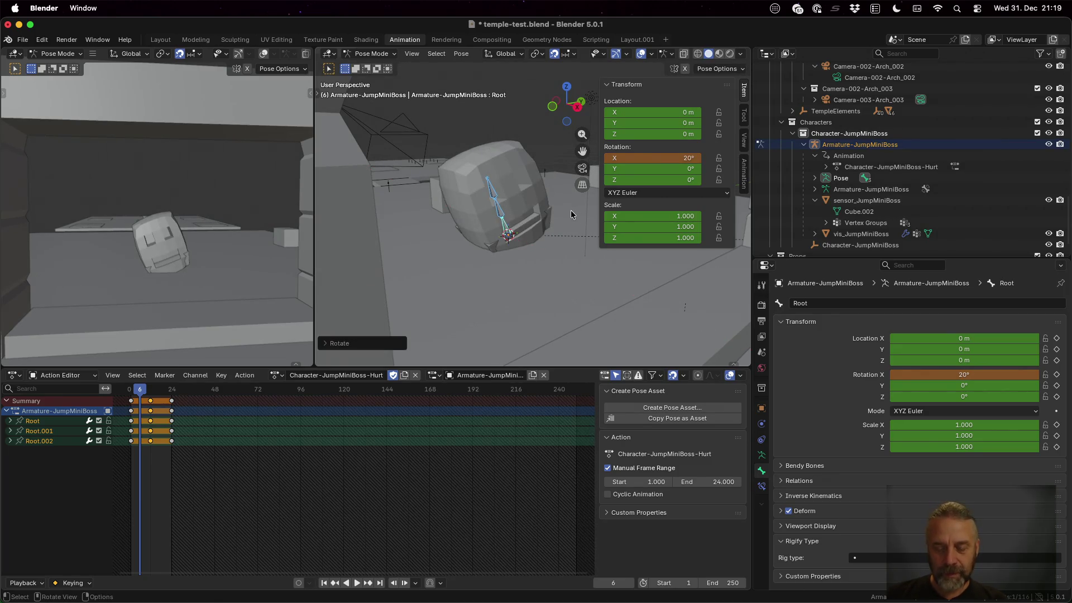
key(i)
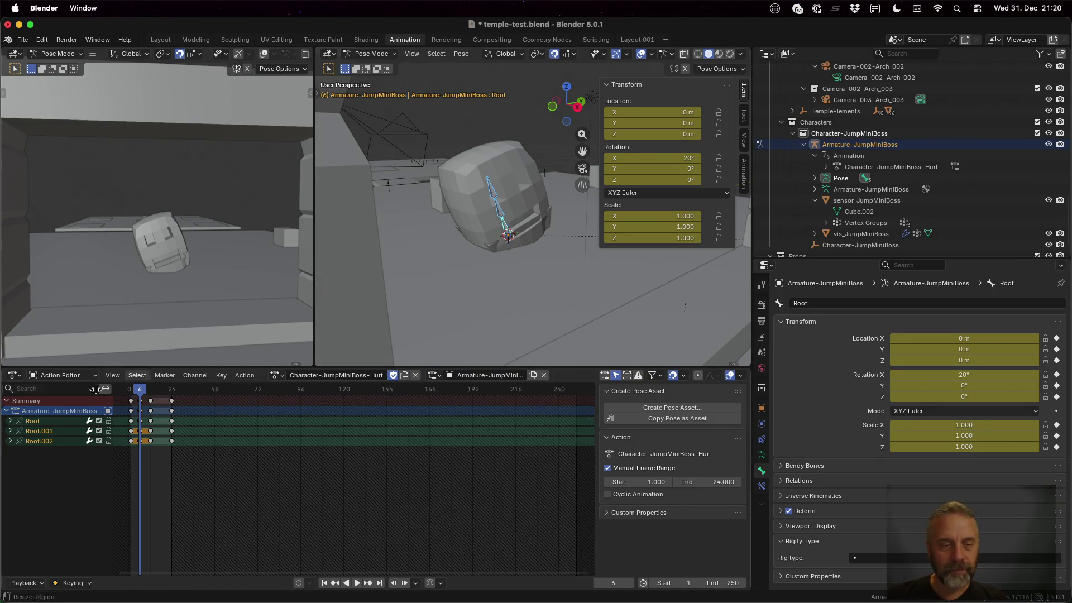
Rotate the Root bone -20° about X at frame 18, keyframe it, and play back from frame 1.
drag(138, 392, 161, 395)
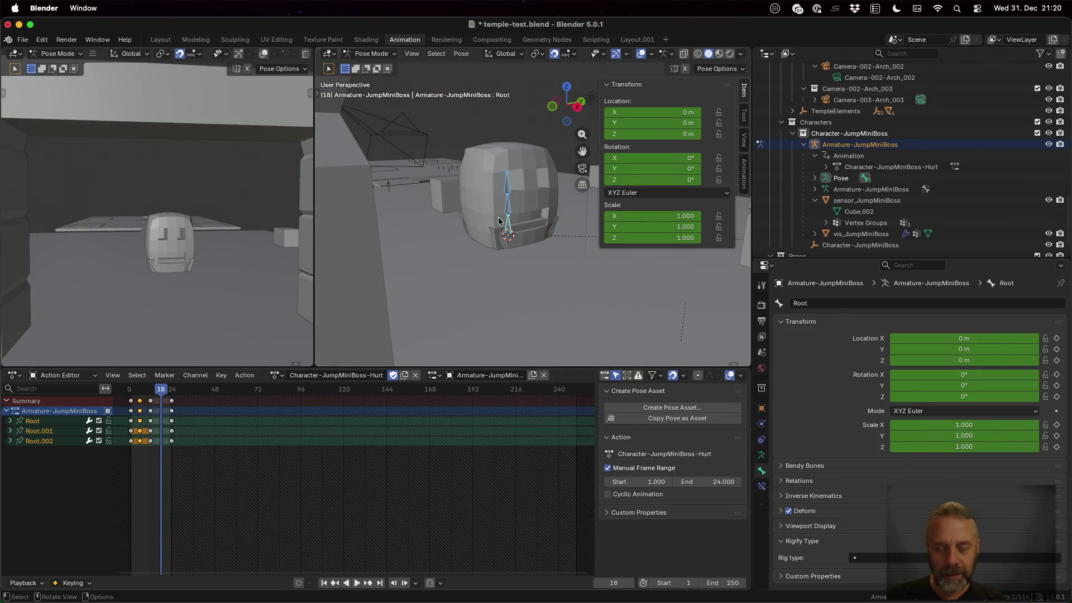
text(rx-20)
key(Return)
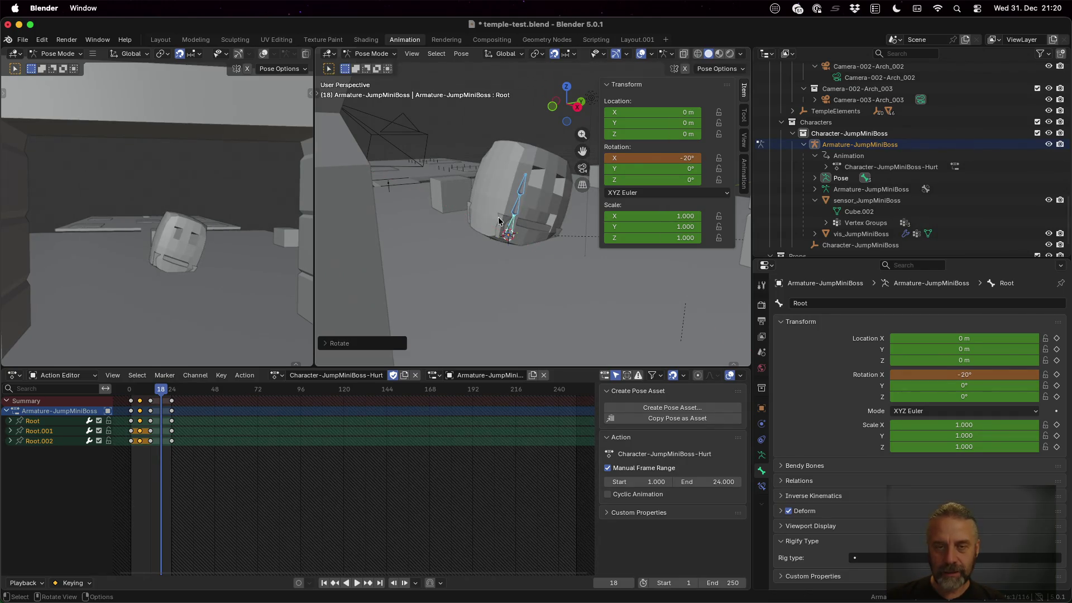
key(i)
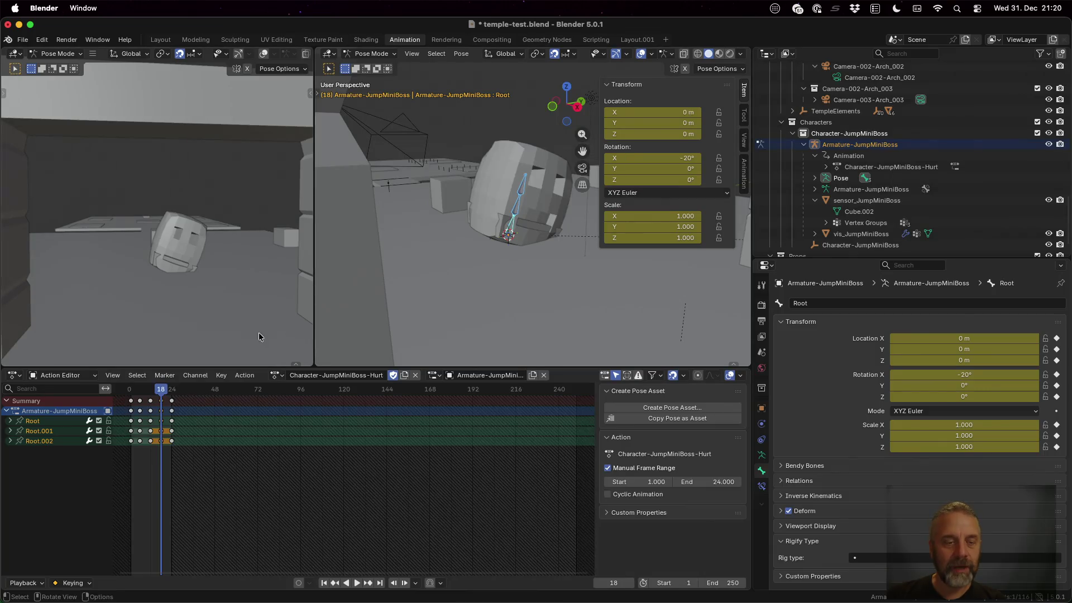
key(space)
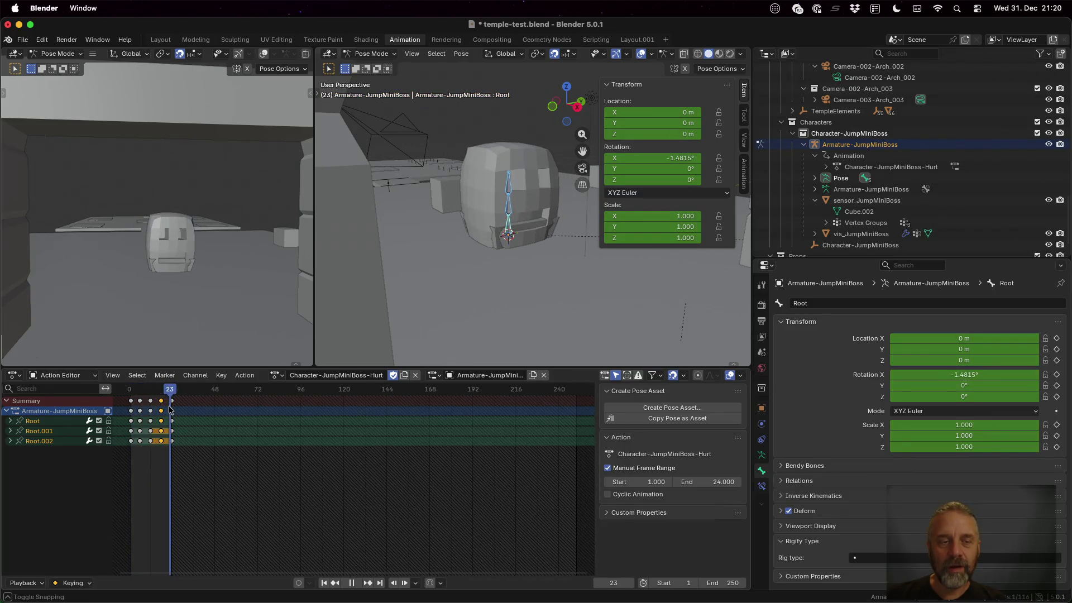
click(131, 412)
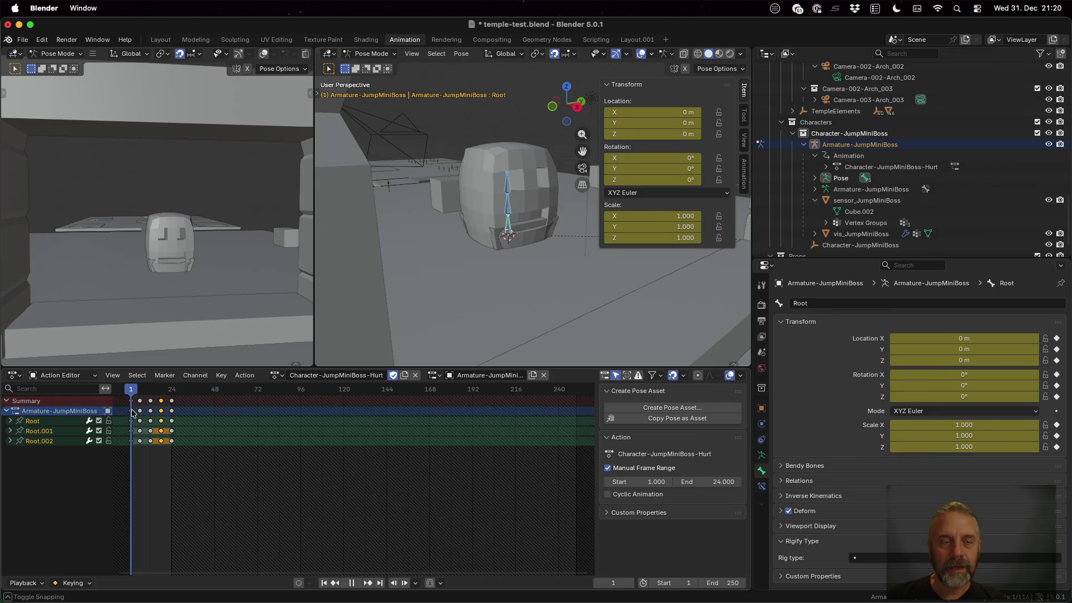
key(space)
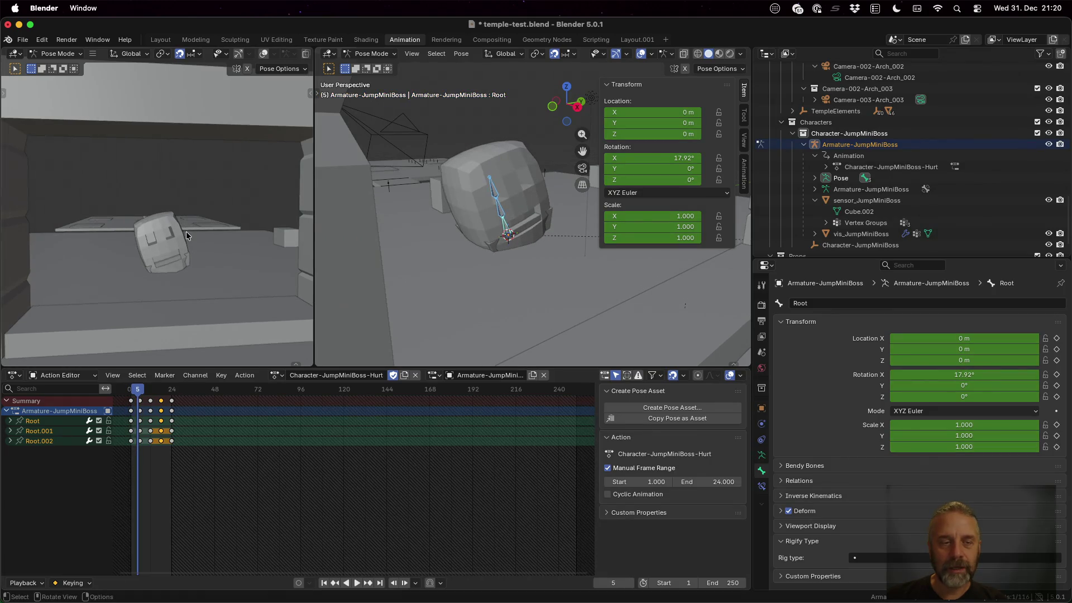
mouse_move(139, 394)
mouse_down()
mouse_move(171, 394)
mouse_move(151, 393)
mouse_up()
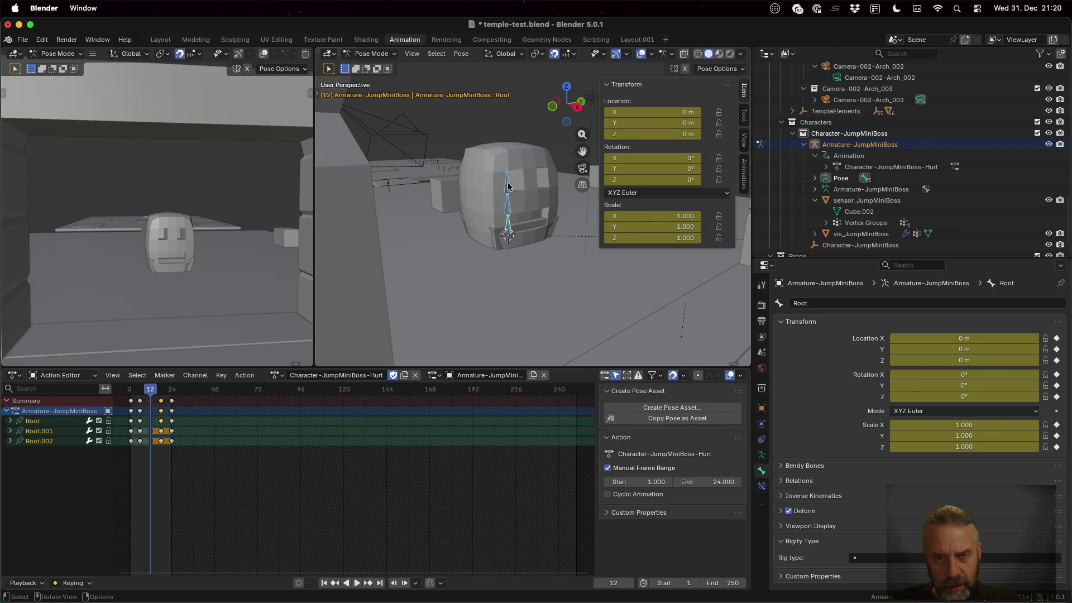
Start a vertical scale on the Root.001 bone, then cancel it.
click(507, 206)
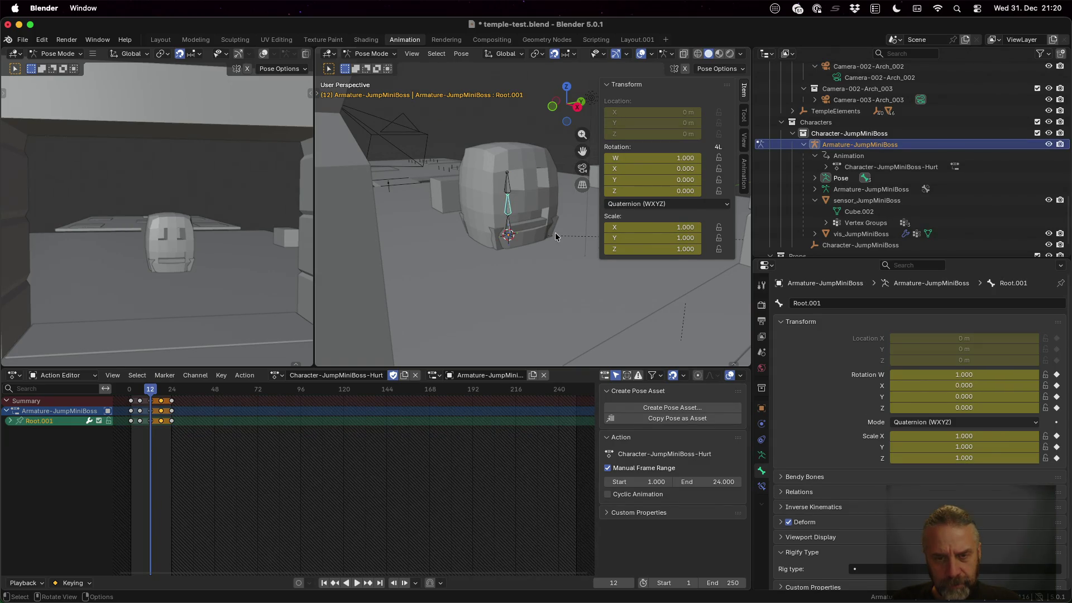
key(s)
key(z)
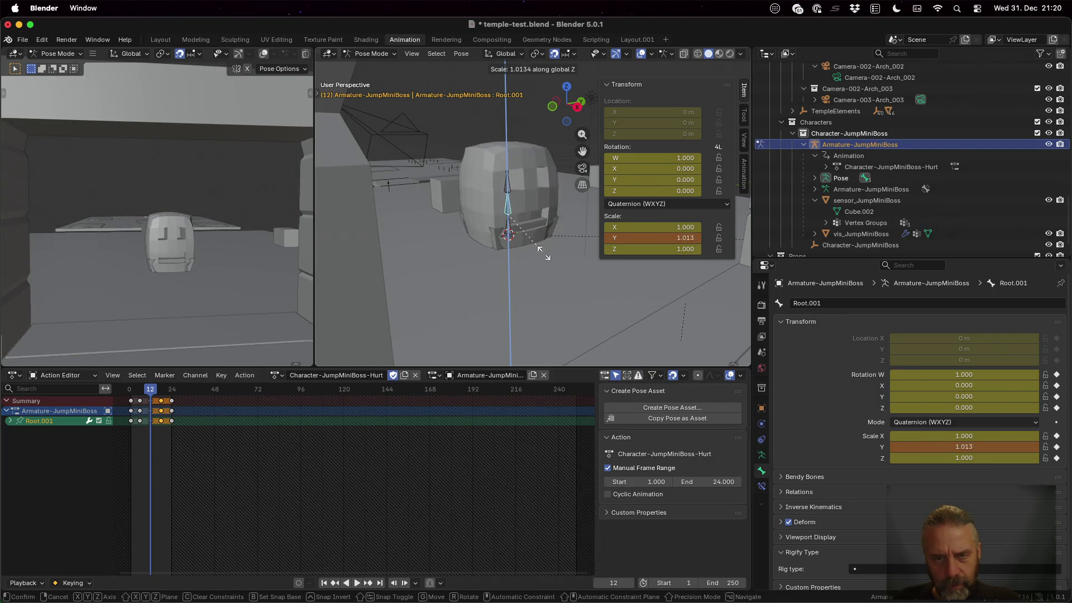
key(Escape)
Scale the Root bone to 0.5 on Z and keyframe the squash at frame 12.
click(508, 226)
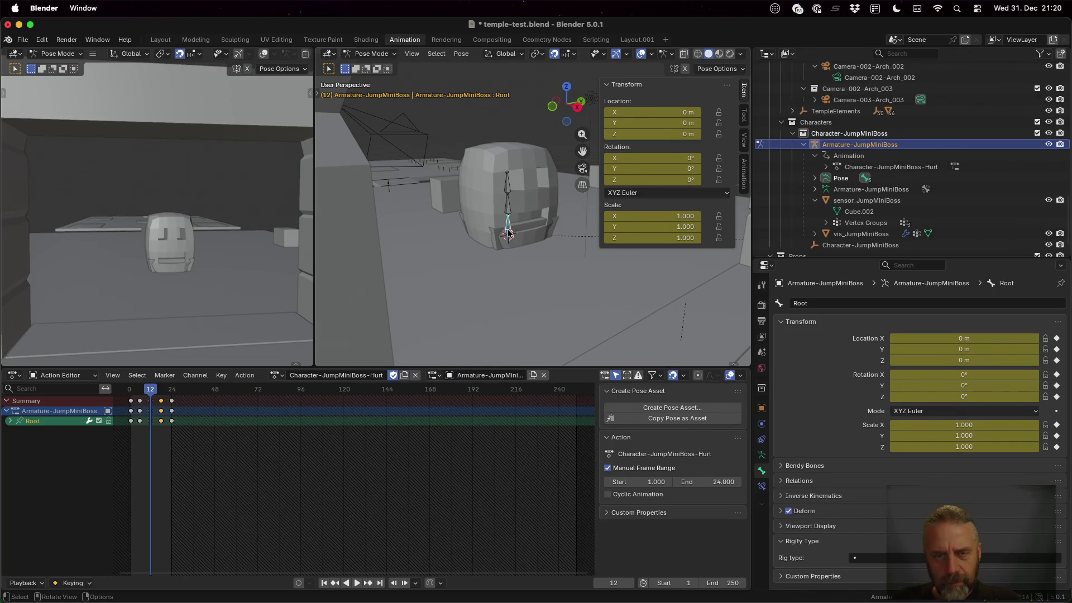
key(s)
key(z)
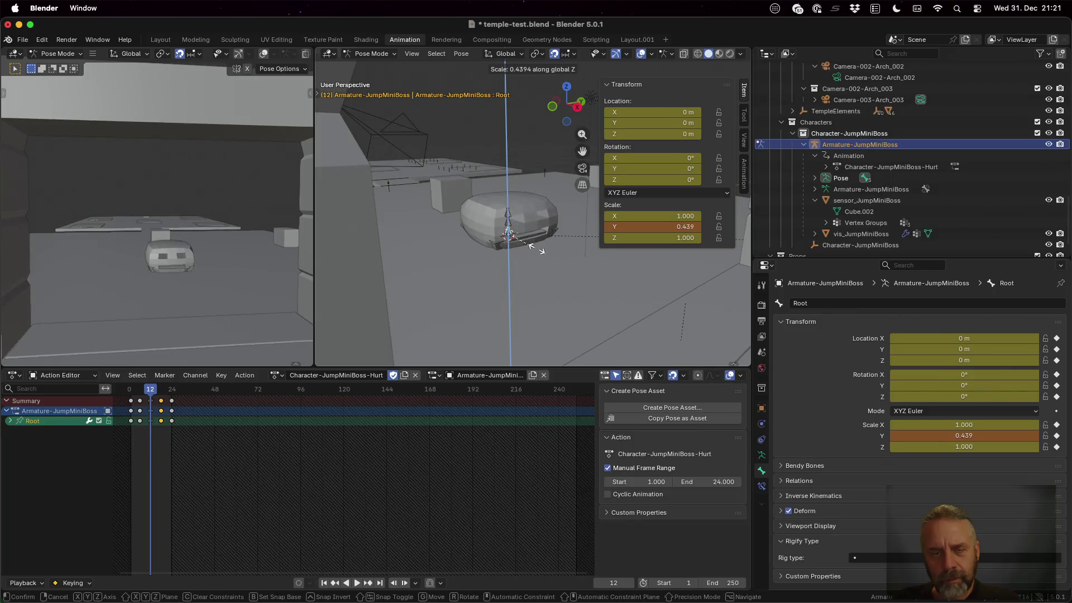
key(1)
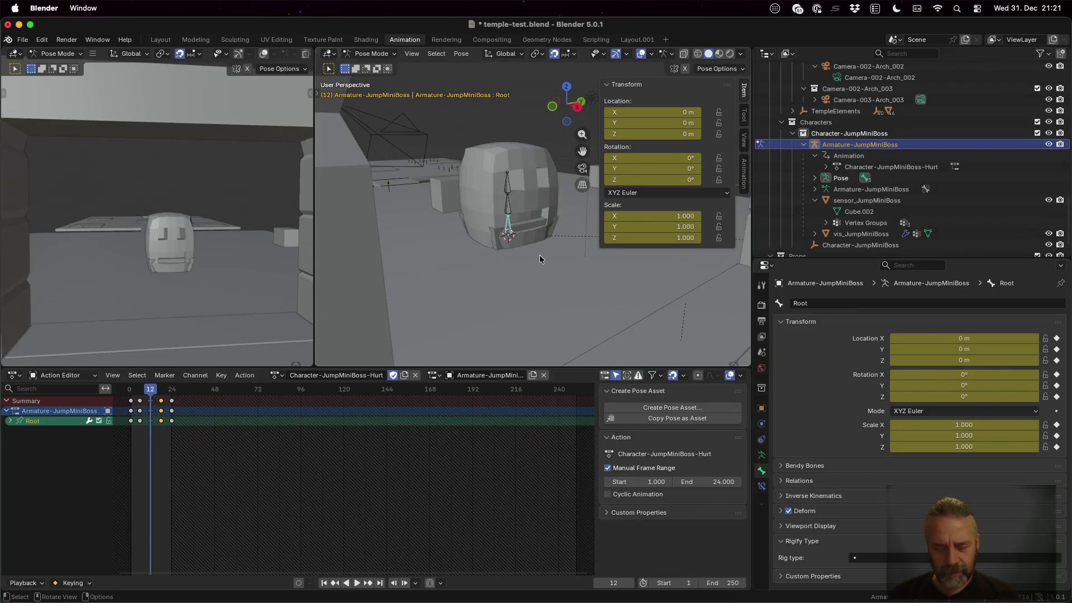
key(BackSpace)
text(.5)
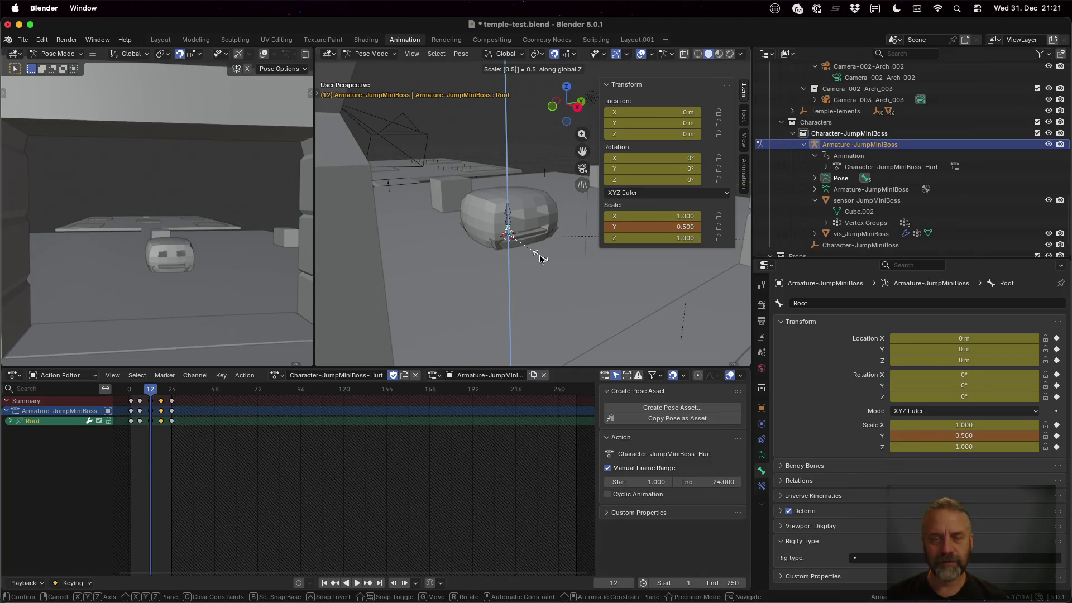
key(Return)
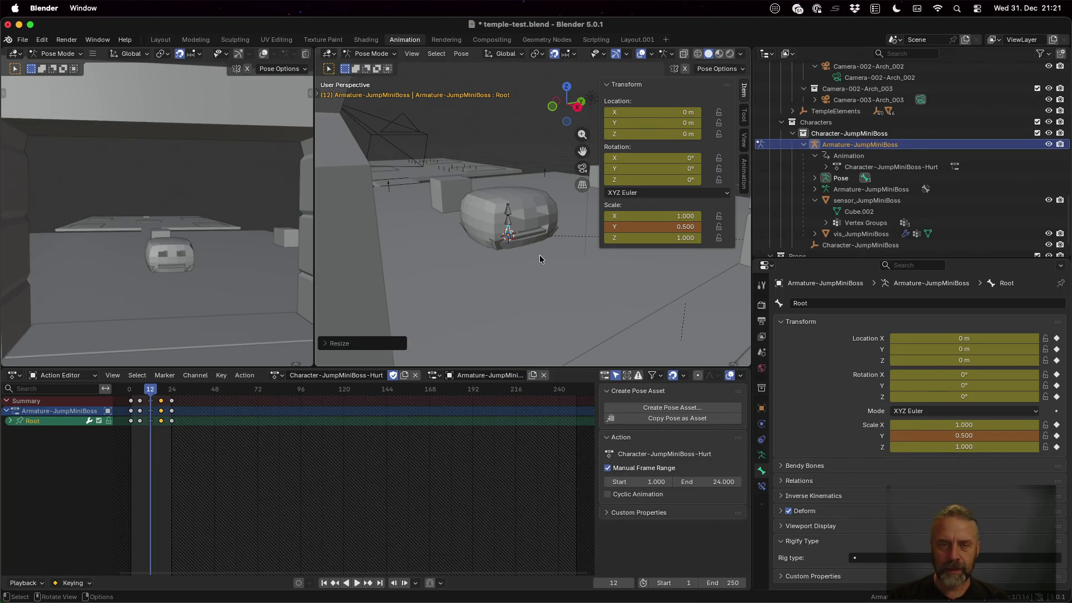
key(i)
mouse_move(141, 394)
mouse_down()
mouse_move(129, 394)
mouse_move(141, 396)
mouse_up()
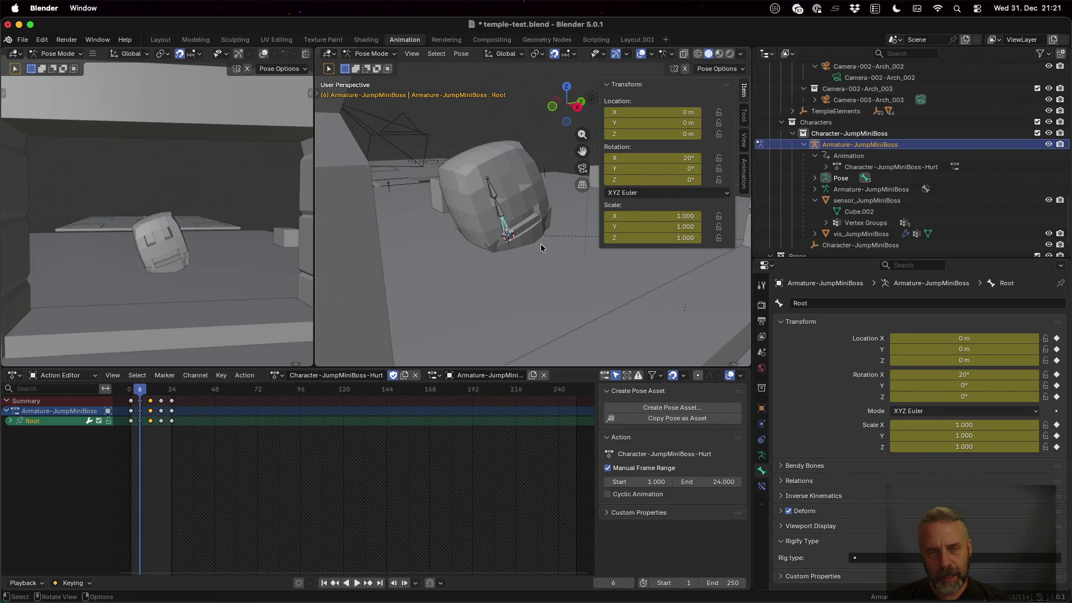
Squash the Root bone slightly on Z, keyframe it at frame 6, and play back.
key(s)
key(z)
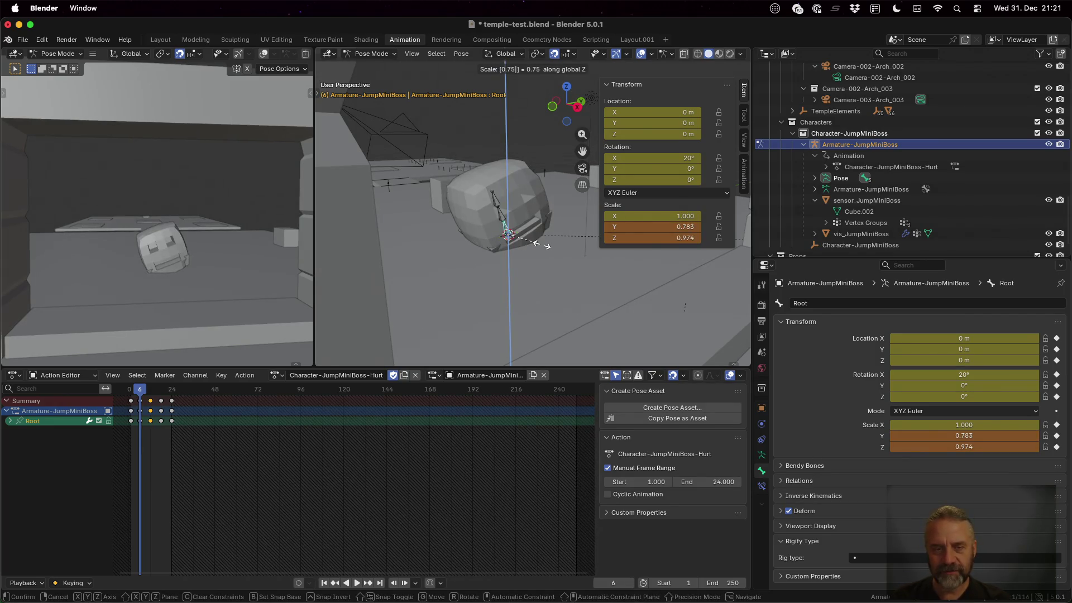
click(541, 244)
key(i)
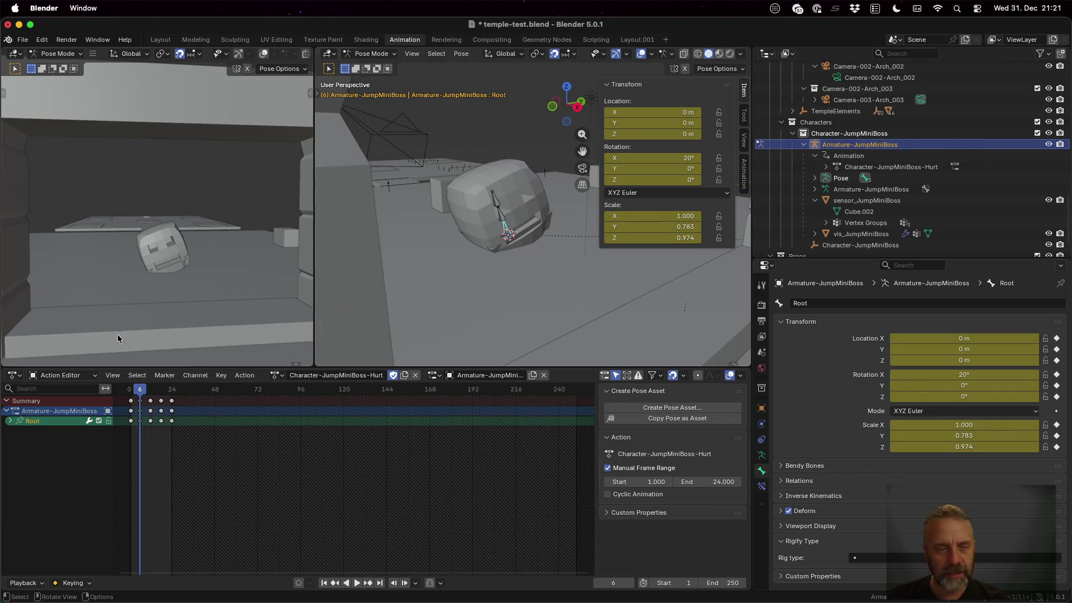
key(space)
Slightly flatten the Root bone on Z at frame 18, keyframe it, and return to frame 0.
drag(138, 389, 161, 393)
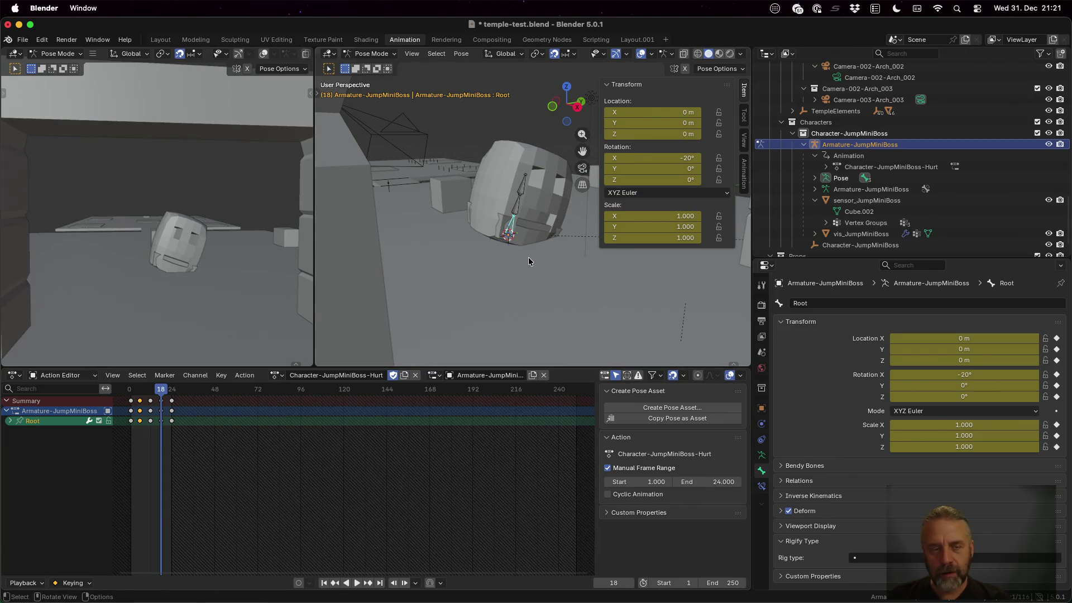
key(s)
key(z)
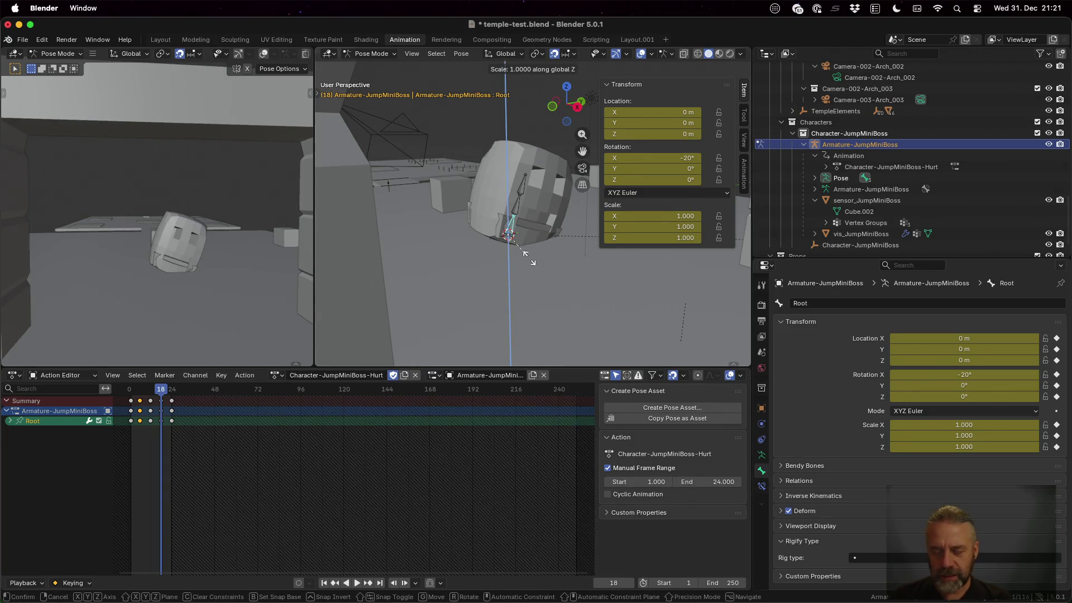
key(0)
key(BackSpace)
click(528, 260)
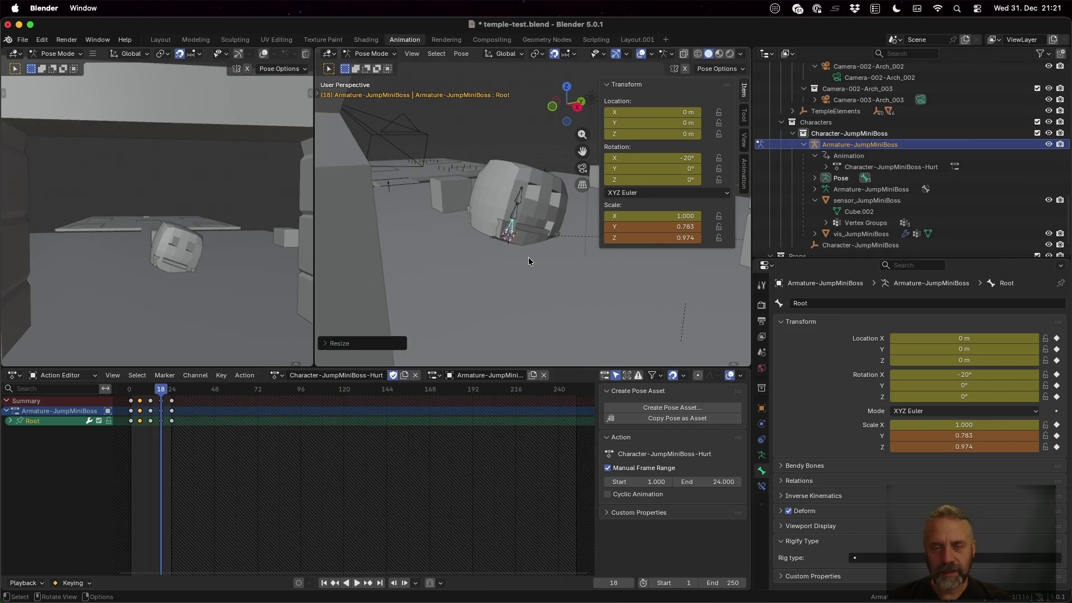
key(i)
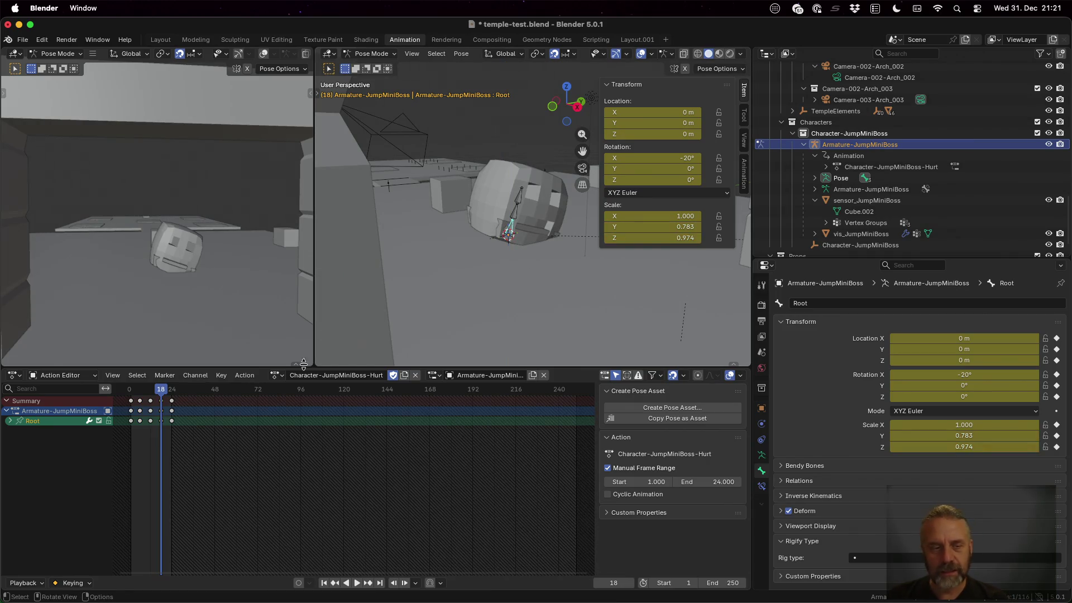
mouse_move(161, 393)
mouse_down()
mouse_move(129, 394)
mouse_move(175, 393)
mouse_up()
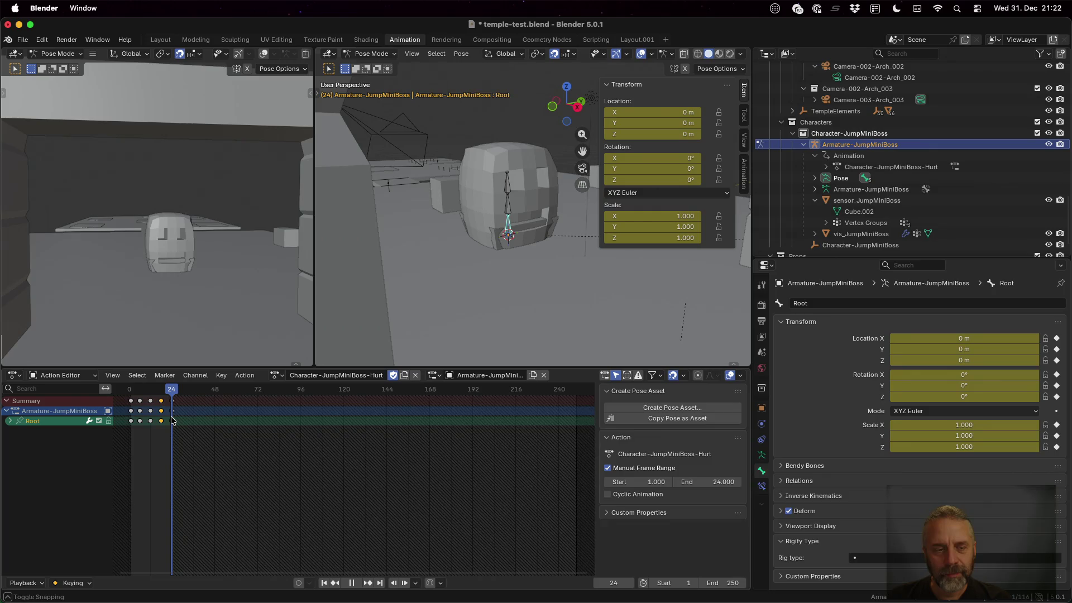
Stop playback, save temple-test.blend, and bring the terminal window forward.
key(space)
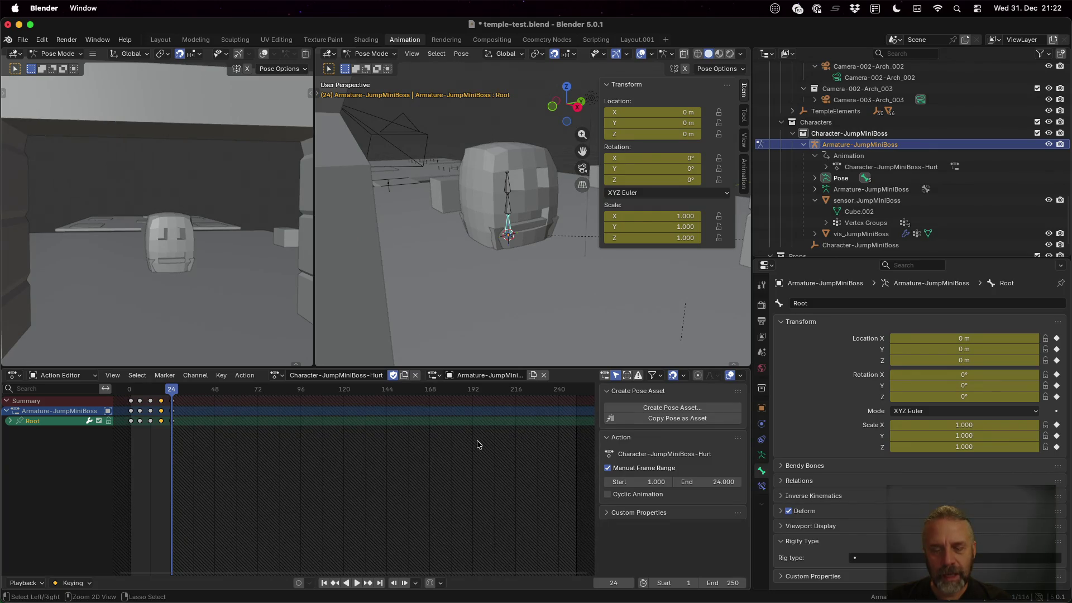
key(super+s)
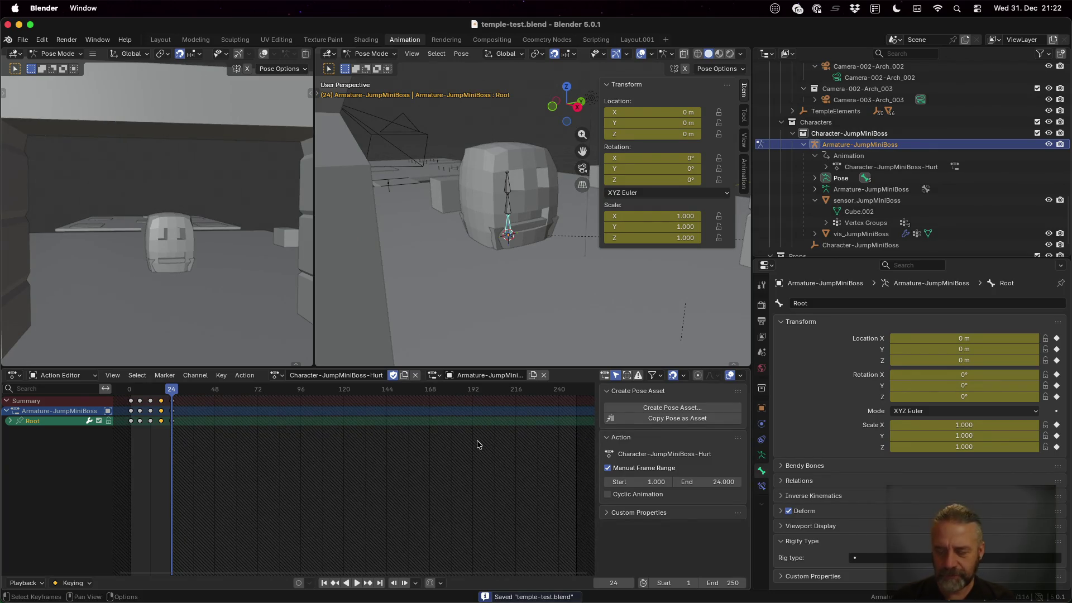
key(ctrl+Up)
click(311, 384)
Rerun ./rexport_v2.sh templates/test/temple-test.blend ../godot from history and confirm the Hurt action exported.
key(ctrl+r)
text(templ)
key(Up)
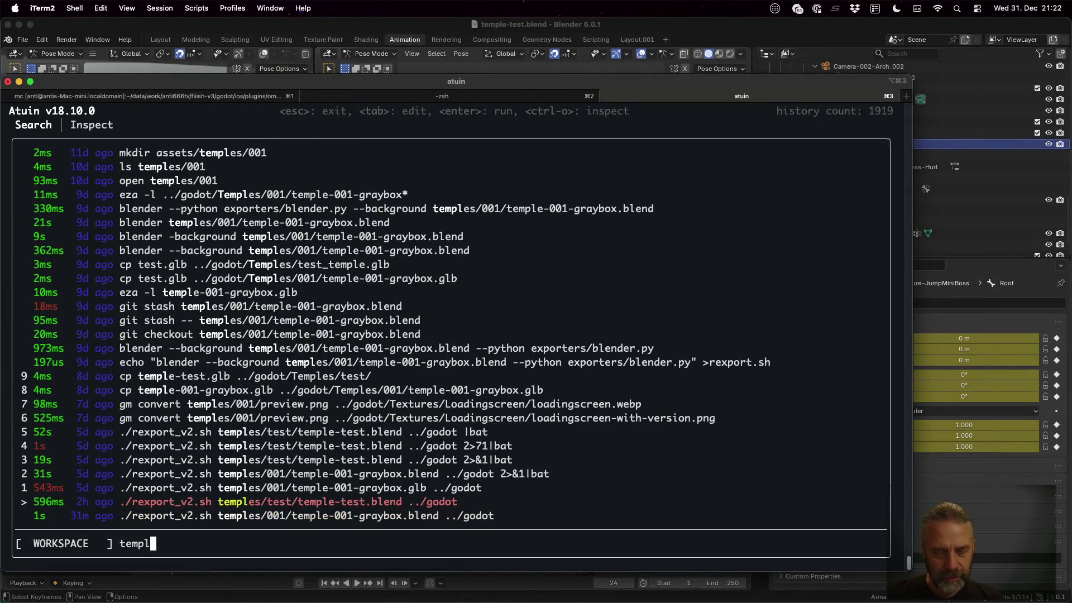
key(Return)
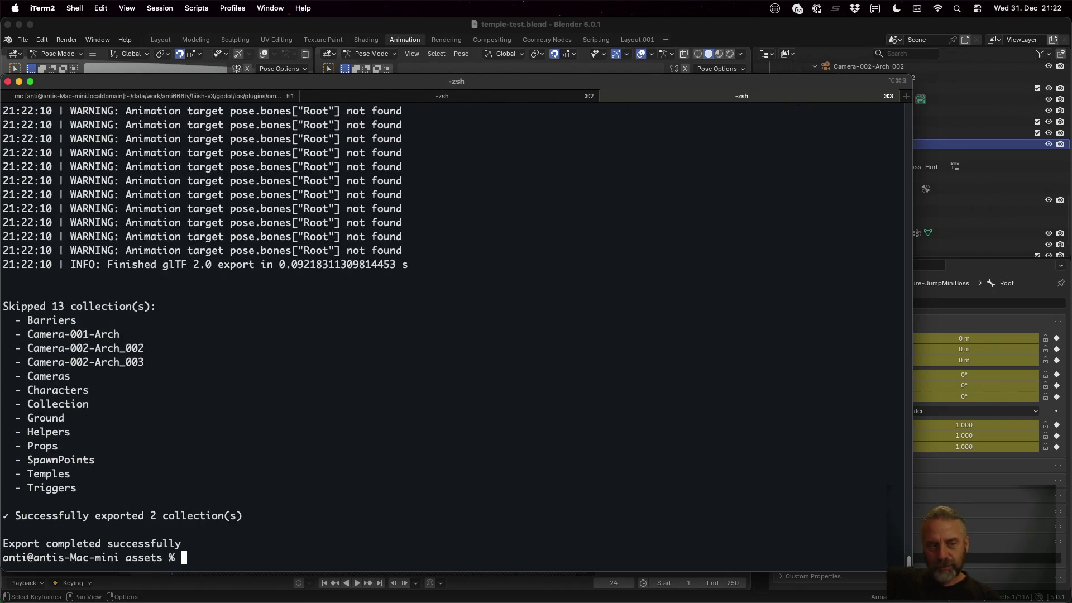
scroll(311, 381, up, 20)
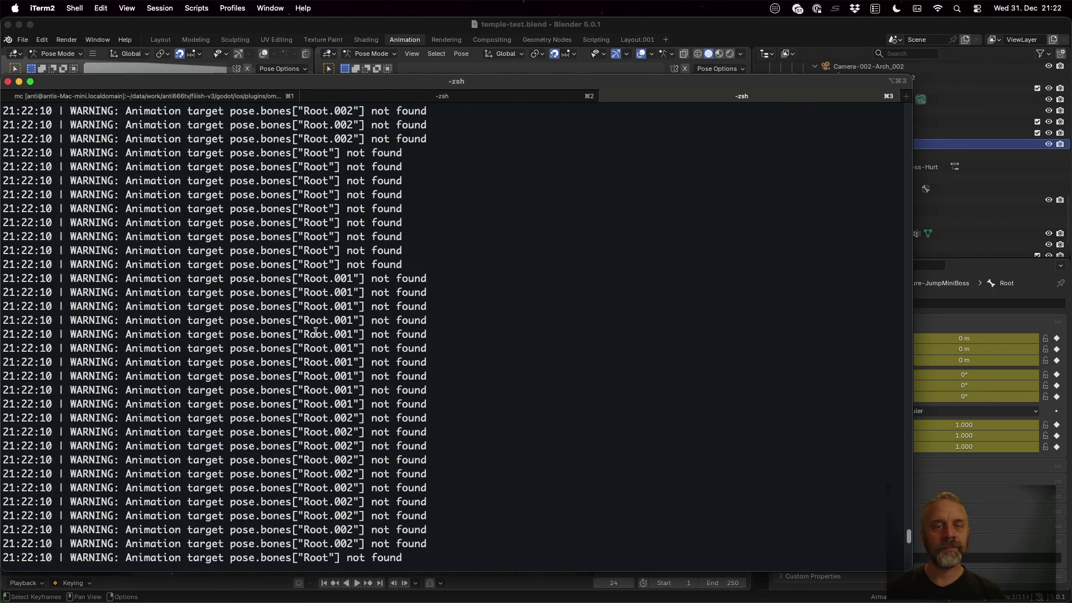
scroll(316, 332, down, 15)
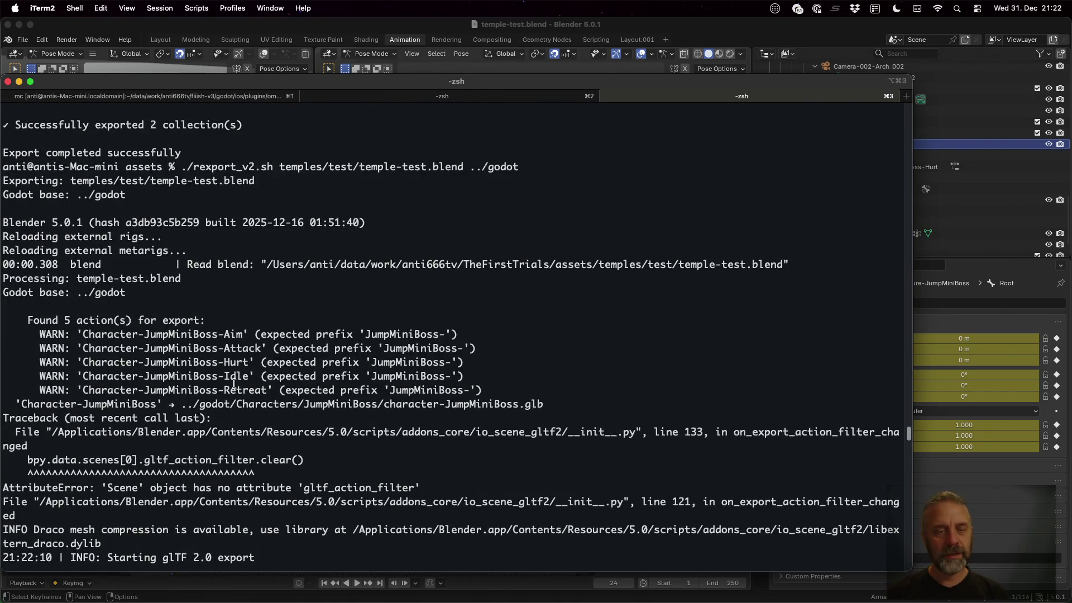
mouse_move(219, 361)
mouse_down()
mouse_move(281, 362)
mouse_move(245, 359)
mouse_up()
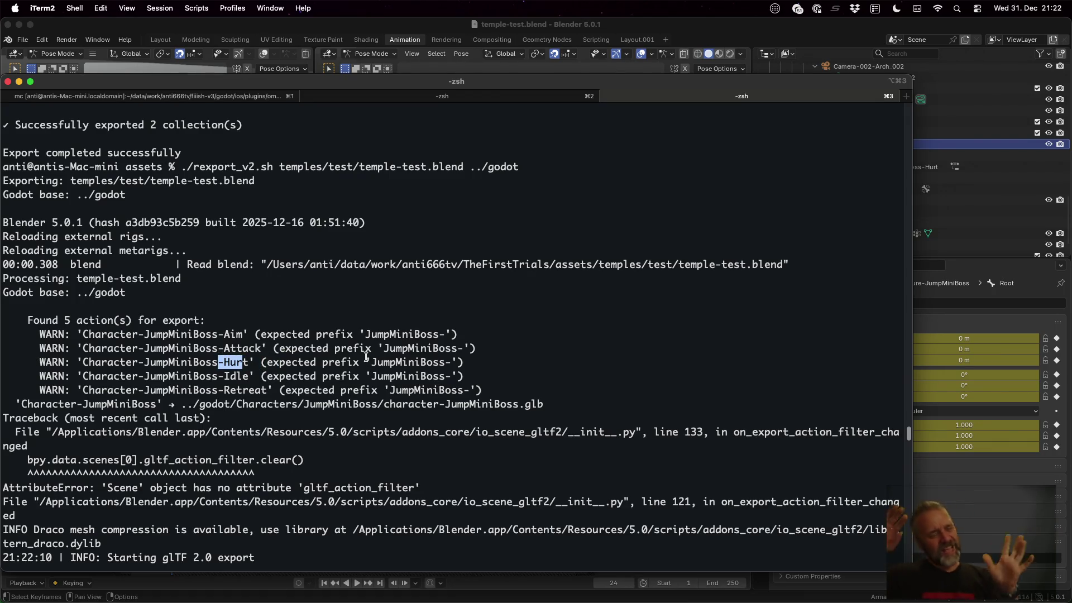
key(super+Tab)
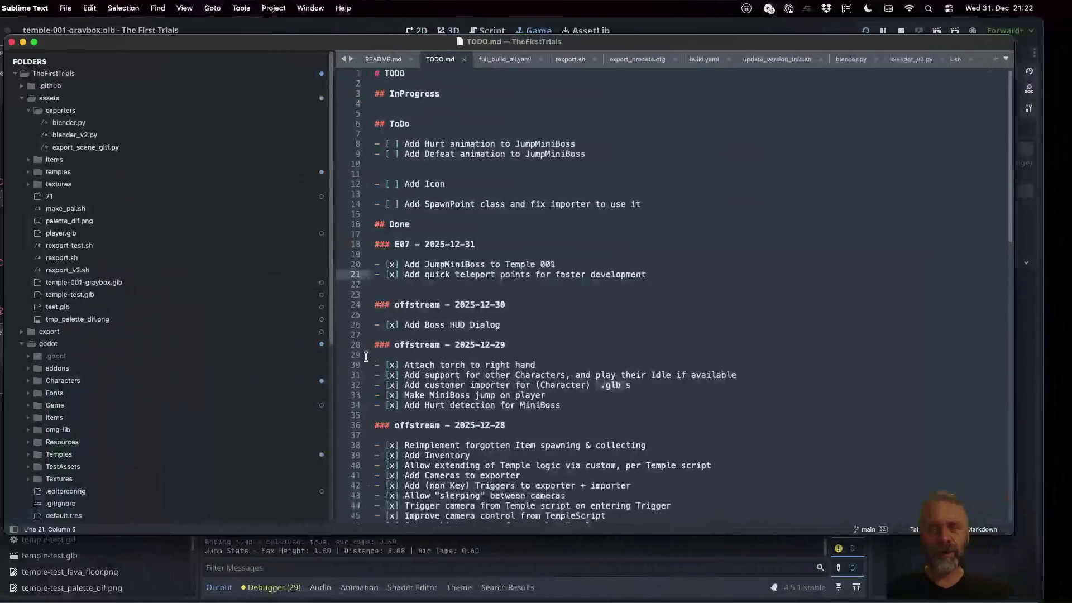
click(394, 24)
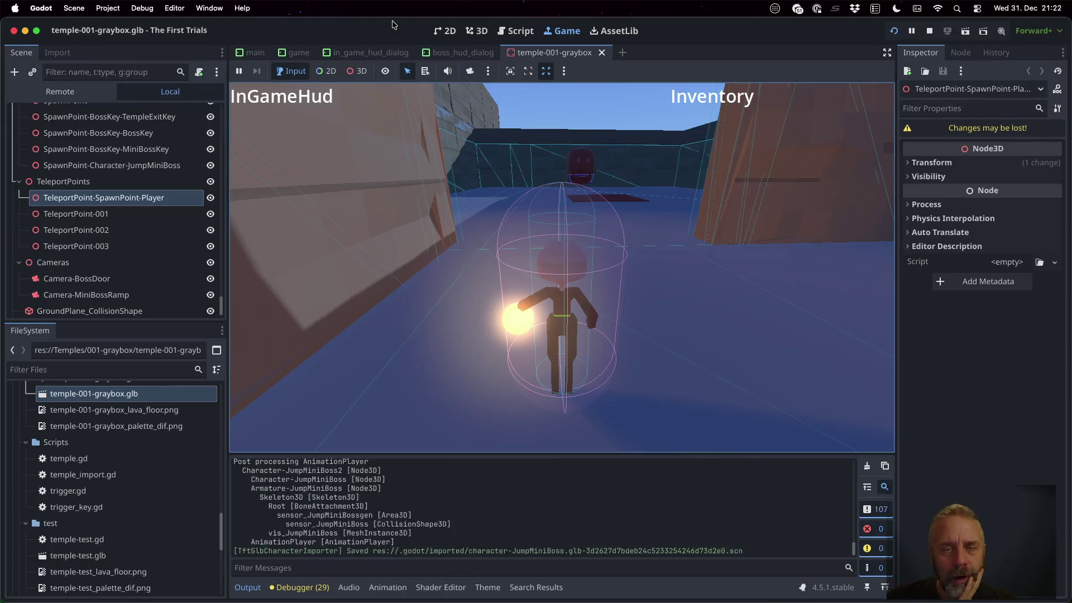
Stop the running game, close all open scripts, and open temple-test.gd via Quick Open.
click(930, 31)
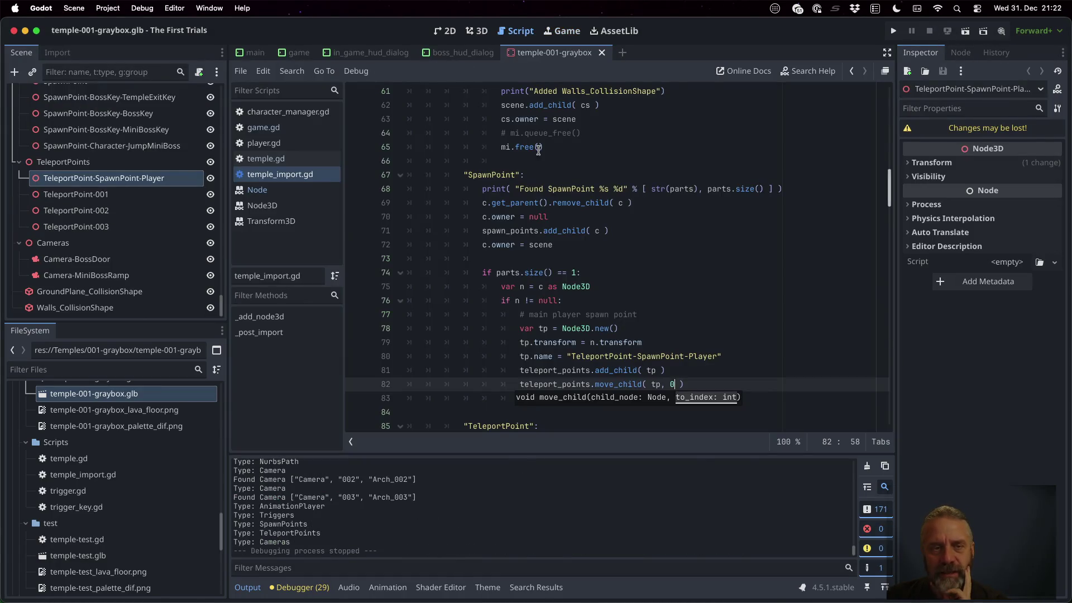
right_click(278, 112)
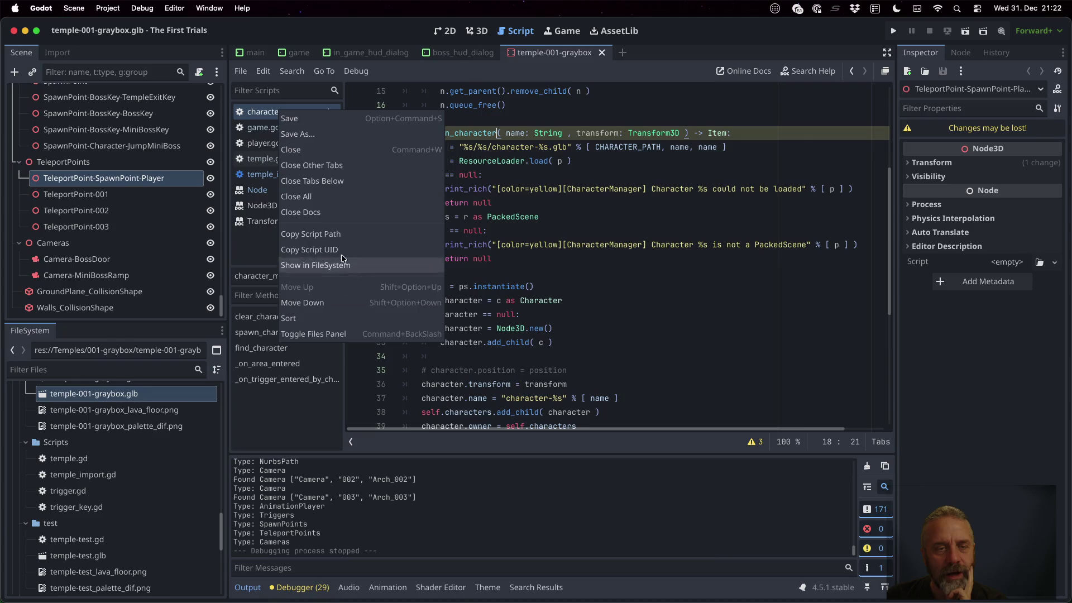
click(333, 199)
key(shift+alt+o)
text(templ)
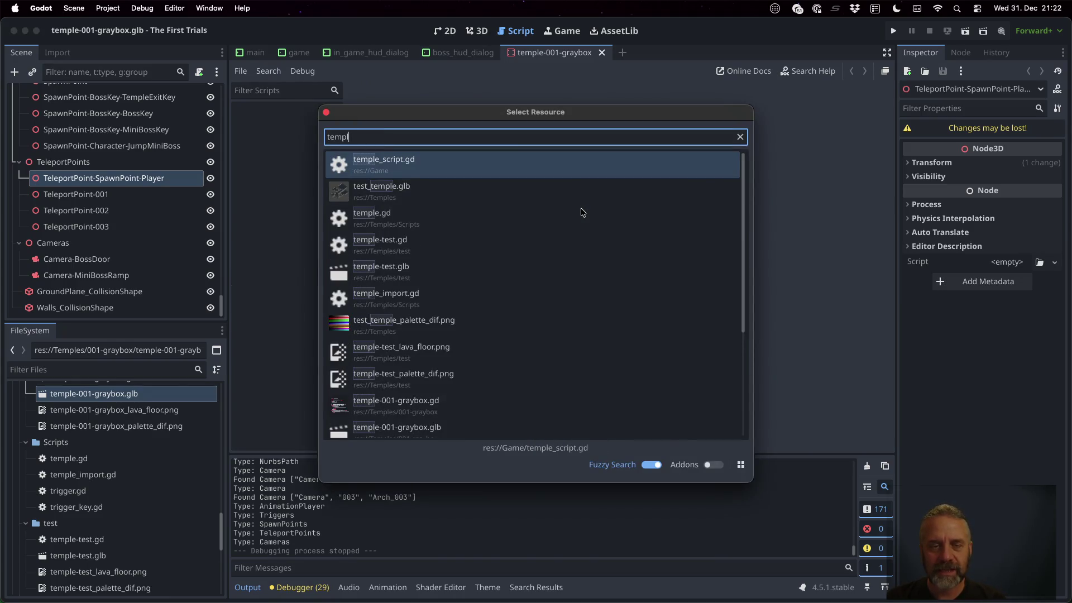
key(Down)
key(Down)
key(Down)
key(Return)
Review the Hurt handler in temple-test.gd and place the caret on empty line 19.
scroll(621, 274, down, 5)
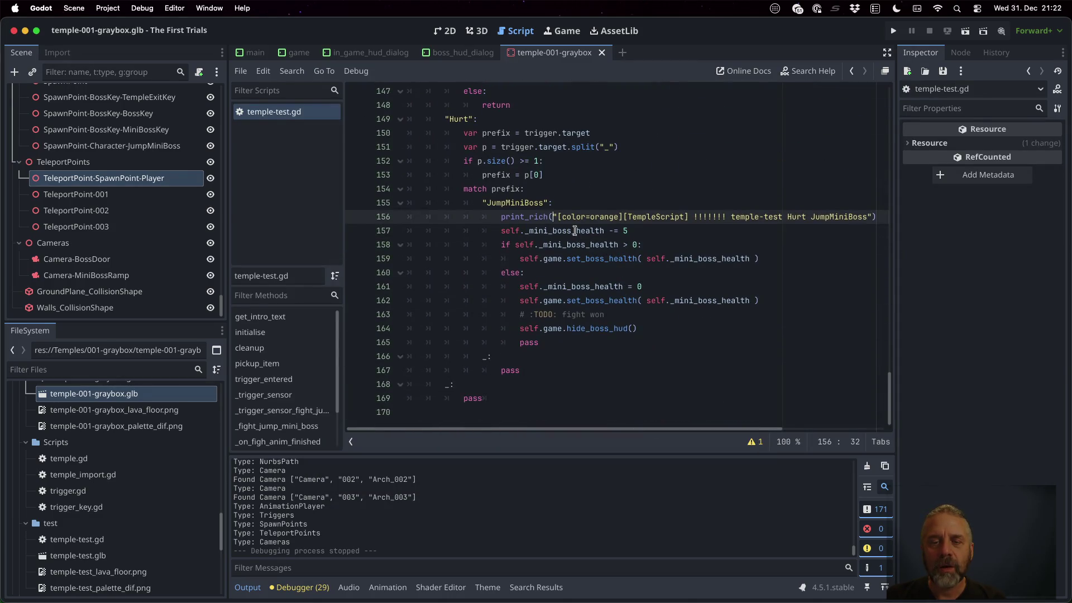
key(Up)
scroll(586, 231, up, 6)
scroll(594, 231, up, 2)
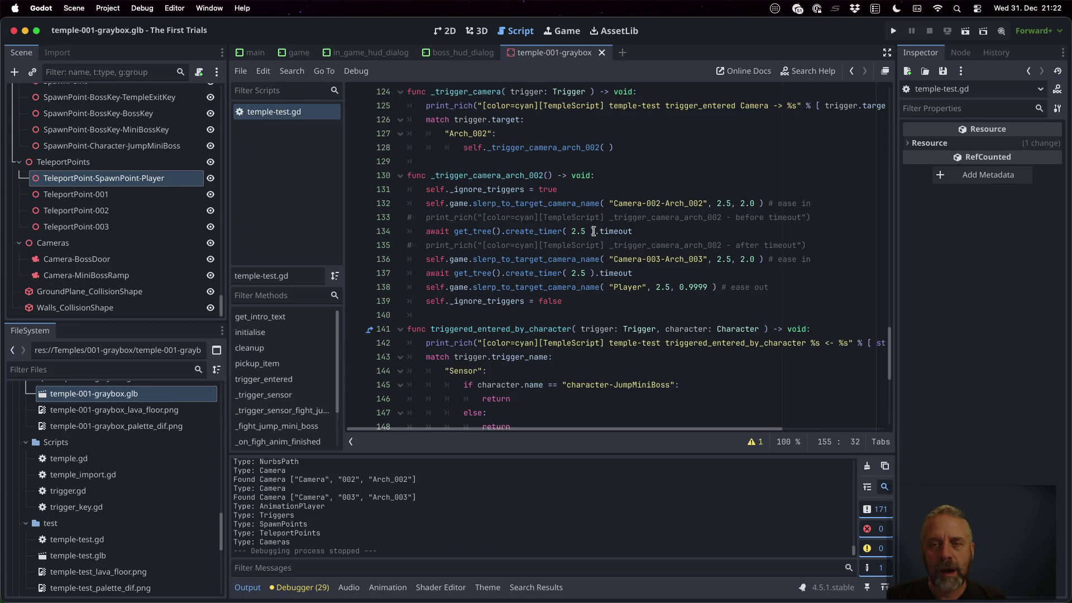
scroll(594, 231, up, 20)
scroll(598, 214, down, 7)
scroll(598, 214, up, 3)
click(557, 194)
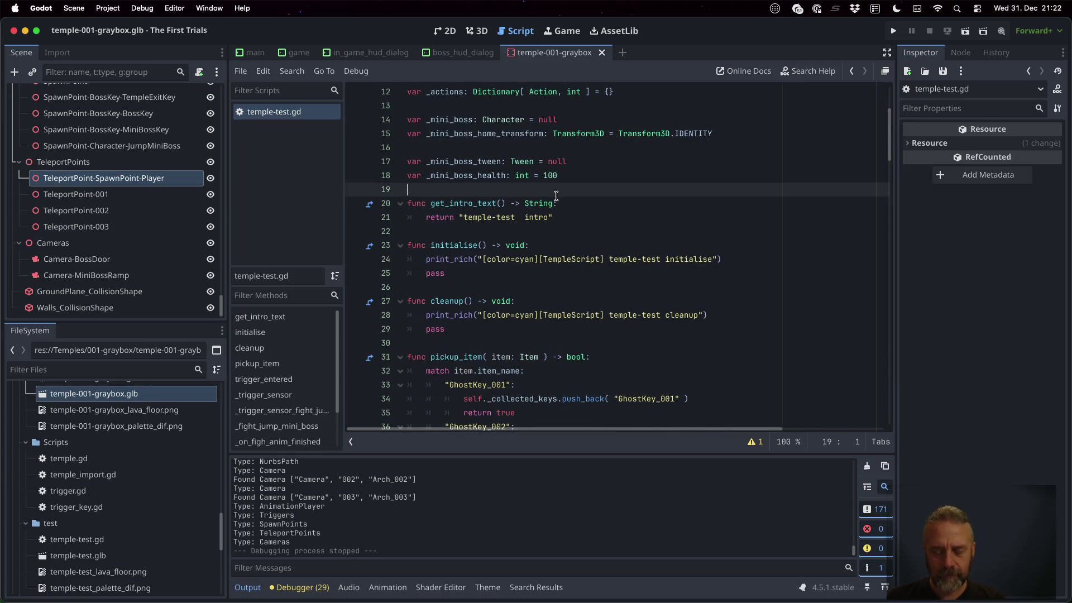
Declare var _mini_boss_hurt_during_attack: bool = false on line 19 and save the script.
text(var _minio)
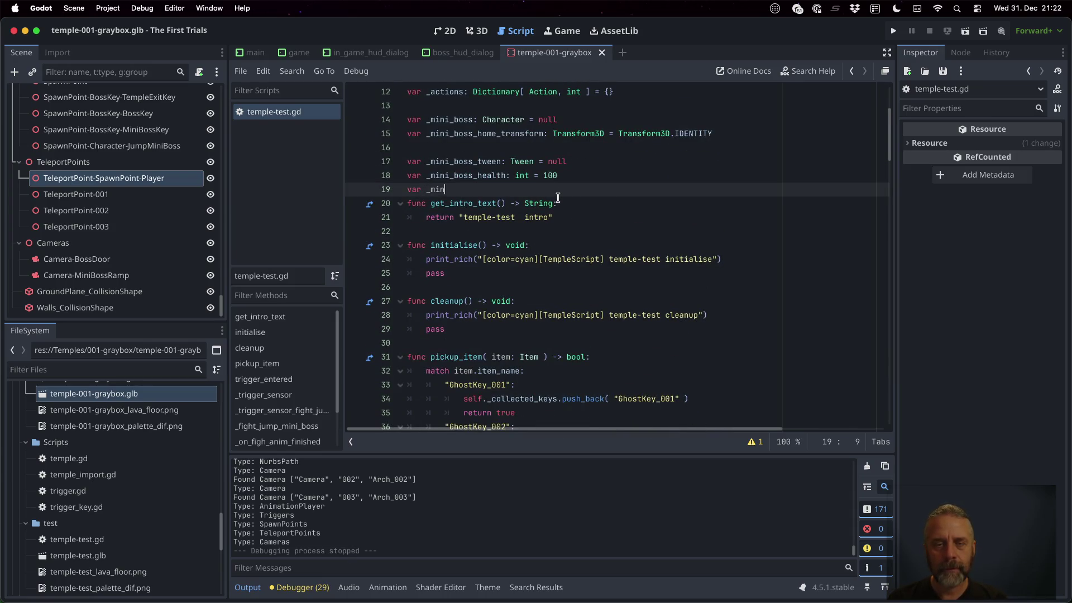
text(boss_hurt_duri)
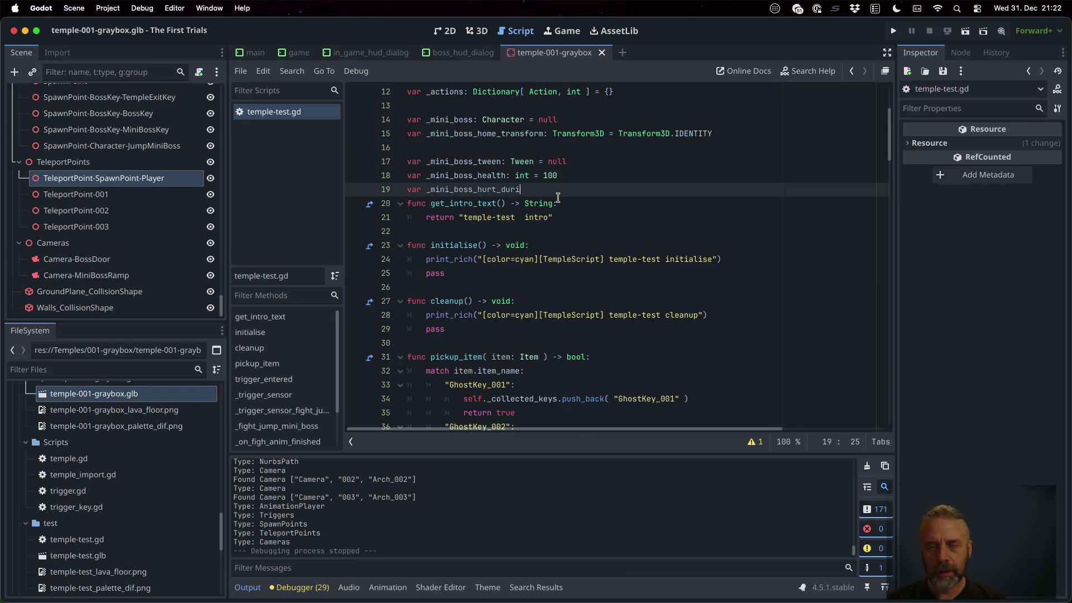
key(BackSpace)
key(BackSpace)
key(BackSpace)
text(: bool)
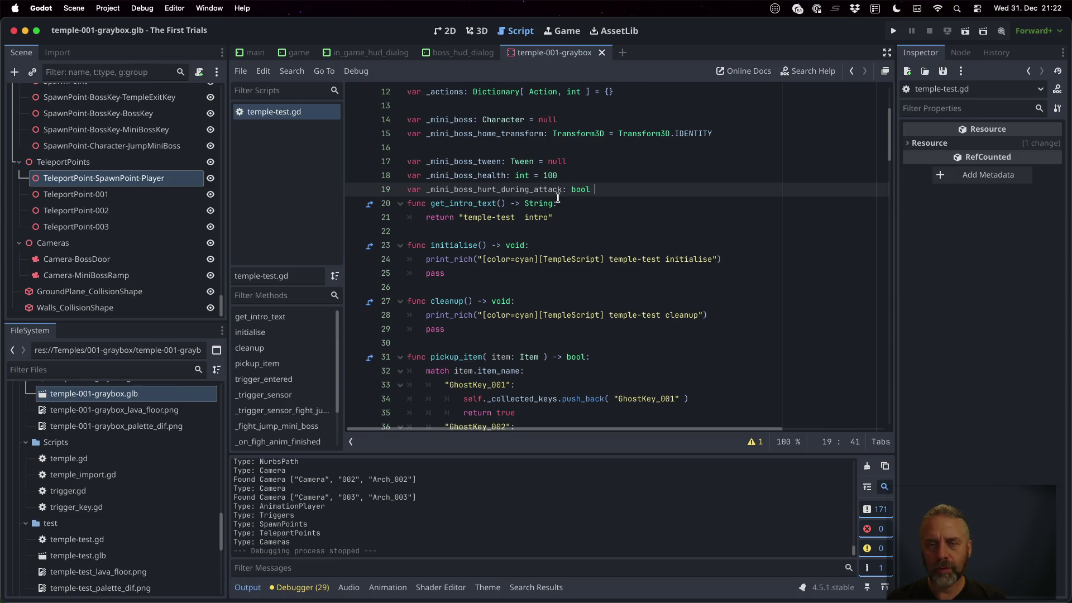
key(BackSpace)
key(BackSpace)
key(BackSpace)
text(fal)
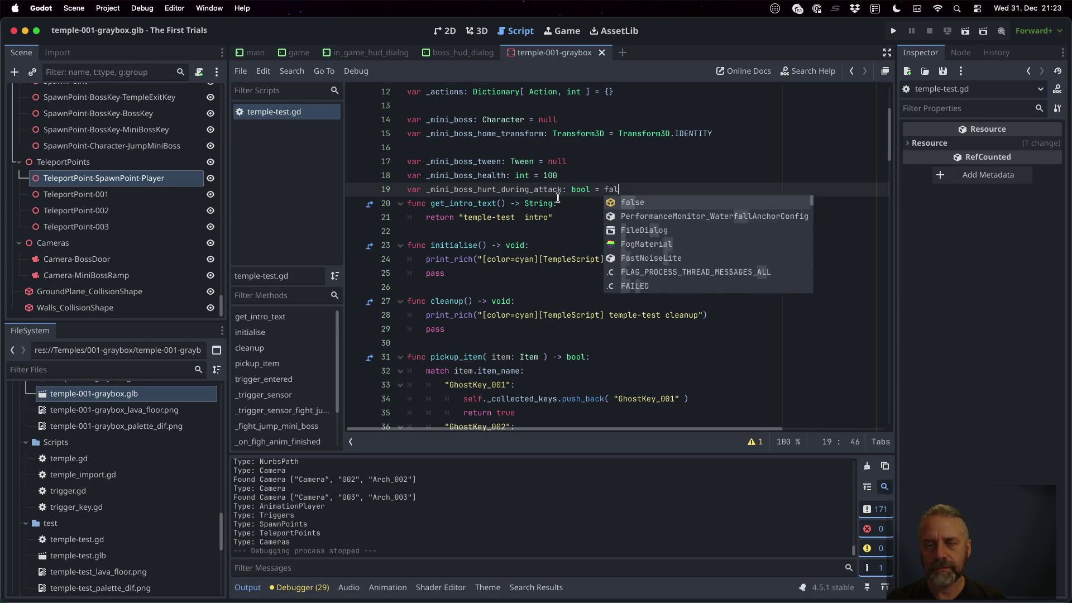
key(Return)
key(Return)
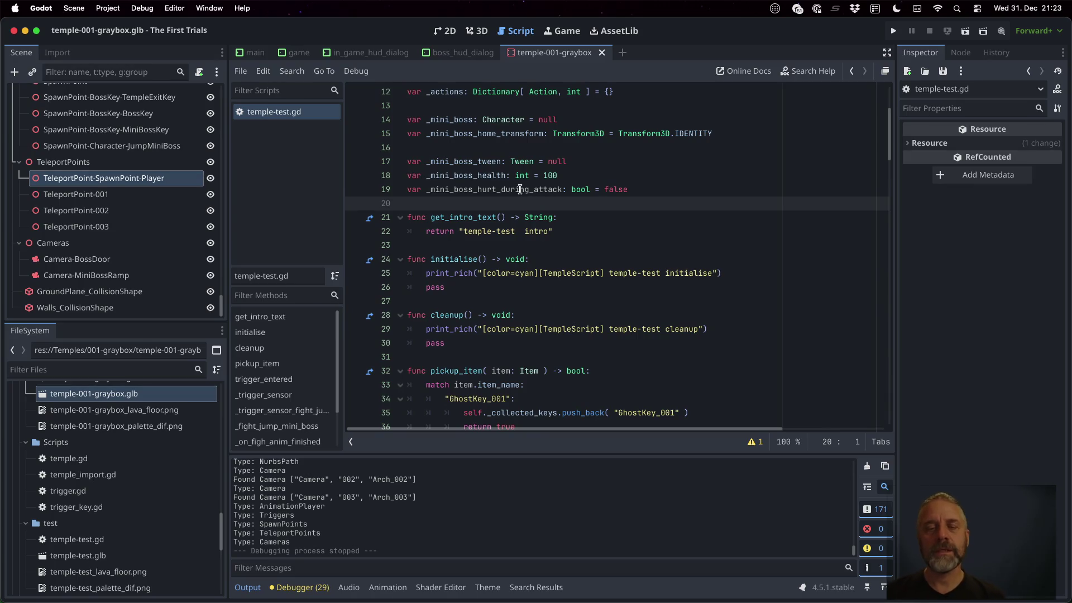
double_click(520, 190)
key(ctrl+s)
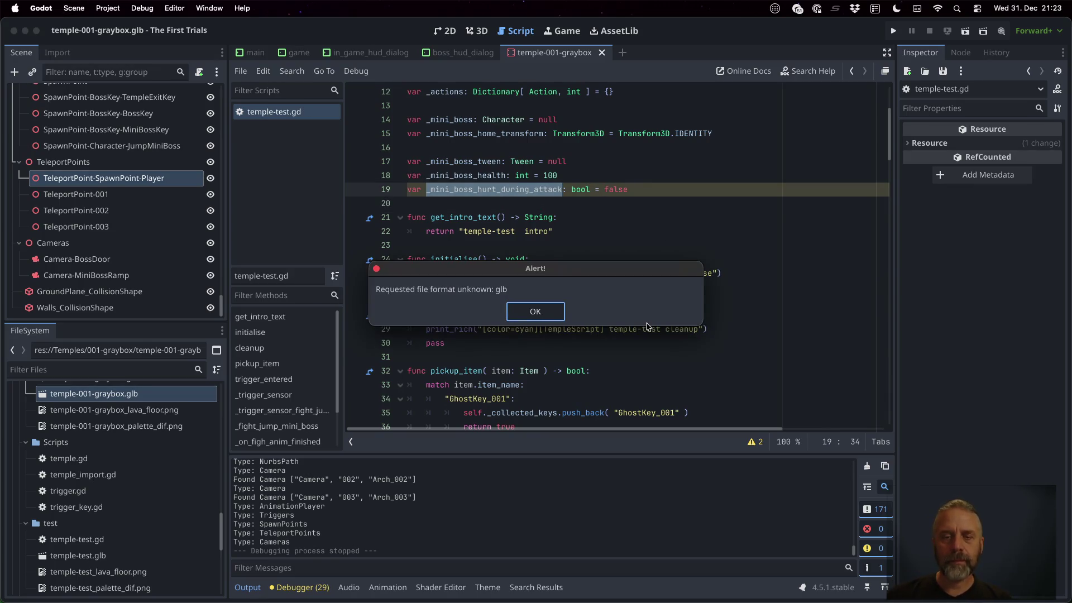
Dismiss the glb format alert and scroll down to the JumpMiniBoss hurt branch.
key(Return)
scroll(593, 317, down, 9)
scroll(593, 317, down, 20)
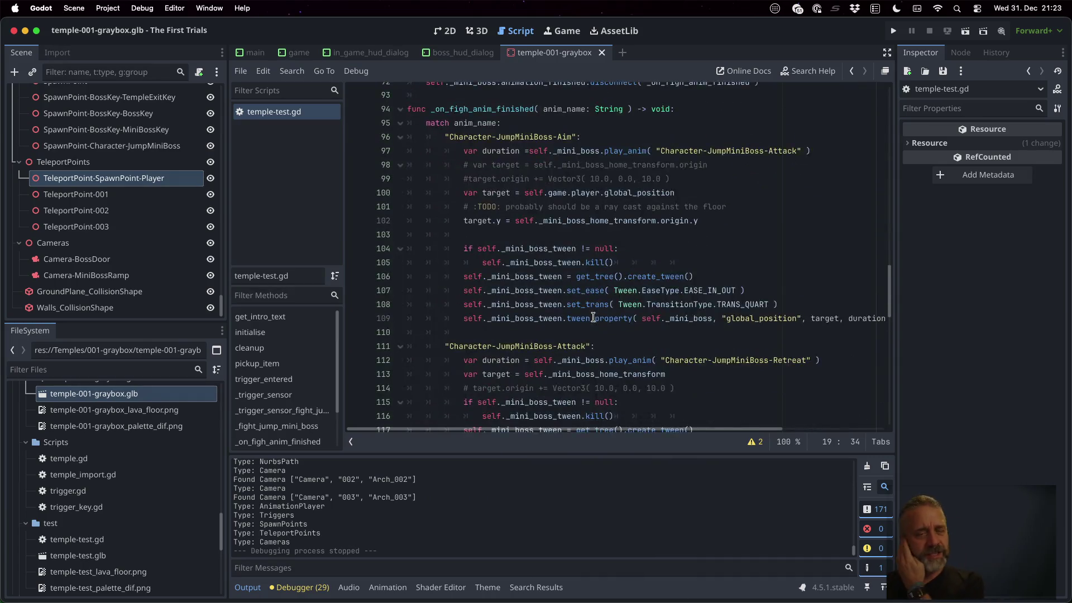
scroll(593, 317, down, 7)
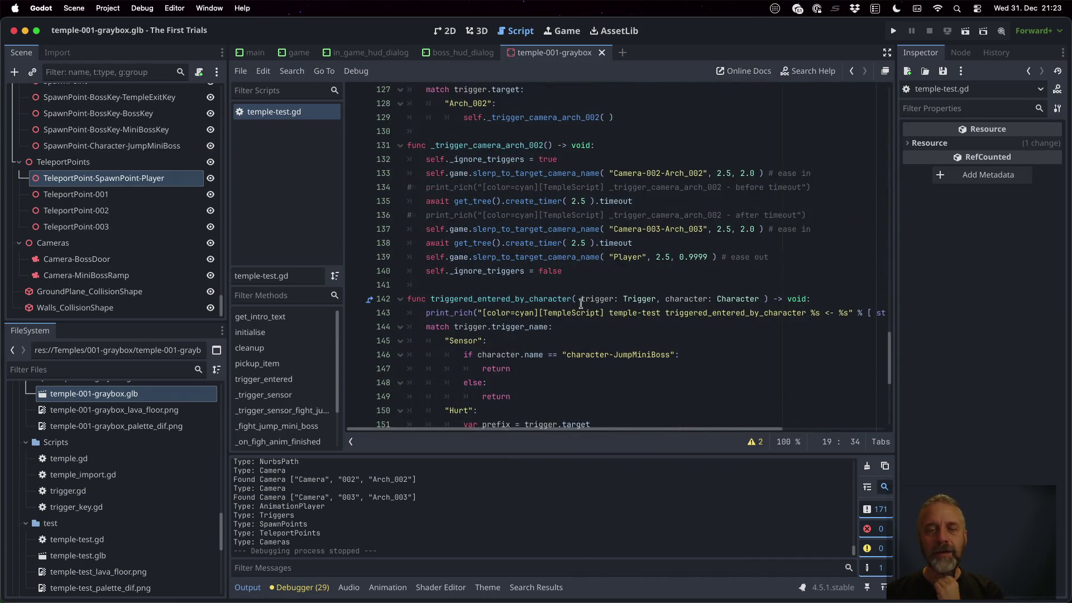
scroll(580, 304, down, 7)
click(567, 258)
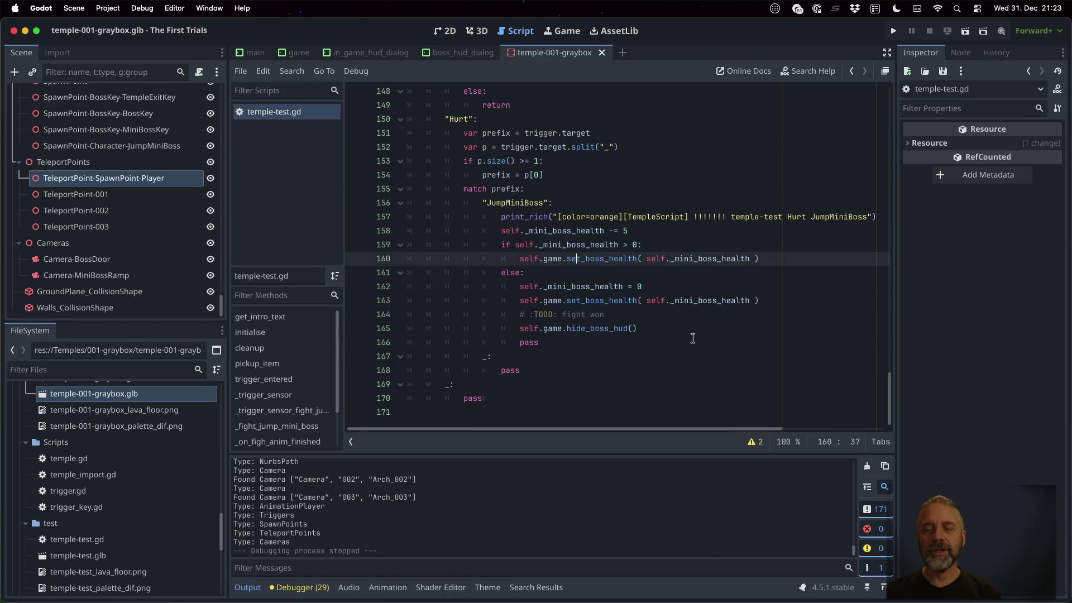
Add self._mini_boss_hurt_during_attack = true right after the health decrement.
key(Up)
key(Up)
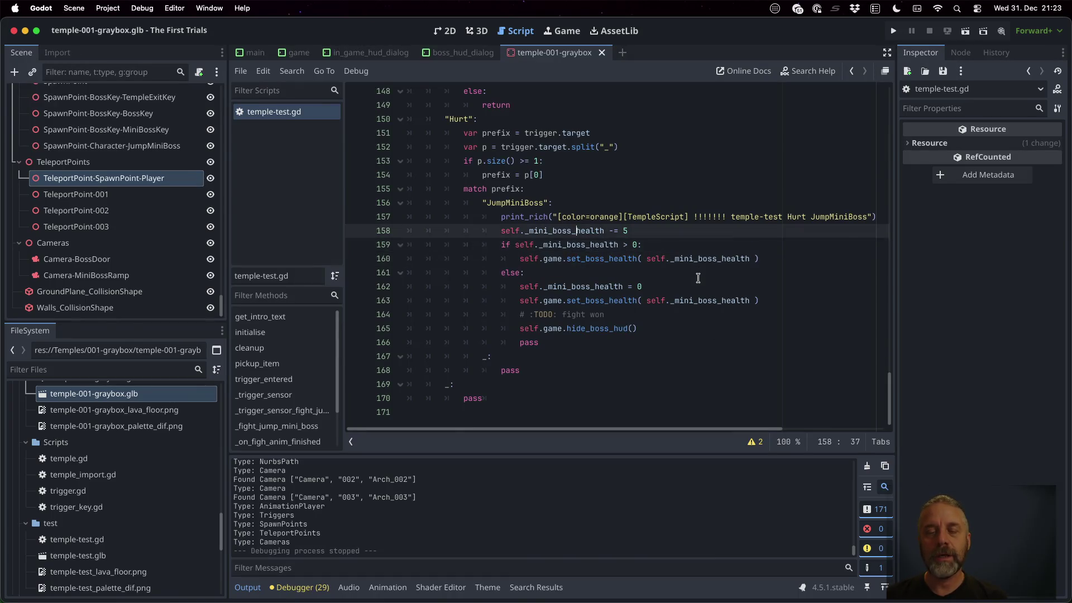
key(Return)
key(BackSpace)
key(BackSpace)
text(._mini)
key(Return)
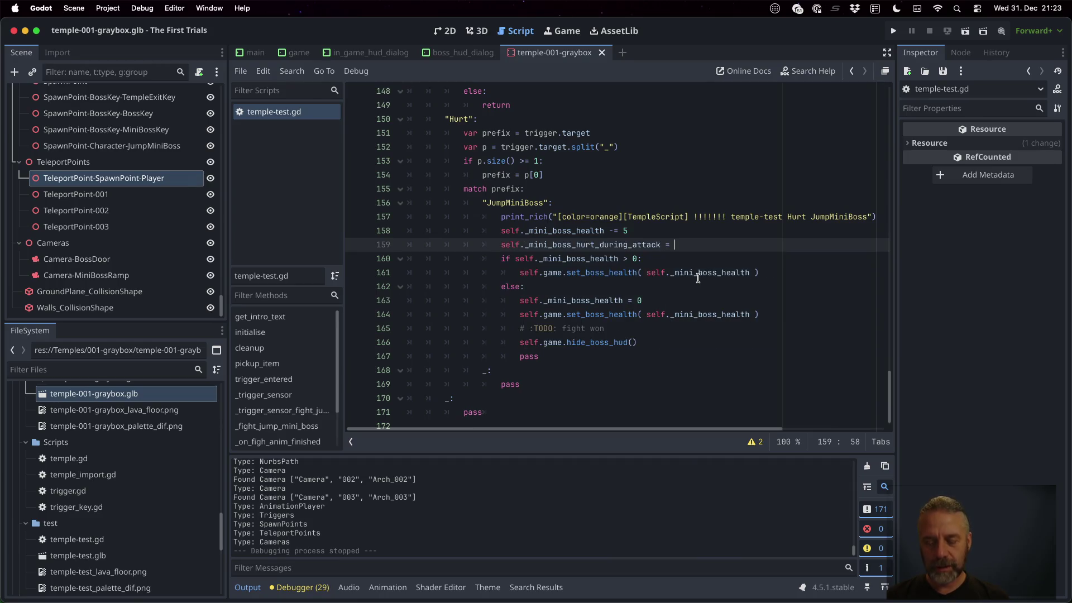
text(true)
scroll(670, 243, up, 1)
scroll(670, 243, up, 10)
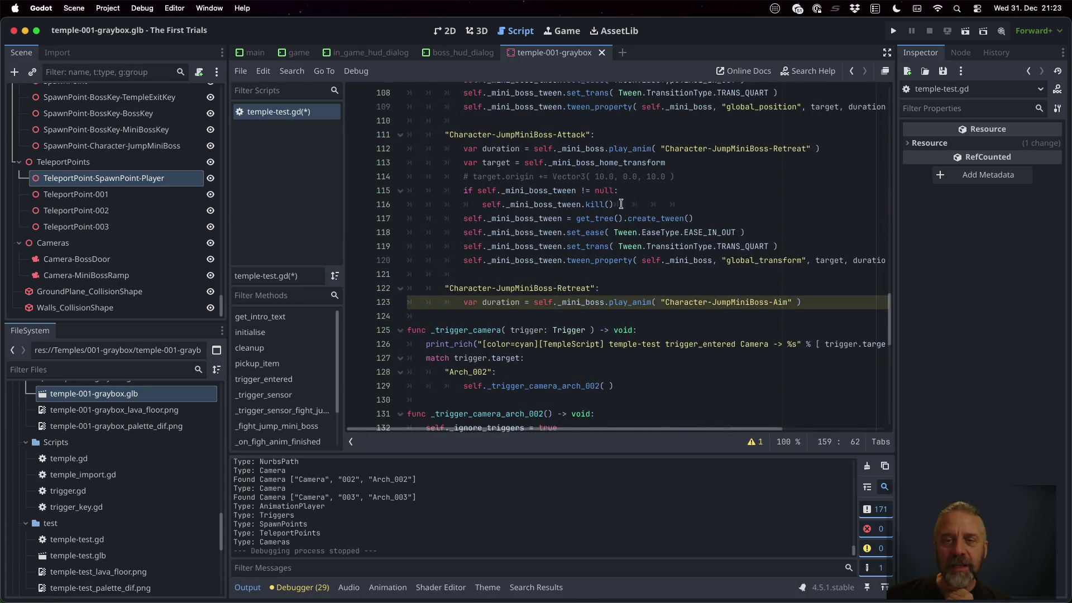
scroll(621, 205, up, 5)
Reset _mini_boss_hurt_during_attack to false in the Aim branch, save, and dismiss the format alert.
click(565, 138)
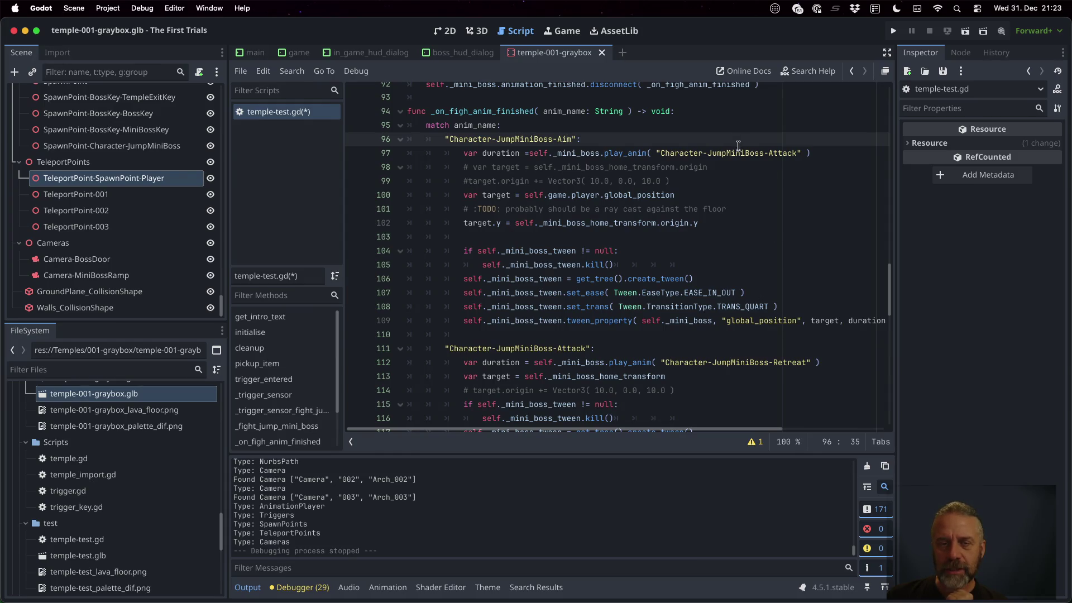
click(528, 153)
key(super+s)
key(Escape)
key(Up)
key(End)
key(Return)
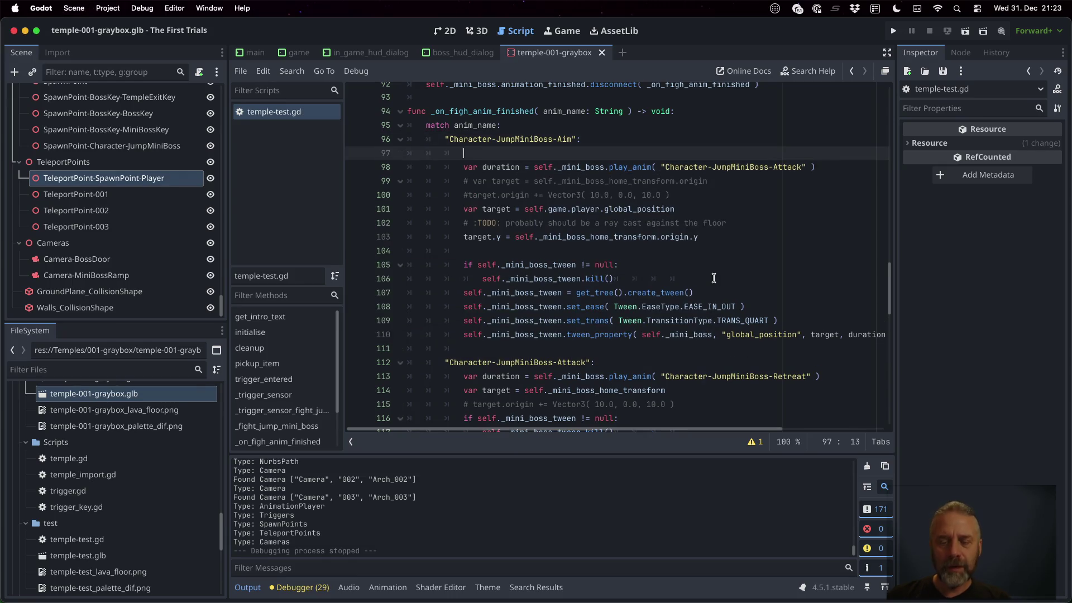
text(f._mini_boss_hurt_during_attack = false)
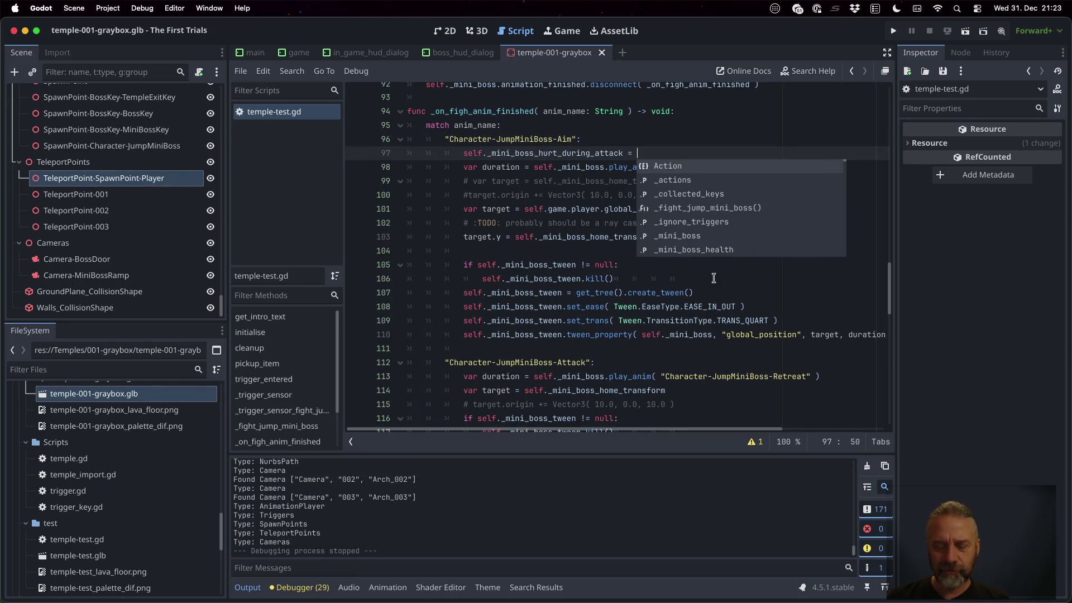
key(ctrl+s)
key(Return)
scroll(709, 296, down, 3)
click(593, 267)
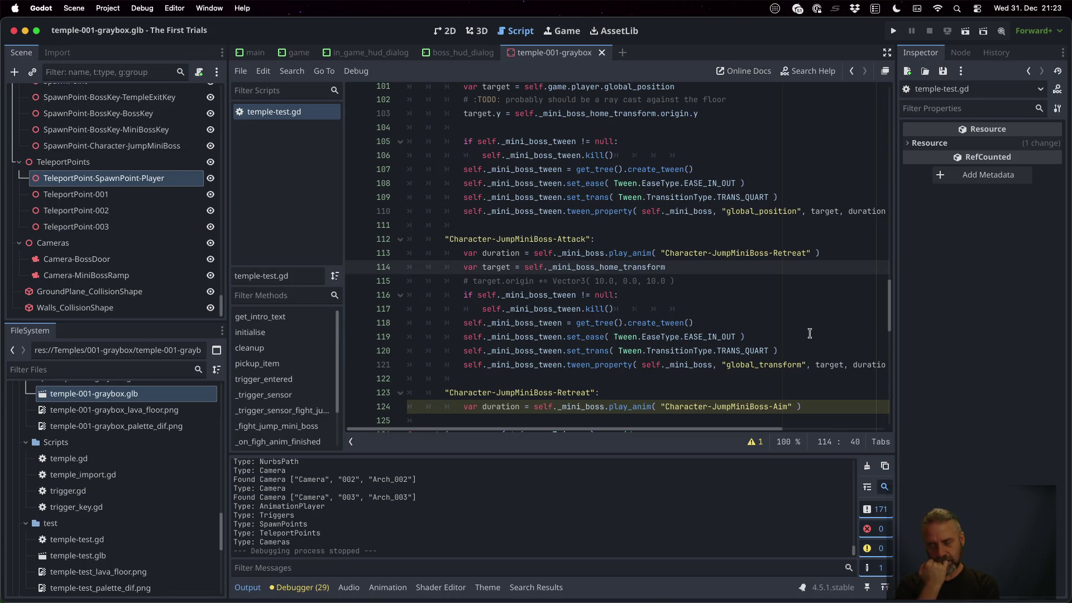
Make Attack play Hurt when hurt, and add a Hurt case playing Retreat and tweening home.
key(Up)
key(Up)
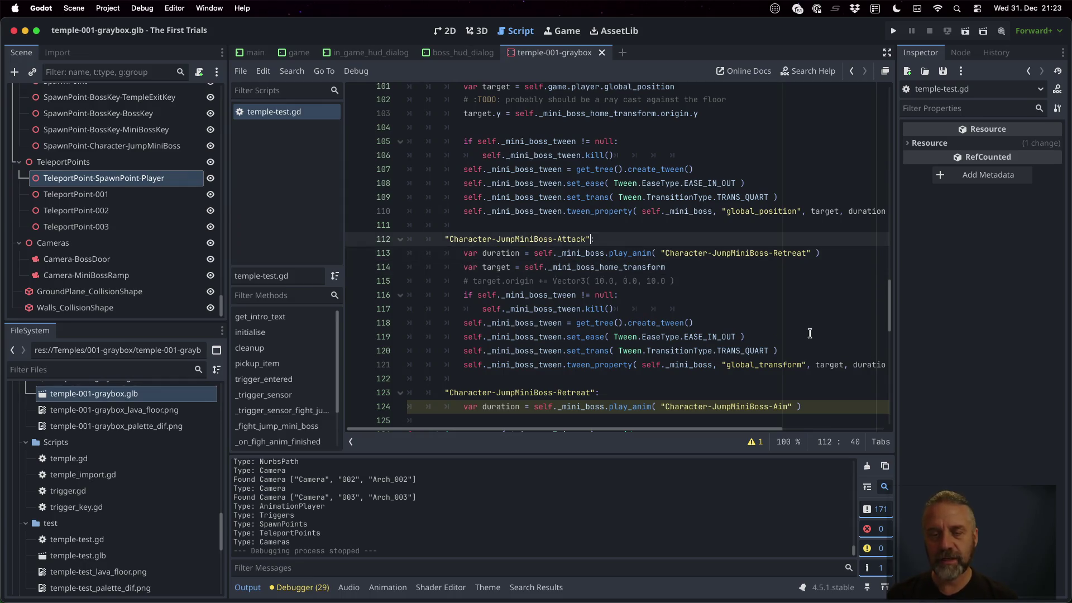
key(Return)
text("Character-JumpMiniBoss-Hurt":)
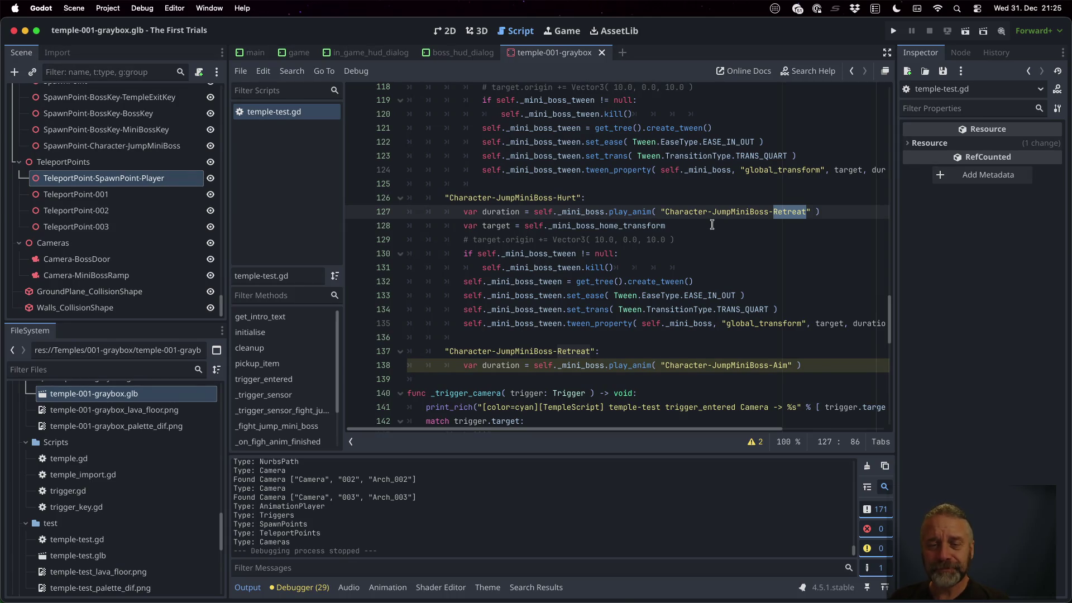
click(717, 278)
key(super+s)
key(Return)
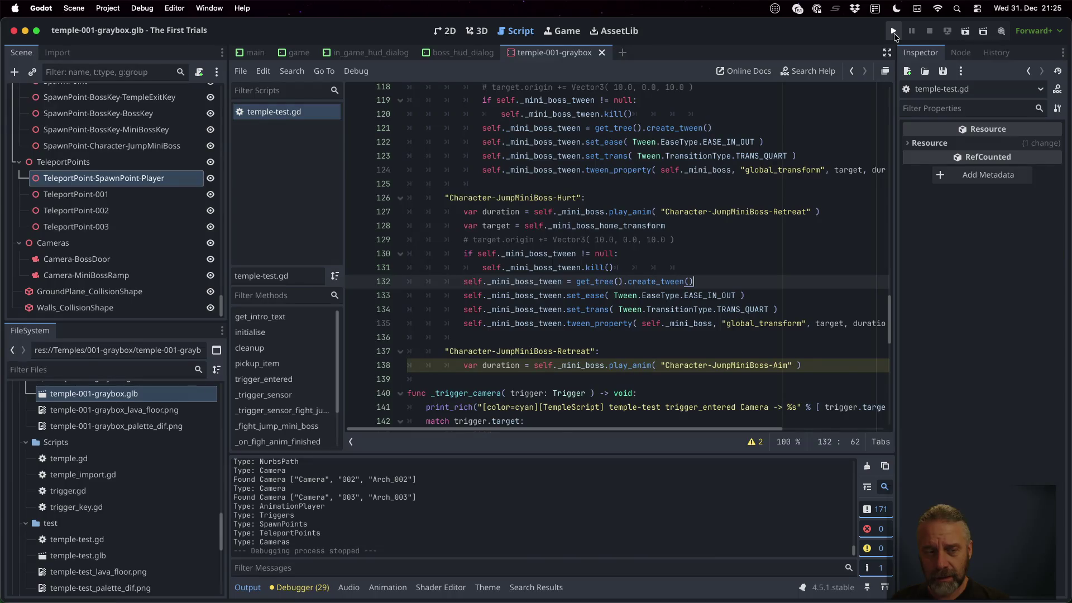
scroll(156, 476, up, 5)
scroll(156, 476, up, 10)
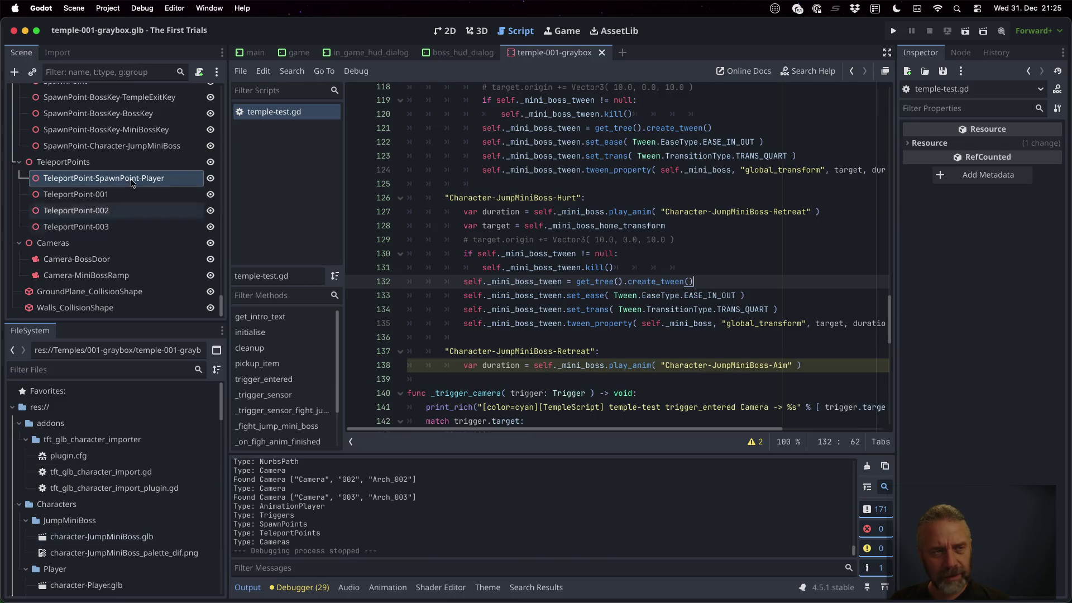
Close the temple-001-graybox scene and open the imported character-JumpMiniBoss.glb scene in the 3D view.
click(602, 54)
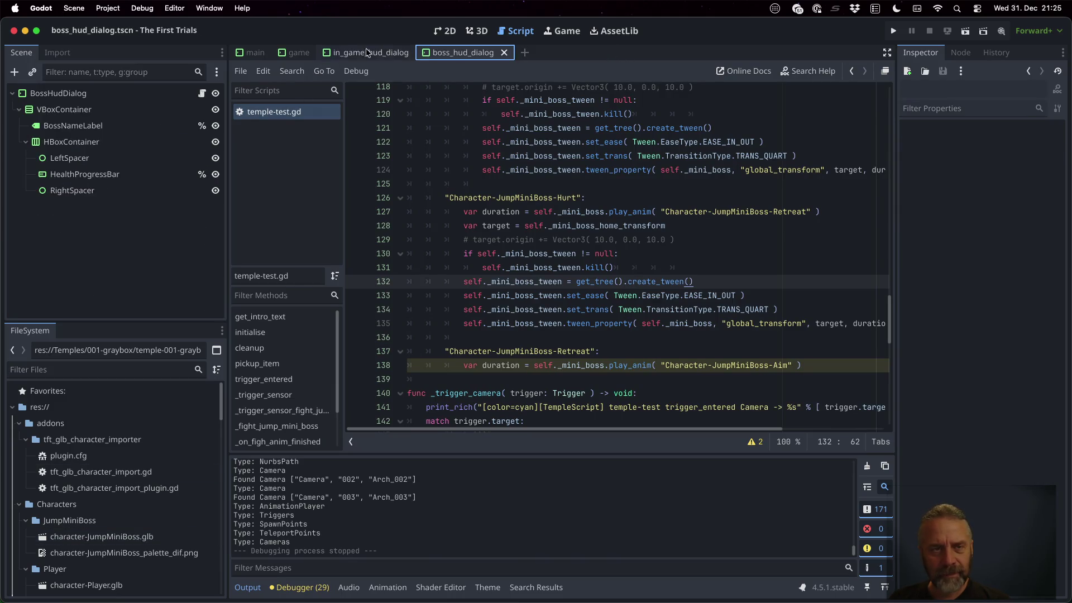
click(299, 53)
scroll(109, 249, up, 5)
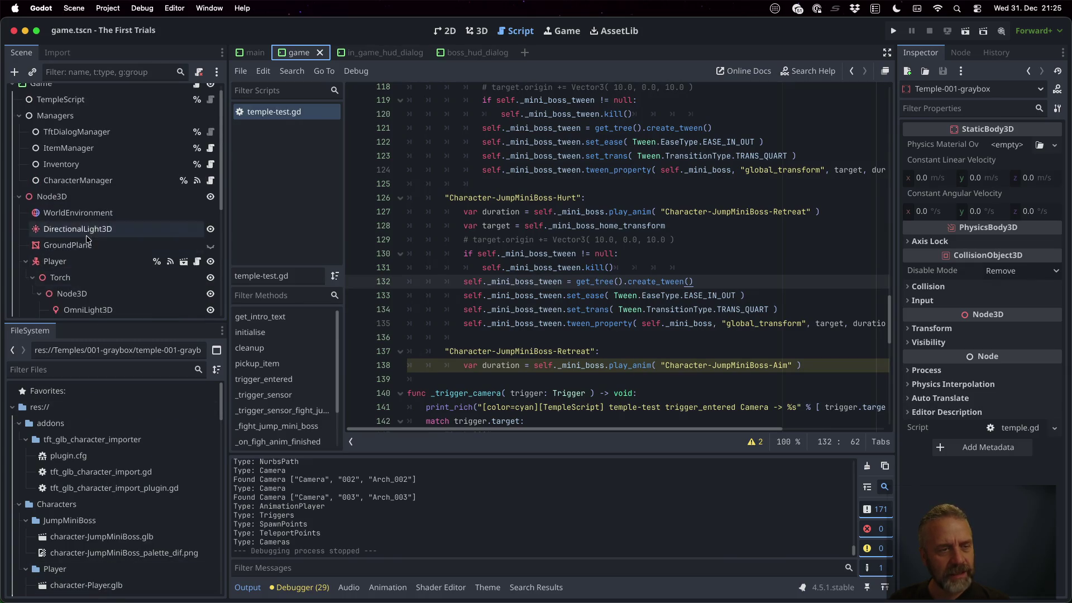
scroll(86, 239, down, 5)
click(100, 246)
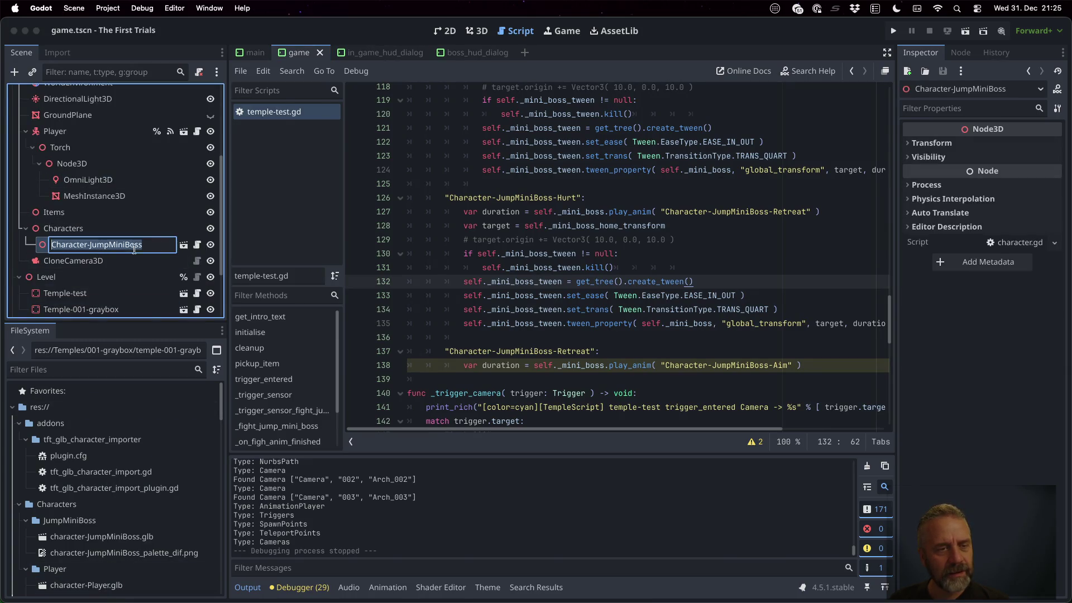
click(182, 245)
click(502, 320)
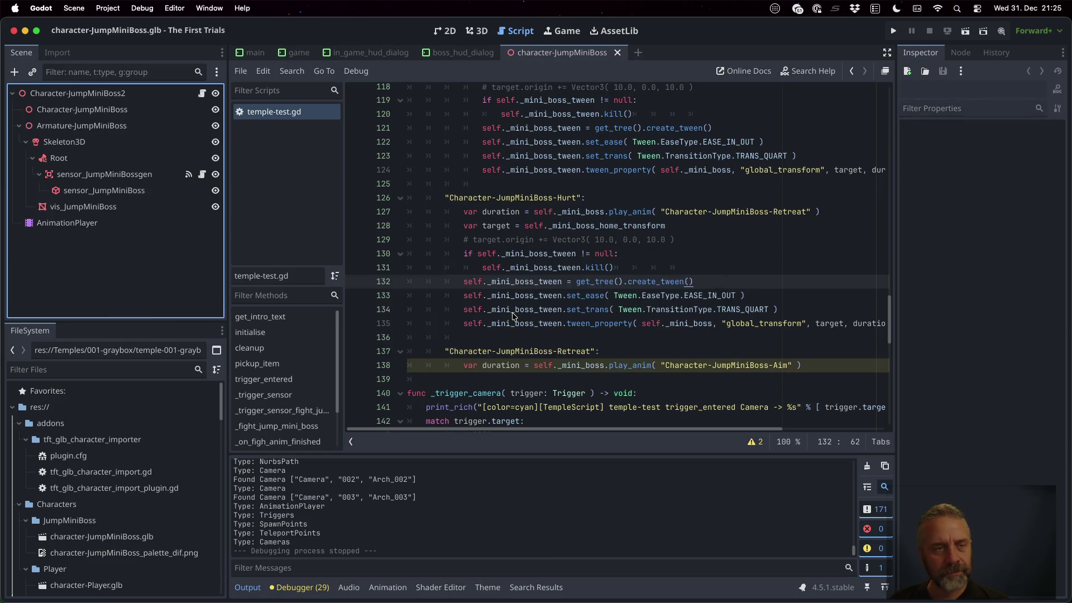
click(480, 31)
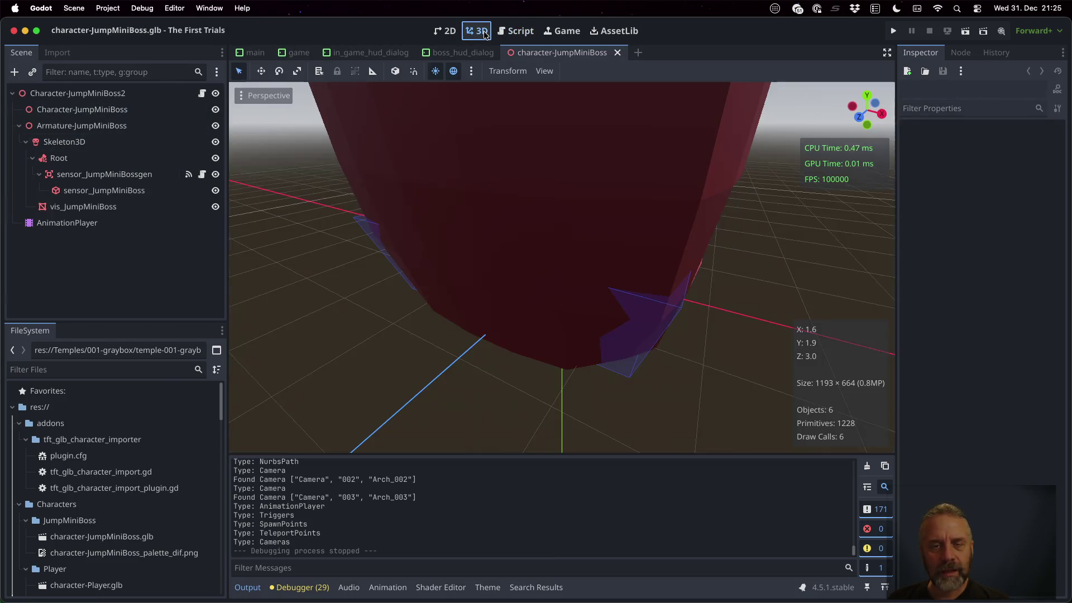
Preview the Character-JumpMiniBoss-Hurt animation from the AnimationPlayer, then close the character scene.
scroll(593, 287, down, 5)
click(168, 223)
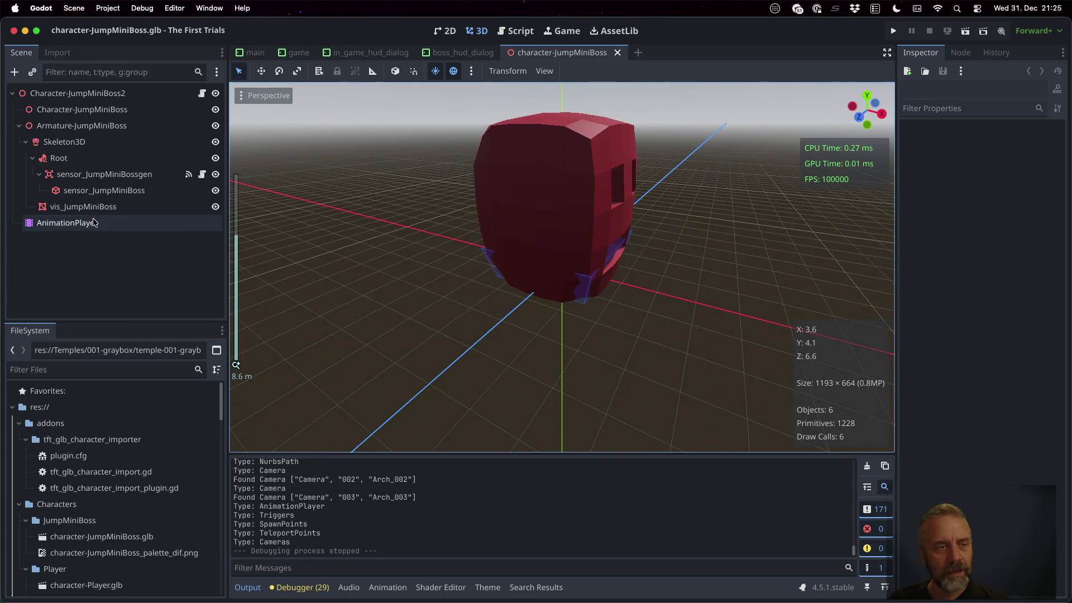
click(500, 442)
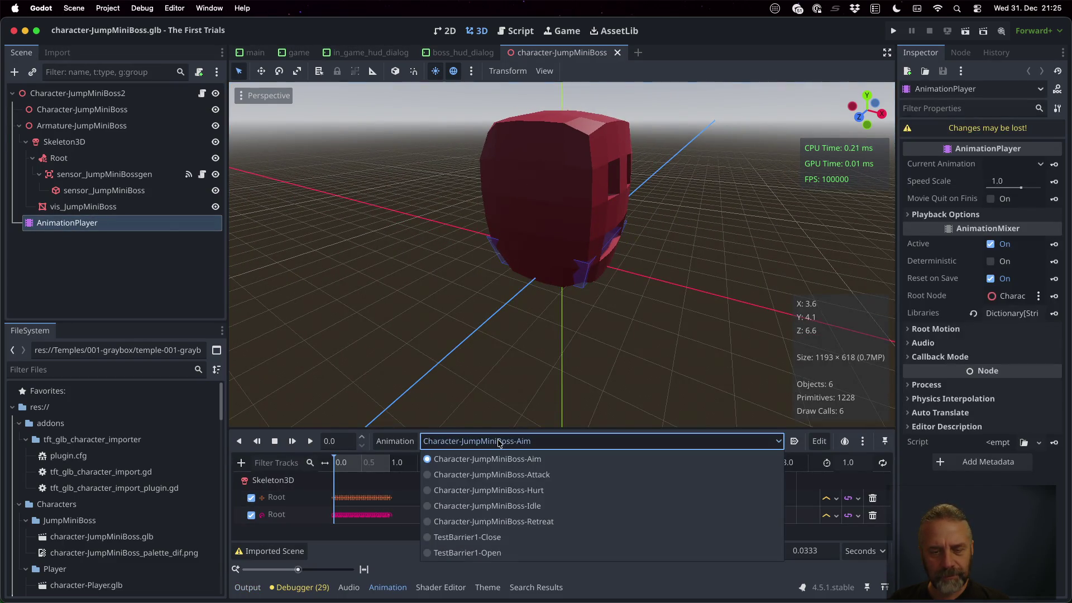
click(512, 490)
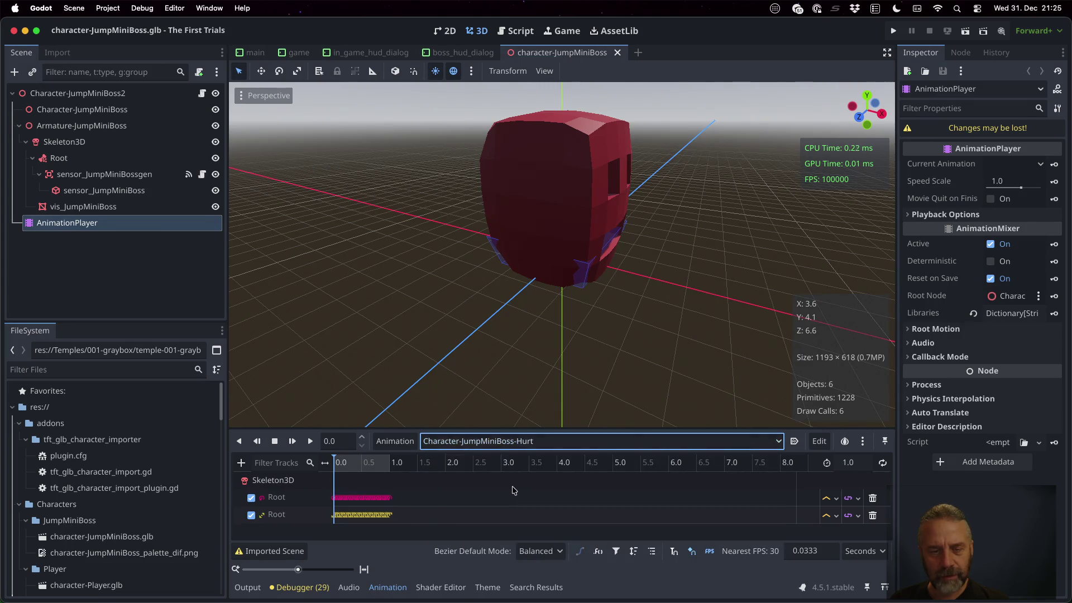
mouse_move(335, 474)
mouse_down()
mouse_move(399, 465)
mouse_move(312, 468)
mouse_up()
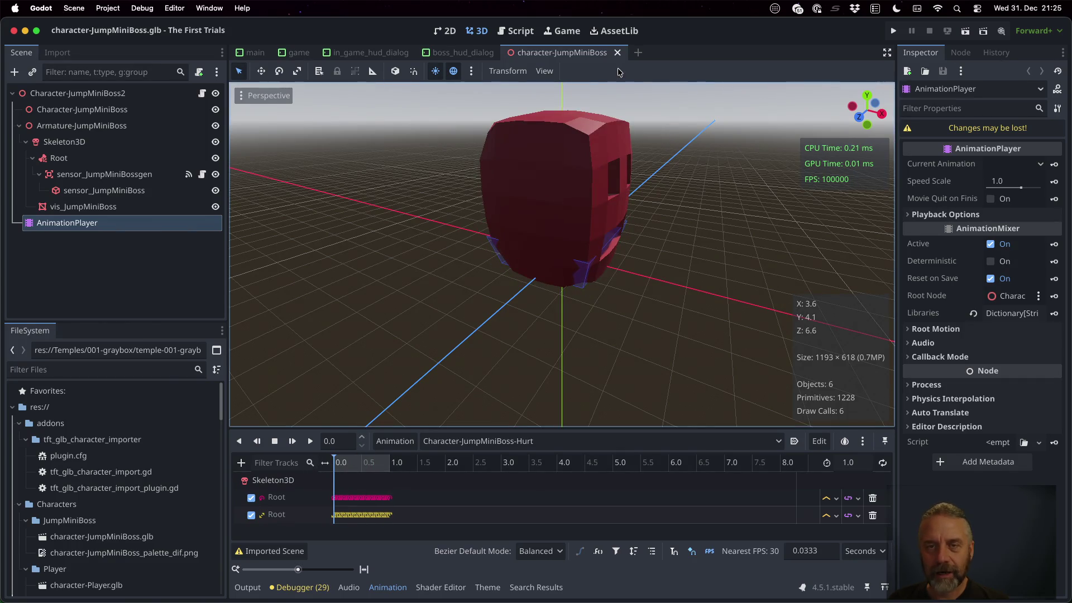
click(617, 52)
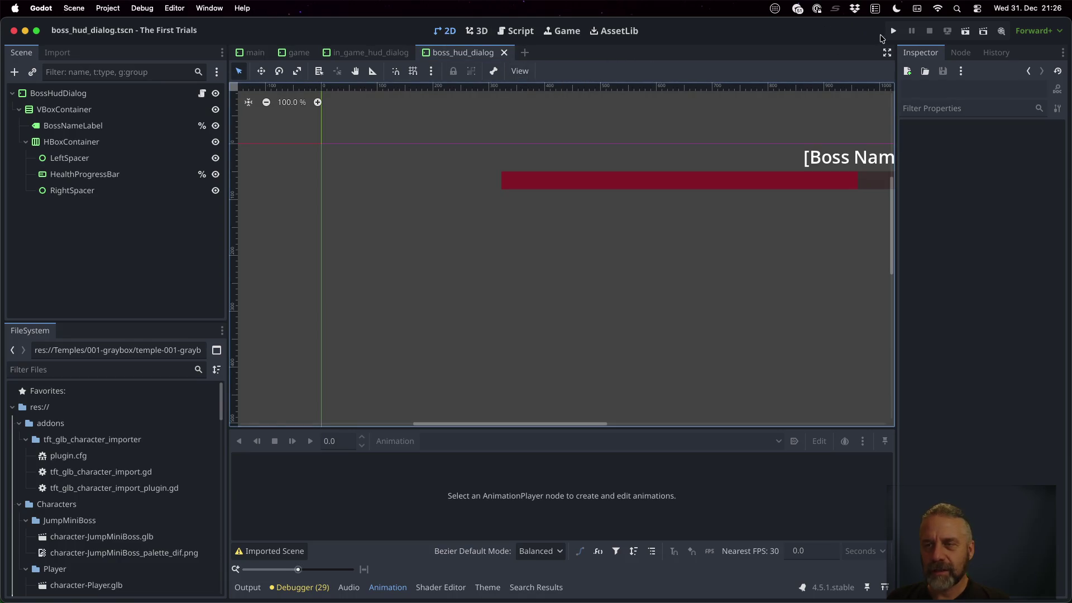
Run the project, fight the JumpMiniBoss to check its Hurt reaction, then stop the game.
click(892, 35)
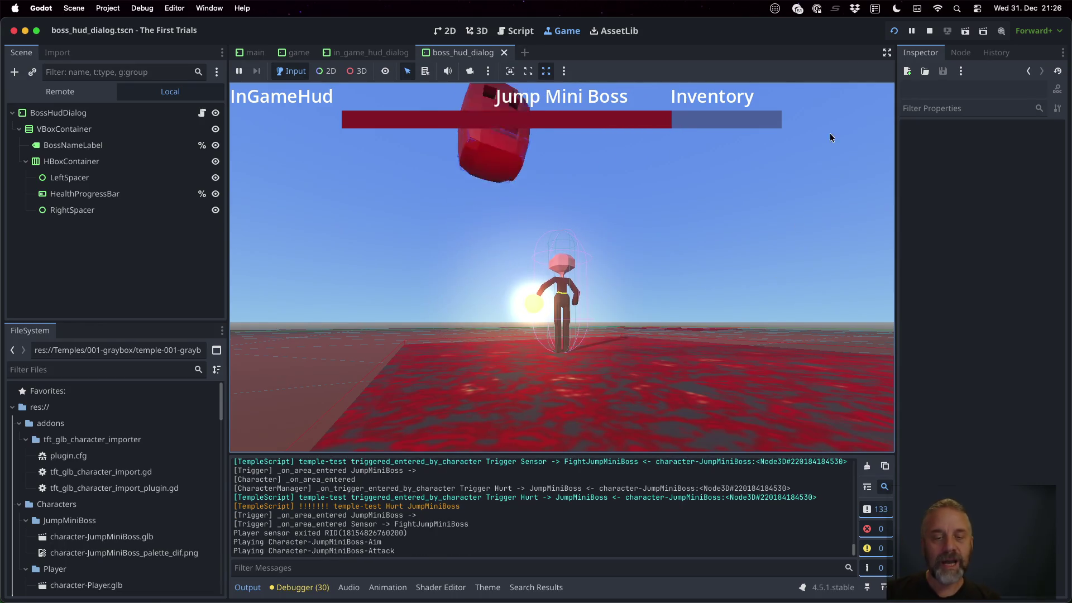
click(927, 32)
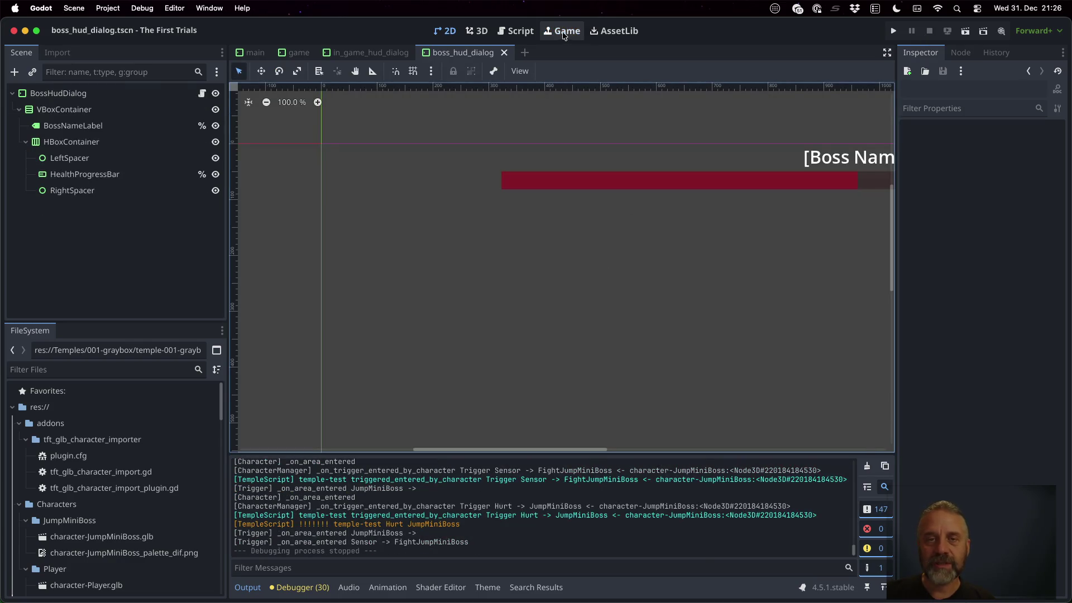
Add a new line at the start of the _on_figh_anim_finished handler in temple-test.gd.
click(512, 25)
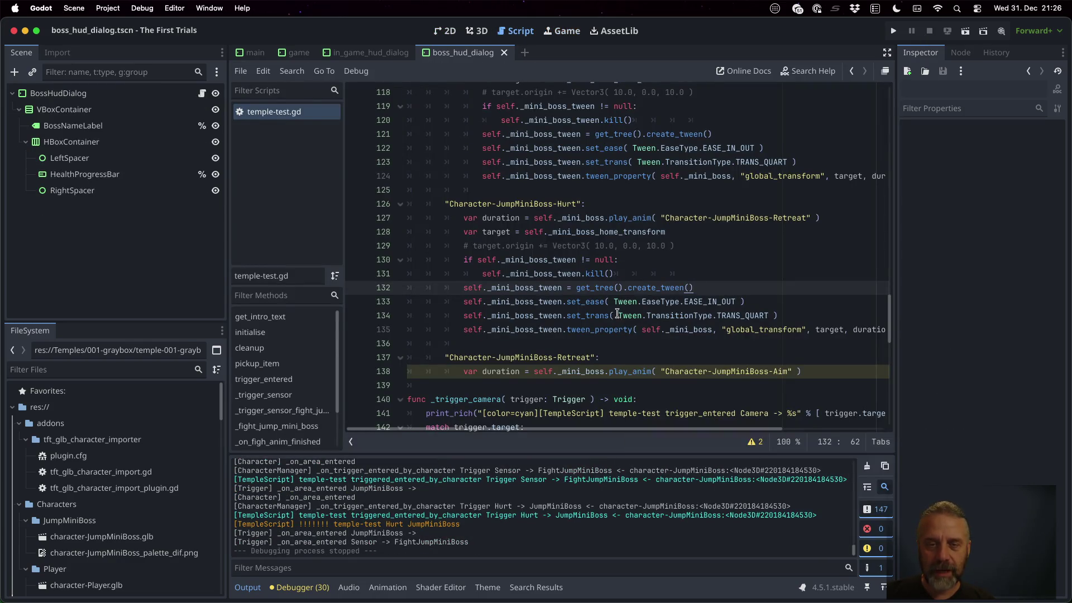
scroll(619, 315, up, 4)
scroll(609, 241, up, 5)
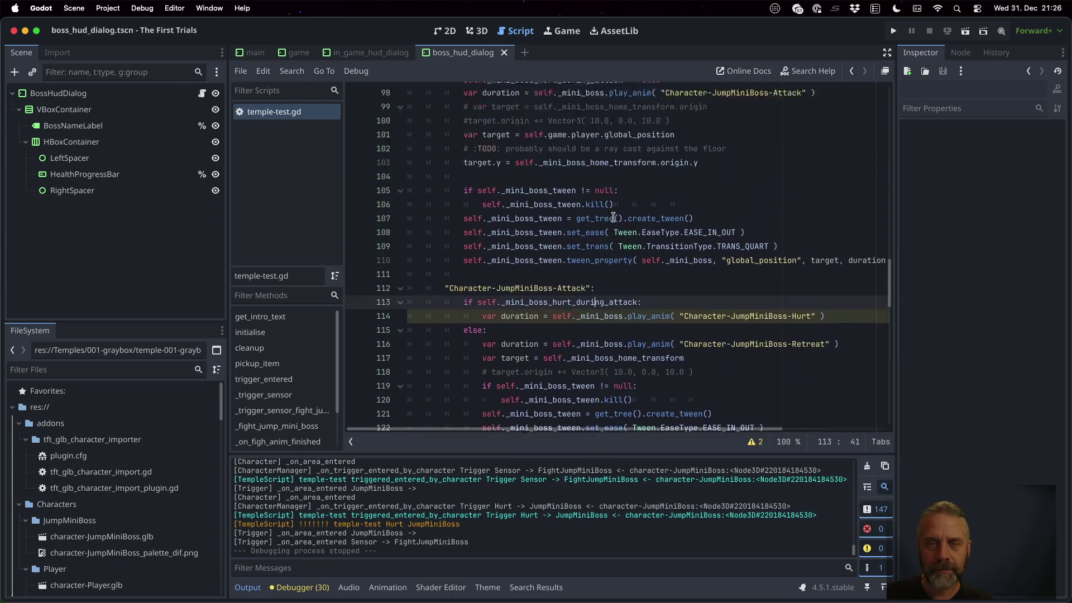
click(707, 142)
key(Return)
text(nt)
Copy the print_rich debug line from _fight_jump_mini_boss and paste it onto line 95.
scroll(538, 253, up, 7)
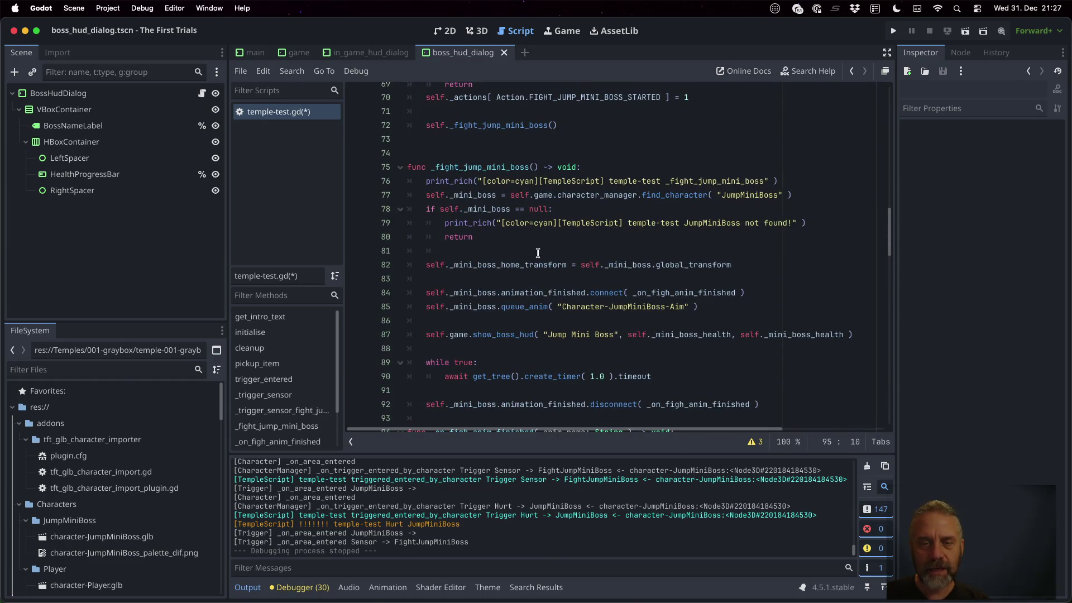
click(815, 183)
key(shift+Home)
key(ctrl+c)
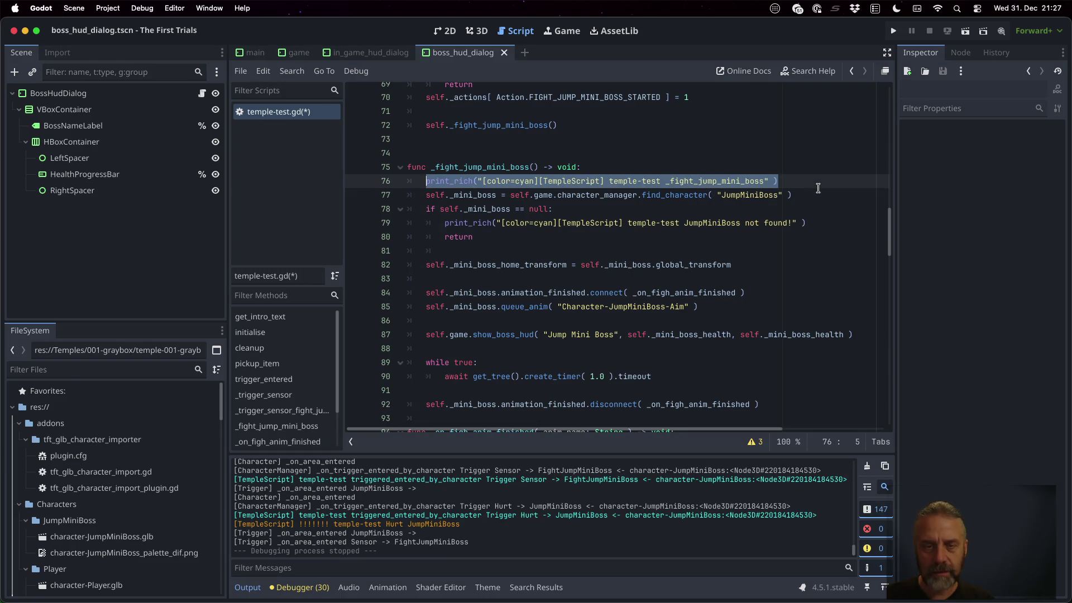
scroll(636, 235, down, 7)
click(542, 163)
key(shift+Home)
key(ctrl+v)
Change the pasted print_rich message to output the finished animation's name via anim_name.
double_click(486, 151)
double_click(712, 162)
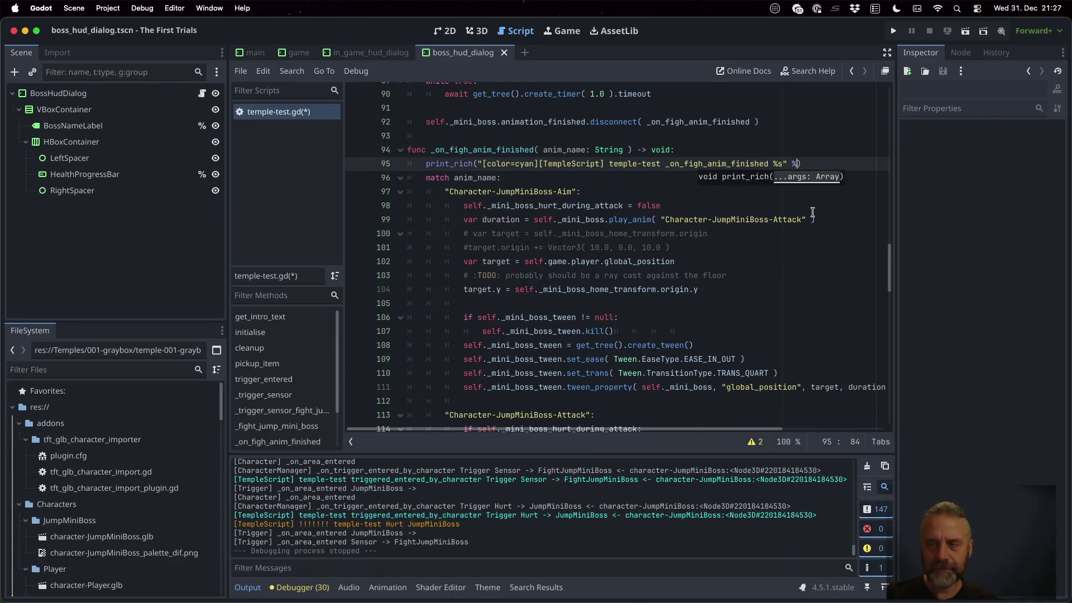
text(m)
key(Return)
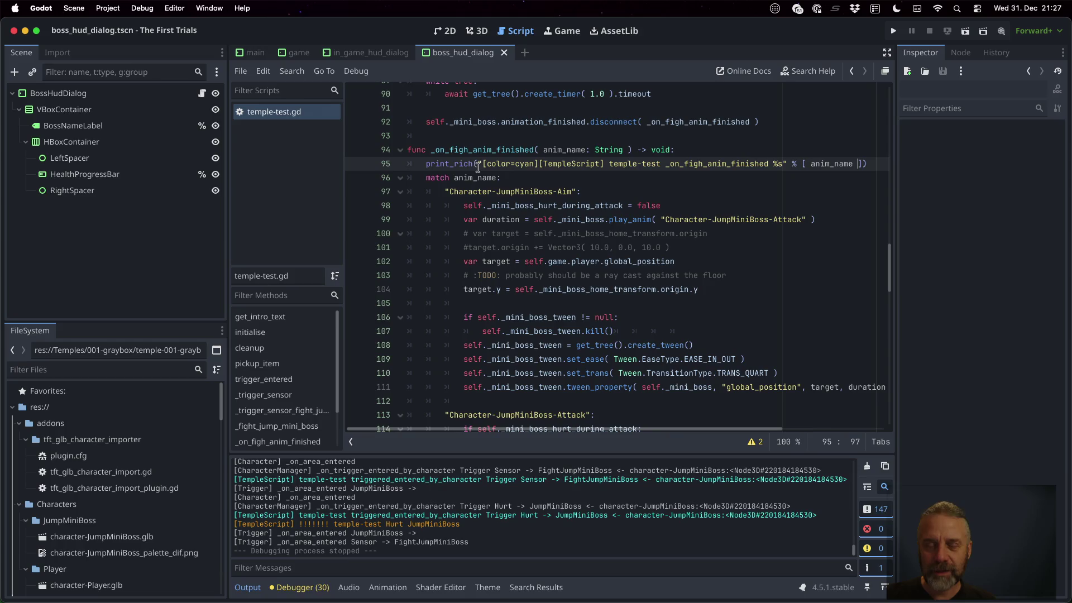
scroll(522, 246, down, 10)
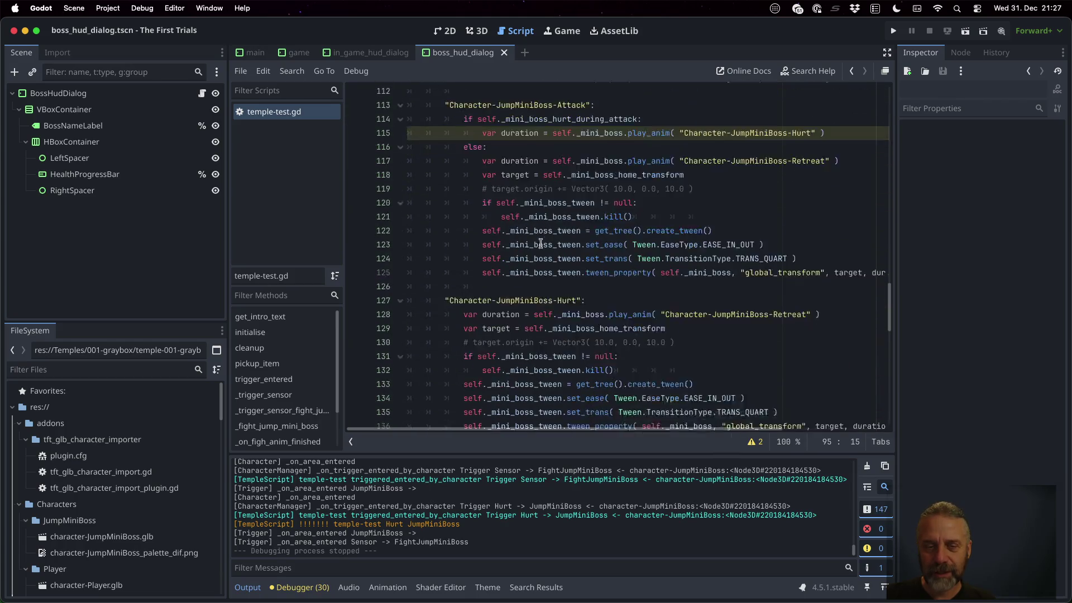
scroll(540, 243, down, 2)
scroll(518, 225, down, 5)
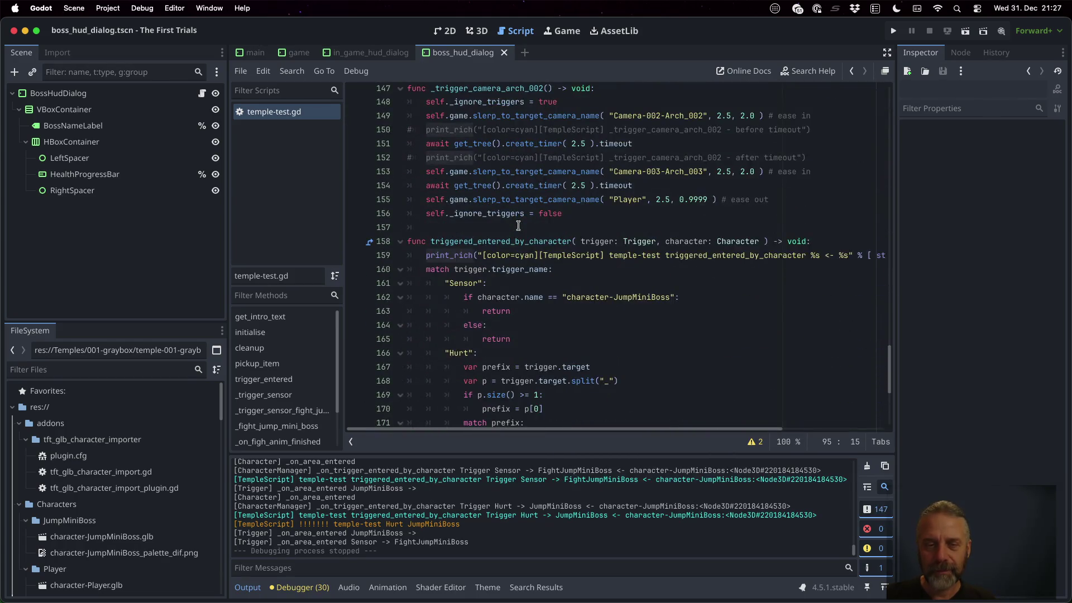
scroll(519, 225, down, 4)
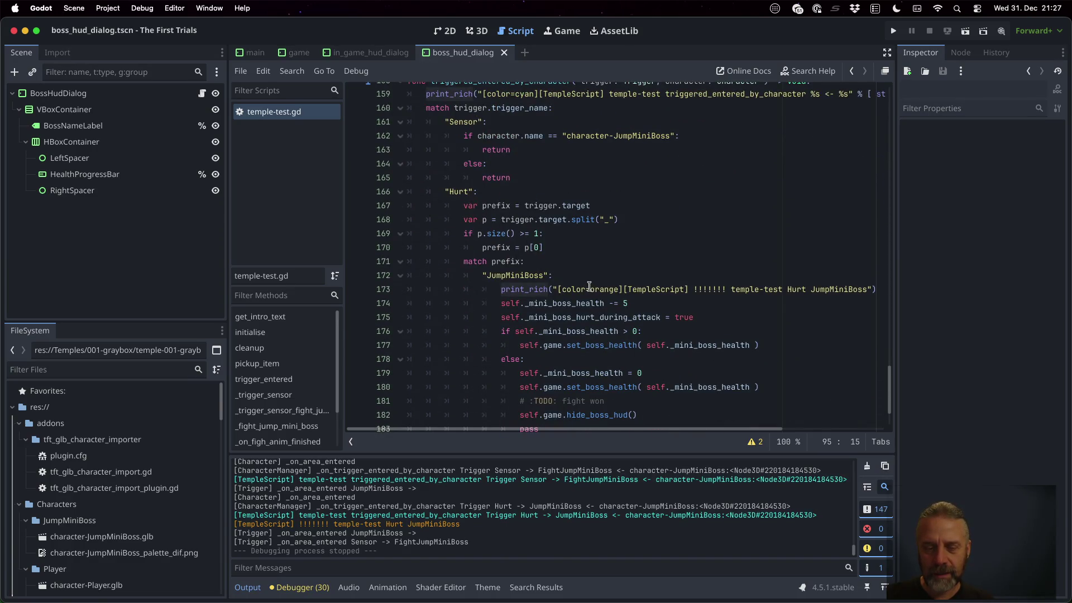
Run the game and filter the Output panel to show only [TempleScript] messages.
click(895, 31)
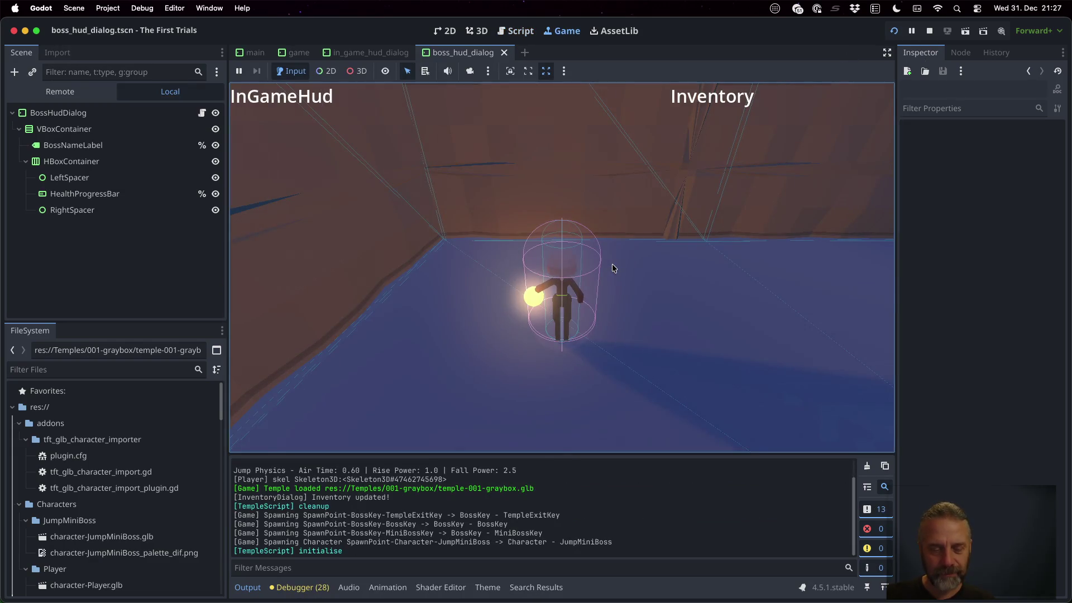
click(440, 566)
text([TempleScript)
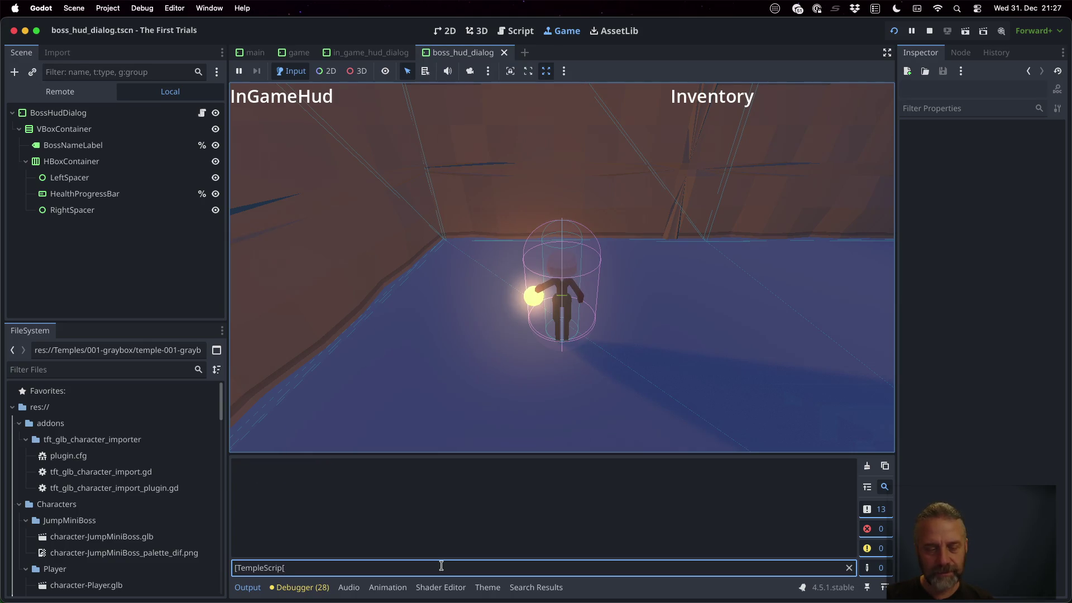
text(t])
click(547, 362)
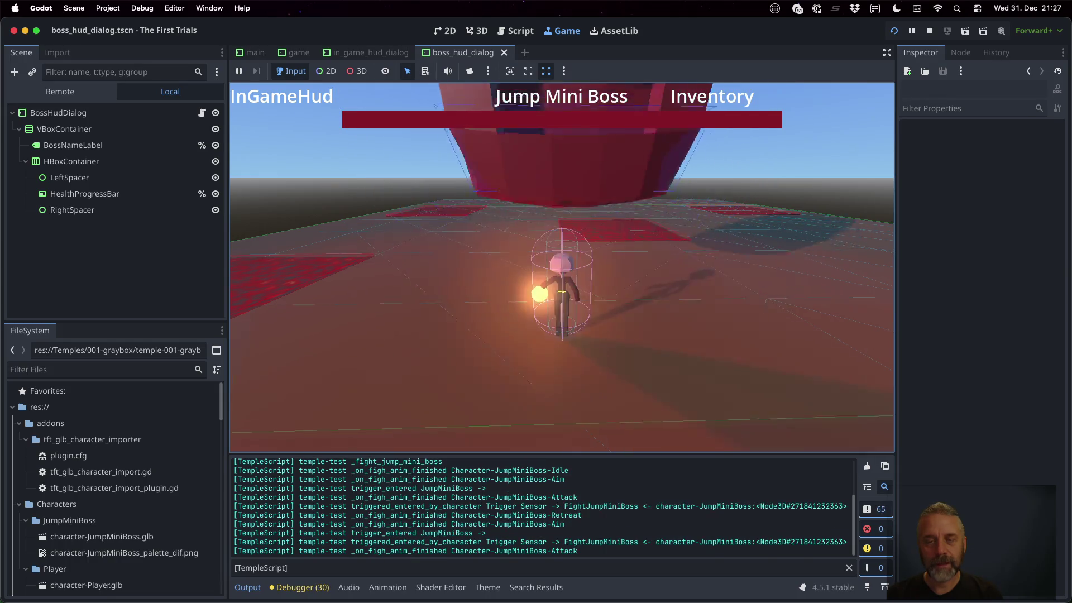
Move onto the red platform and hit the Jump Mini Boss until Hurt animations log.
key(w)
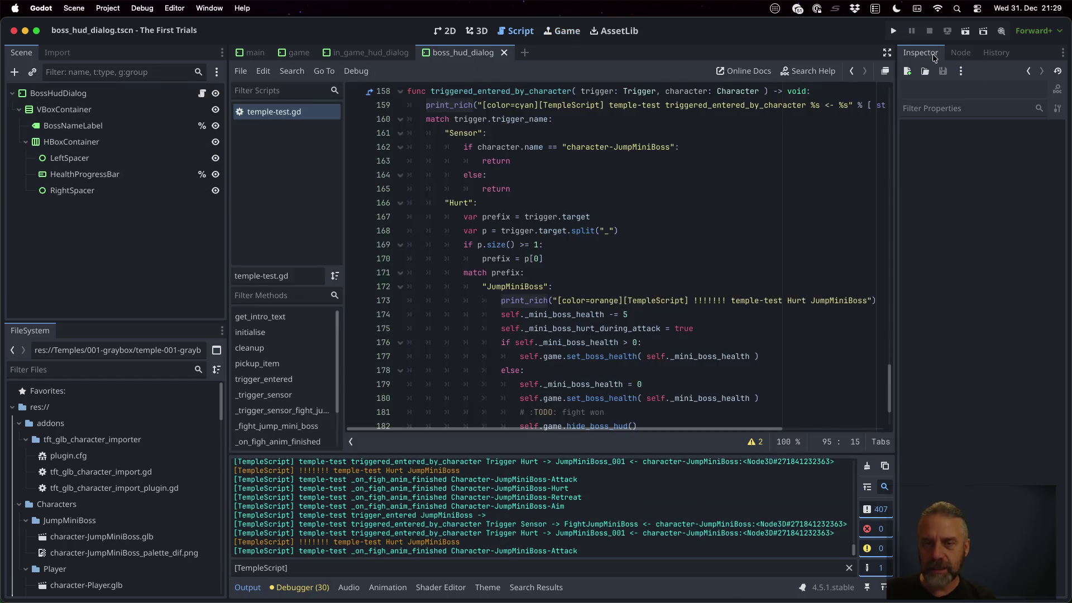
Stop the game and scroll temple-test.gd back up to the Character-JumpMiniBoss-Aim case.
click(661, 228)
scroll(649, 259, up, 4)
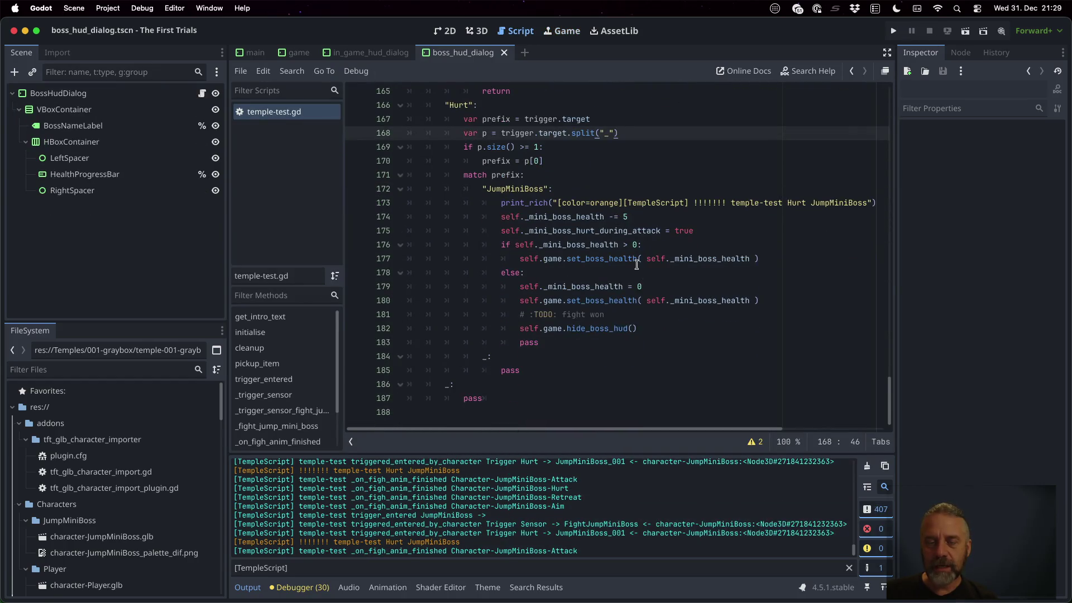
scroll(635, 218, up, 17)
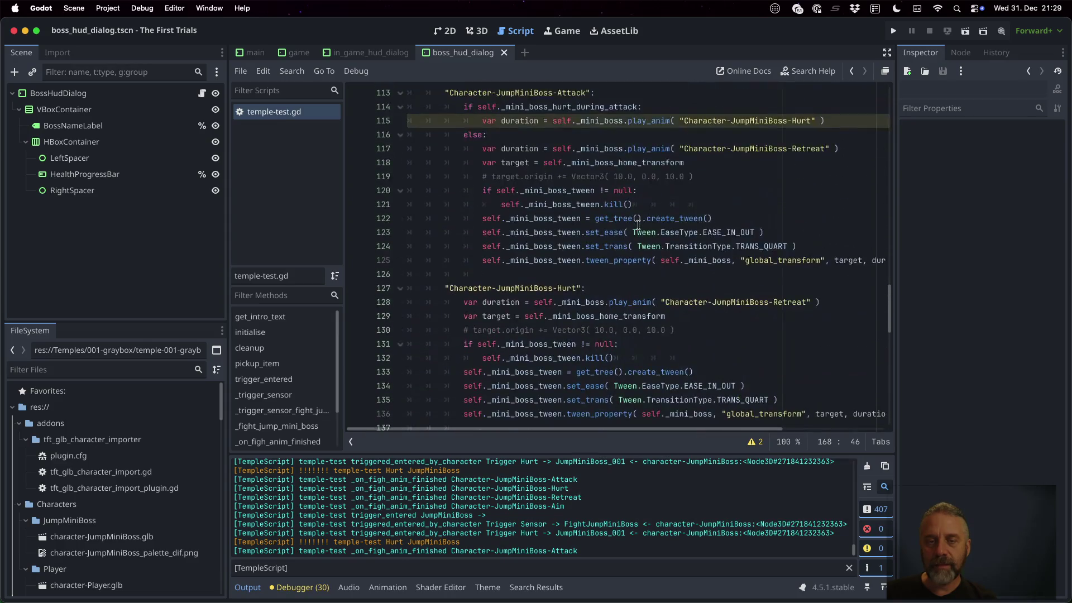
scroll(638, 225, up, 1)
click(557, 165)
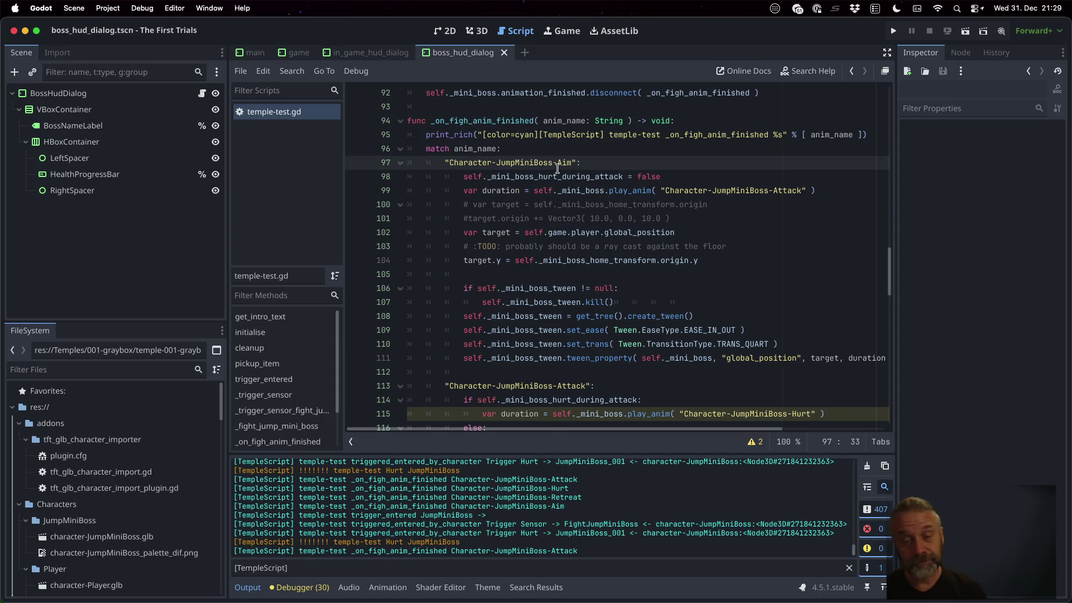
key(ctrl+Up)
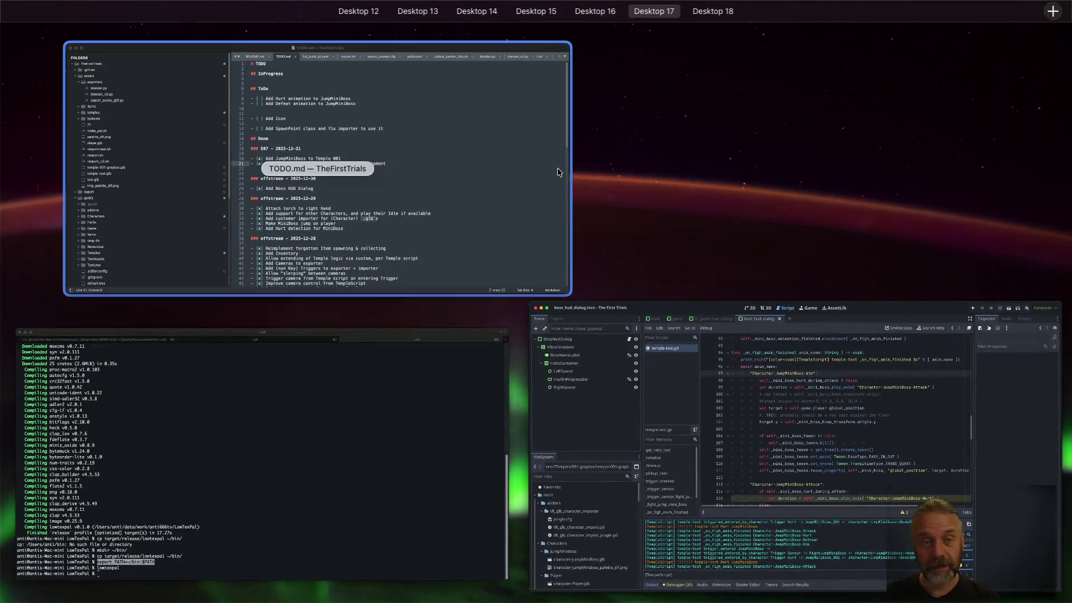
Add an unchecked 'Clean up JumpMiniBoss in Test Temple' item to TODO.md.
click(521, 170)
click(569, 144)
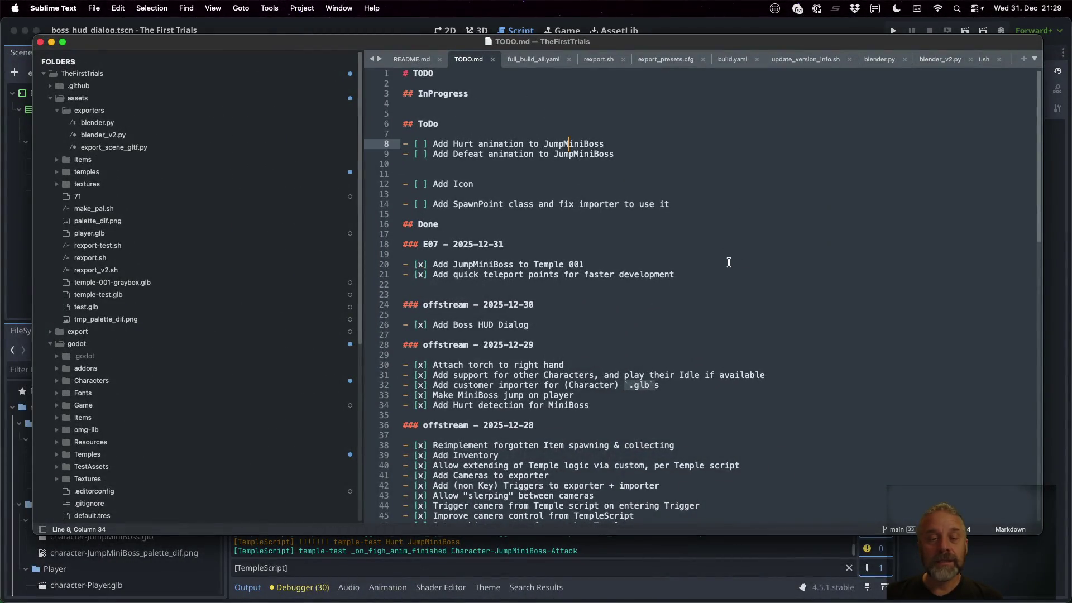
key(Down)
key(Down)
key(Return)
text([)
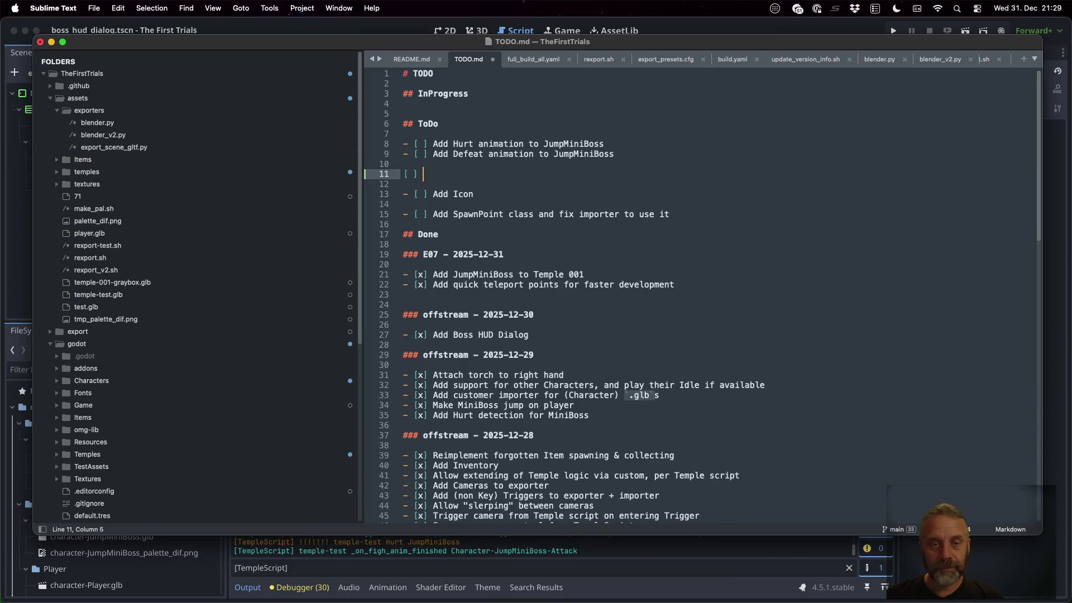
key(BackSpace)
key(BackSpace)
text(- [ ])
text( Clean up )
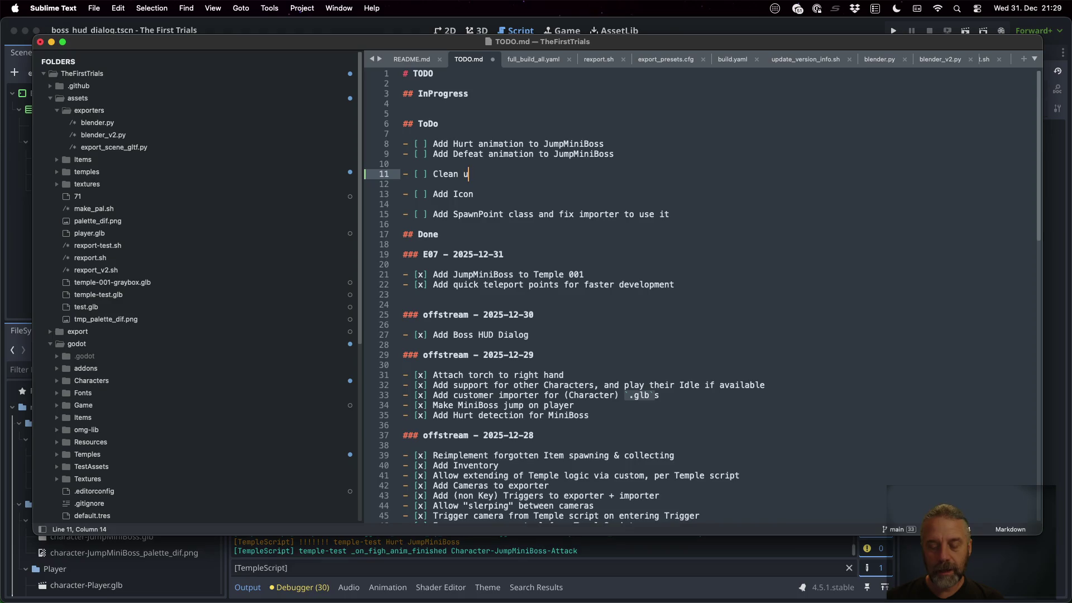
text(JumpM)
text(iniBoss in )
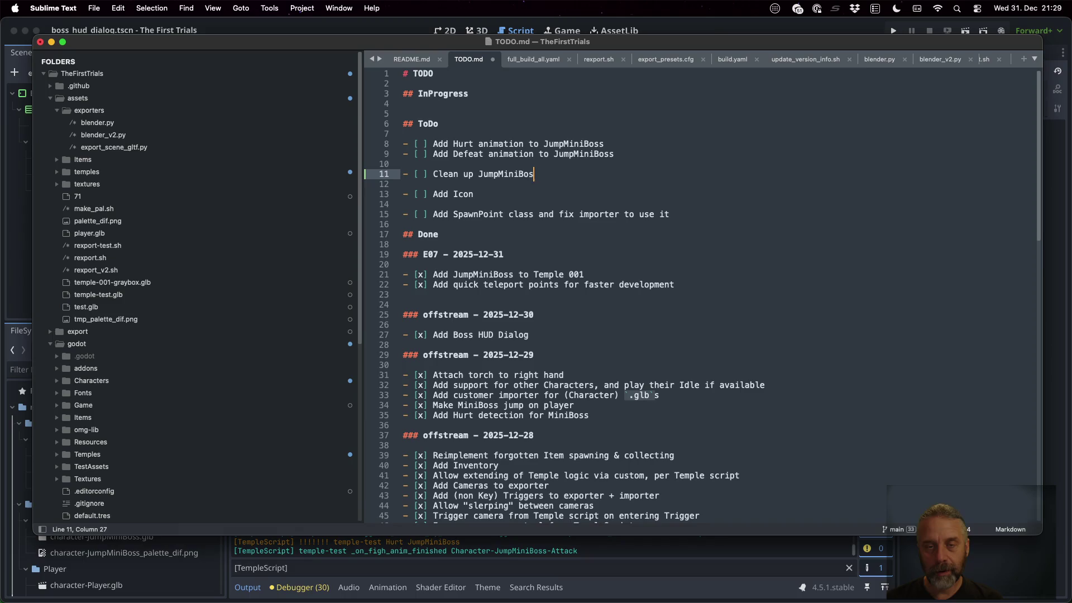
text(Test Temple)
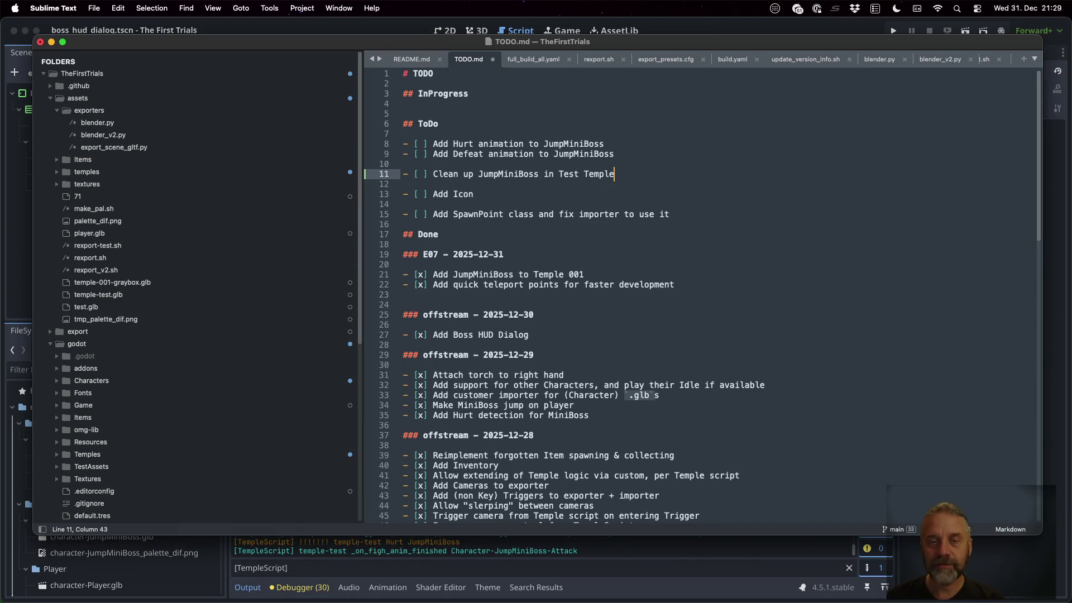
Cut the Hurt animation to-do and paste it under E07 in the Done list.
key(Up)
key(Up)
key(Up)
key(super+x)
key(Down)
key(Down)
key(Down)
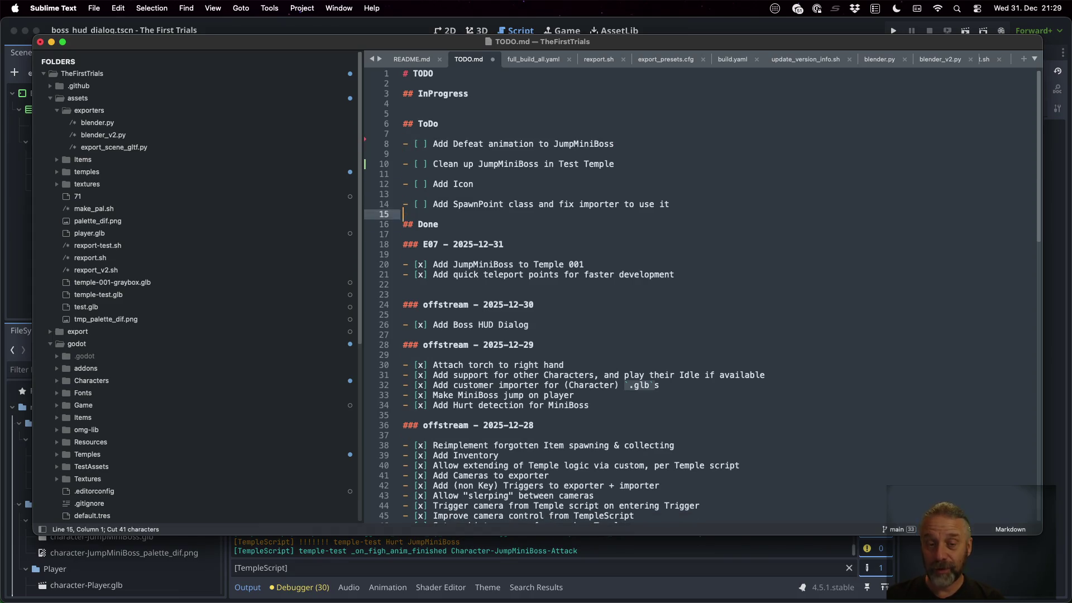
key(Up)
key(Up)
key(Up)
key(Up)
key(super+v)
Mark the moved Hurt item done with [x], remove the blank line, and save TODO.md.
key(Up)
key(Right)
key(Right)
key(Right)
key(super+Left)
key(Right)
key(Right)
key(BackSpace)
text(x)
key(Up)
key(BackSpace)
key(super+s)
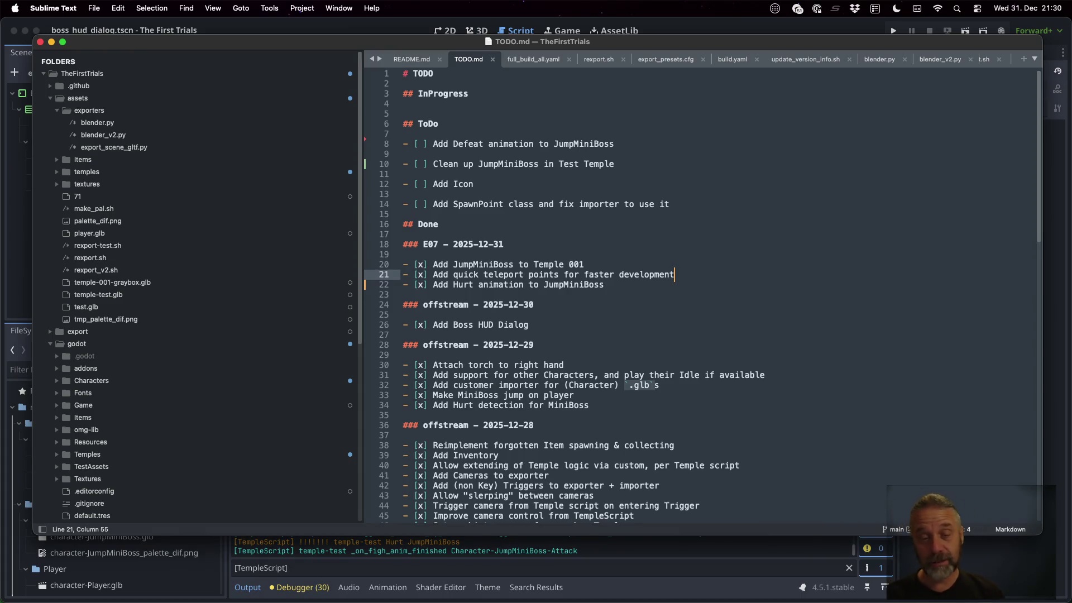
key(super+Tab)
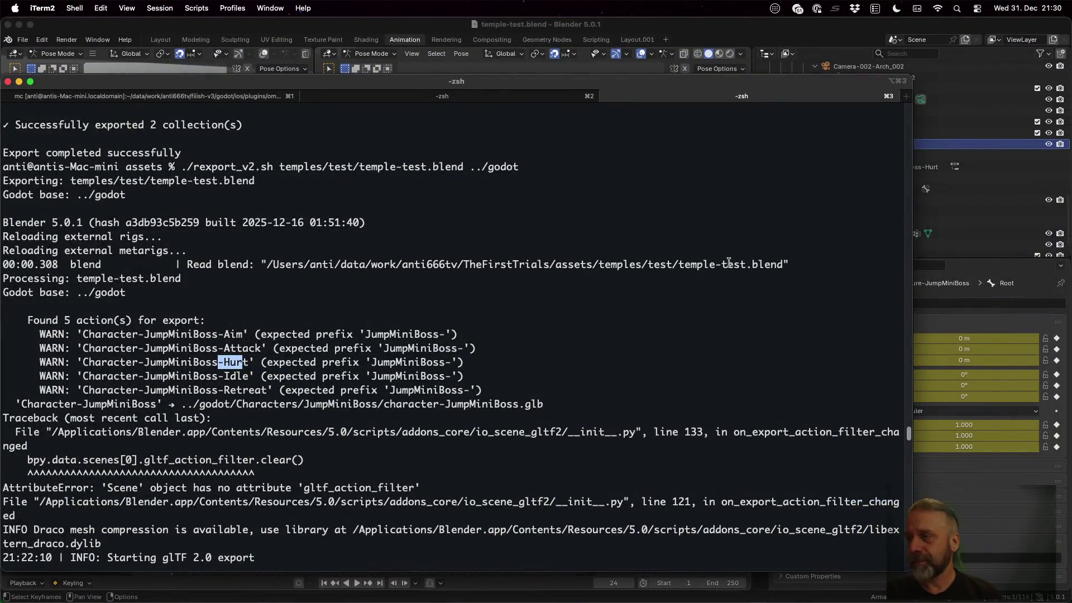
In Sublime Merge, enter the commit message '[25E07] + Add Hurt animation to JumpMiniBoss'.
key(ctrl+Up)
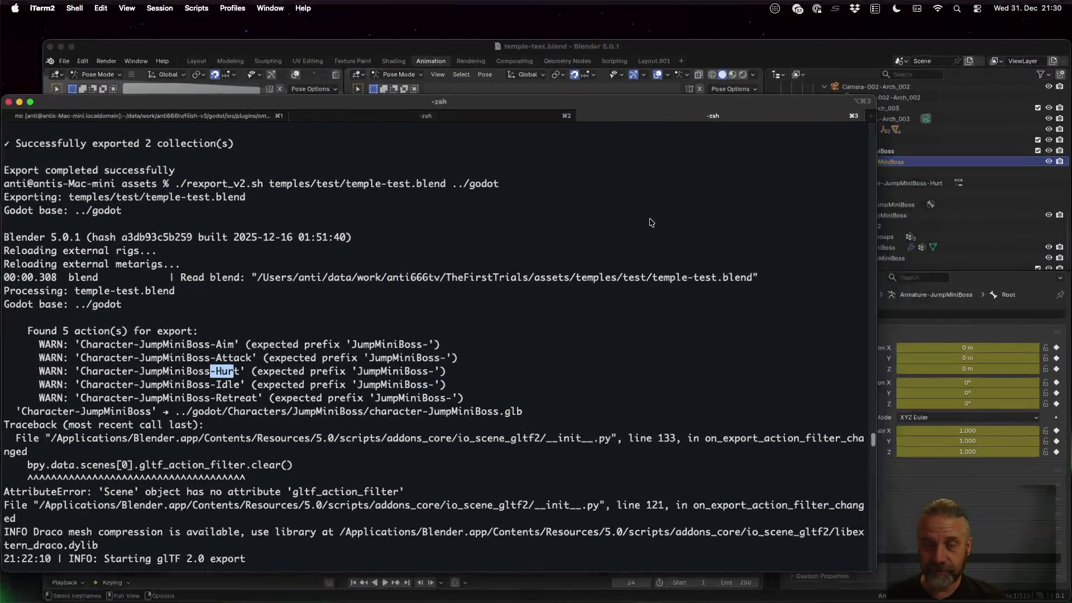
click(649, 221)
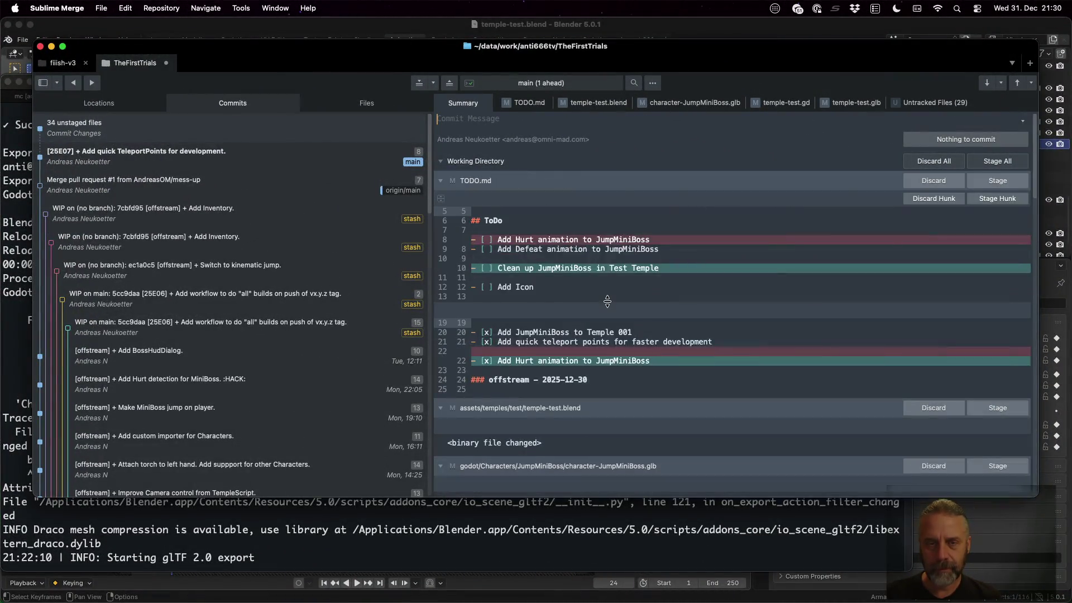
click(439, 119)
text([)
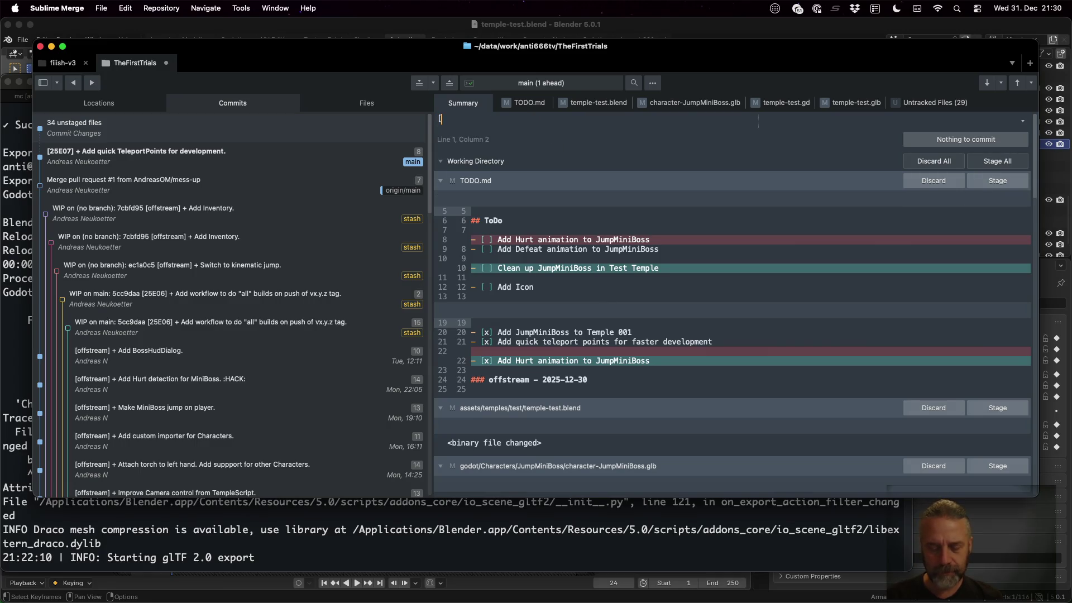
text(25E07] + A)
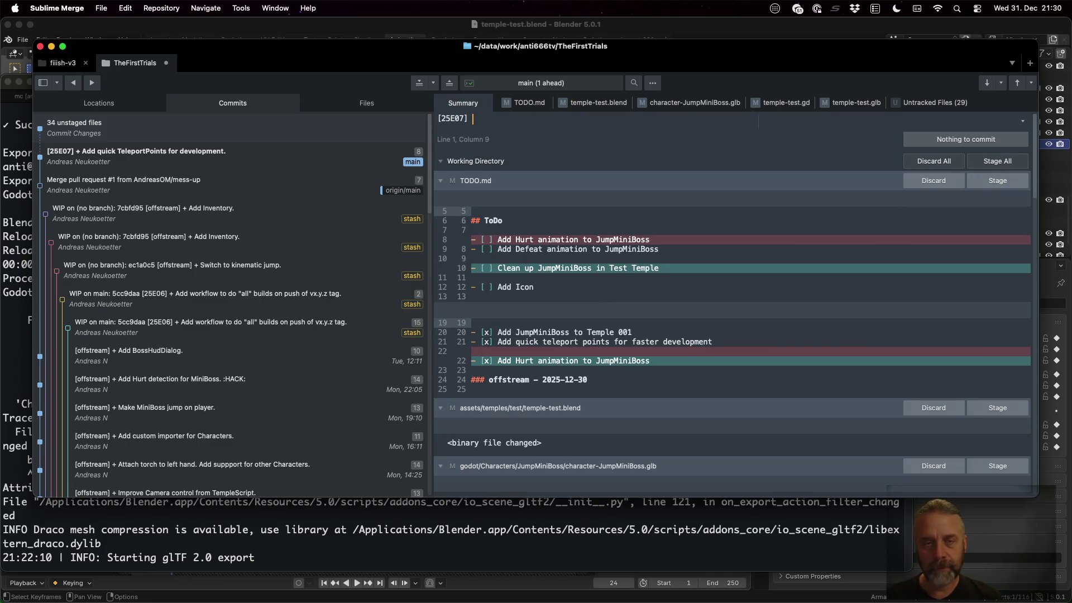
text(dd Hur)
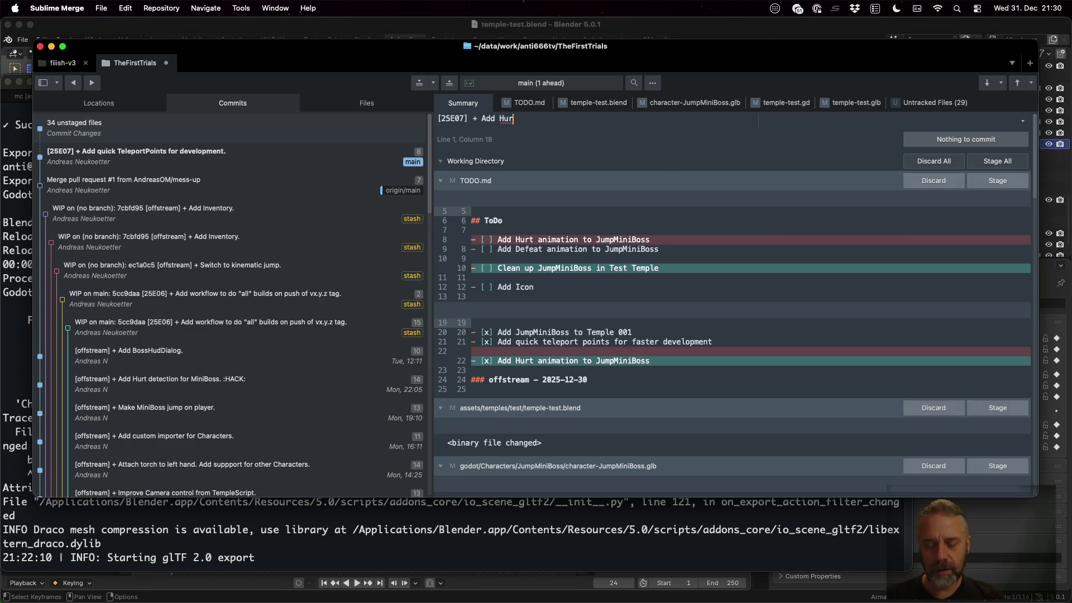
text(t animation to )
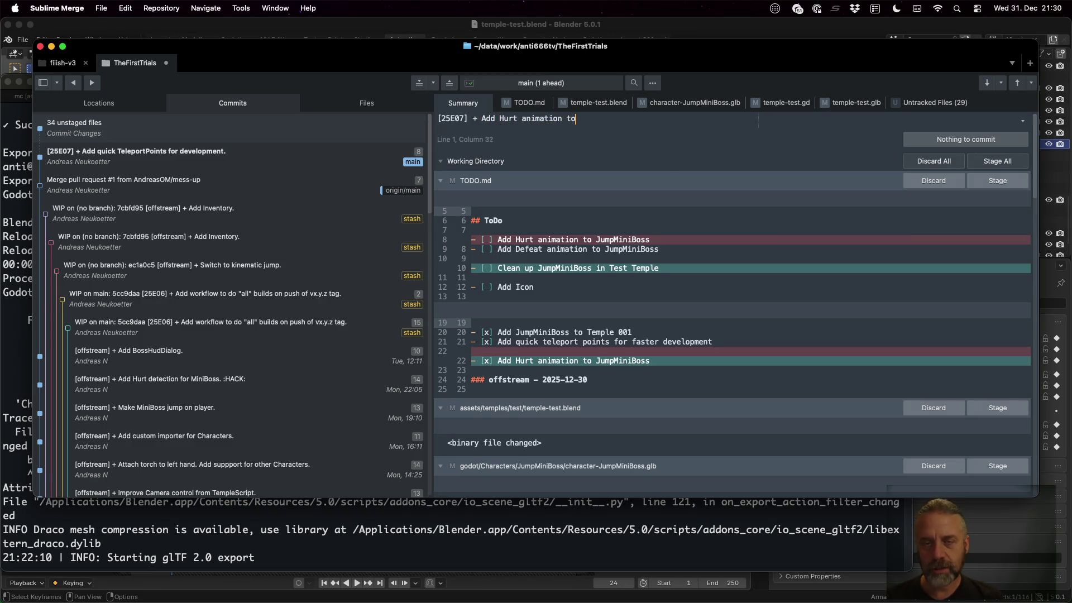
text(JumpMin)
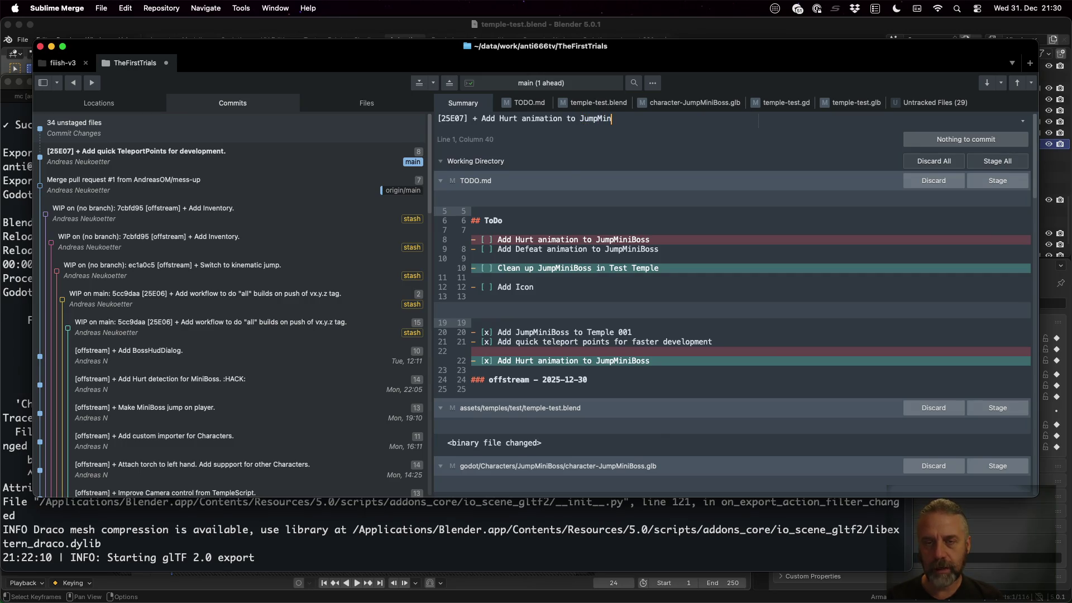
text(iBoss.)
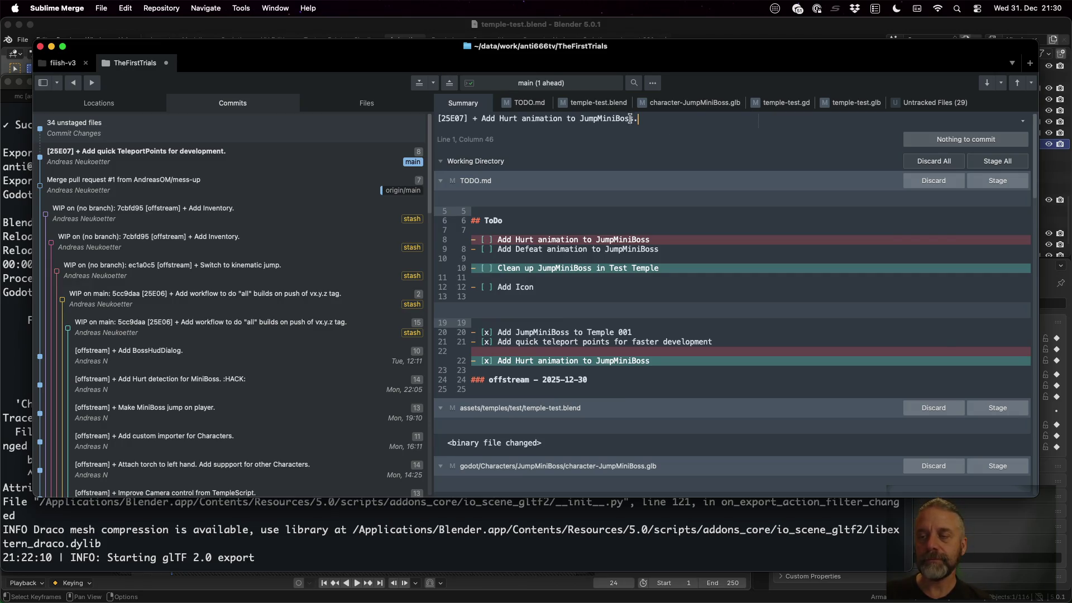
Stage TODO.md, temple-test.blend, character-JumpMiniBoss.glb, temple-test.gd and temple-test.glb, and commit all five.
click(993, 183)
click(991, 189)
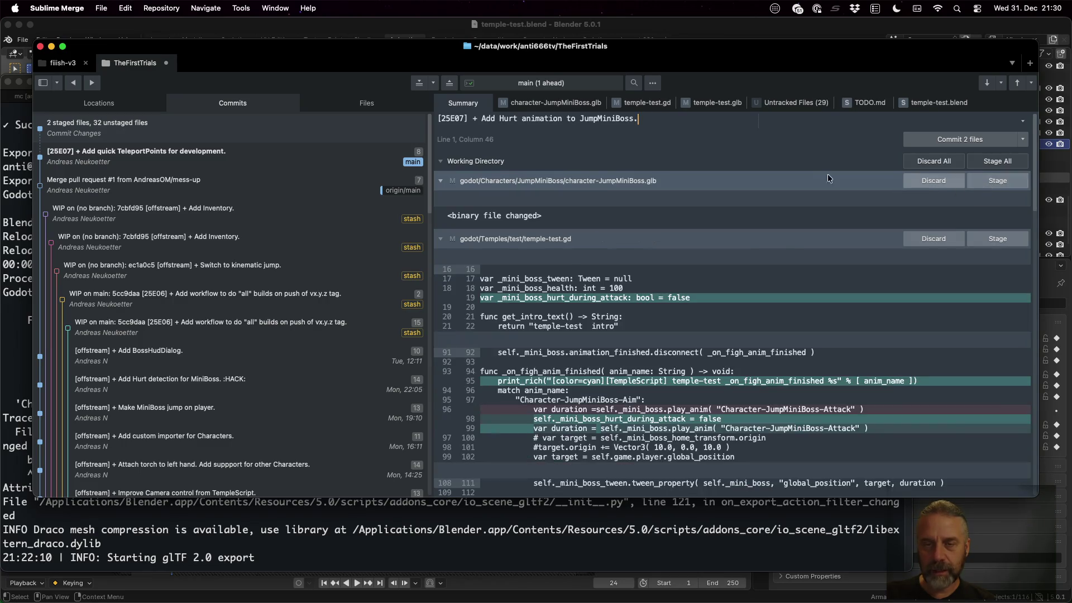
click(1013, 186)
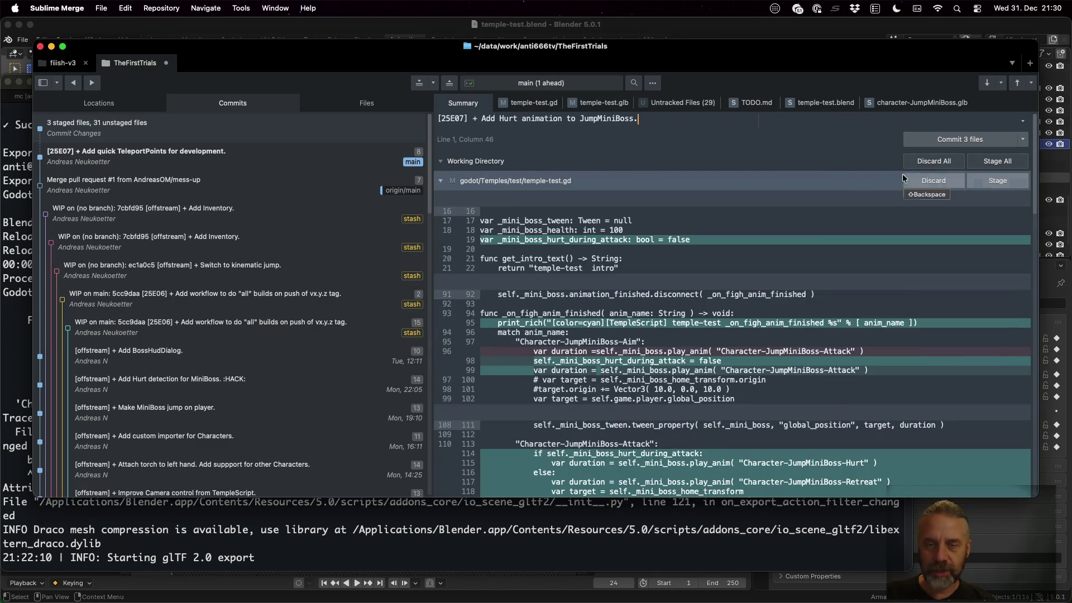
scroll(696, 366, down, 3)
scroll(696, 365, down, 4)
scroll(672, 349, down, 4)
scroll(614, 252, up, 4)
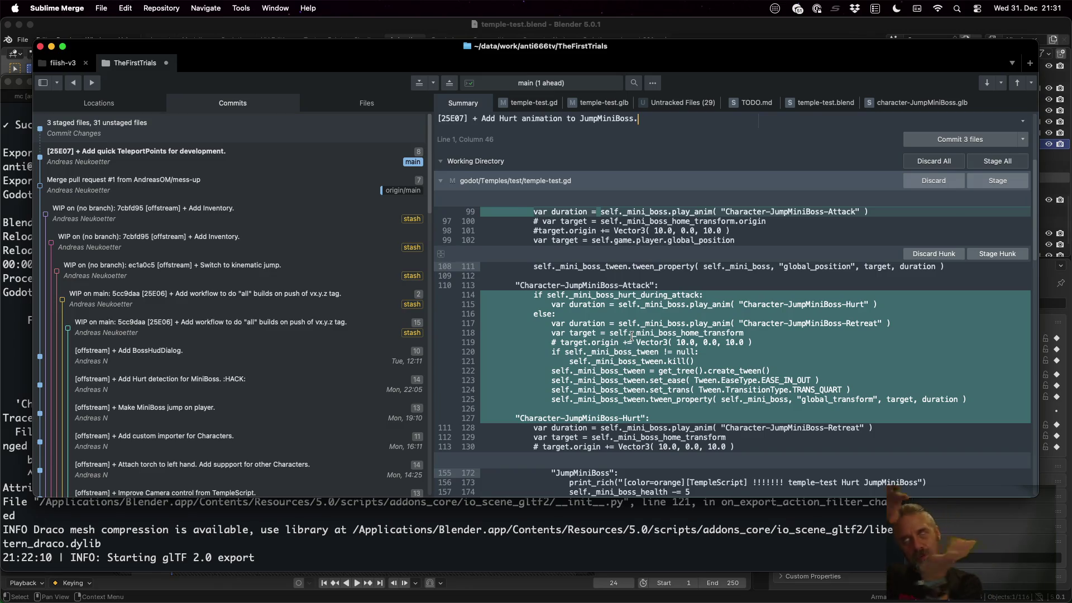
scroll(631, 337, down, 6)
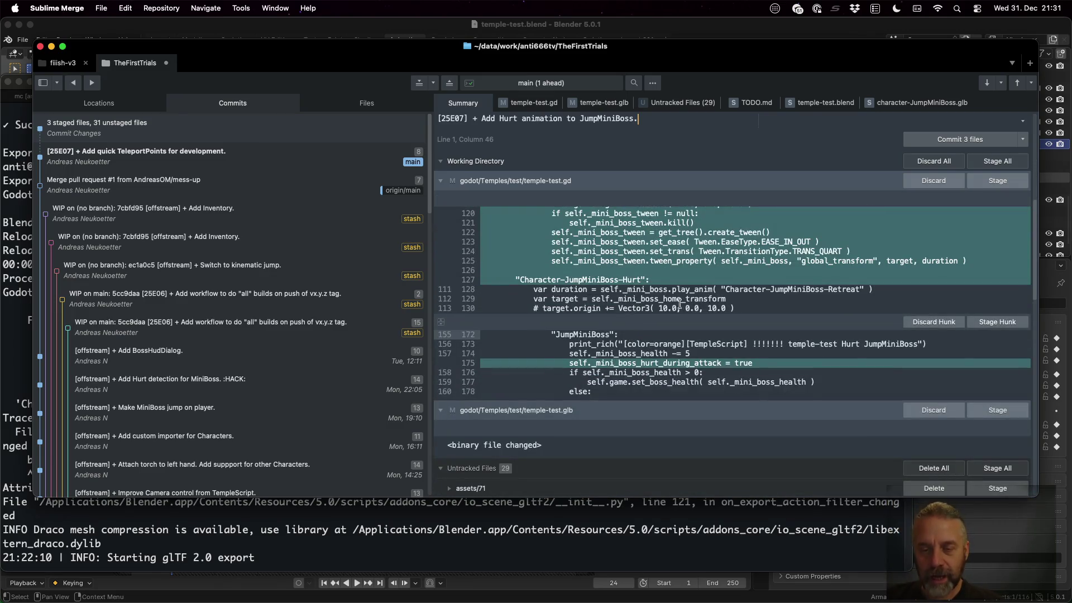
click(992, 181)
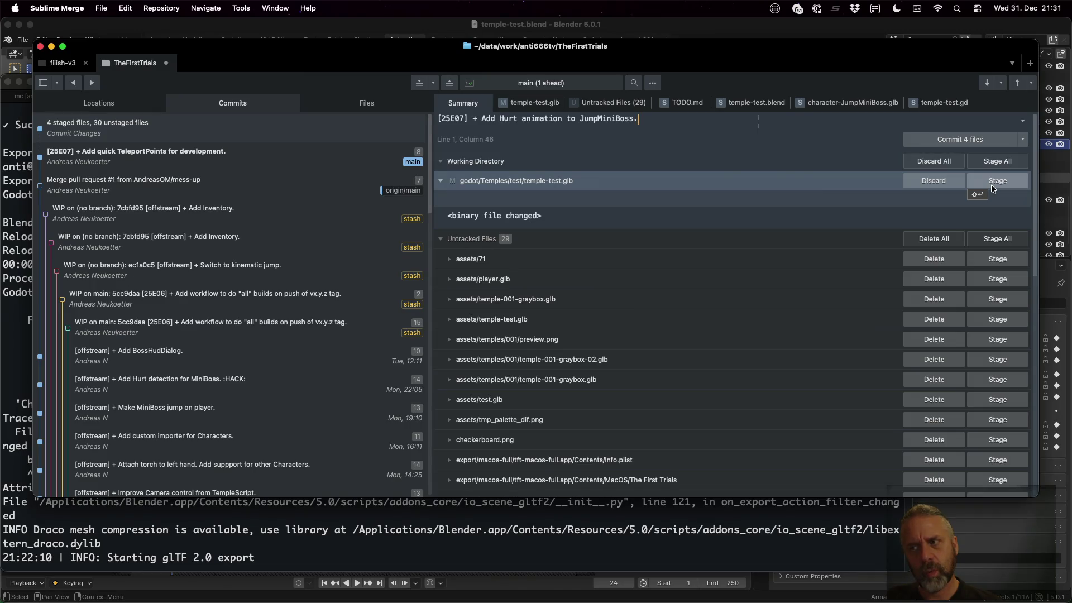
click(991, 184)
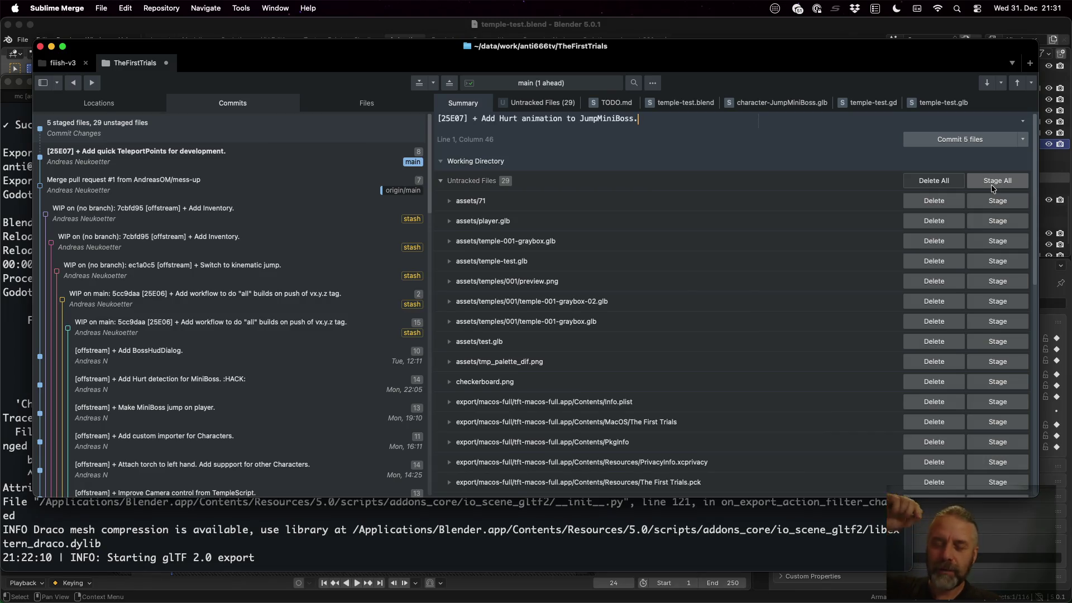
click(940, 139)
key(ctrl+Up)
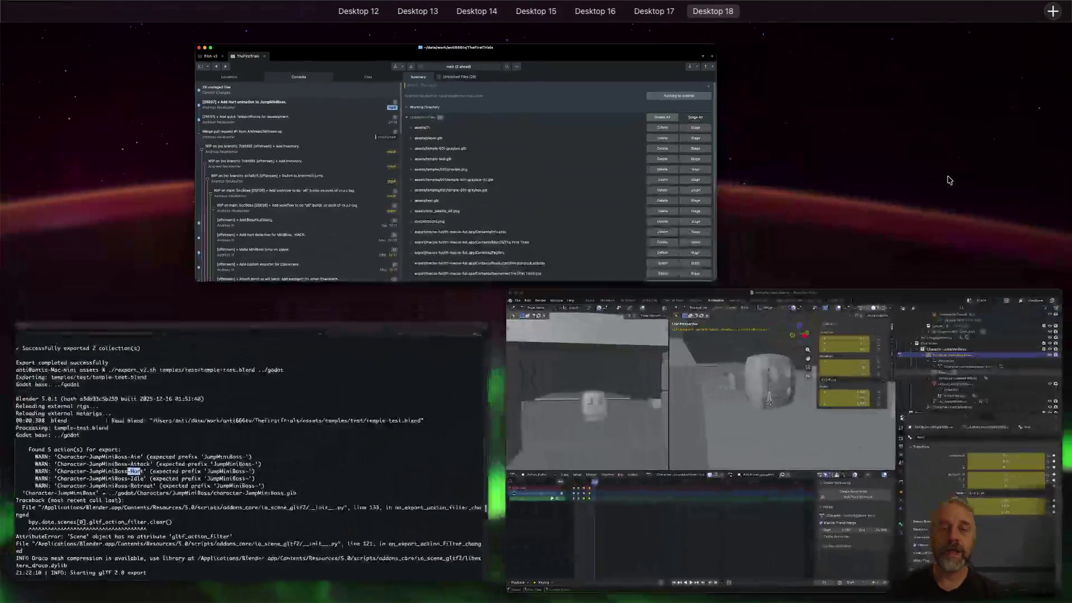
Switch to Blender and unlink the Character-JumpMiniBoss-Hurt action from Armature-JumpMiniBoss.
click(703, 415)
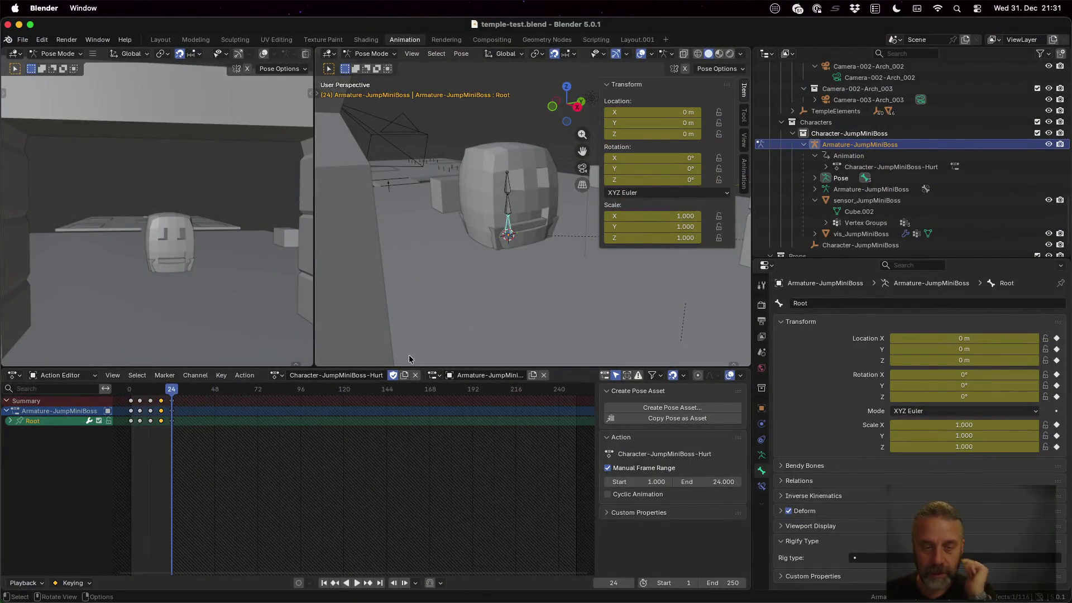
click(347, 376)
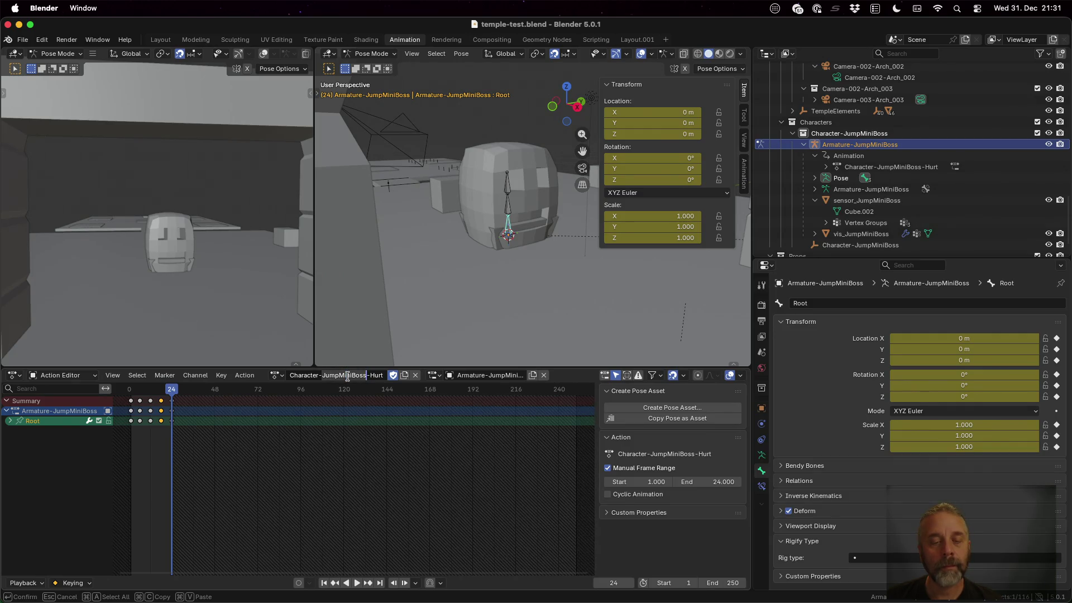
key(Return)
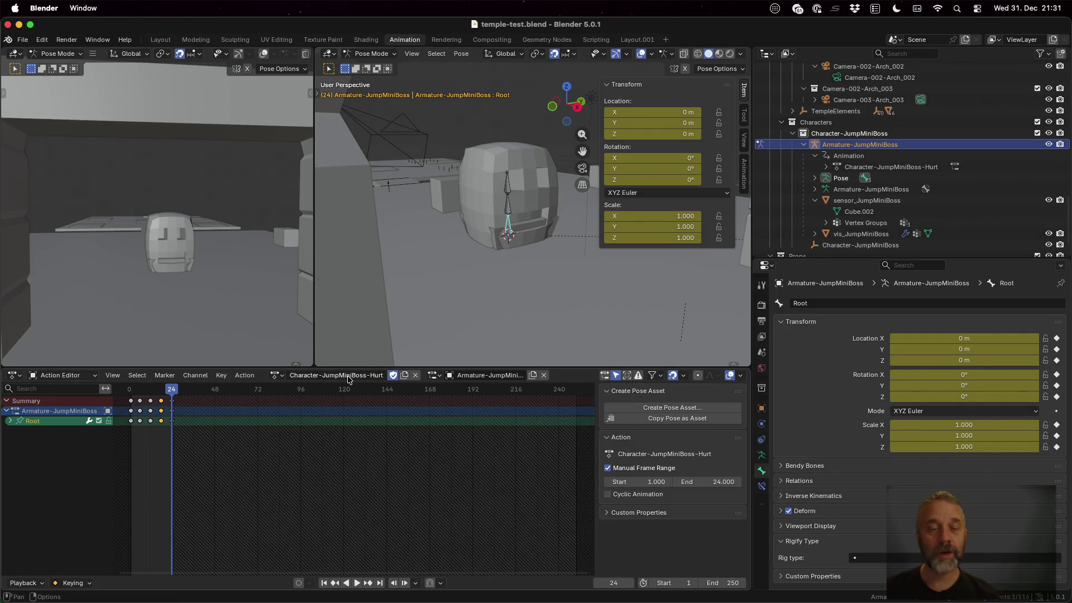
click(416, 375)
click(333, 375)
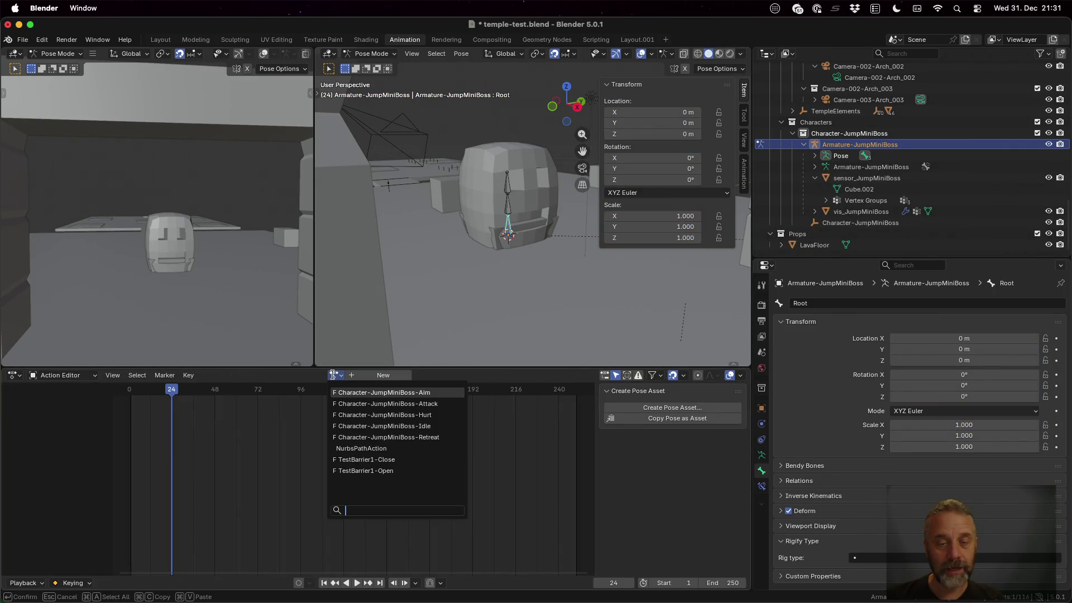
Create a new action named Character-JumpMiniBoss-Defeat and enable Fake User on it.
click(382, 376)
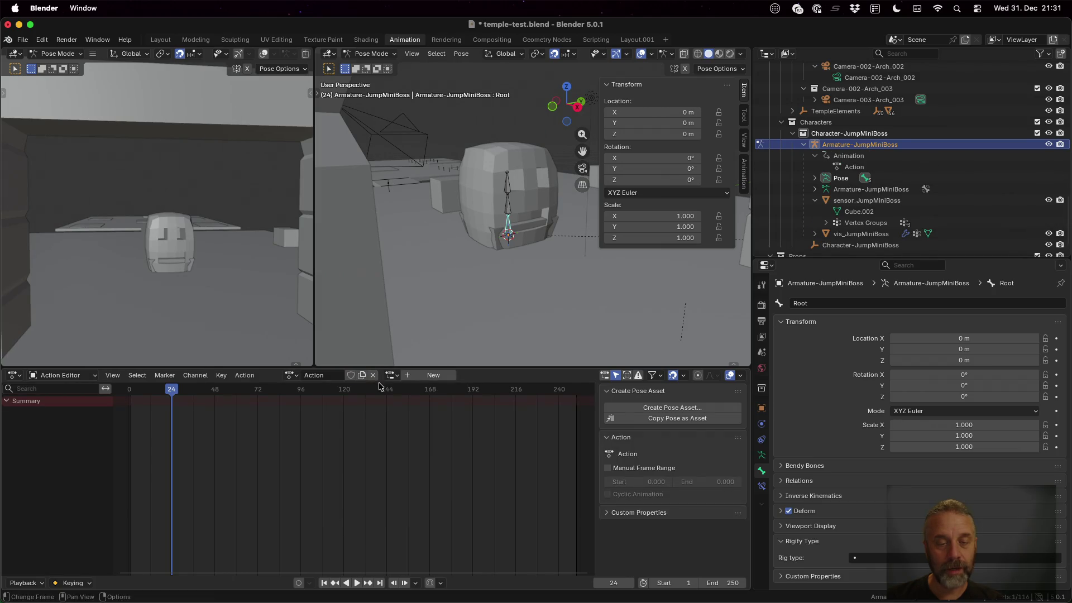
double_click(337, 376)
key(super+v)
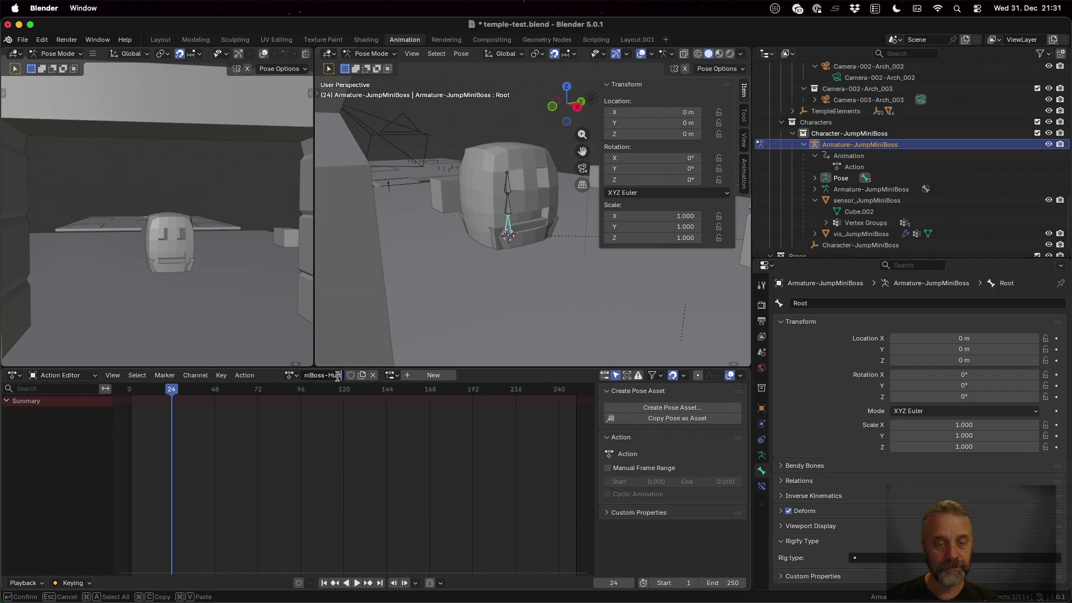
key(BackSpace)
key(BackSpace)
text(Defeat)
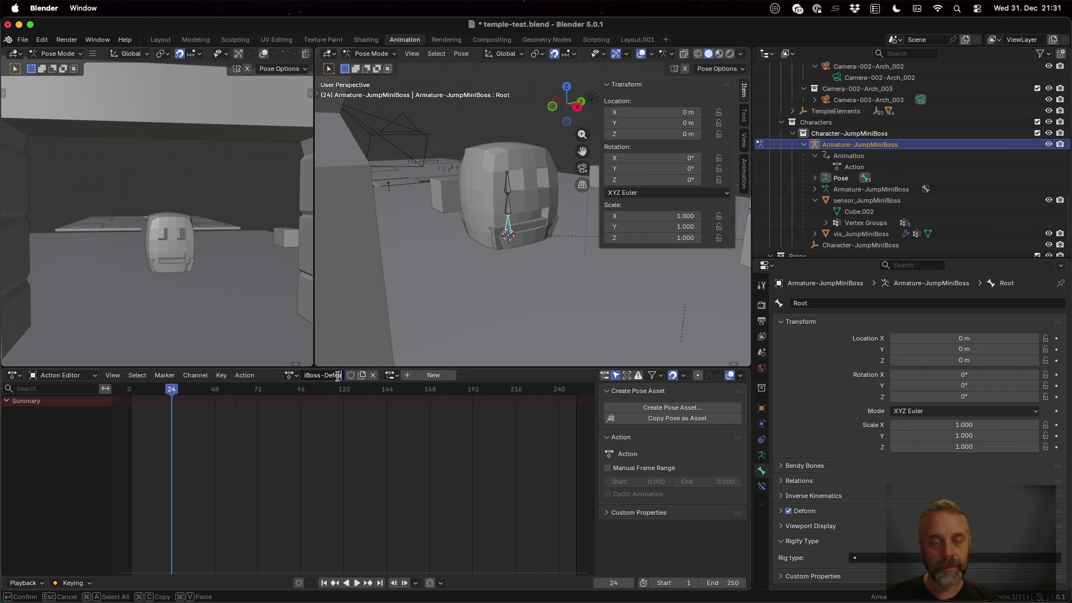
key(Return)
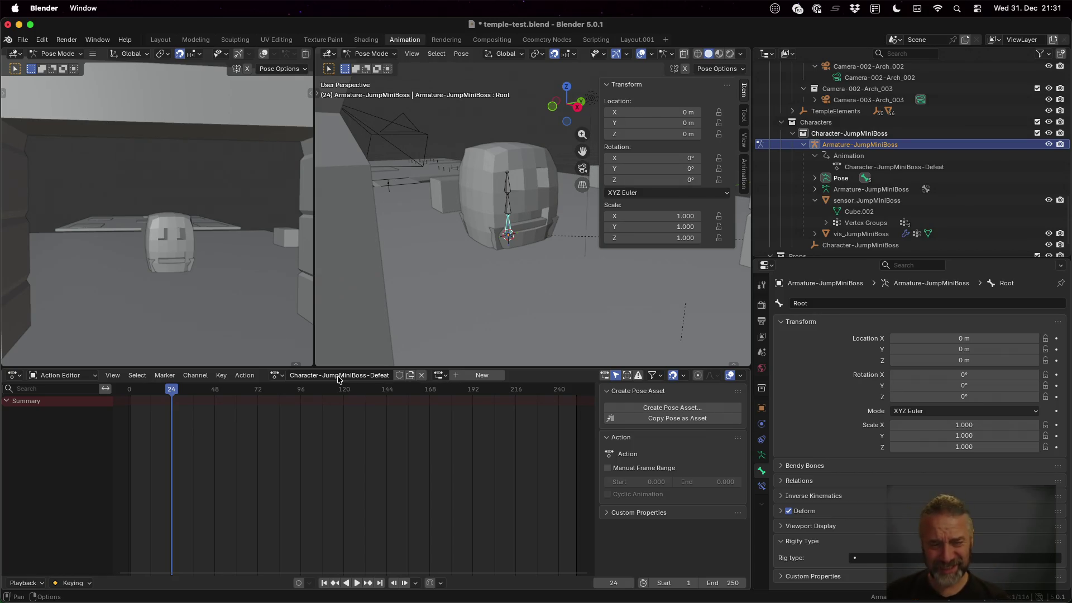
click(399, 375)
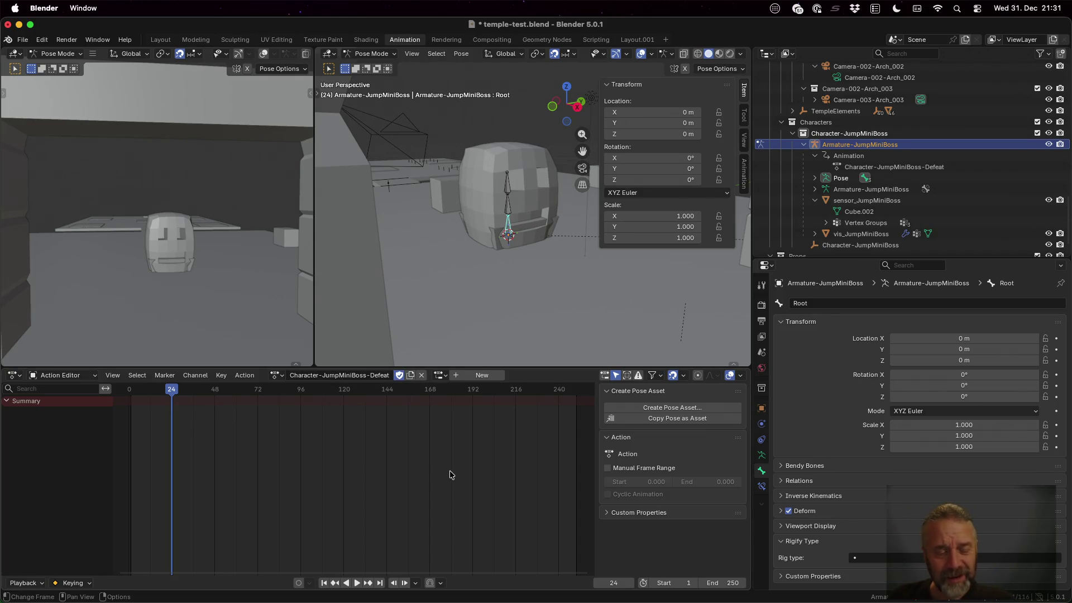
Turn on Manual Frame Range for the Defeat action with start frame 1.
drag(171, 391, 131, 391)
click(625, 468)
click(654, 482)
text(1)
key(Tab)
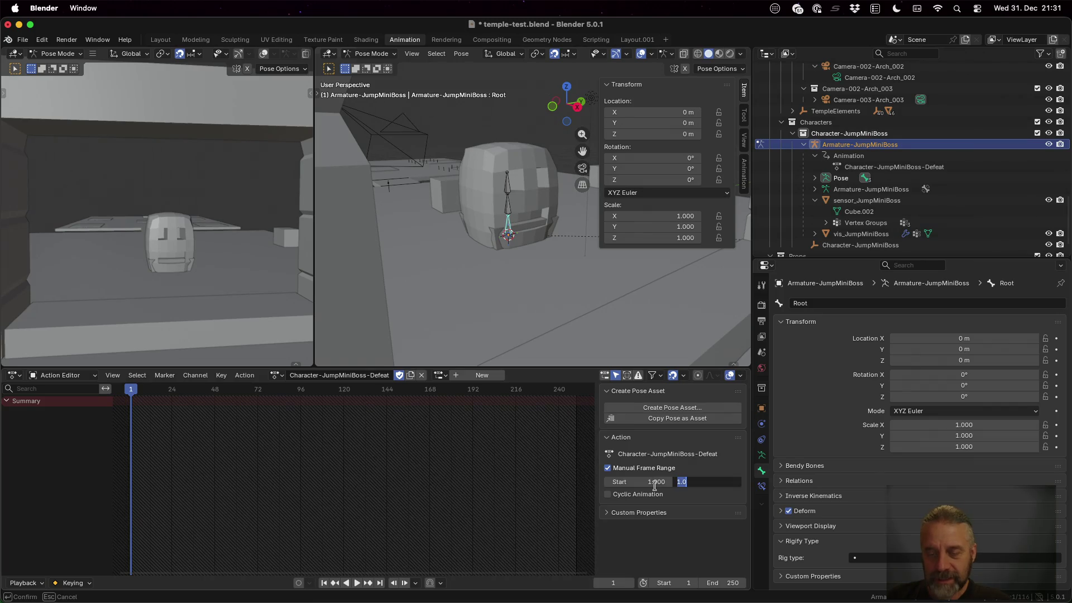
Set the Defeat action's end frame to 48 and keyframe all boss bones at frame 1.
text(48)
key(Return)
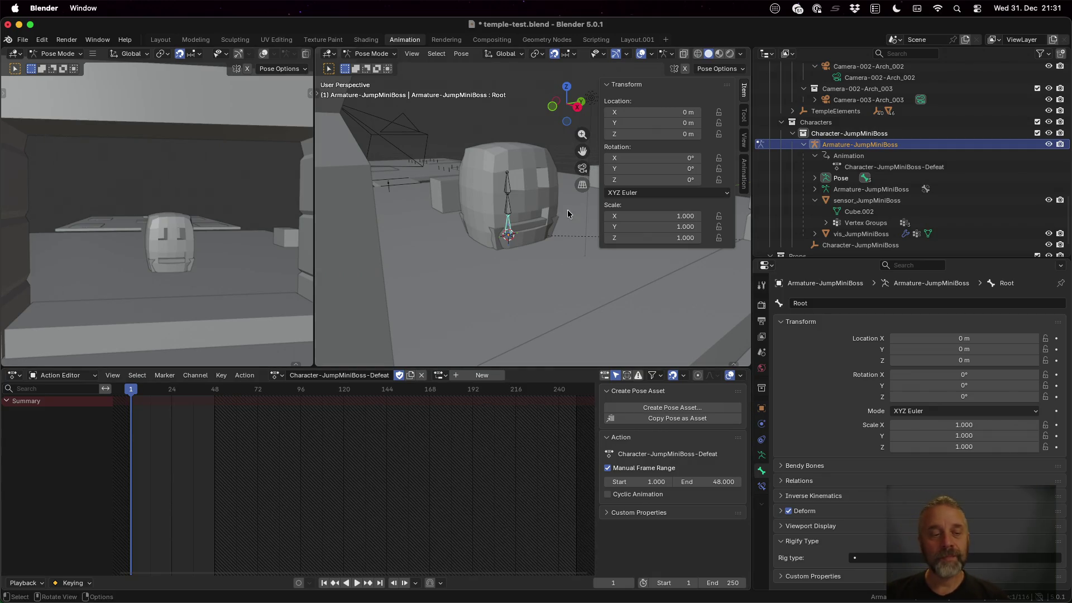
key(a)
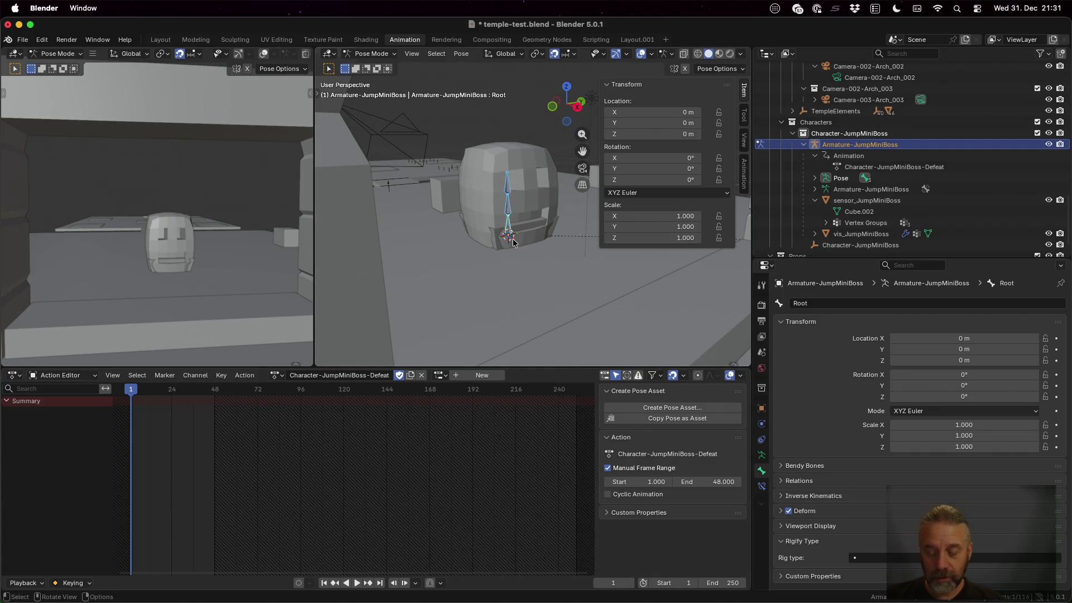
key(i)
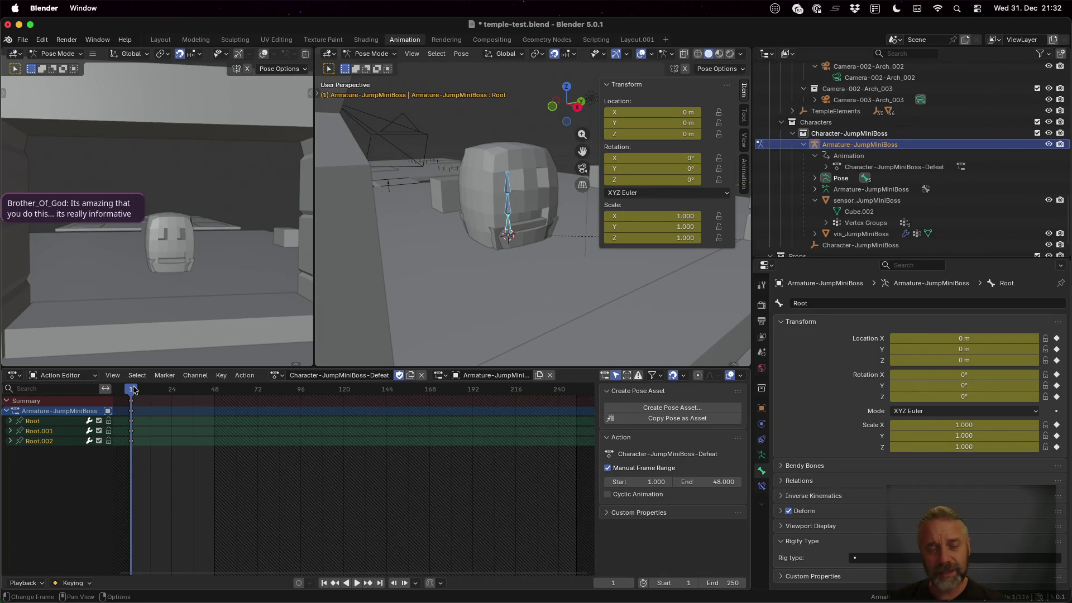
At frame 48, rotate the boss's Root bone -90 degrees with ry90.
drag(133, 389, 216, 393)
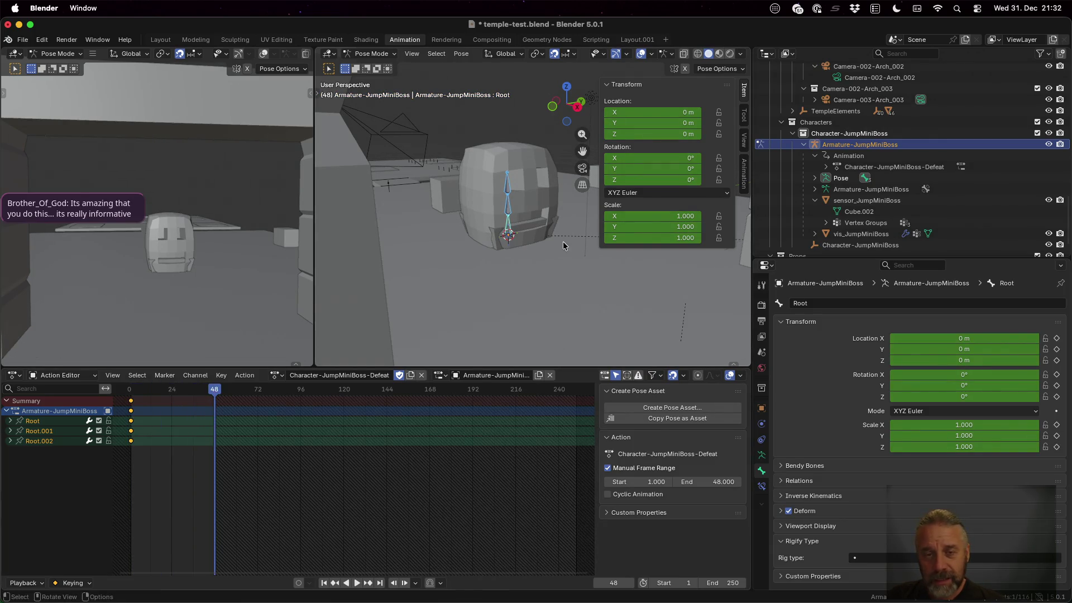
mouse_move(531, 243)
mouse_down()
mouse_move(531, 259)
mouse_move(590, 262)
mouse_up()
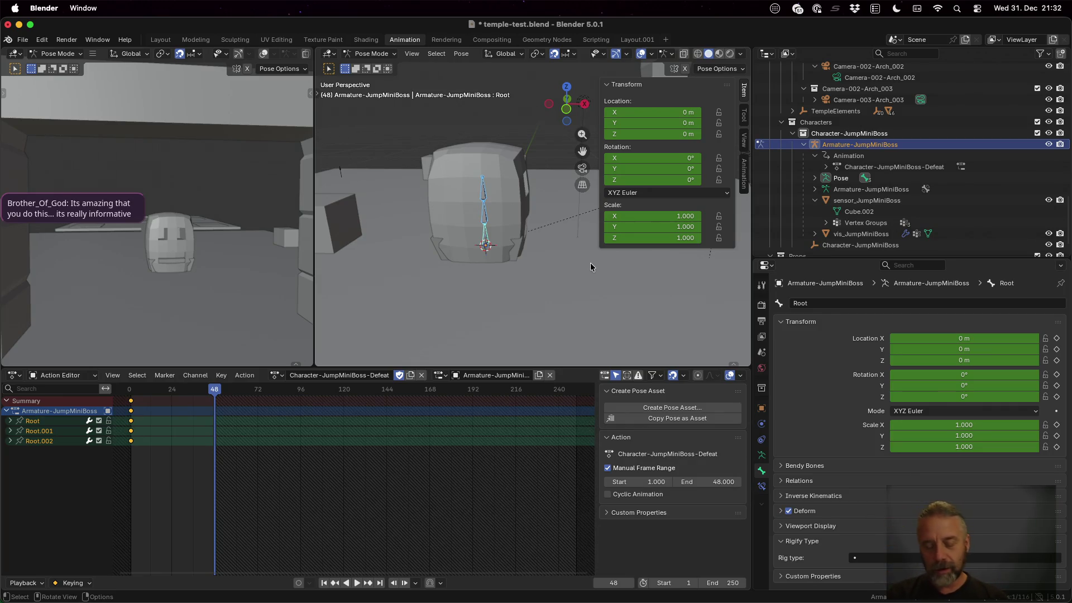
text(ry)
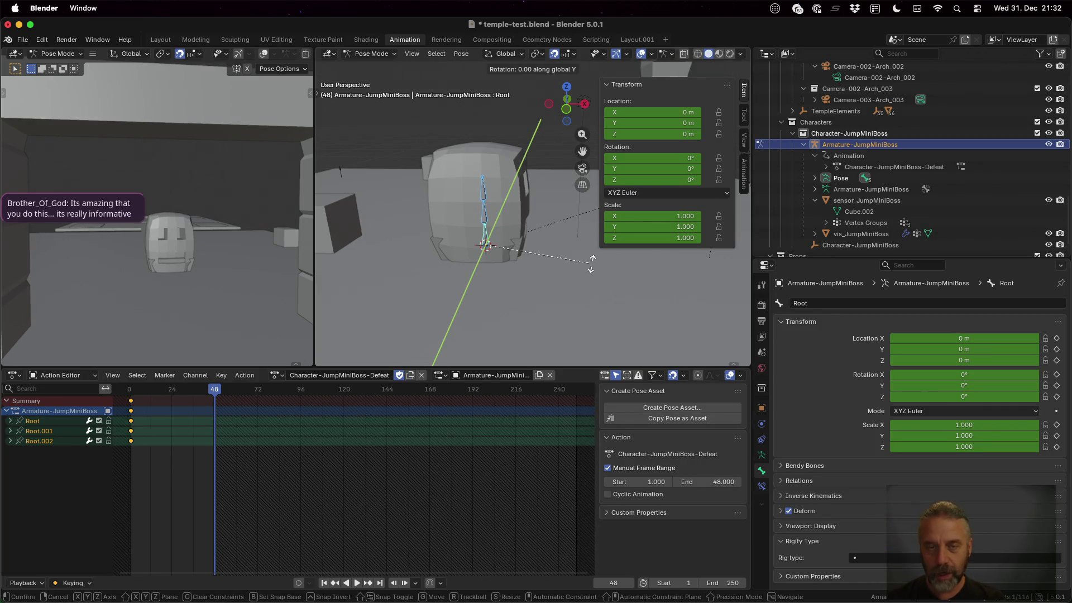
text(90)
key(minus)
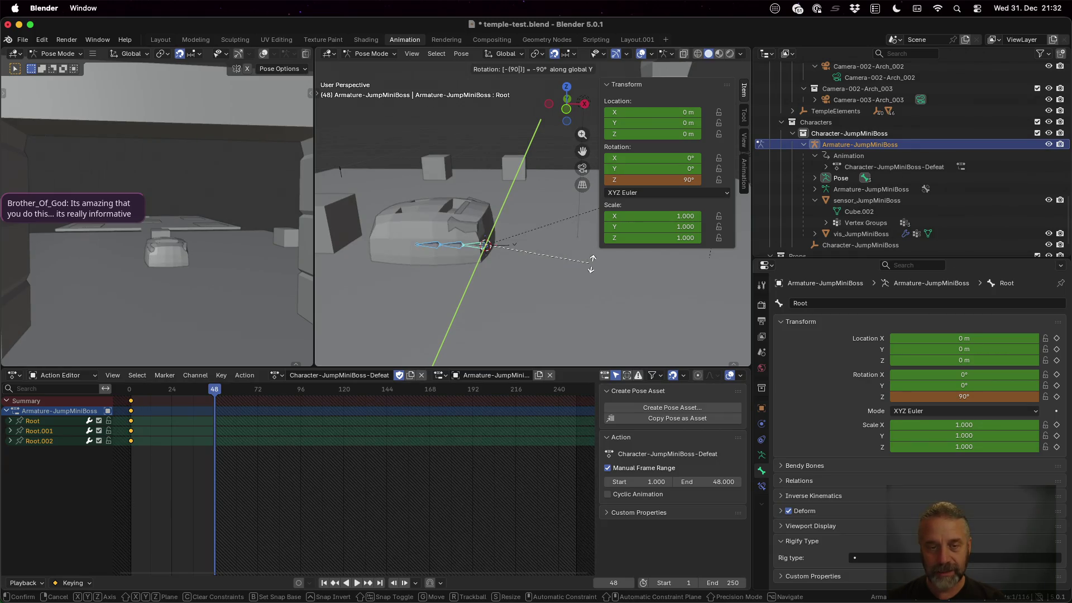
key(Return)
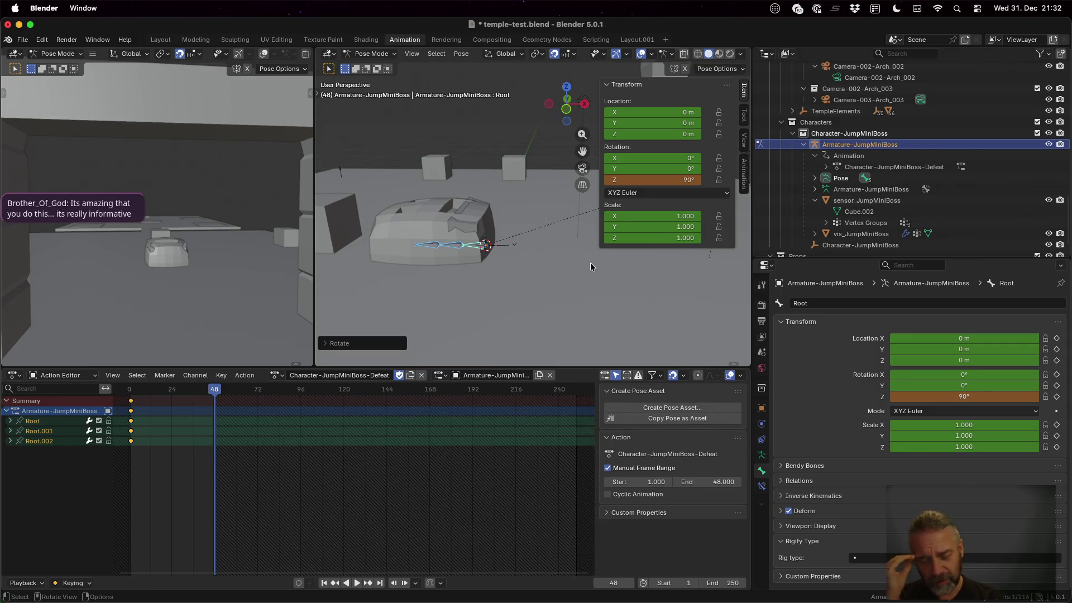
Raise the Root bone 2 m along Z.
key(g)
key(z)
key(4)
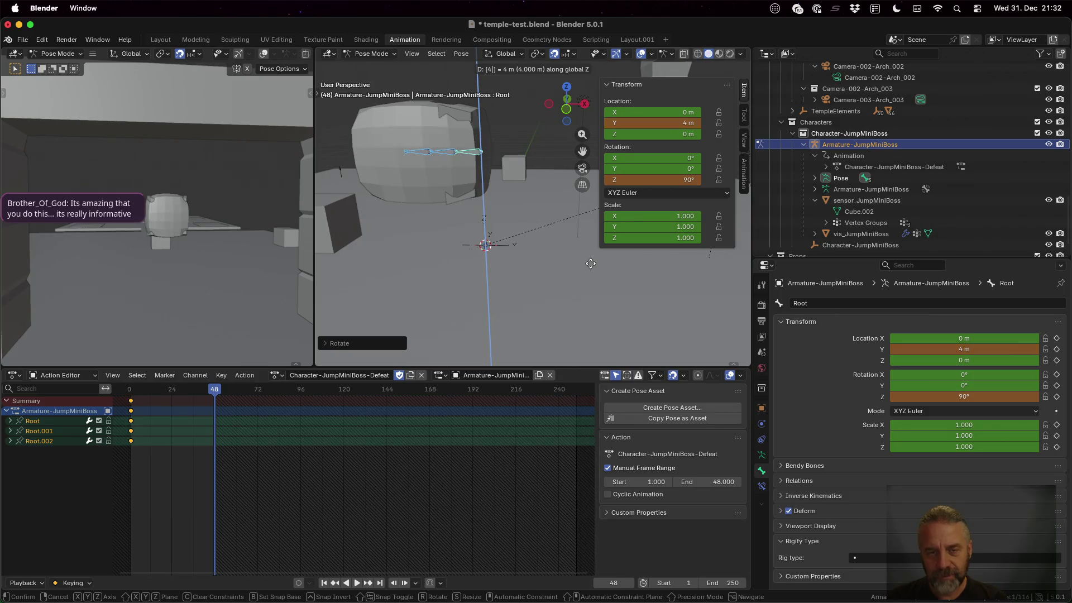
key(BackSpace)
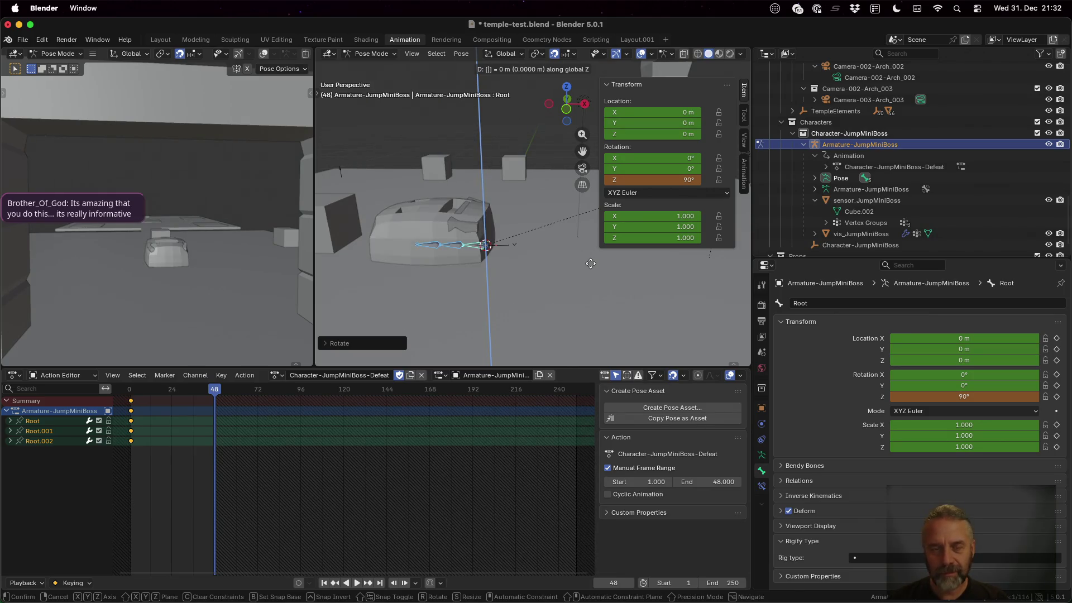
text(2)
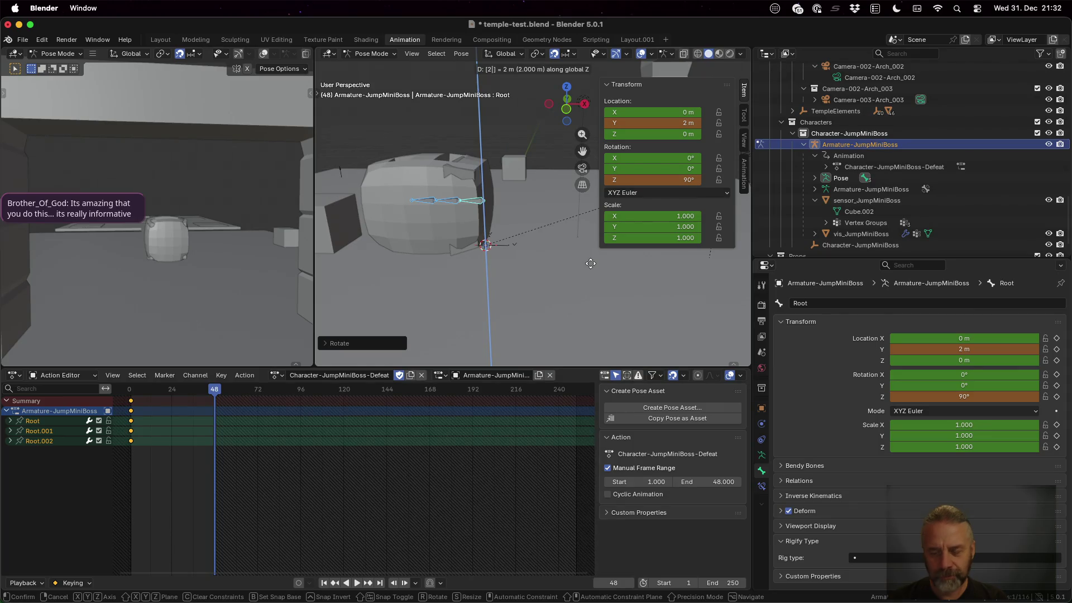
key(Return)
Squash the Root to 0.5 scale, move it -1 along Z, and keyframe frame 48.
mouse_move(537, 240)
mouse_down()
mouse_move(526, 287)
mouse_move(554, 233)
mouse_move(546, 198)
mouse_move(549, 210)
mouse_up()
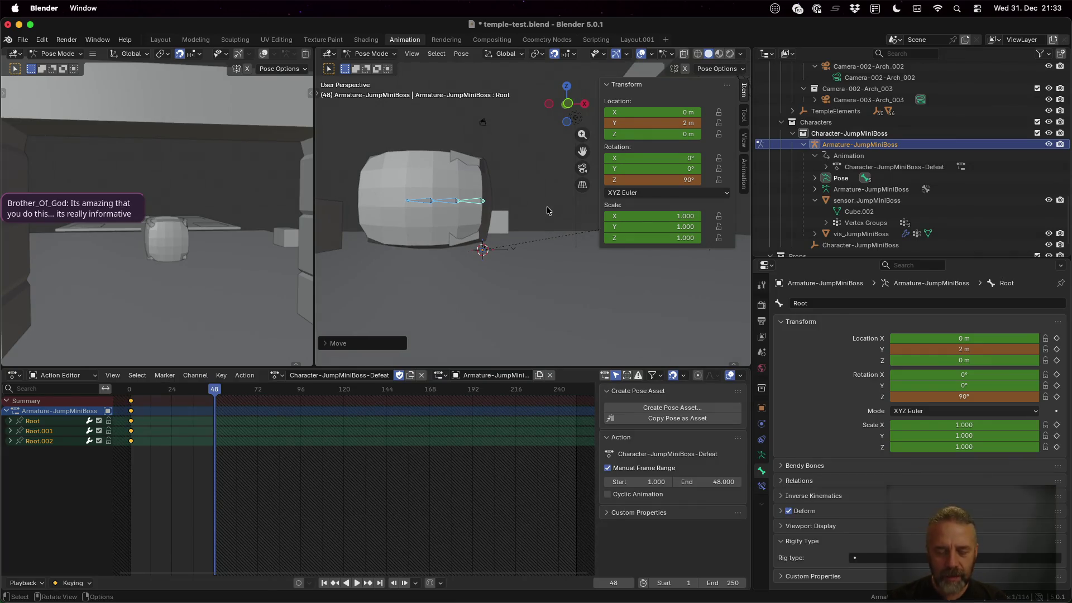
text(sz)
text(0.5)
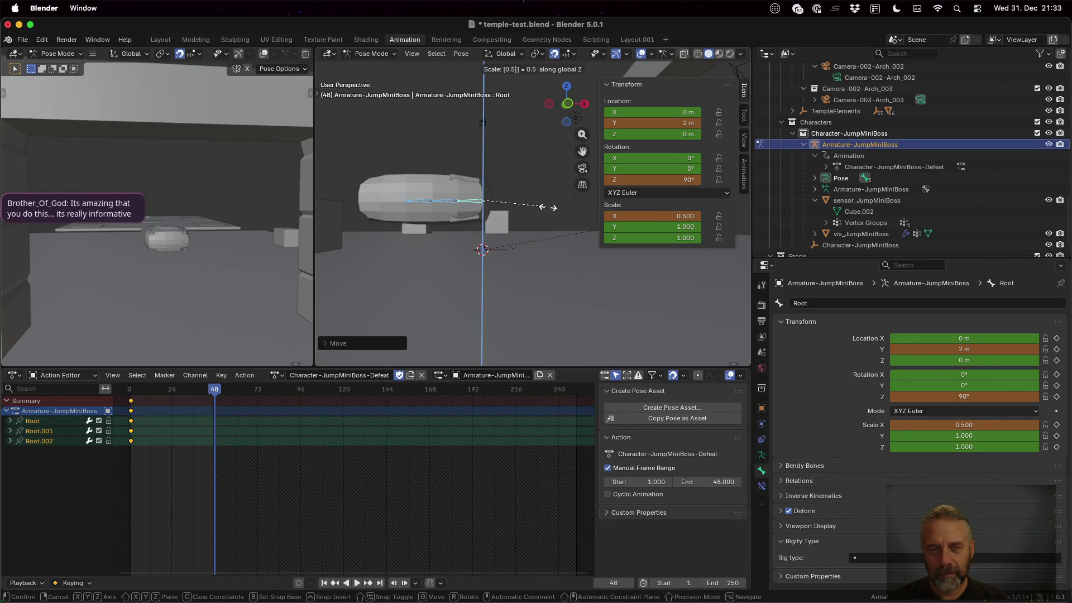
key(Return)
text(g)
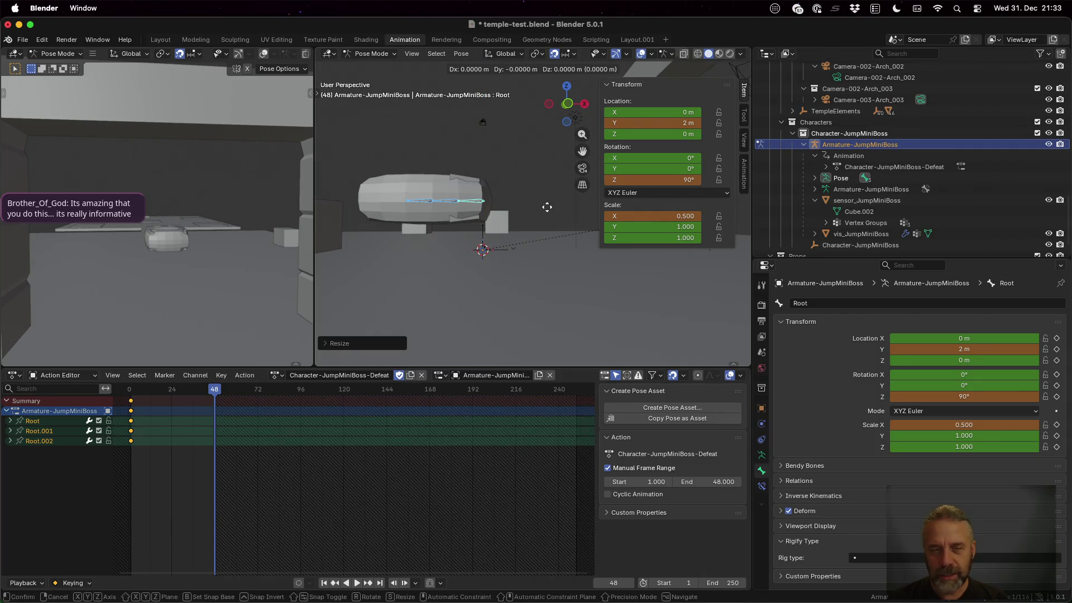
text(z1)
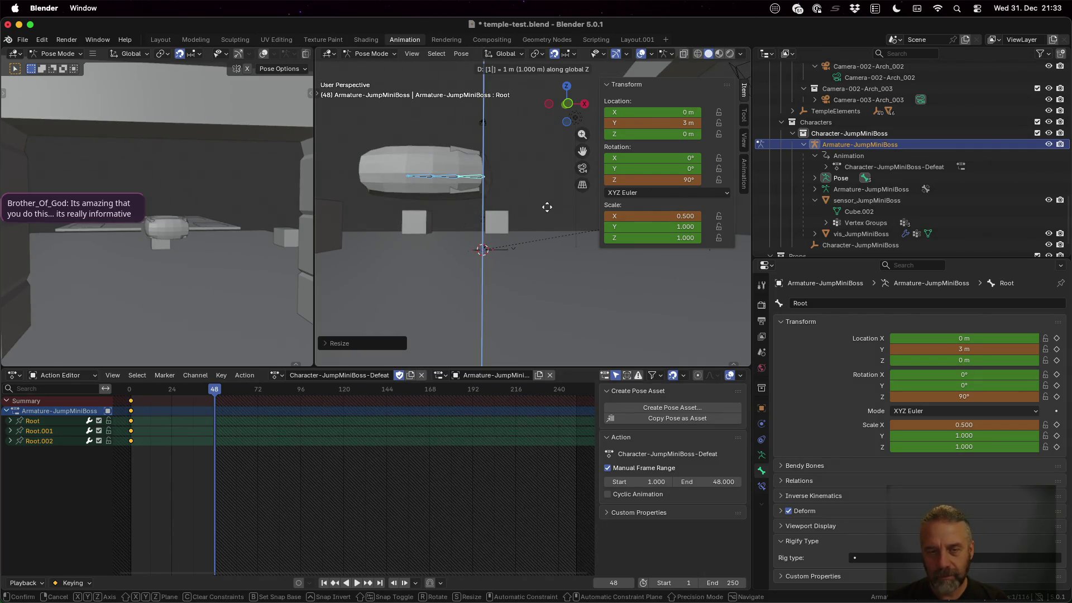
text(-)
key(Return)
mouse_move(537, 216)
mouse_down()
mouse_move(481, 295)
mouse_move(492, 243)
mouse_move(531, 254)
mouse_move(522, 283)
mouse_up()
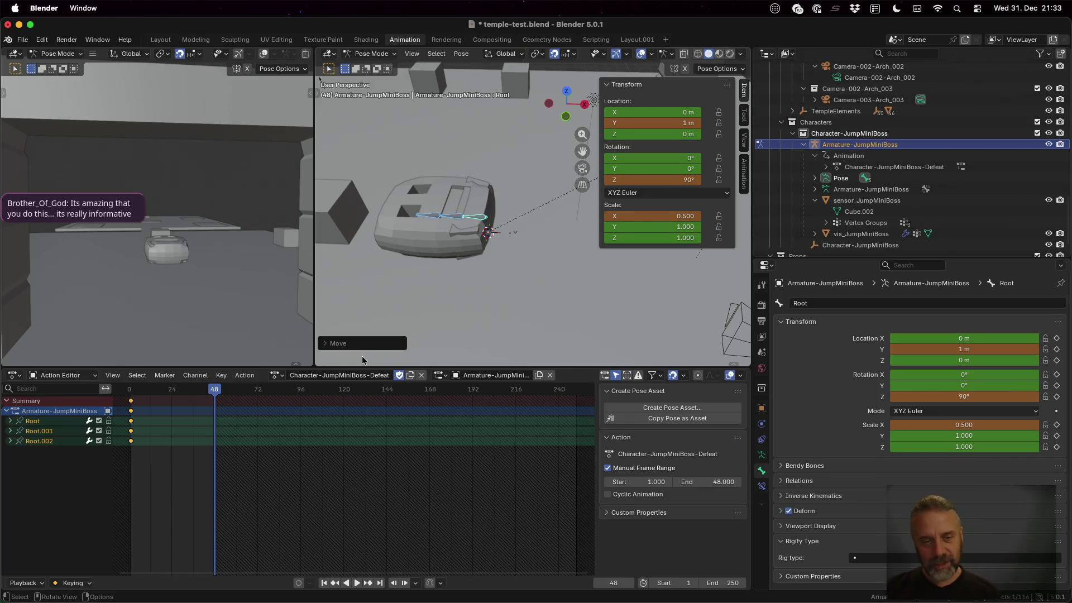
key(i)
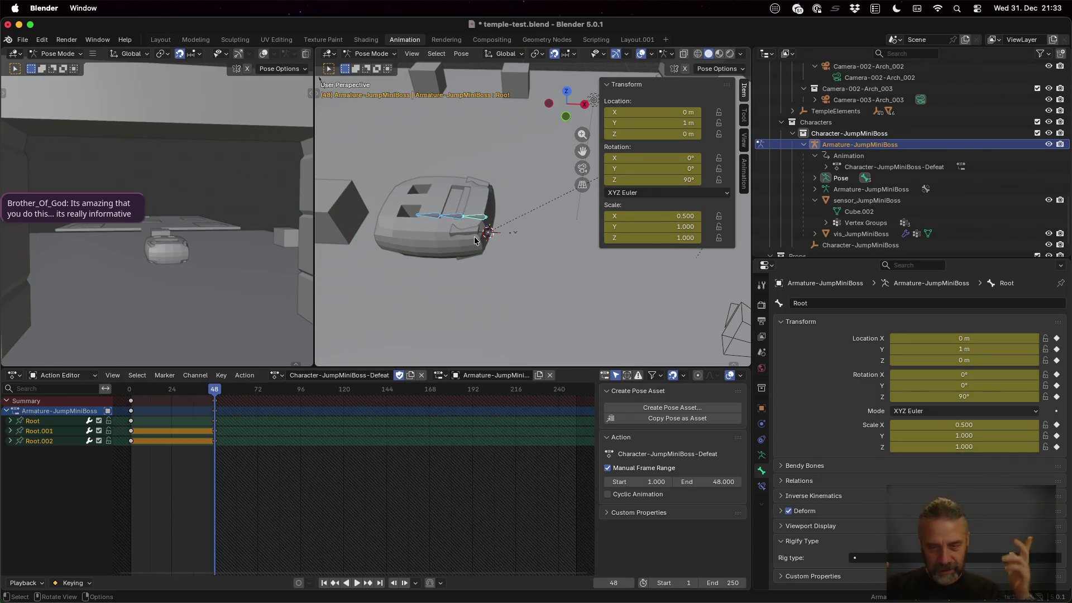
Set the Root bone's Z rotation at frame 48 to 450° and keyframe it.
click(720, 194)
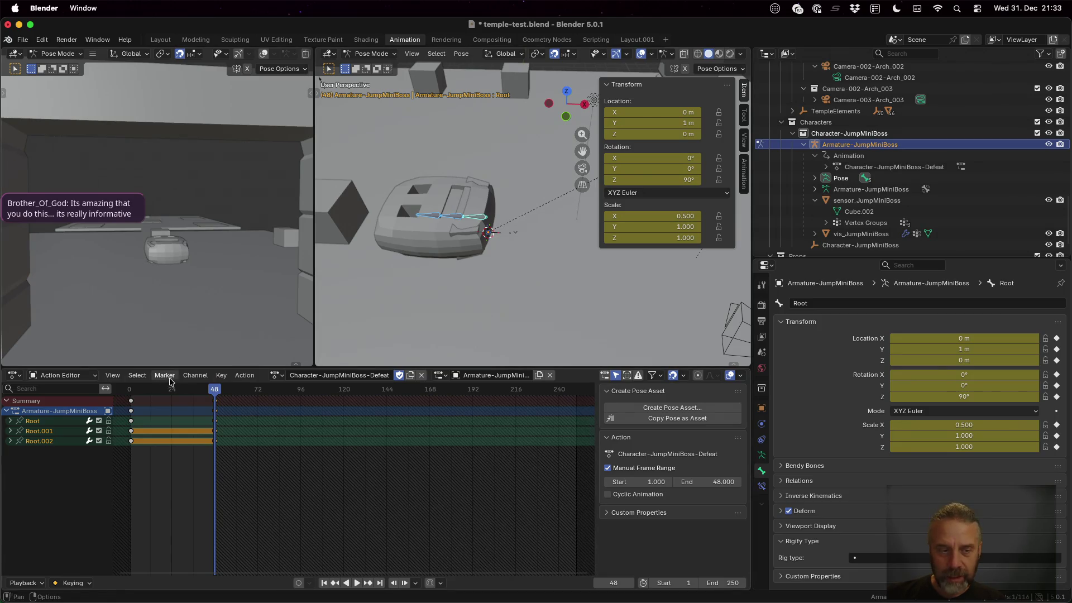
mouse_move(216, 394)
mouse_down()
mouse_move(127, 392)
mouse_move(216, 397)
mouse_up()
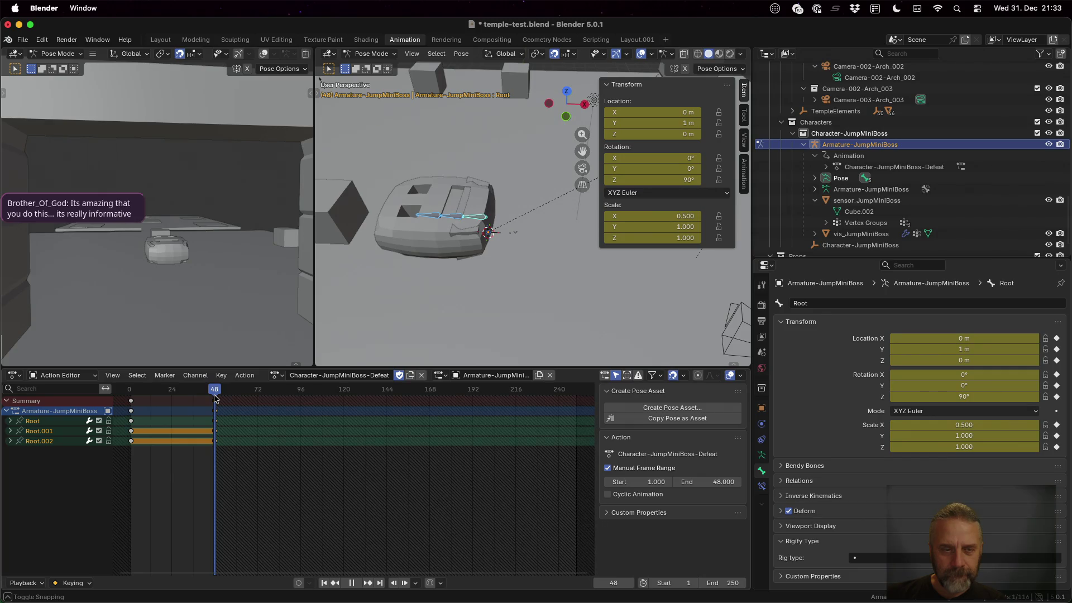
drag(215, 398, 216, 397)
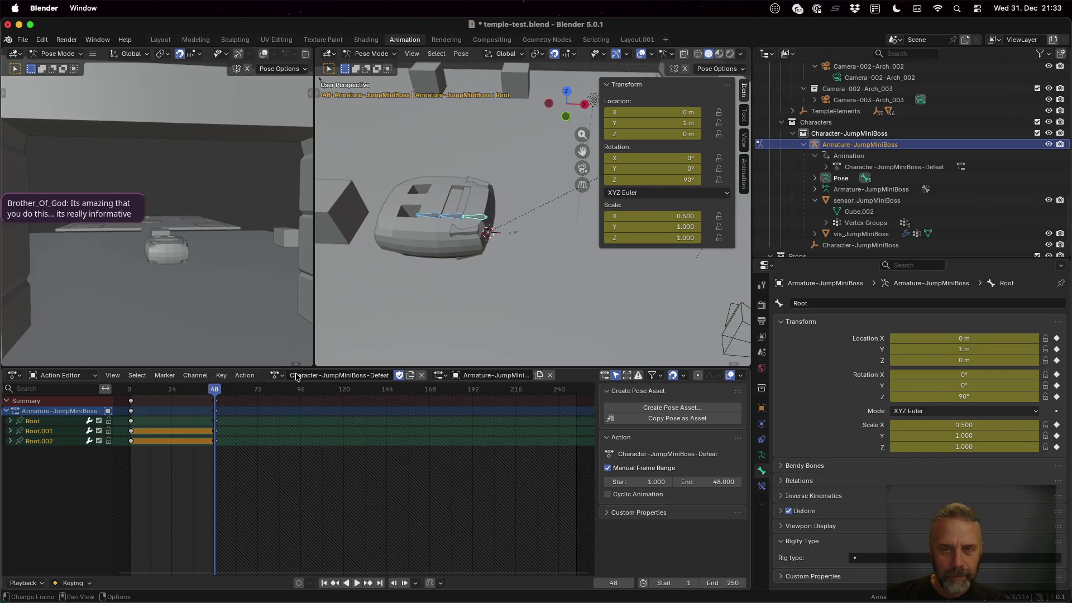
click(661, 181)
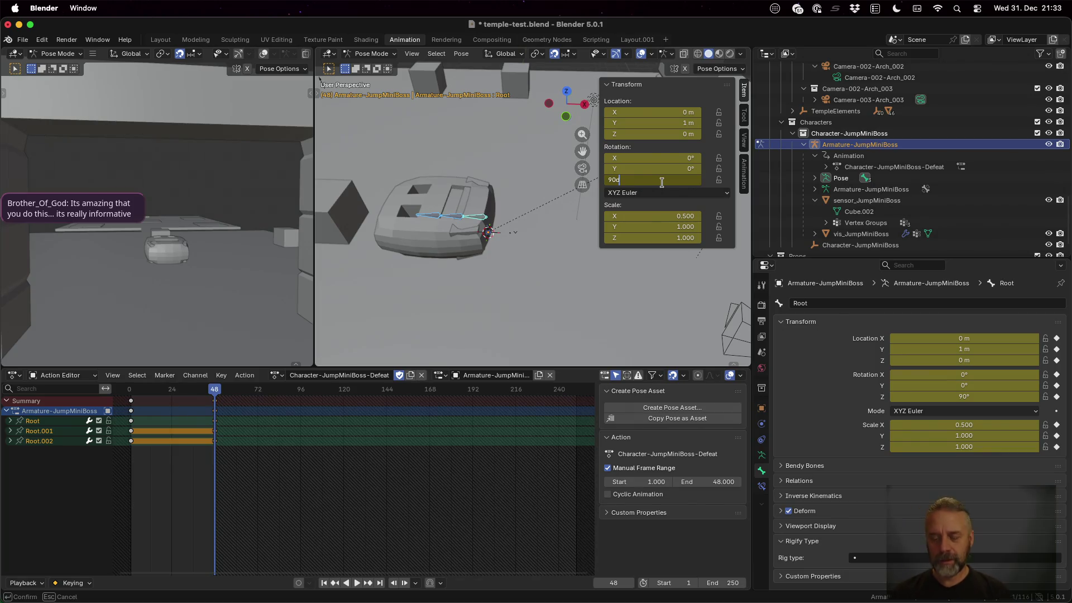
text(+)
text(360)
key(Return)
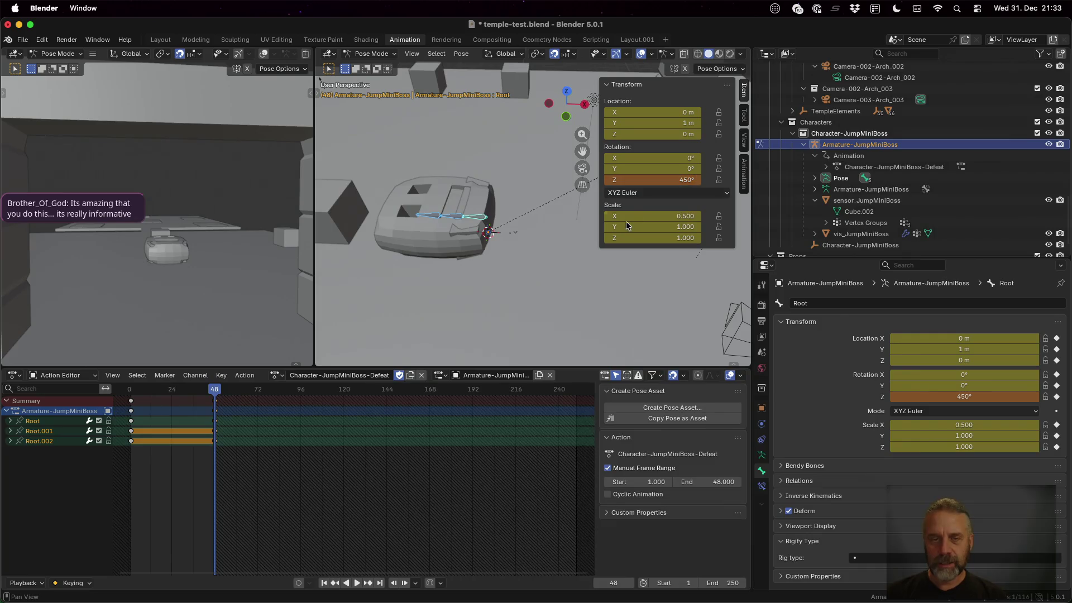
key(i)
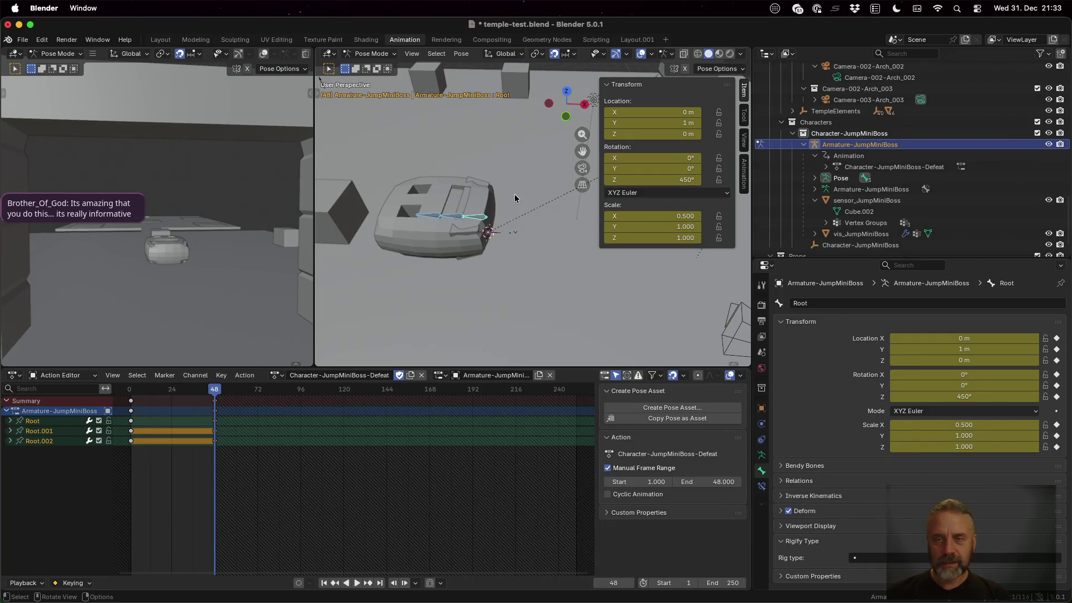
mouse_move(215, 390)
mouse_down()
mouse_move(130, 393)
mouse_move(218, 400)
mouse_up()
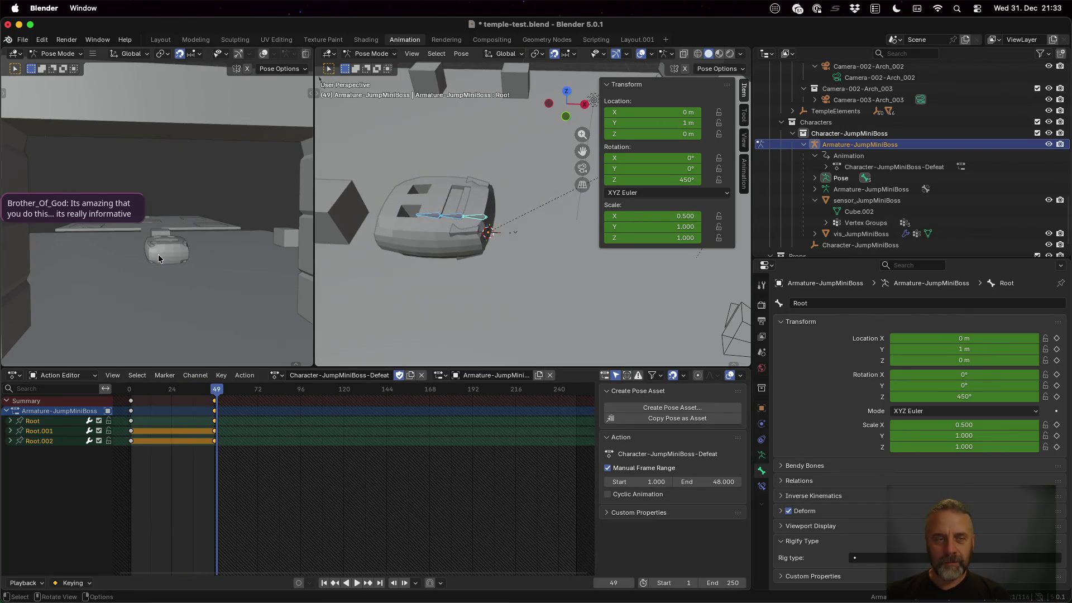
Play the Defeat animation and scrub to frame 24 in the middle.
scroll(189, 256, left, 5)
scroll(221, 261, left, 5)
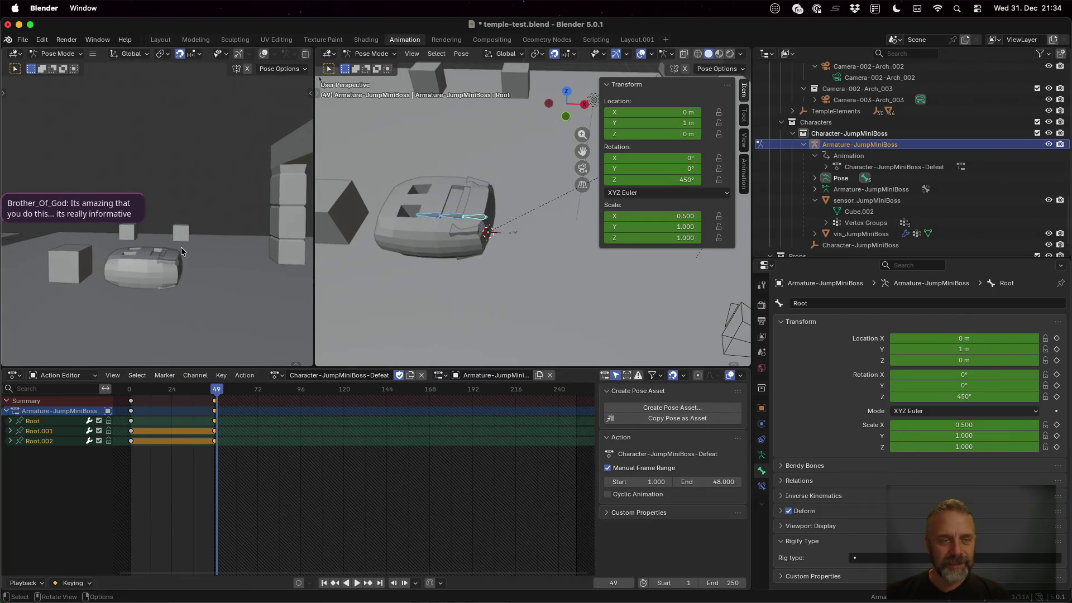
key(space)
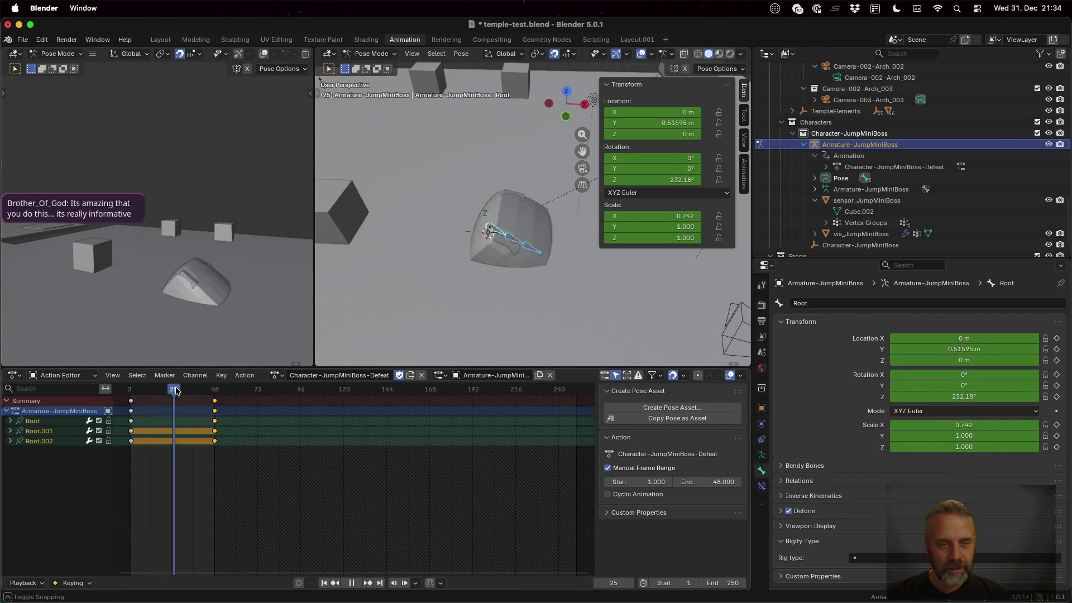
drag(134, 393, 172, 397)
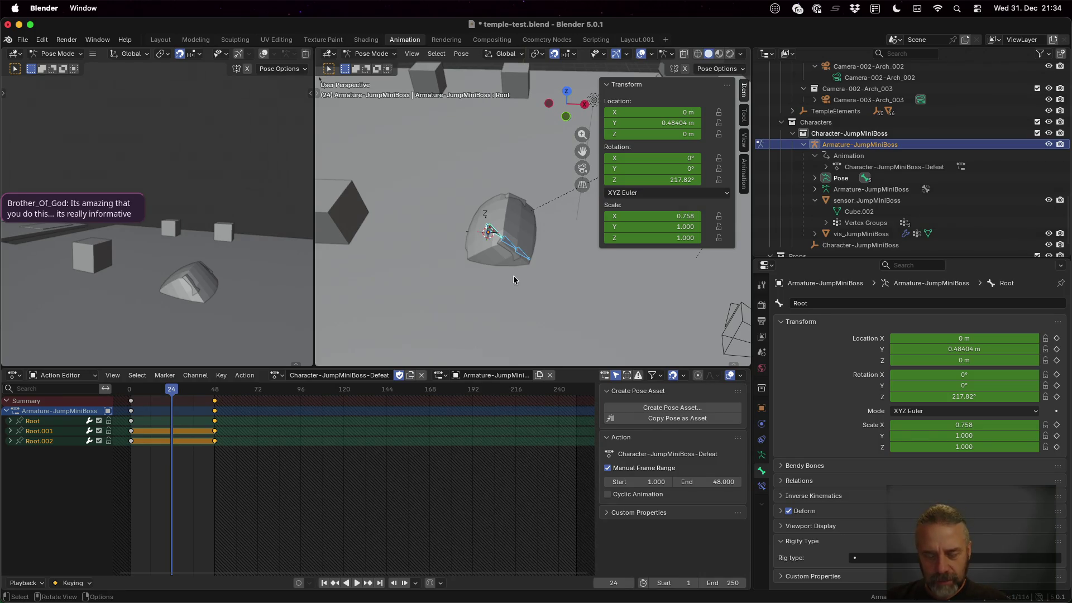
Lift the Root to 5.484 m along Y, keyframe frame 24, and replay the animation.
key(g)
key(z)
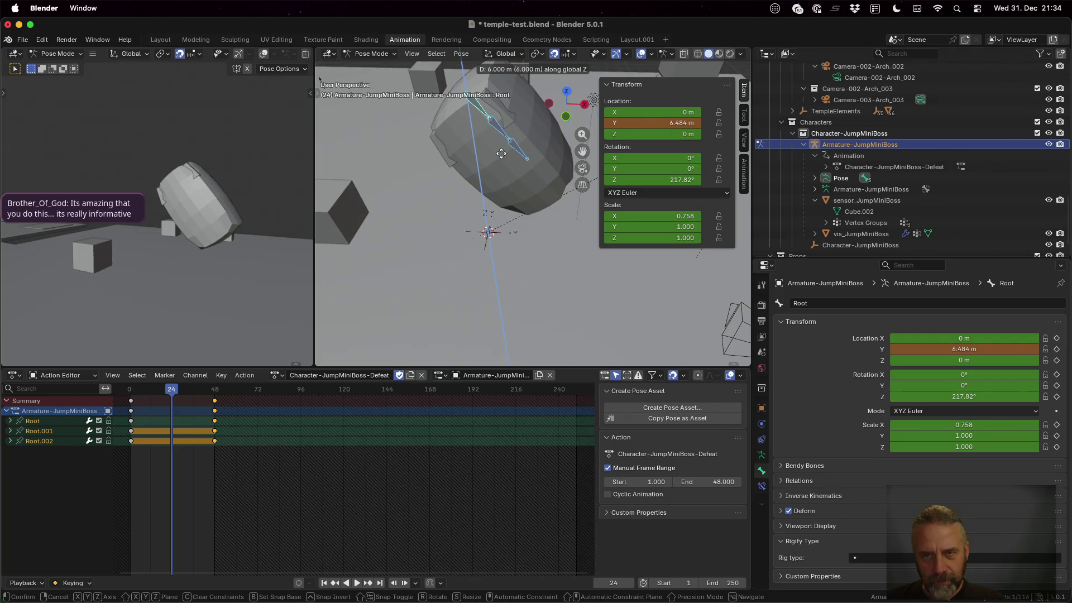
key(Escape)
text(gz)
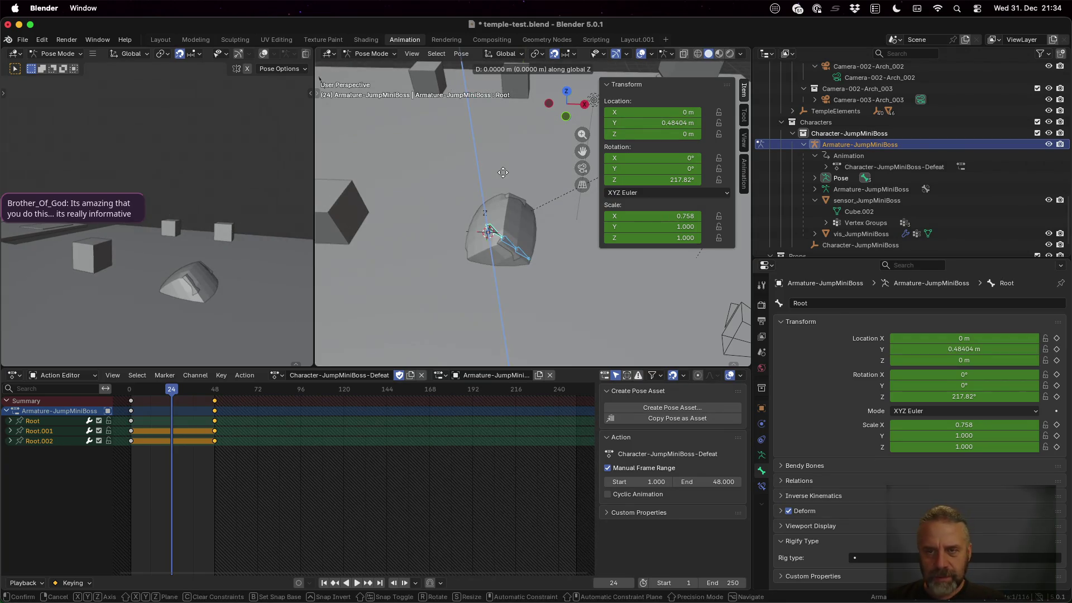
text(5)
key(Return)
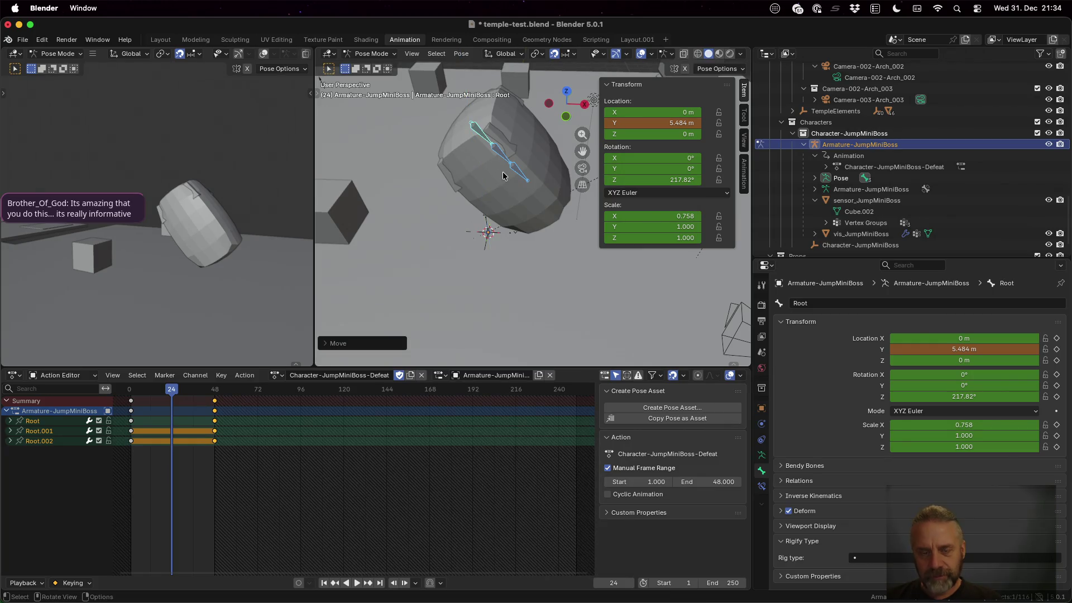
key(i)
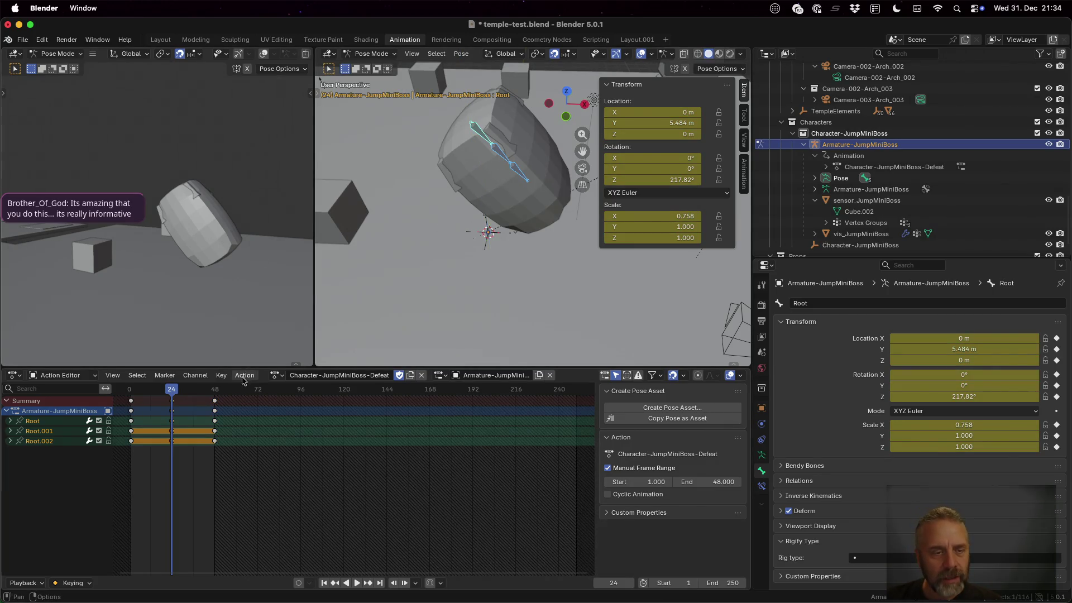
key(space)
click(130, 390)
drag(129, 391, 131, 391)
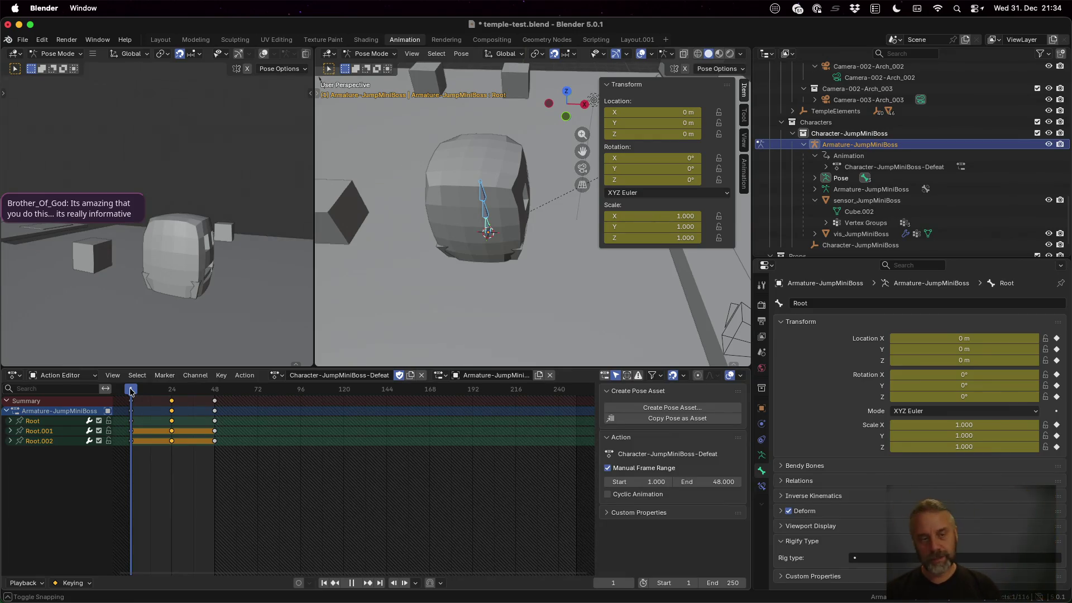
drag(131, 391, 217, 397)
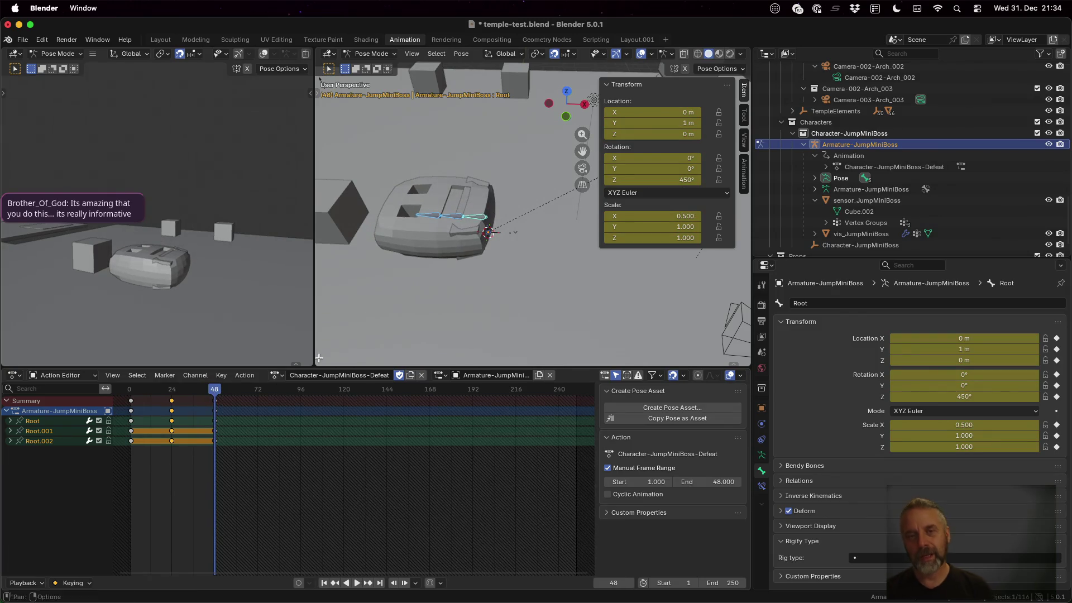